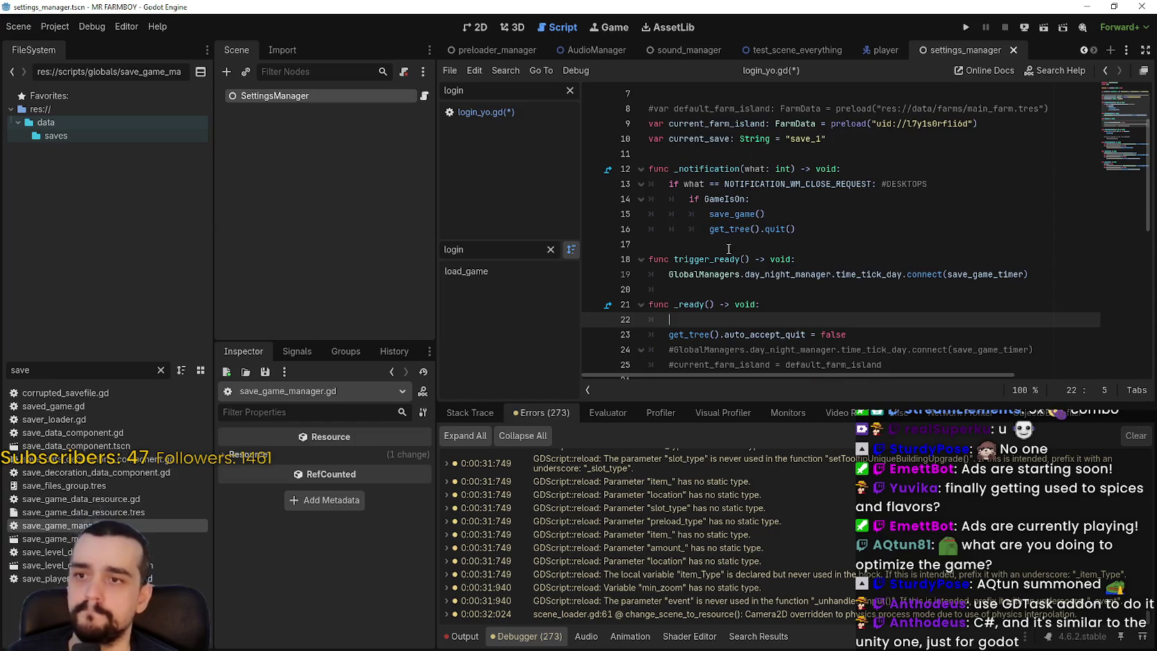
- Uncomment the day_night_manager tick connection in _ready and comment out the trigger_ready function
left_click(676, 260)
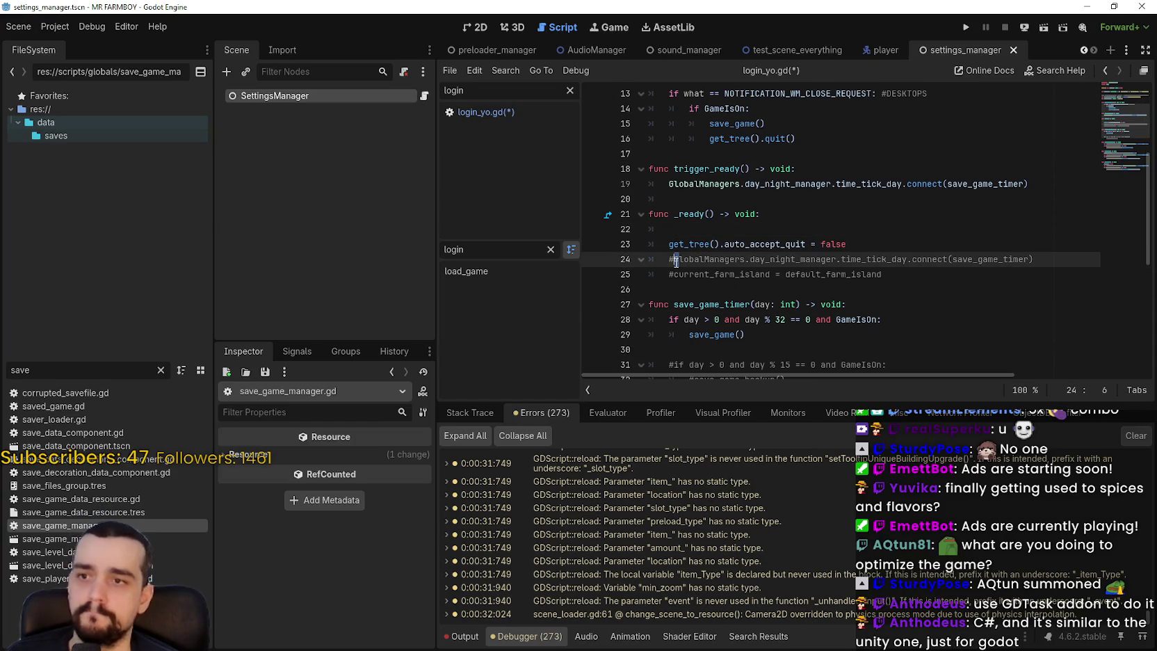
key("BackSpace")
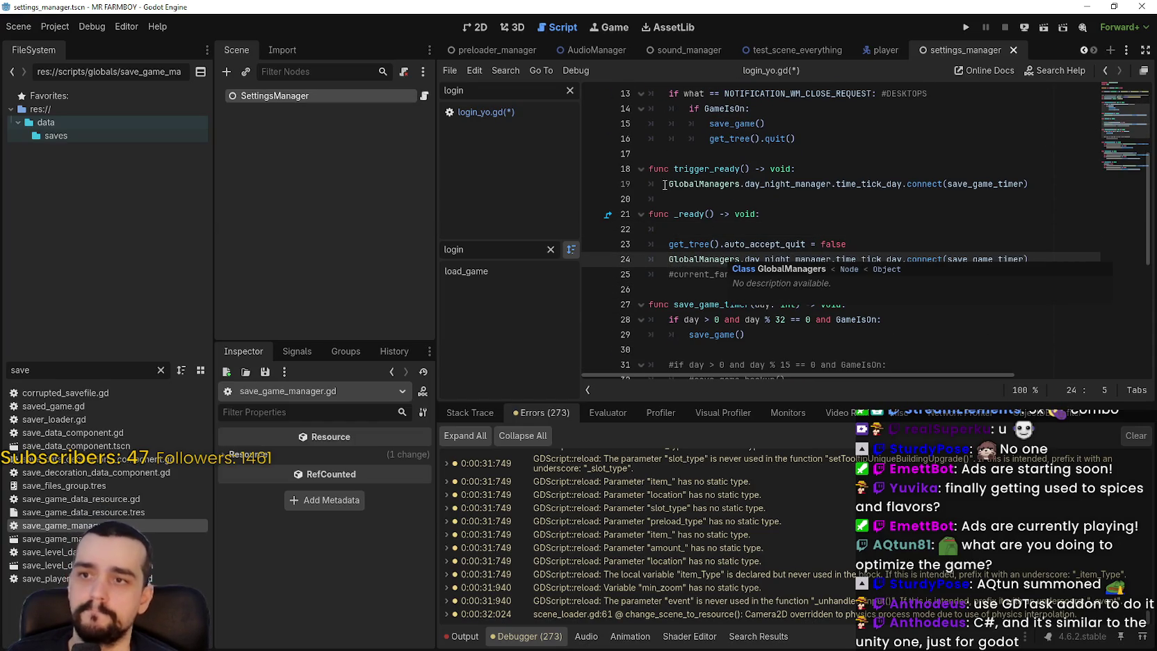
left_click(650, 169)
key("ctrl+k")
left_click(657, 182)
key("ctrl+k")
- Add GlobalManagers.save_manager = self at the top of _ready, then switch to login_yo.gd
left_click(753, 229)
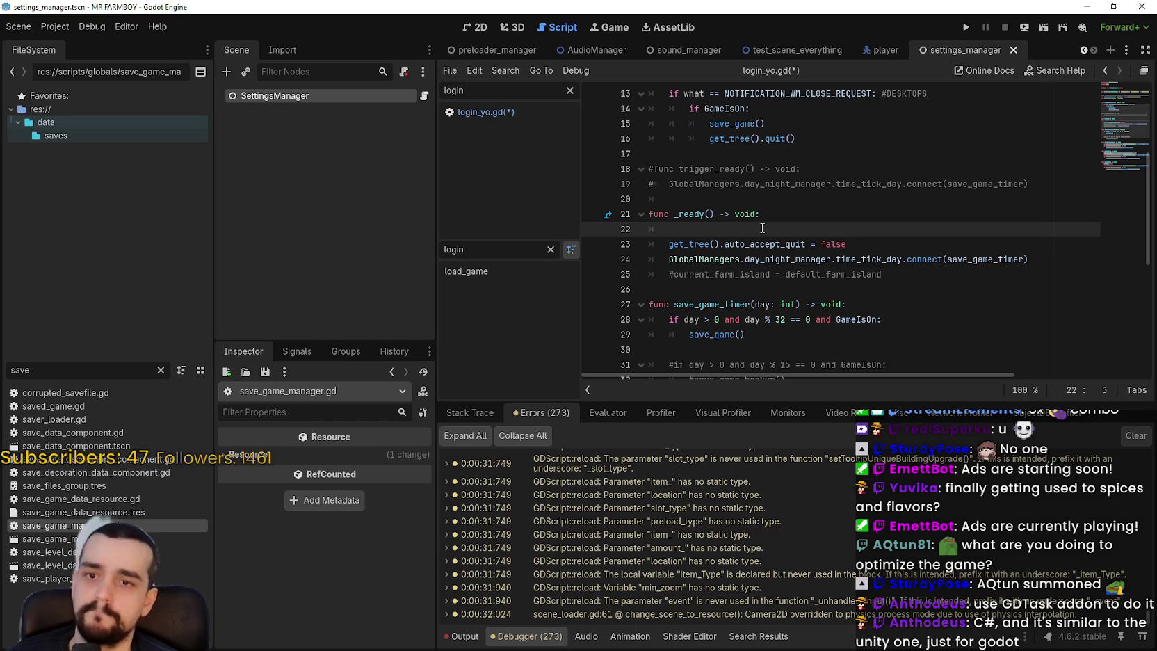
type("GlobalManagers.save")
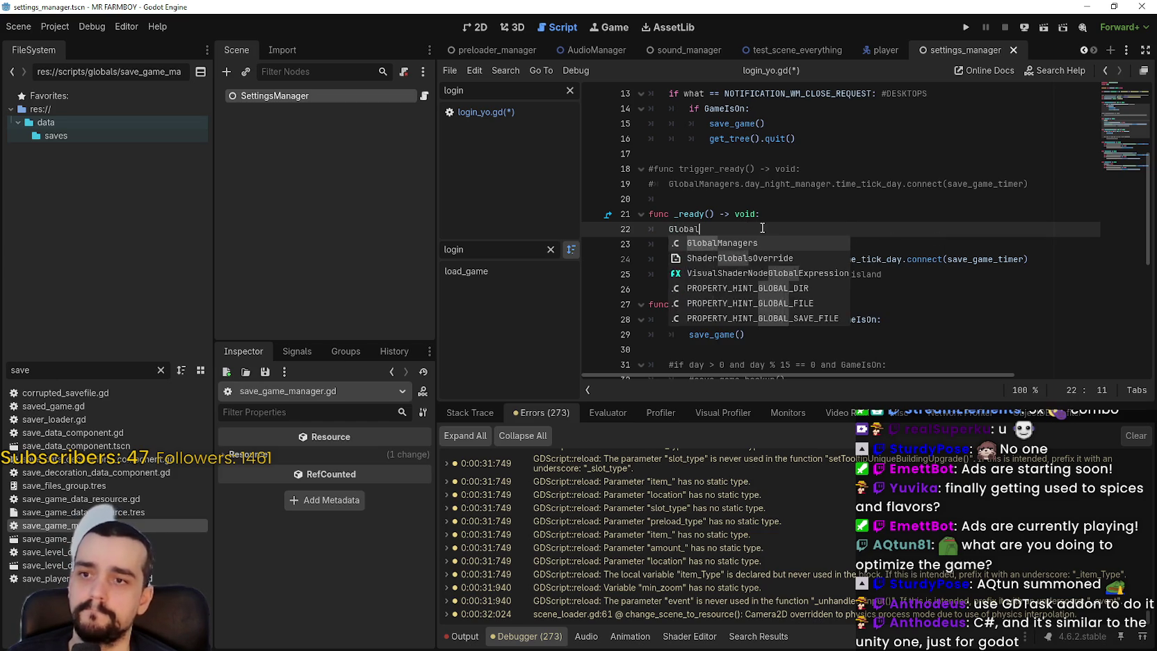
key("Return")
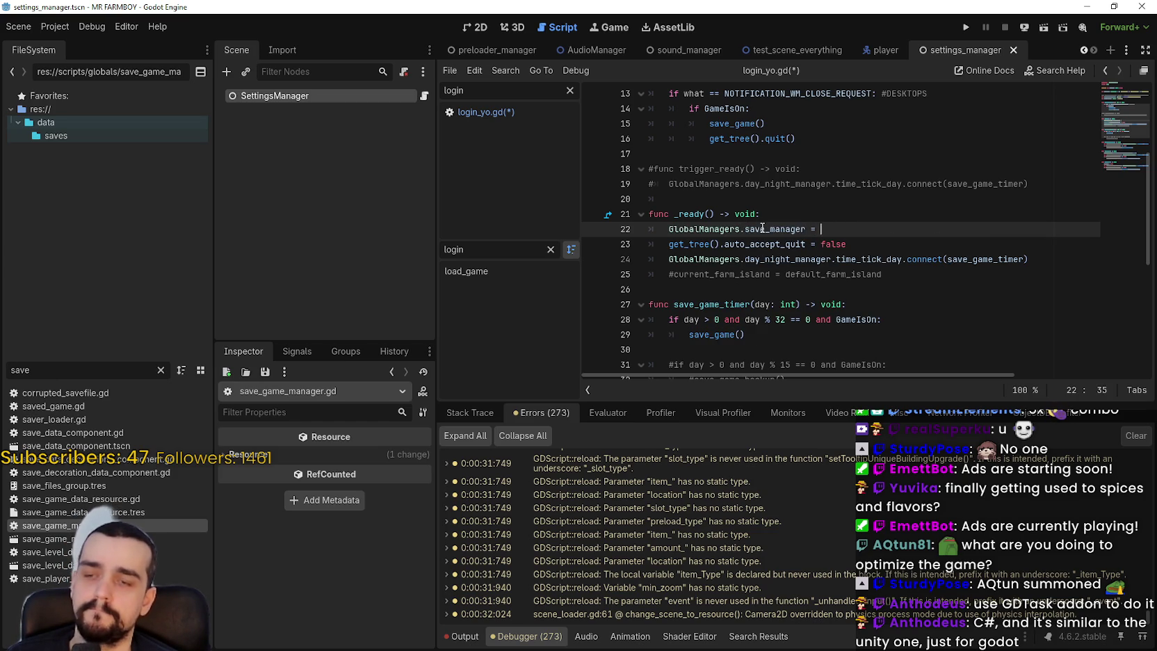
type("self")
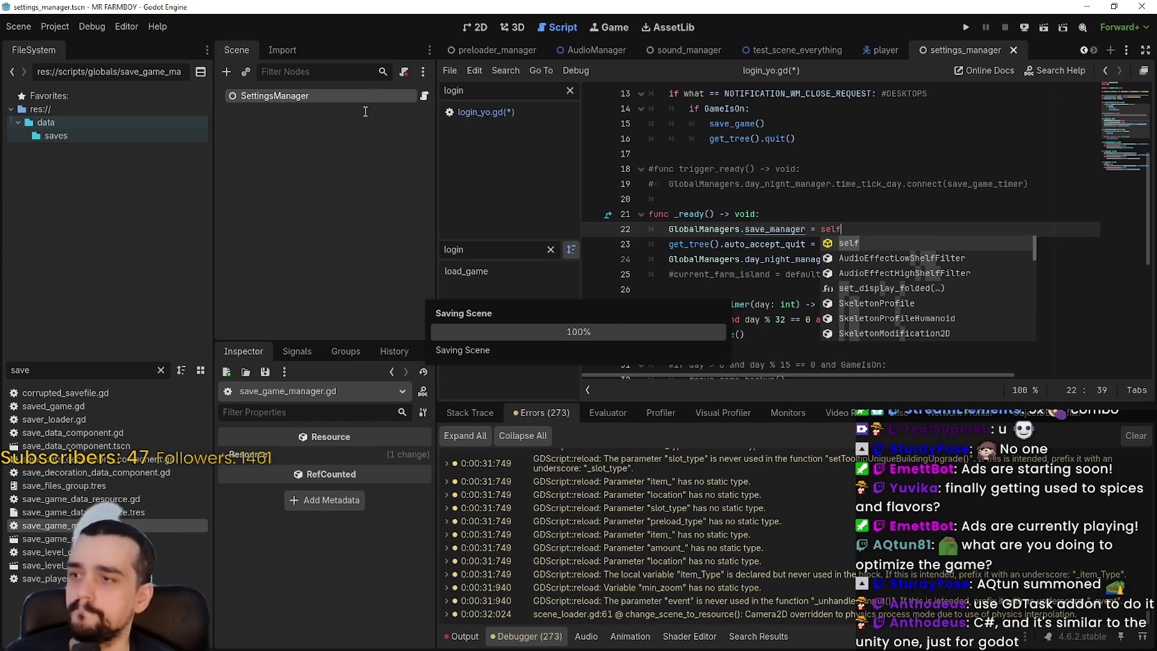
left_click(479, 113)
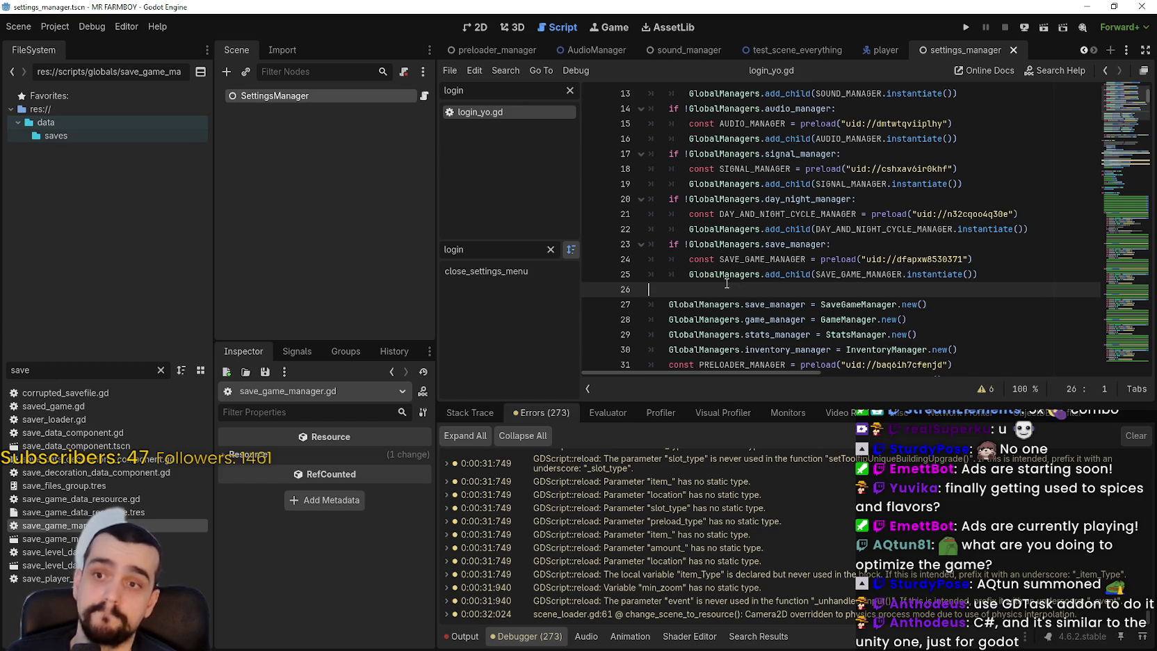
- Replace login_yo.gd's SaveGameManager.new() line with an empty 'if !GlobalManagers.game_manager:' guard
scroll(698, 252, "down", 1)
key("Down")
key("End")
key("shift+Home")
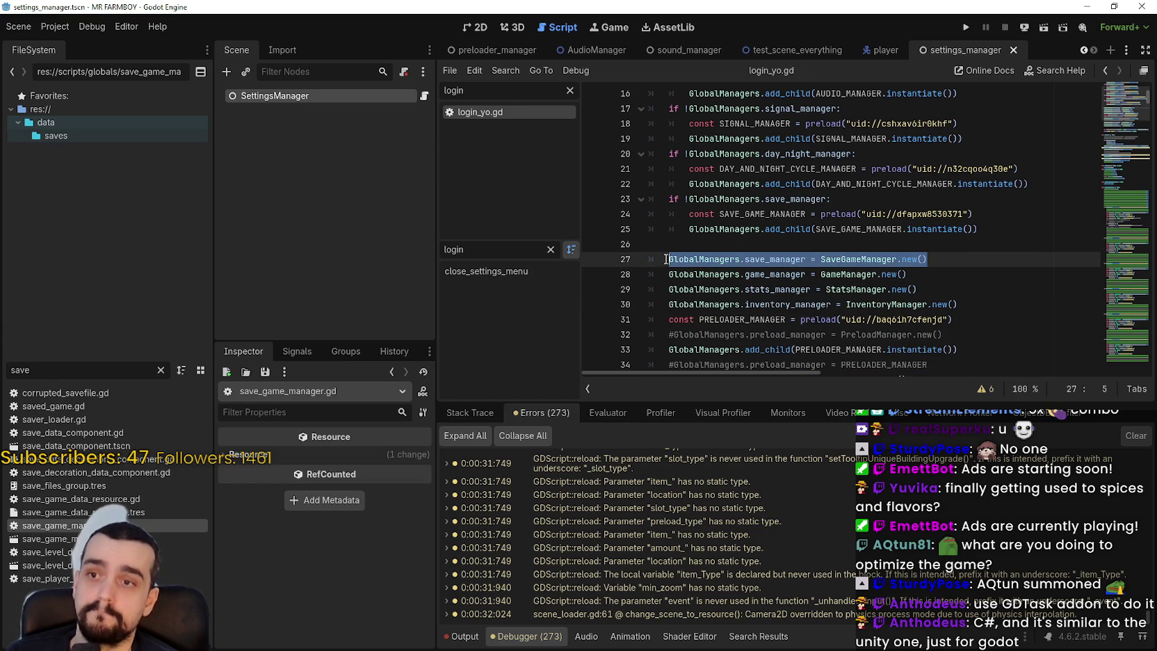
key("BackSpace")
type("if !")
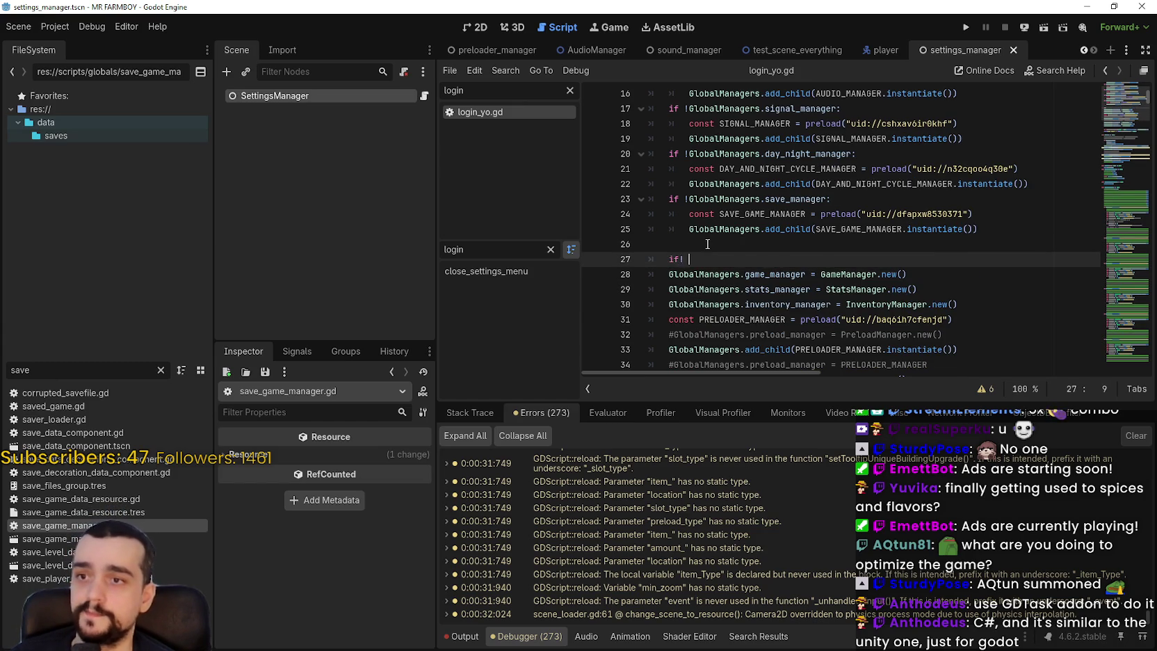
type("Glo")
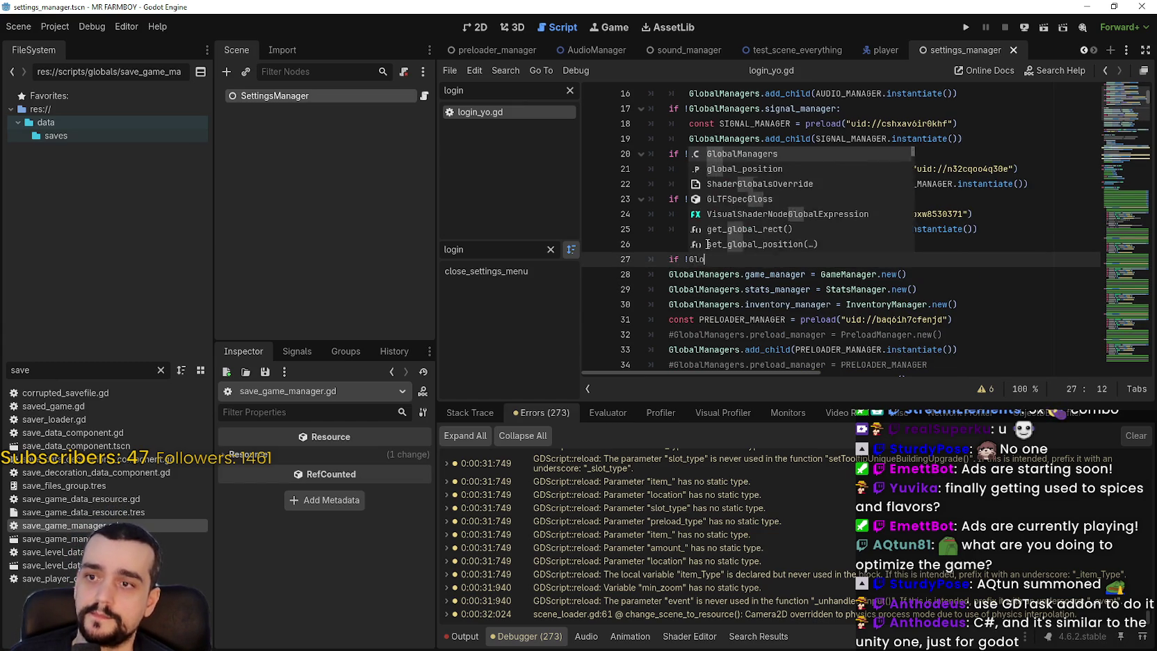
type("balManagers.game_m")
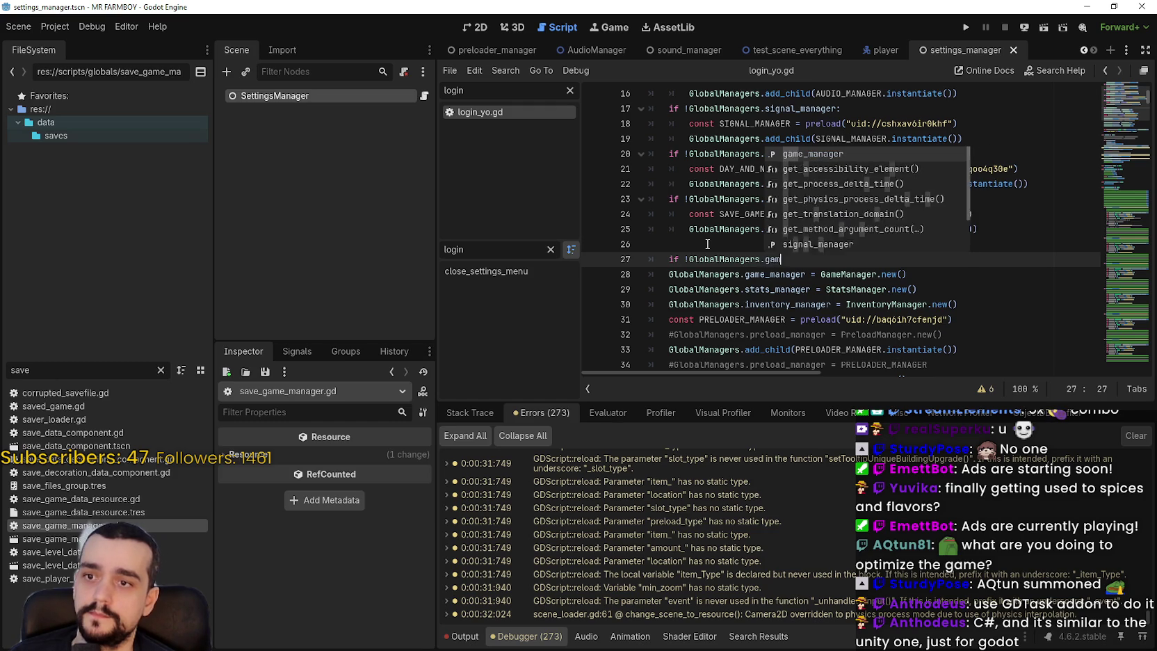
key("Return")
type(":")
key("Return")
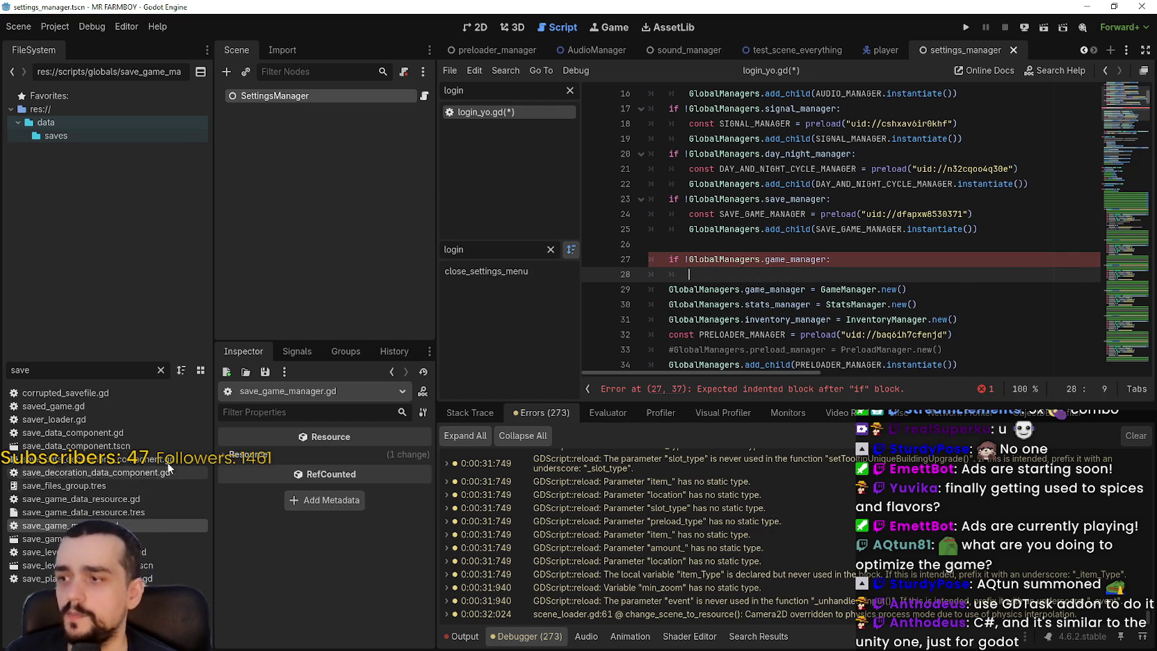
double_click(65, 379)
- Filter FileSystem by 'game' and insert a GAME_MANAGER preload of game_manager.tscn
type("gamn")
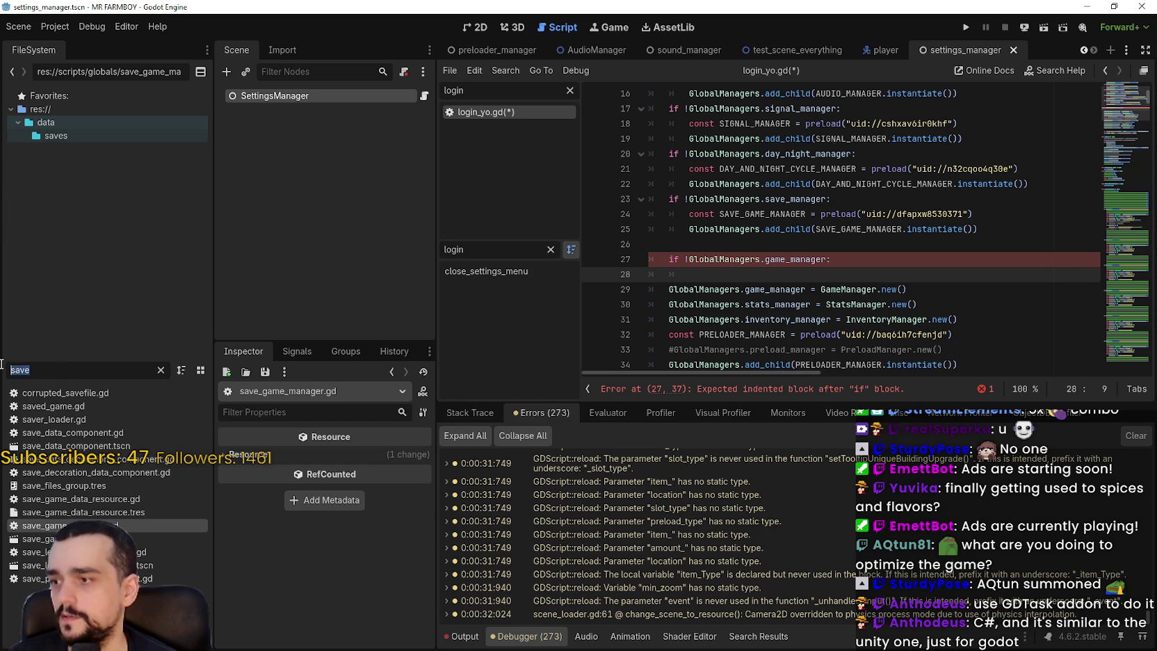
key("BackSpace")
type("e")
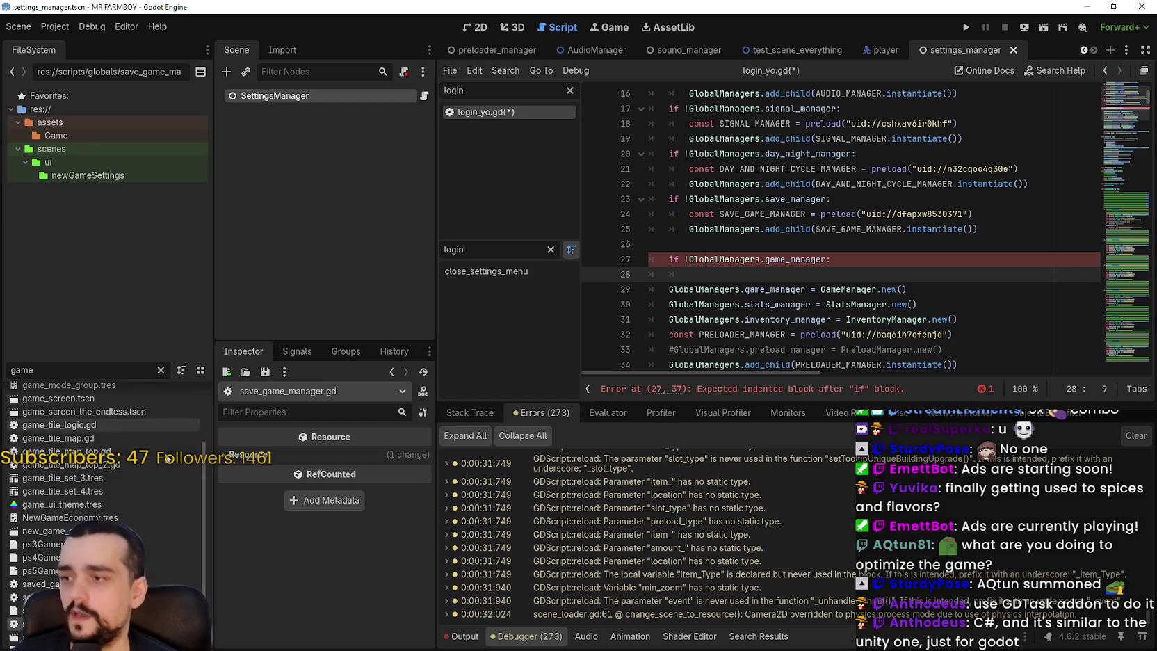
scroll(129, 470, "up", 1)
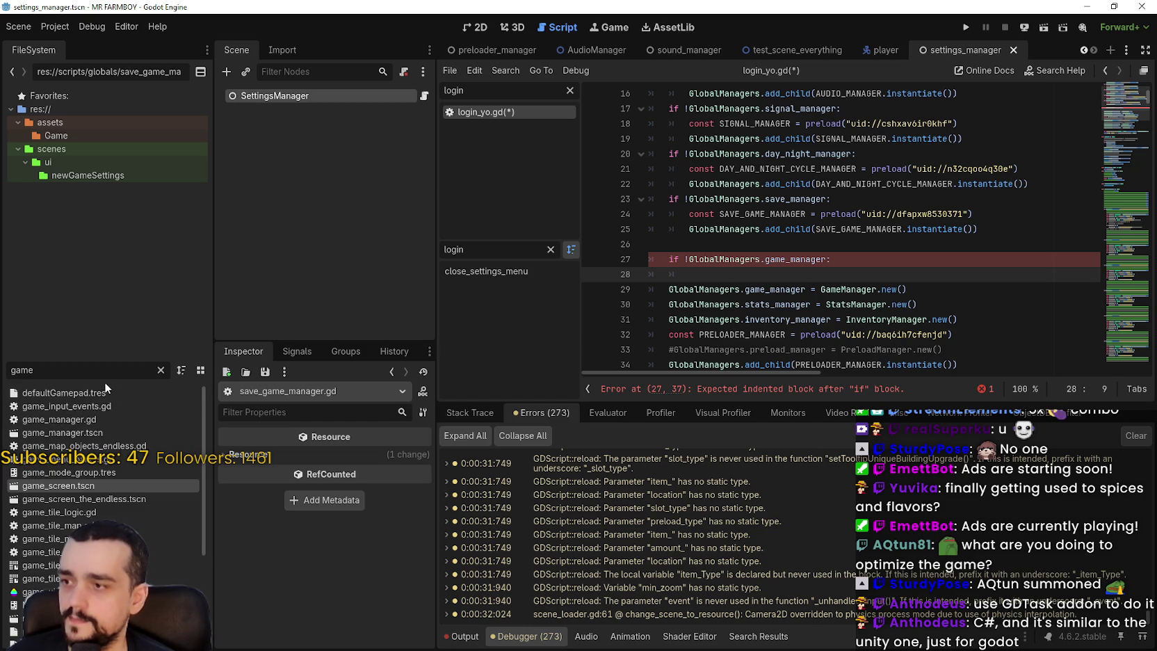
mouse_move(63, 433)
left_mouse_down()
mouse_move(827, 287)
mouse_move(794, 271)
left_mouse_up()
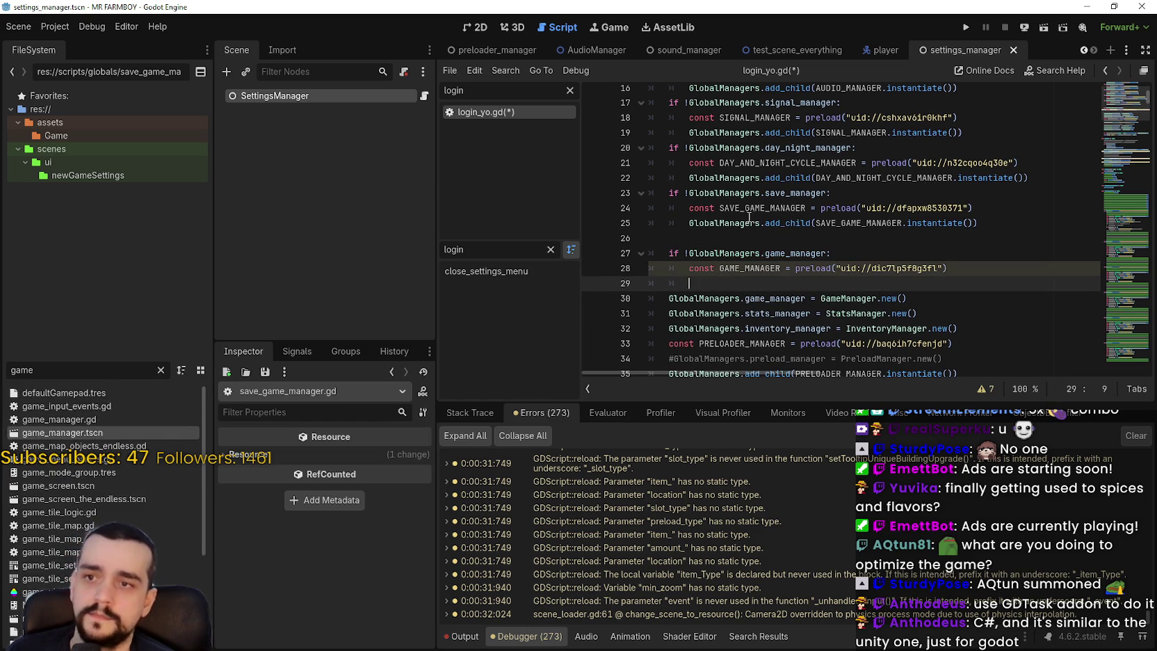
- Add an add_child line for the GAME_MANAGER instance inside the game_manager guard
left_click_drag(689, 222, 978, 222)
key("ctrl+c")
left_click(795, 283)
key("ctrl+v")
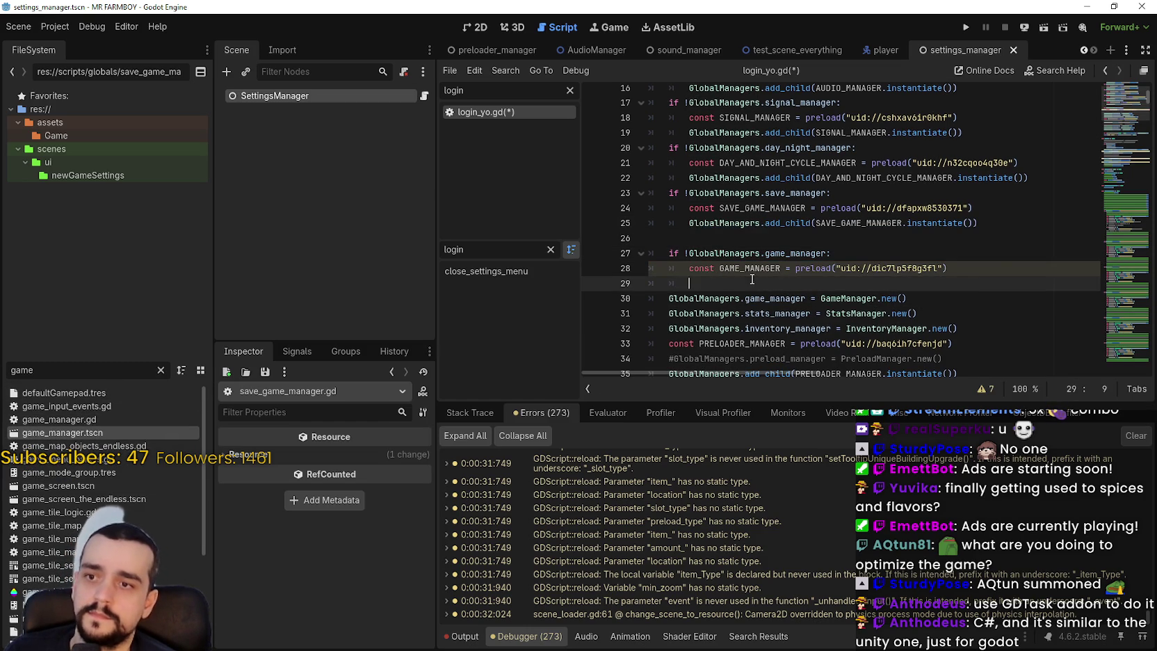
double_click(749, 267)
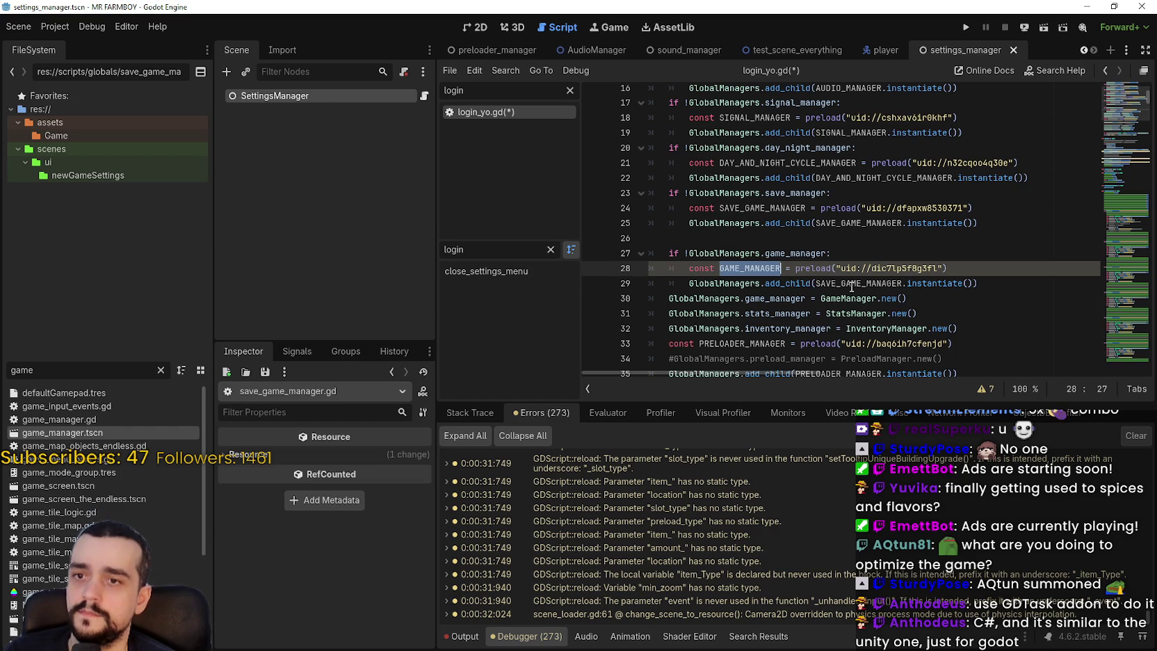
double_click(853, 284)
key("ctrl+v")
- Remove the blank line between the manager guards and tidy spacing after the game_manager guard
left_click(869, 245)
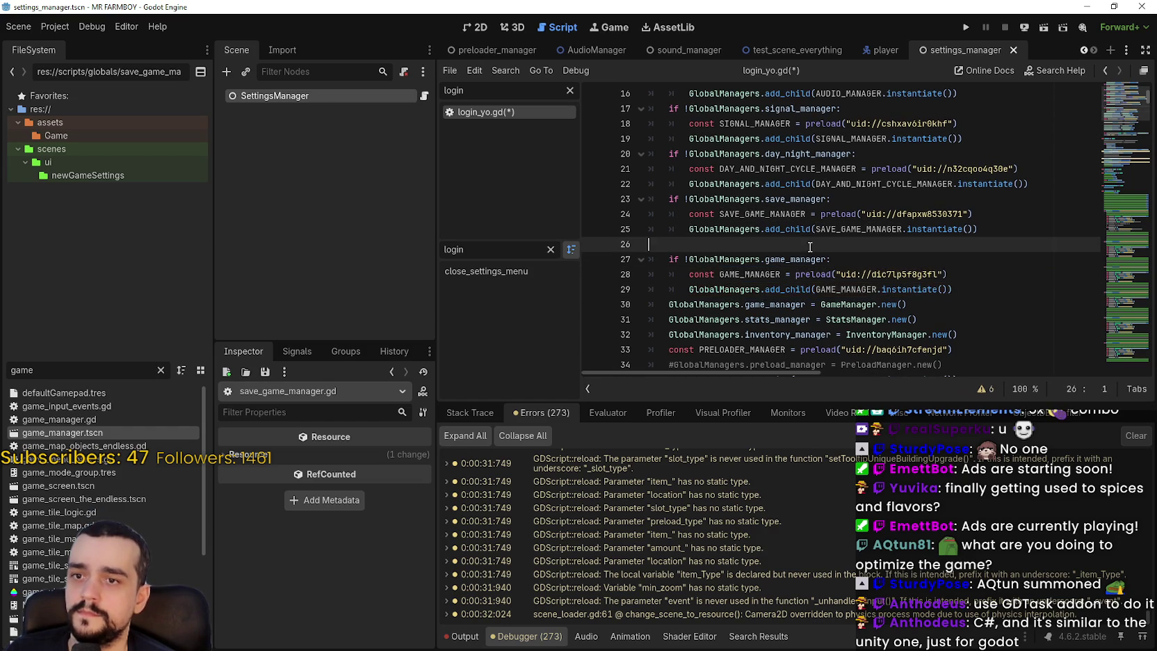
key("BackSpace")
left_click(980, 275)
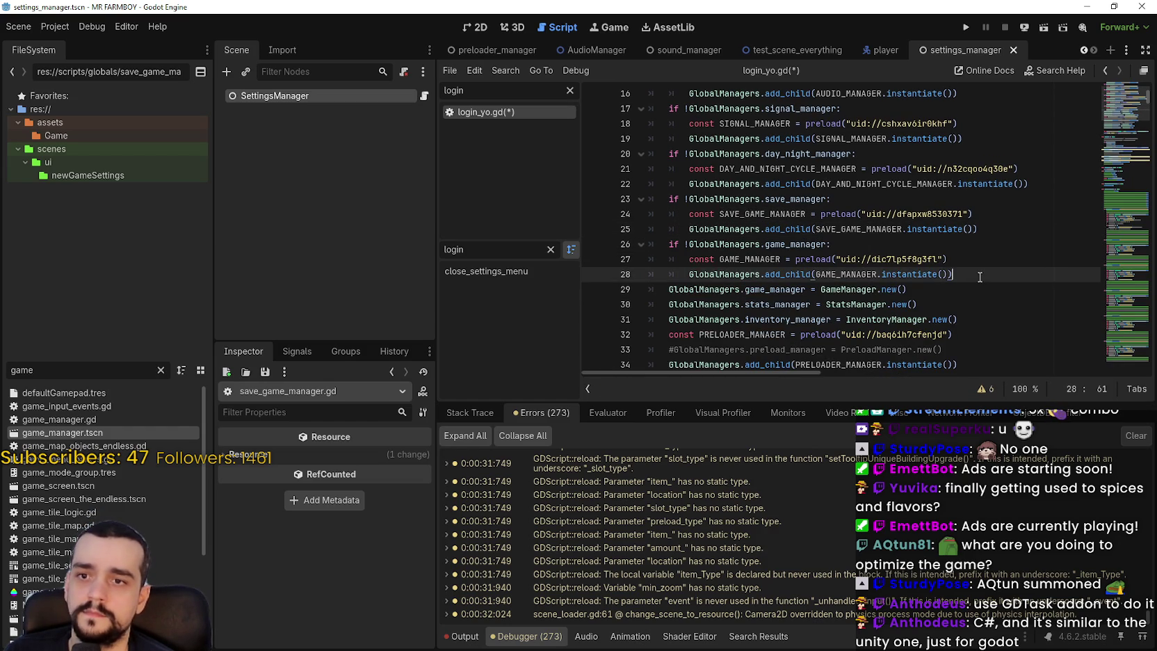
key("Return")
key("Return")
key("BackSpace")
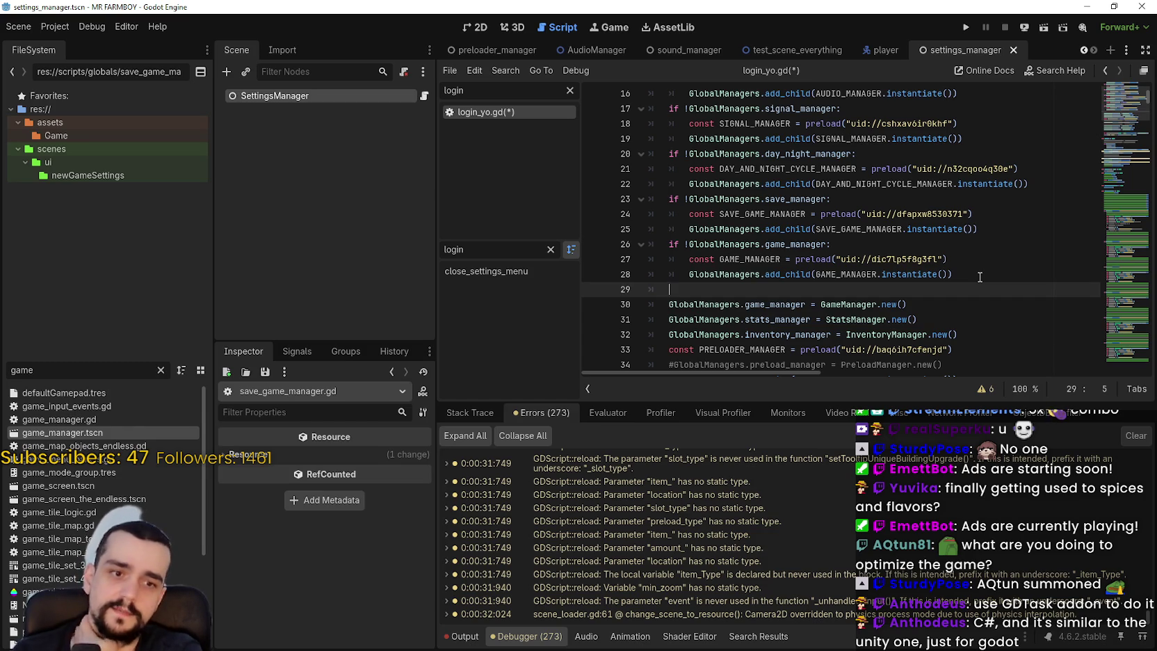
- Replace the GameManager.new() assignment with an 'if !GlobalManagers.stats_manager:' guard
scroll(983, 245, "down", 2)
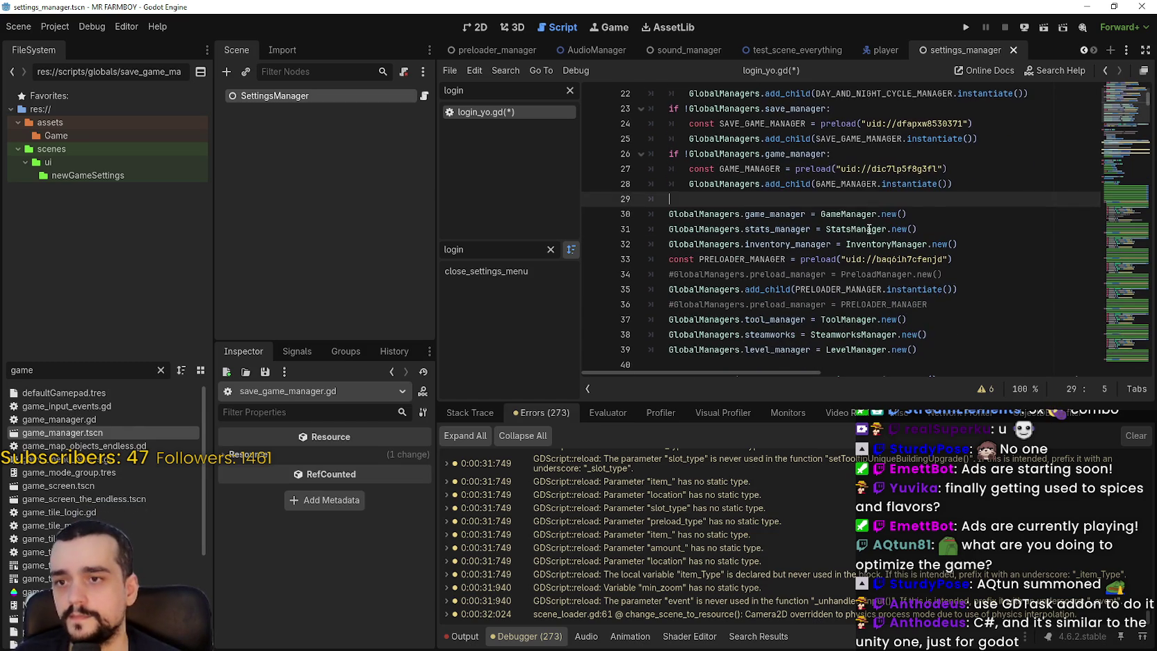
left_click(933, 211)
left_click_drag(934, 210, 673, 209)
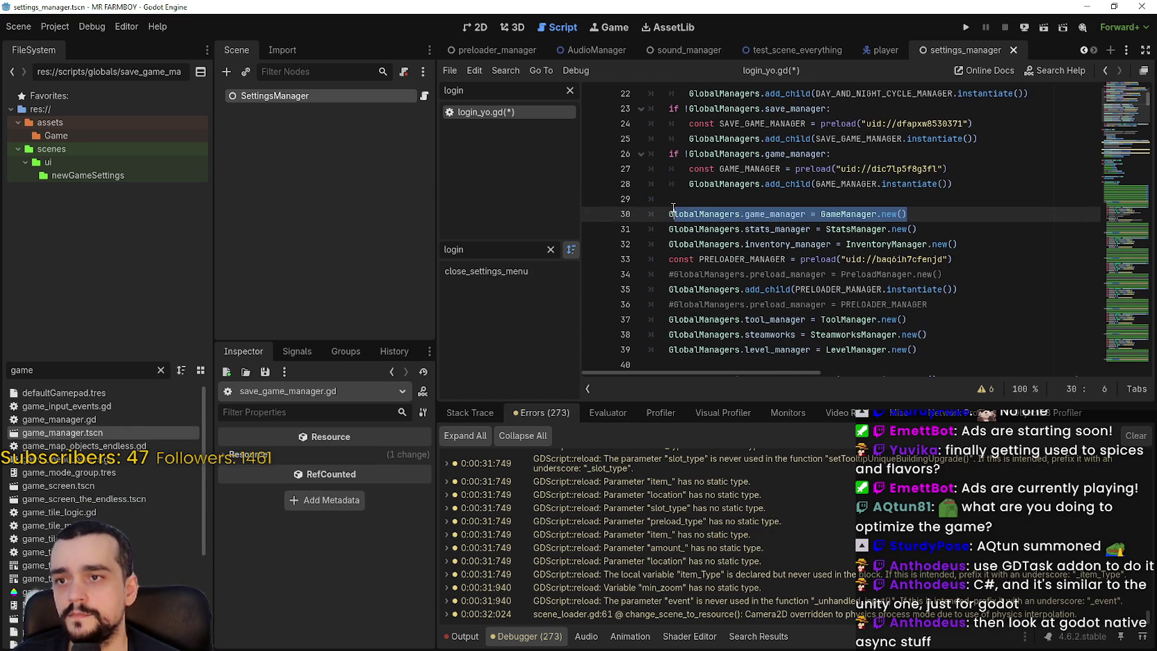
key("BackSpace")
key("BackSpace")
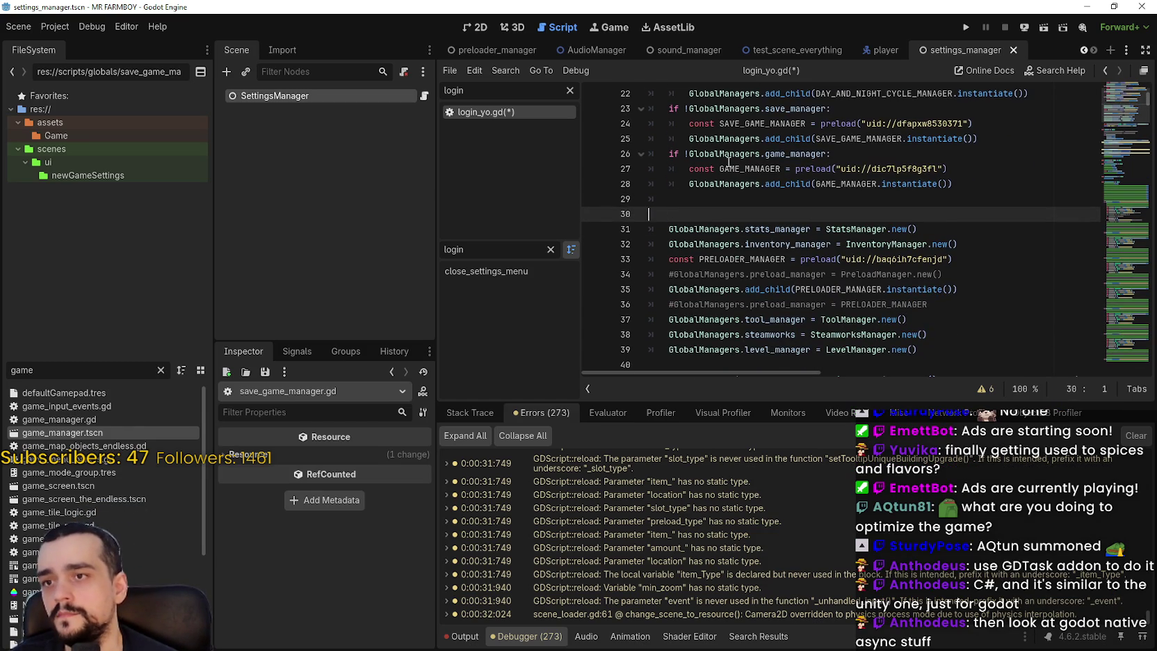
key("BackSpace")
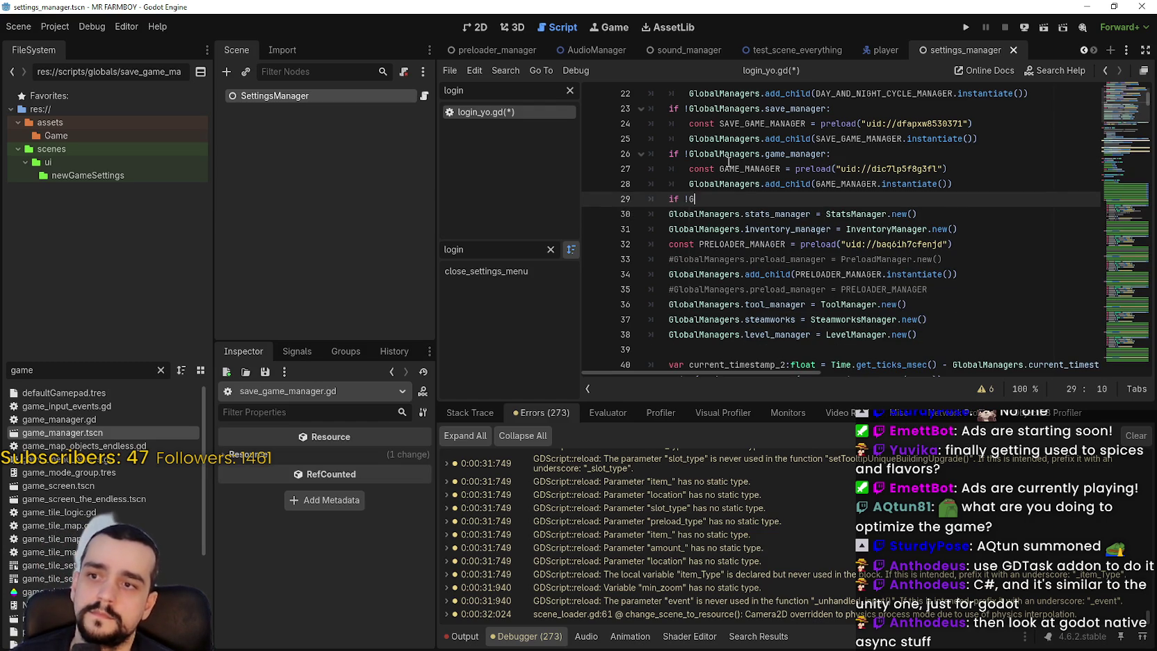
type("lobal")
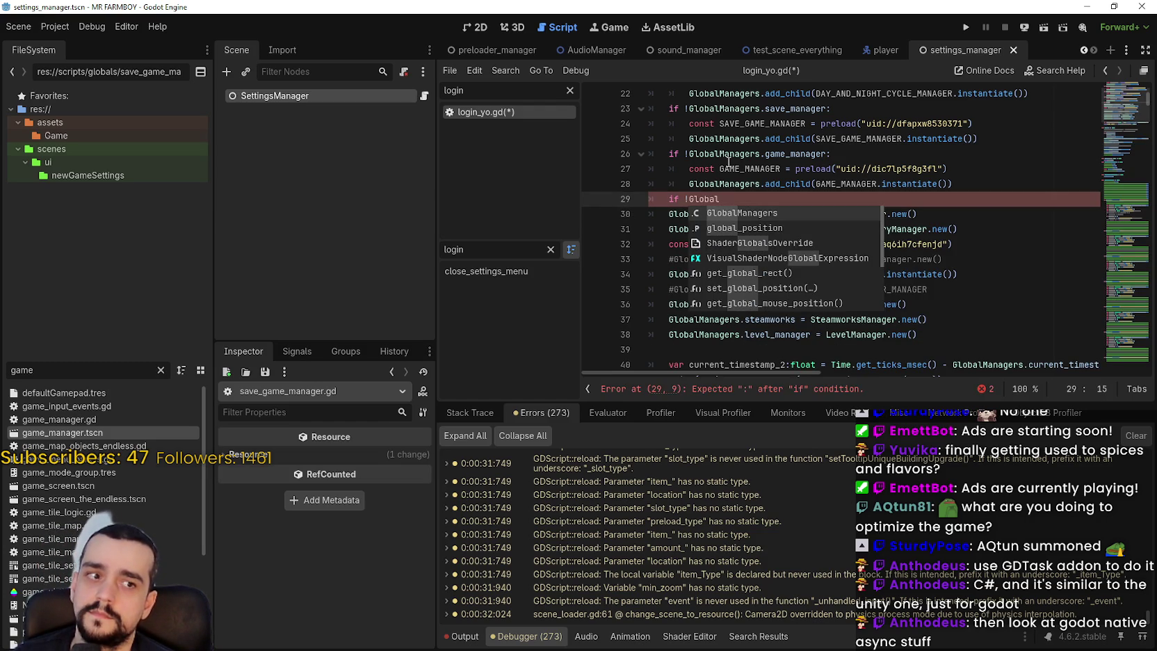
key("Return")
type(".")
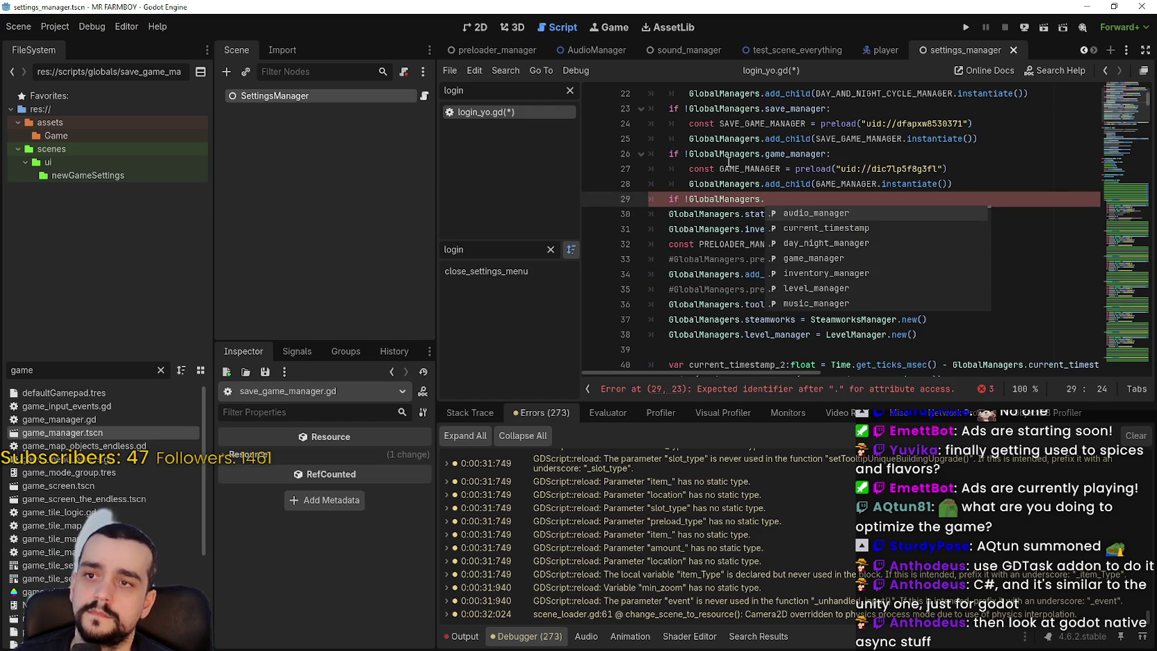
type("stats")
key("Return")
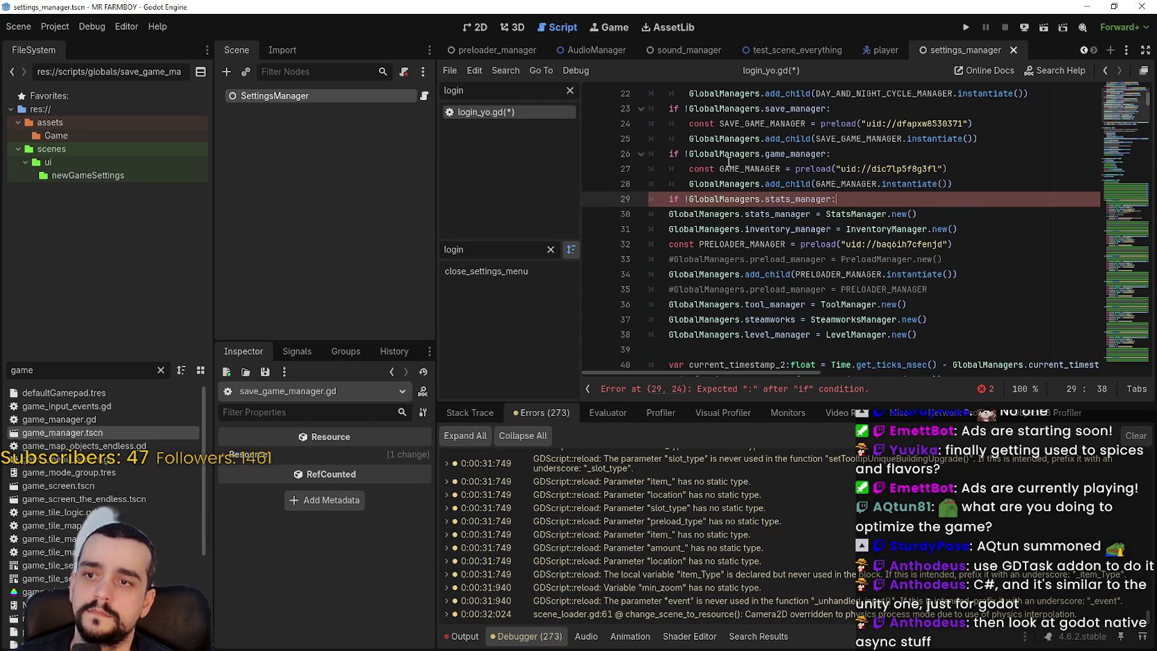
key("Return")
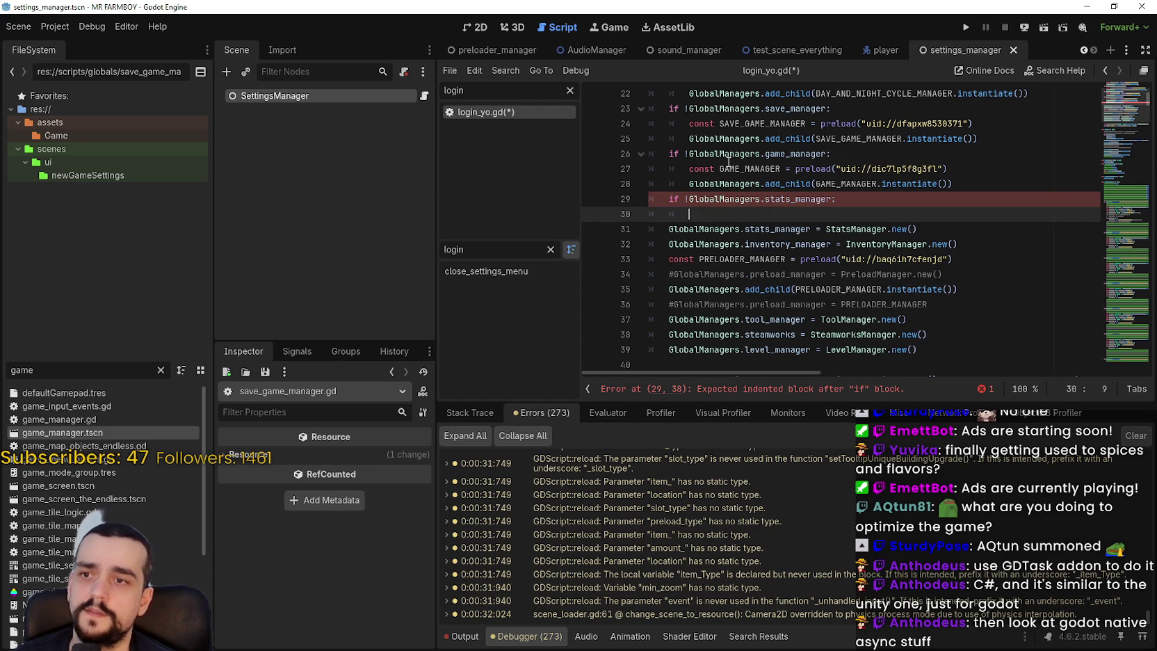
- Select the leading indentation on empty line 30 under the stats_manager guard
left_click(670, 238)
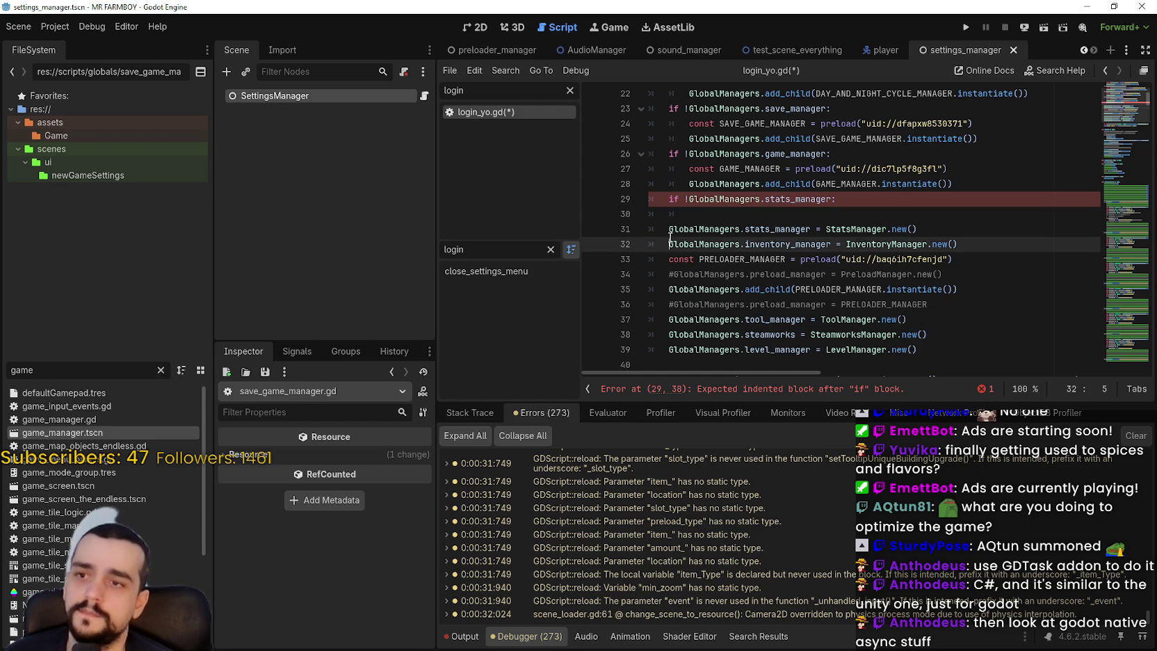
left_click(713, 217)
left_click_drag(689, 214, 604, 216)
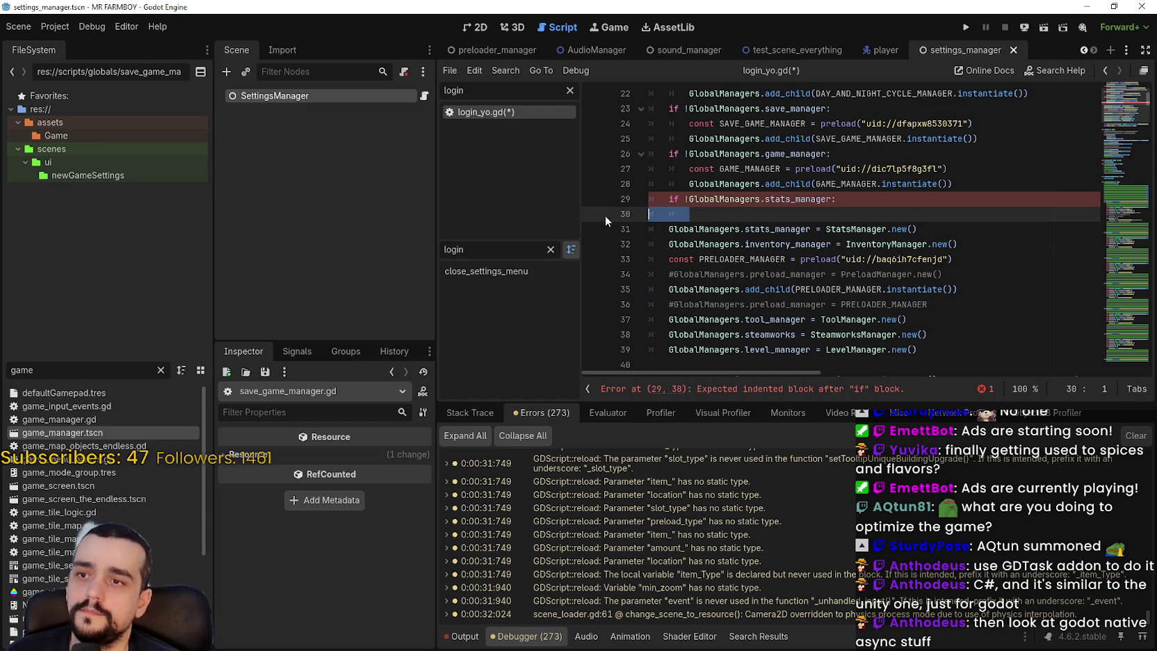
left_click(669, 231)
left_click(700, 219)
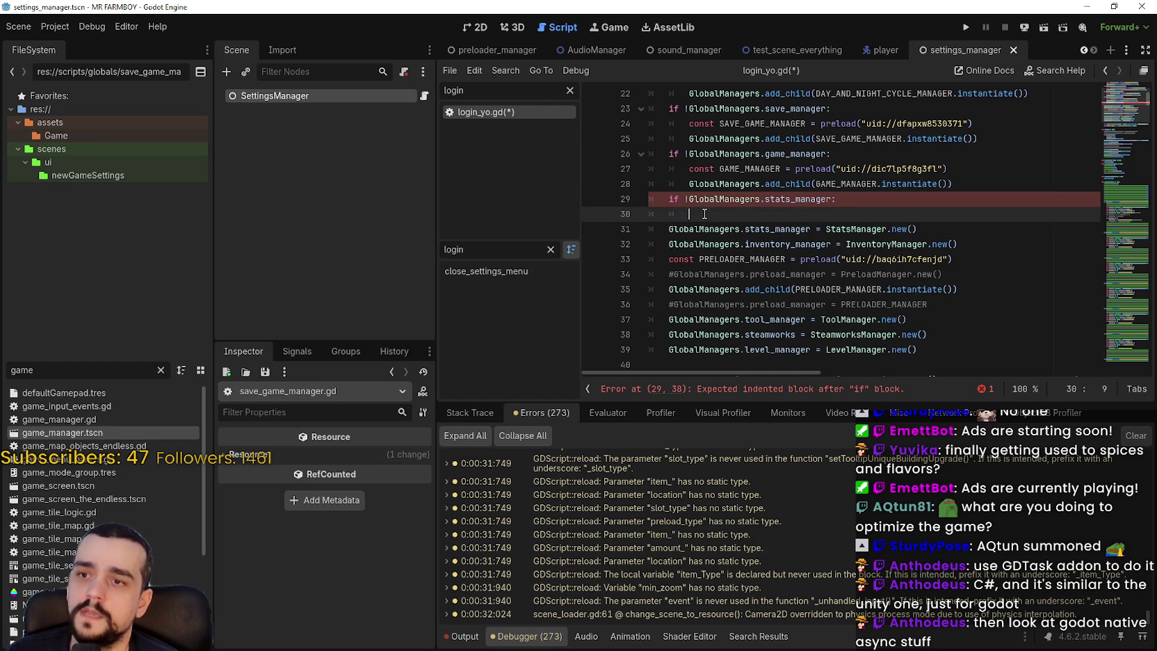
left_click_drag(705, 213, 598, 215)
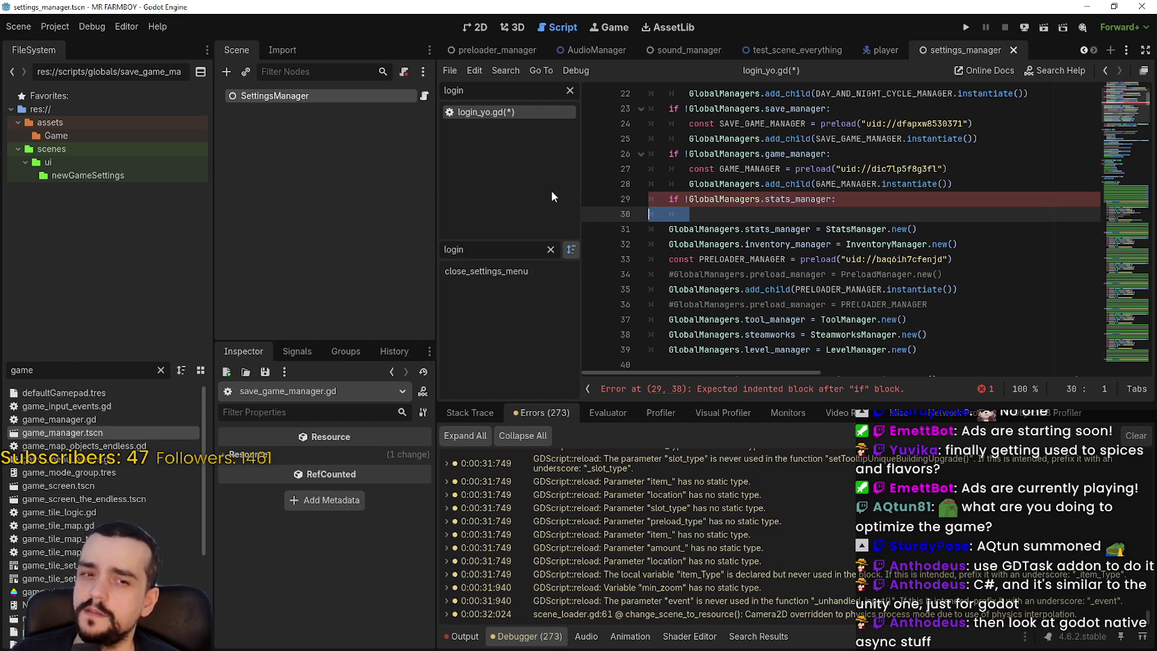
key("BackSpace")
key("BackSpace")
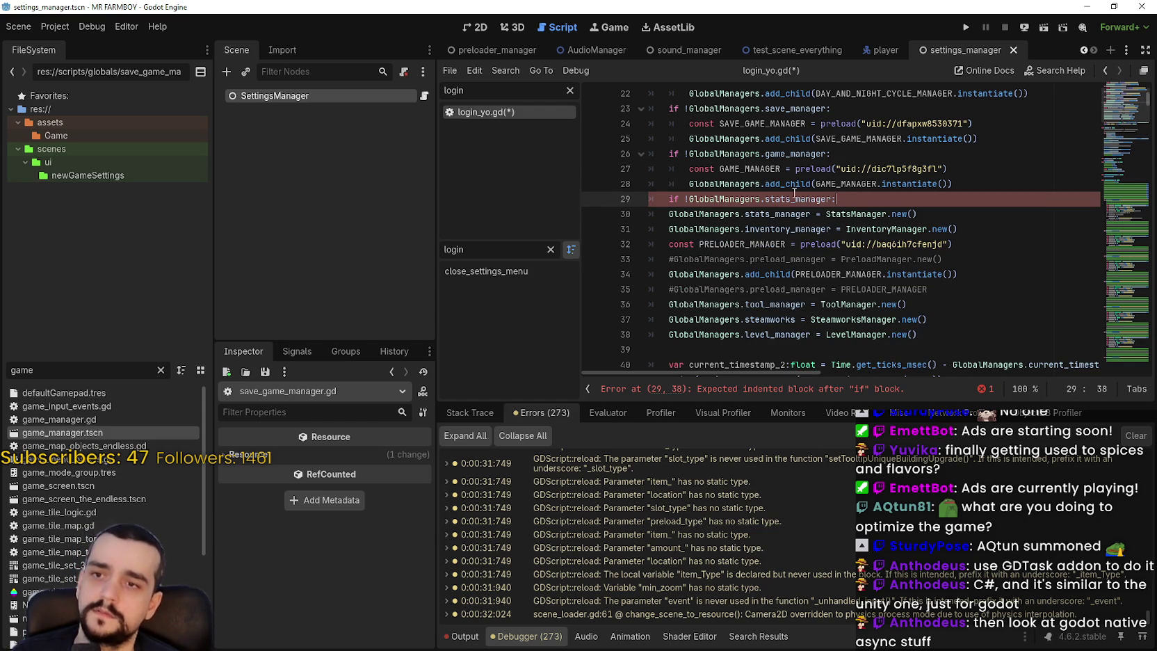
key("Return")
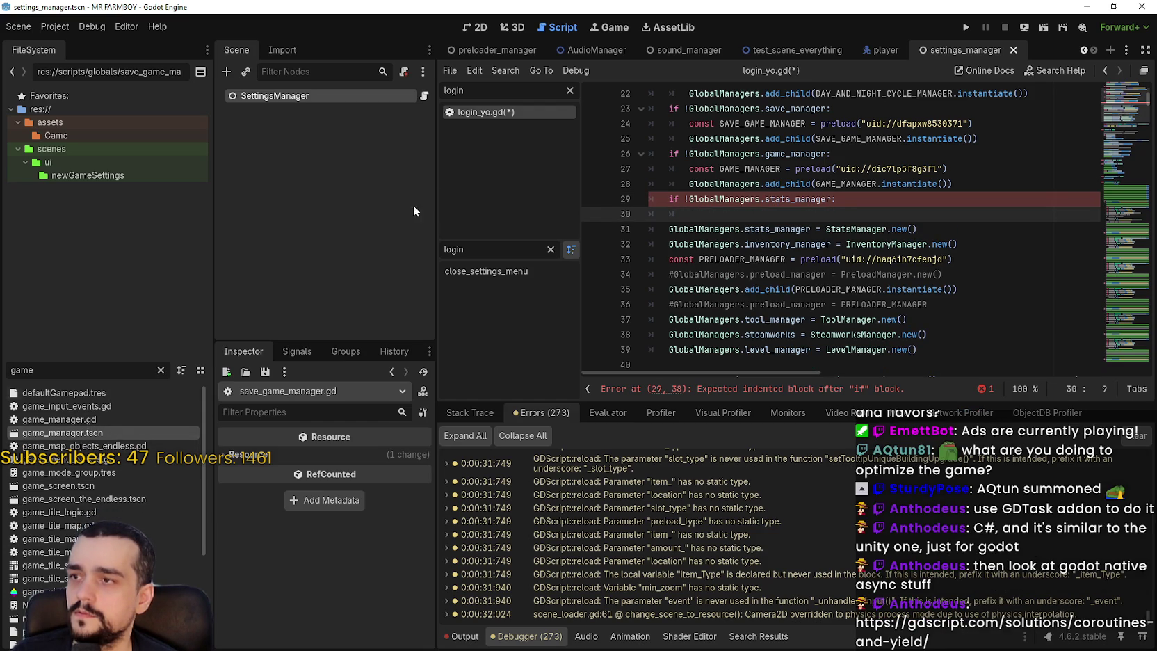
double_click(79, 419)
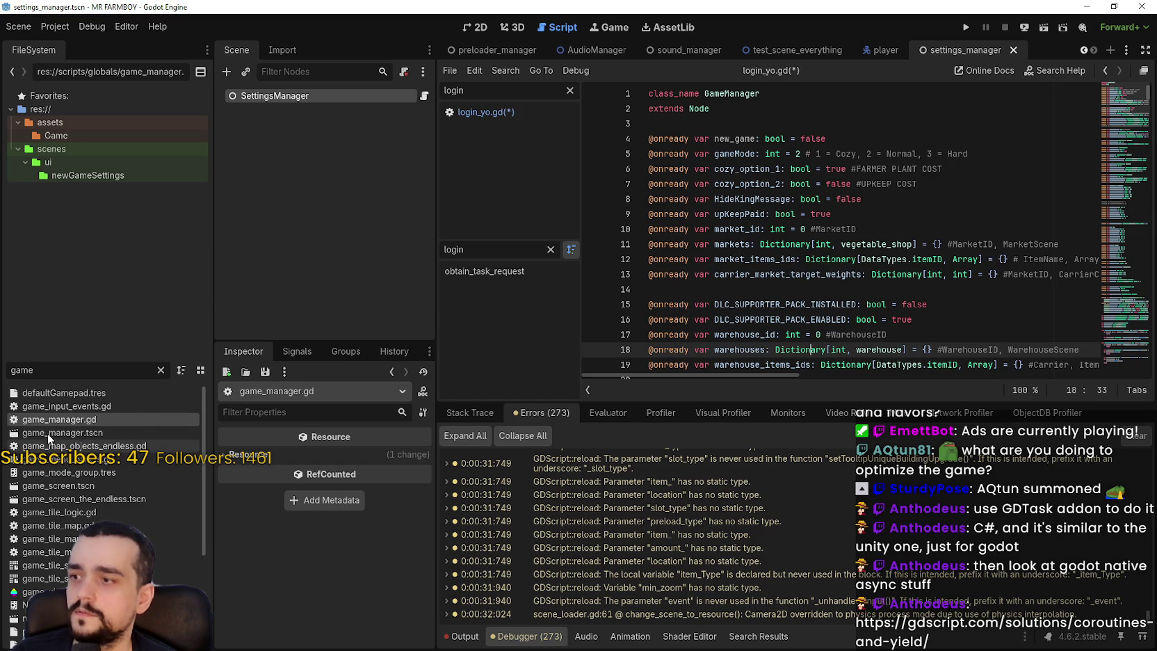
- Check the GAME_MANAGER preload on line 27 of login_yo.gd
left_click(47, 433)
left_click(486, 112)
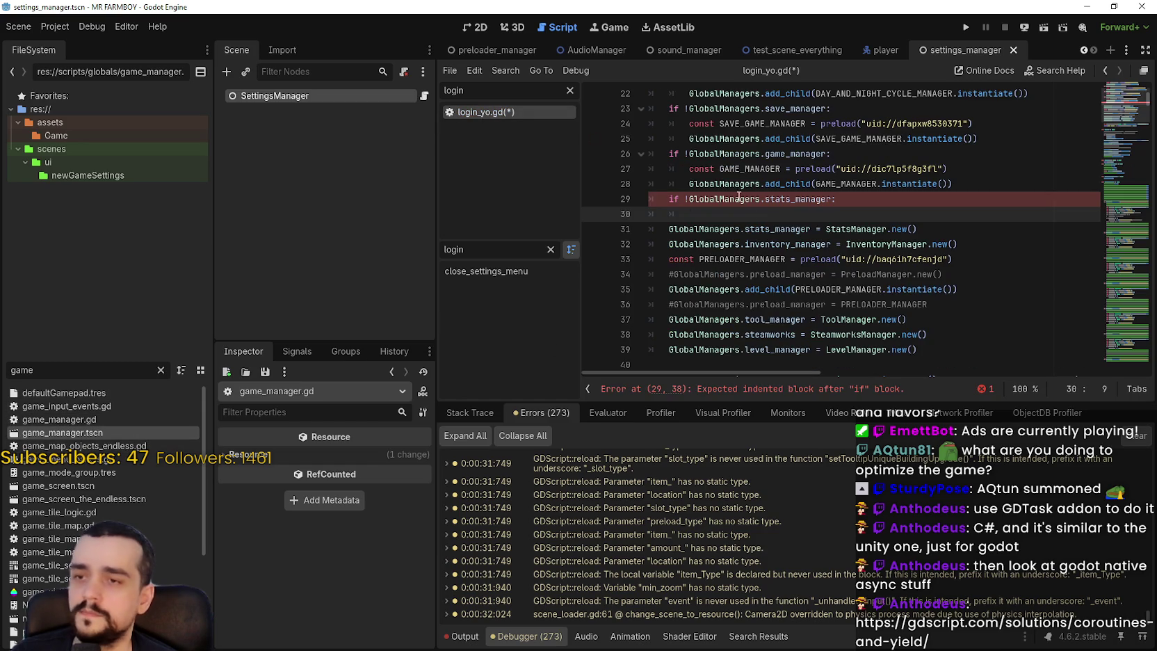
double_click(750, 168)
key("Down")
key("Down")
key("Down")
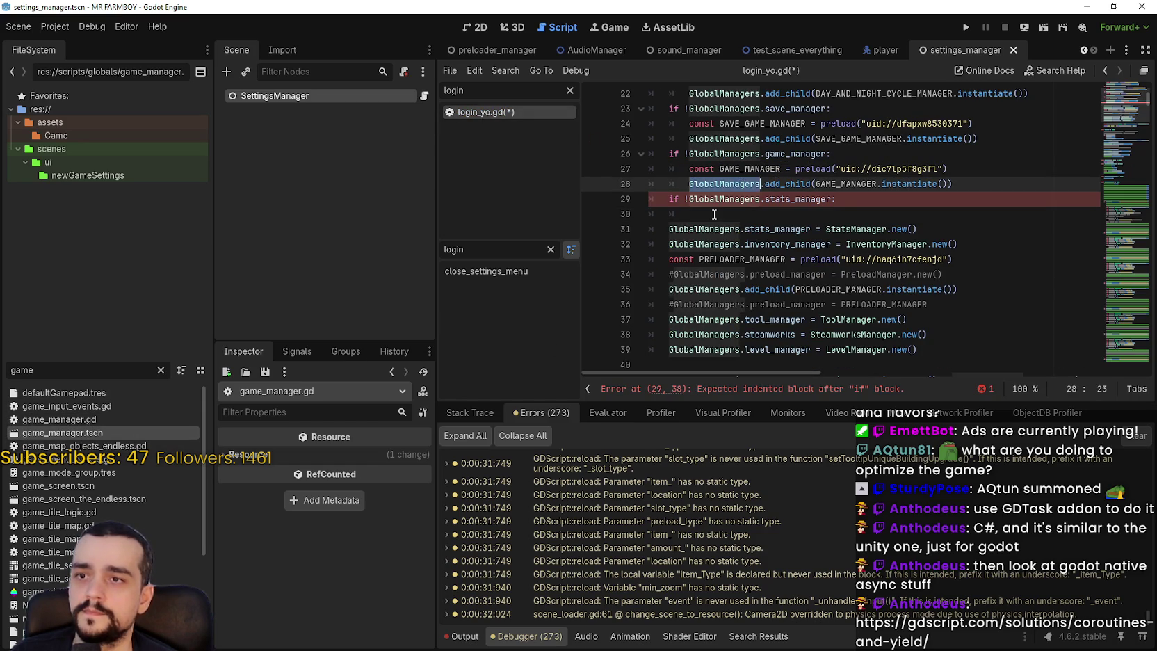
- Open game_manager.gd from FileSystem and scroll down through its contents
double_click(57, 418)
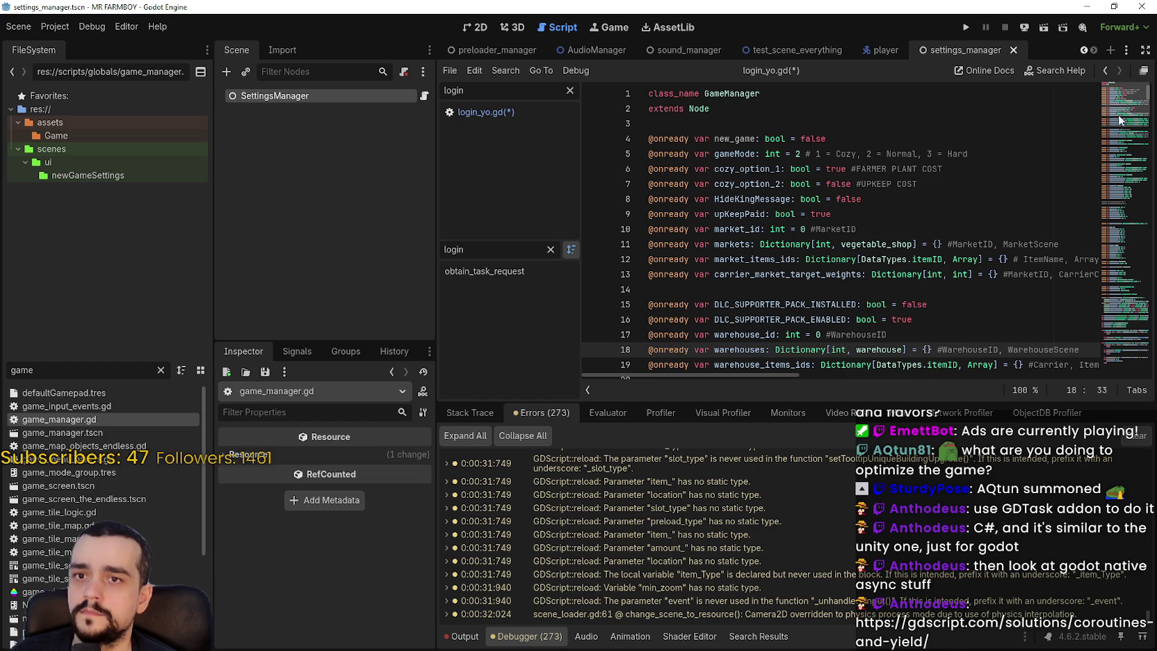
scroll(1121, 136, "down", 7)
scroll(1124, 111, "down", 20)
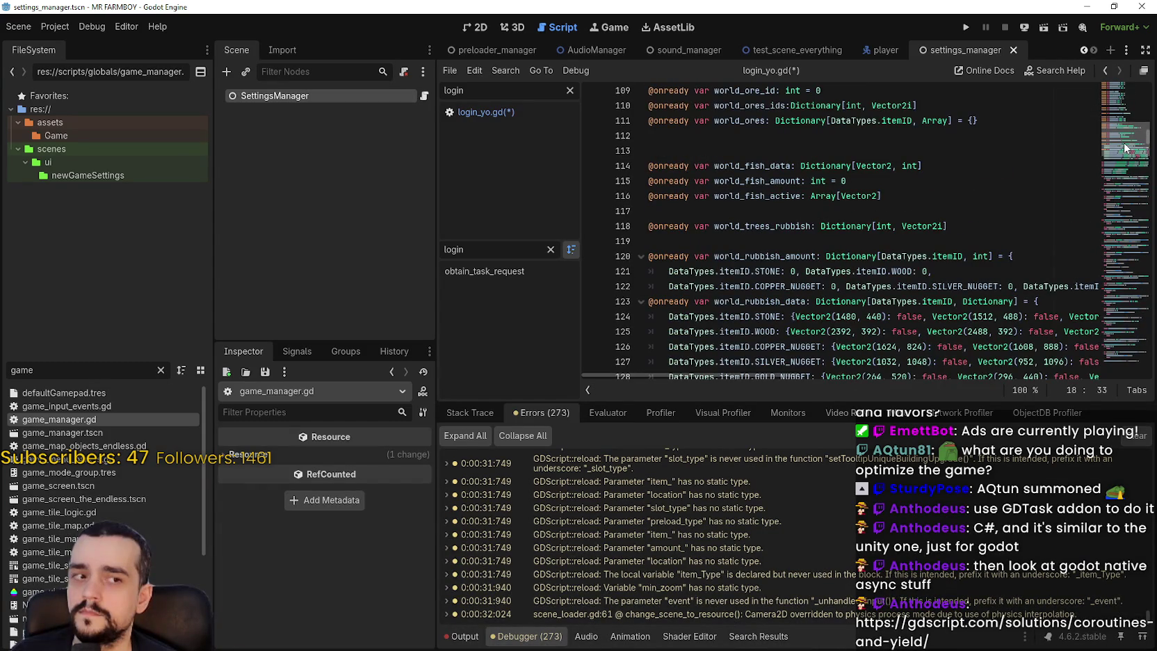
scroll(1125, 150, "down", 4)
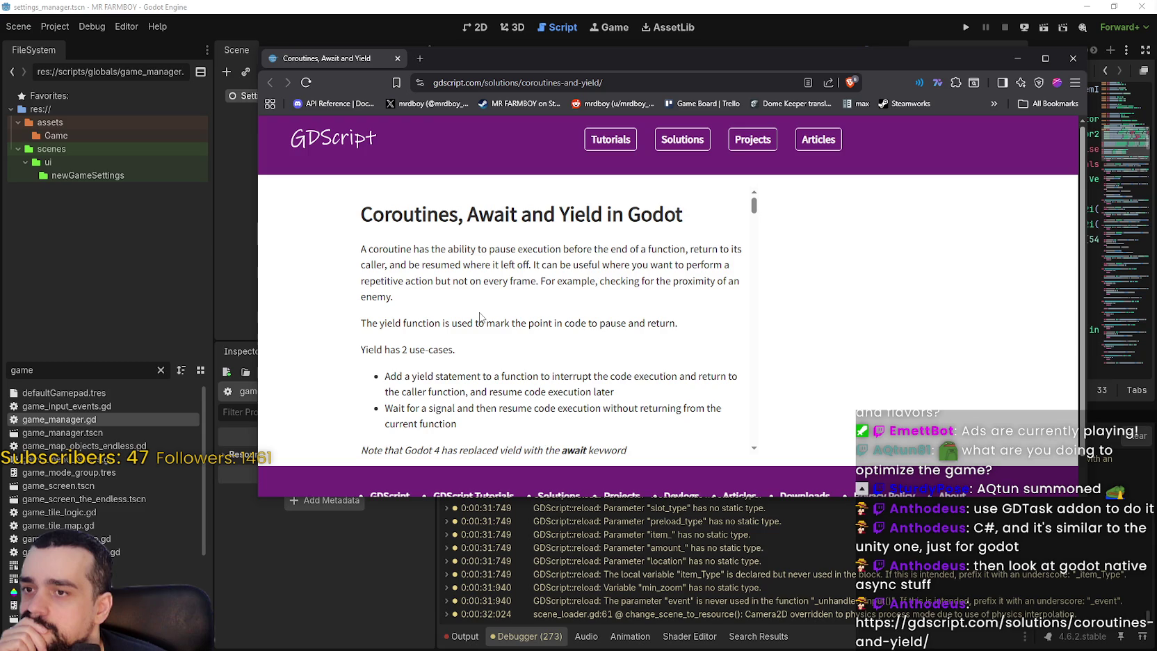
- Read the coroutines article's custom-signal yield examples down to the Timing issue section, then minimize the browser
scroll(480, 316, "down", 2)
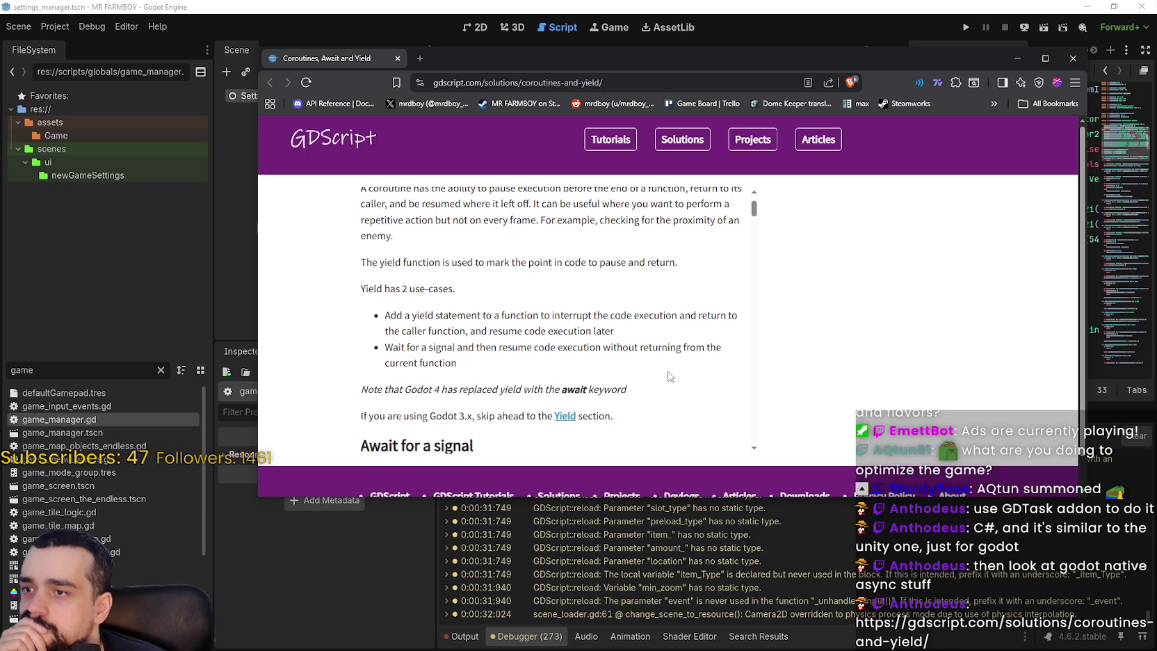
scroll(669, 376, "down", 3)
scroll(597, 291, "down", 3)
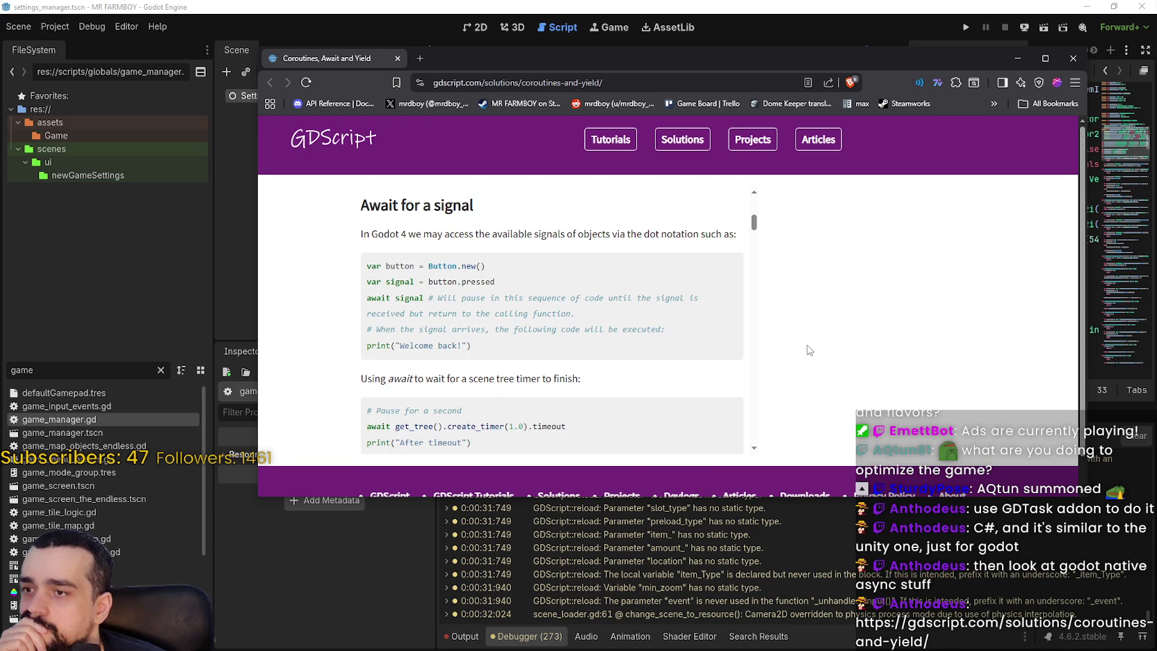
scroll(808, 350, "down", 1)
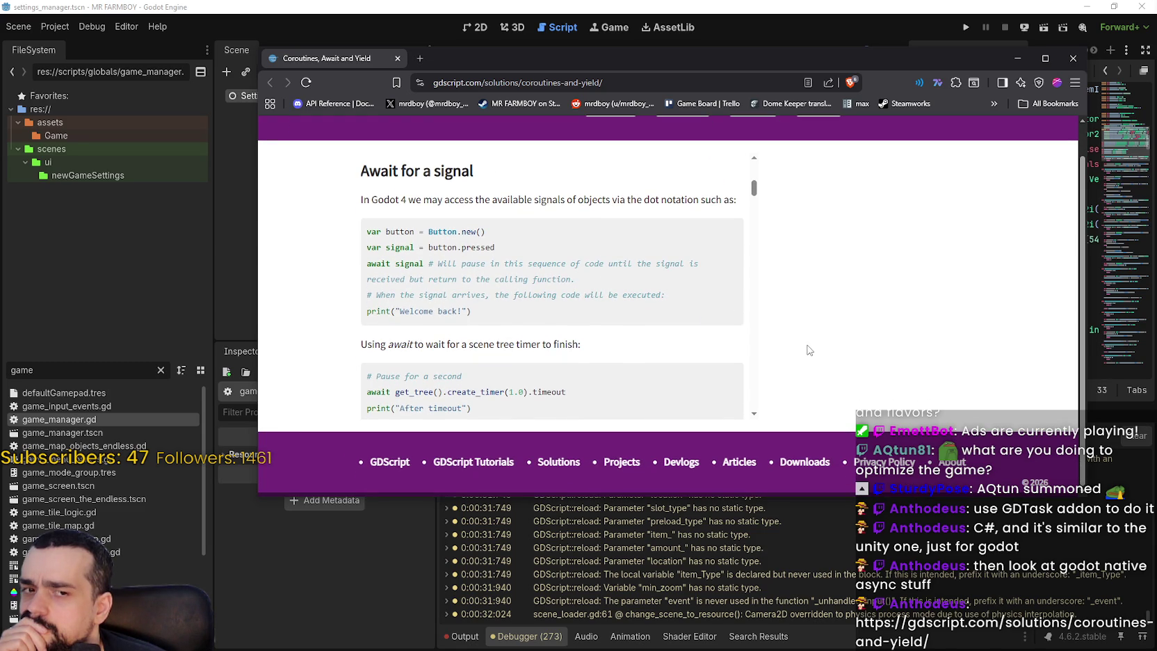
scroll(808, 350, "up", 1)
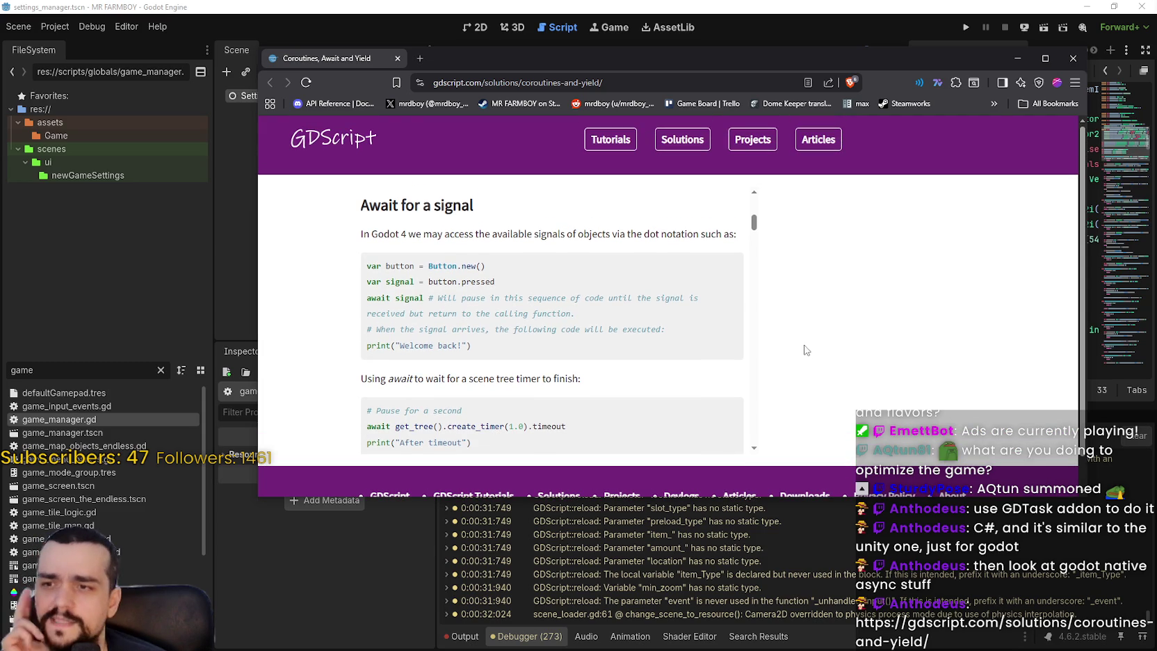
scroll(741, 247, "down", 1)
scroll(741, 248, "down", 3)
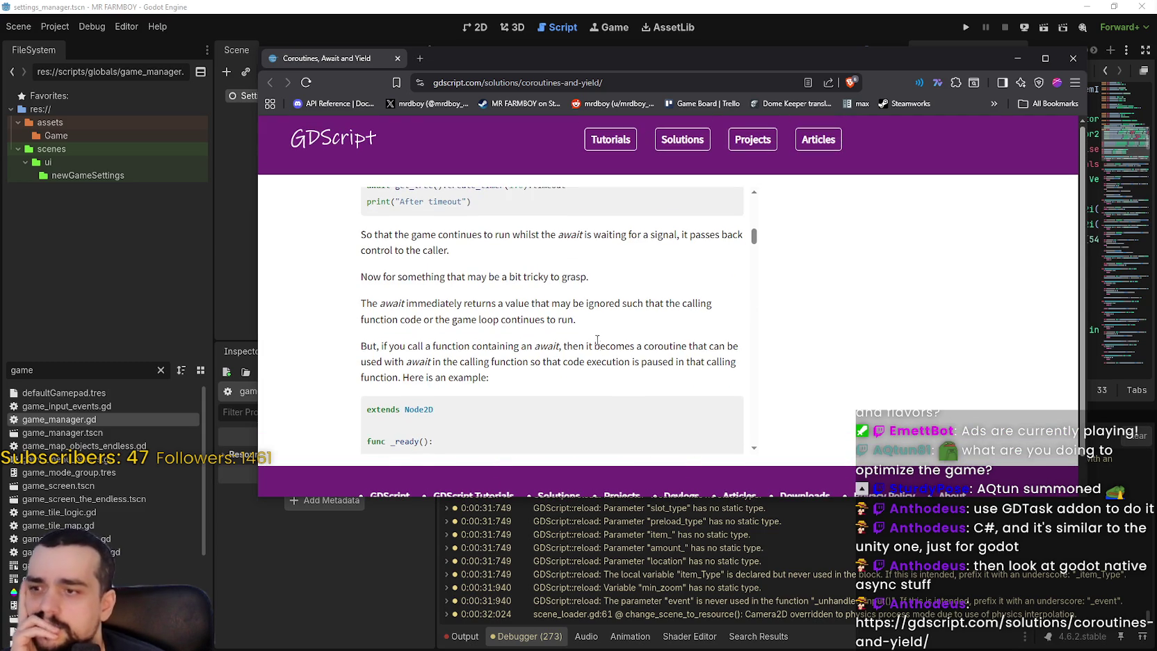
scroll(579, 342, "down", 3)
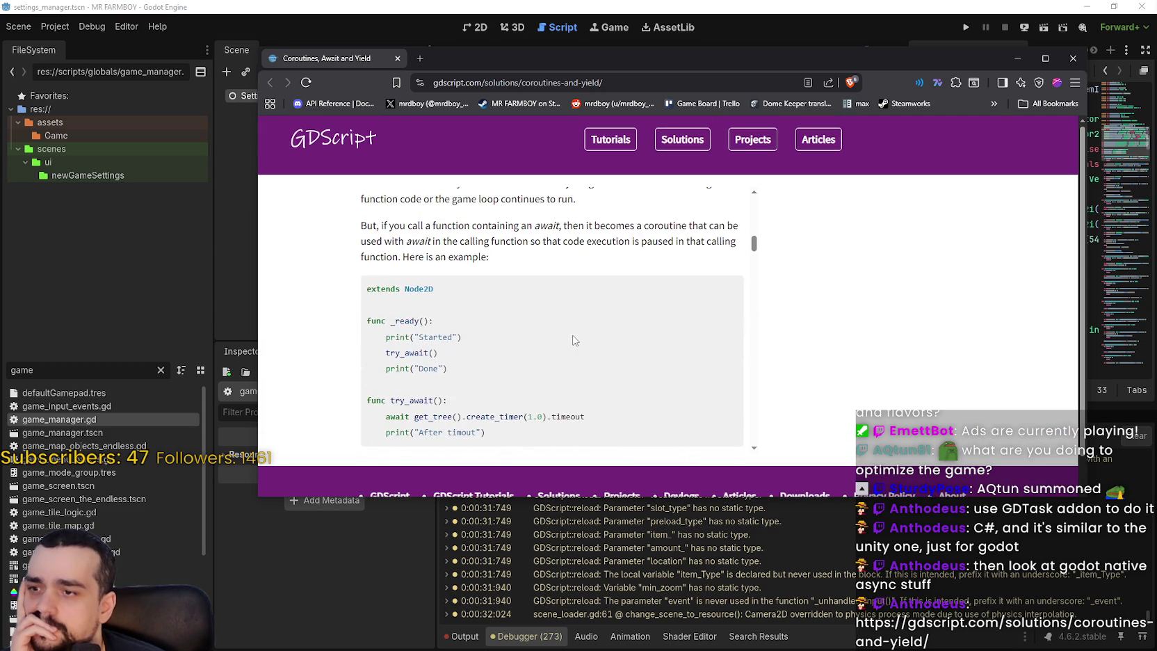
scroll(574, 340, "down", 3)
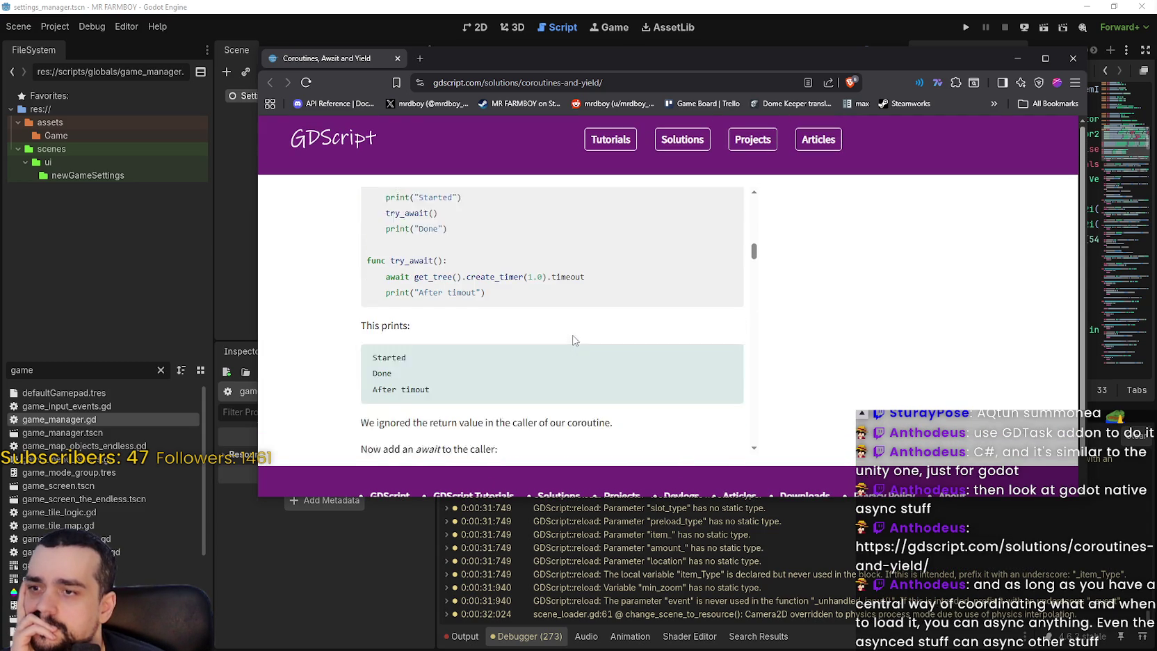
scroll(575, 340, "down", 2)
scroll(574, 340, "down", 2)
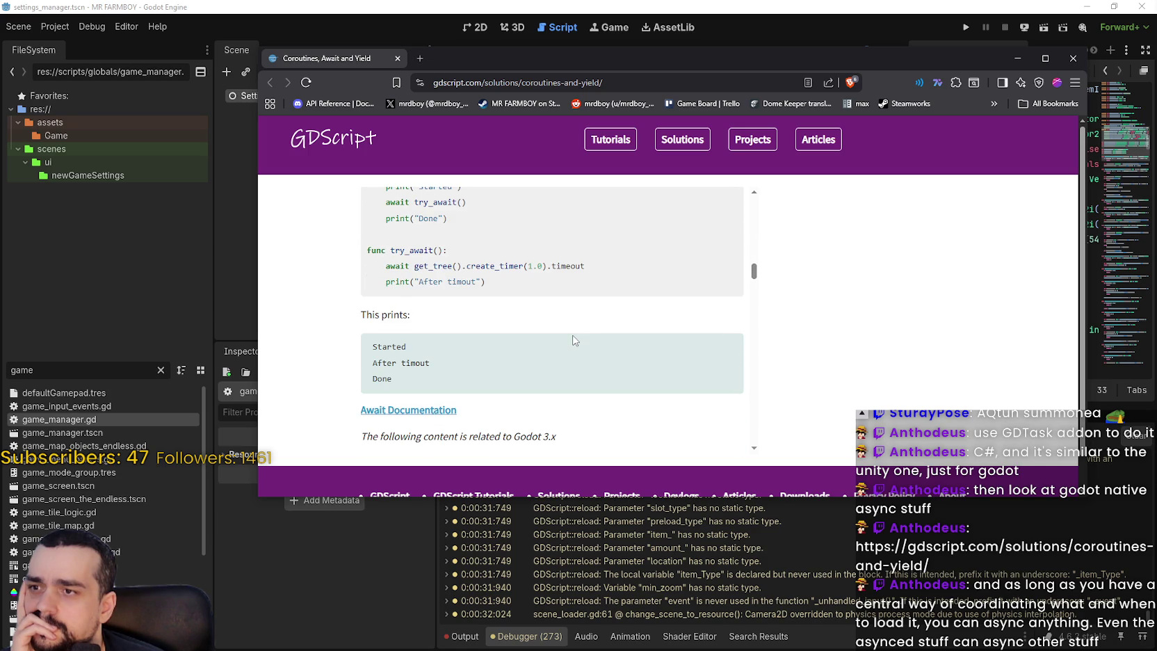
scroll(574, 340, "up", 1)
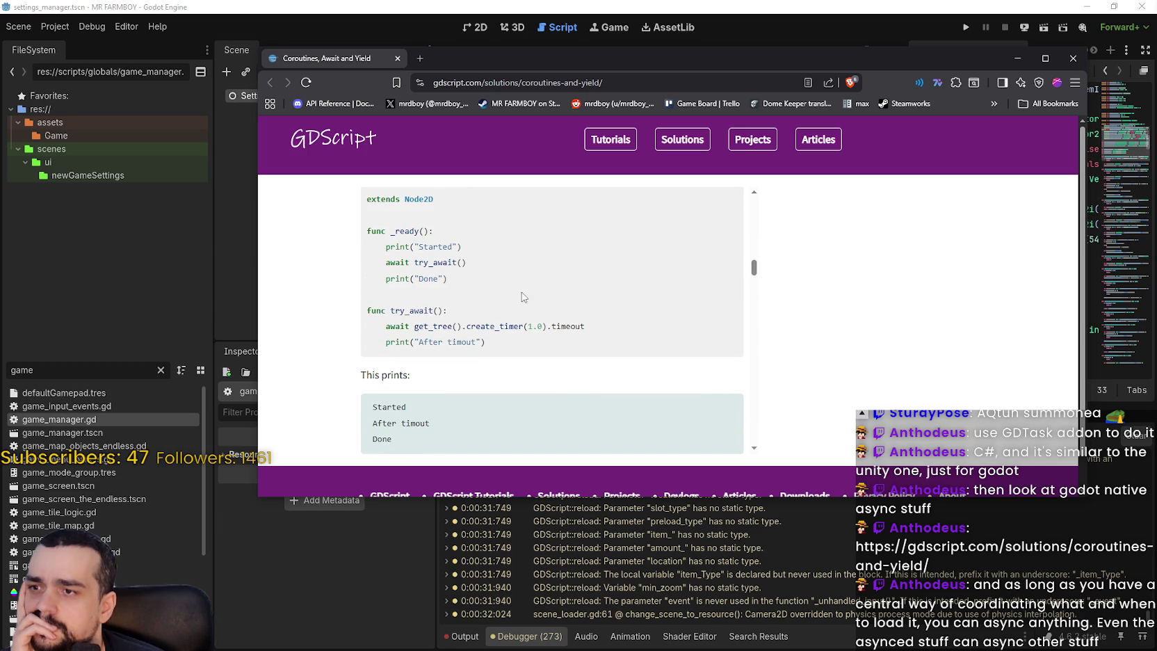
scroll(604, 335, "down", 2)
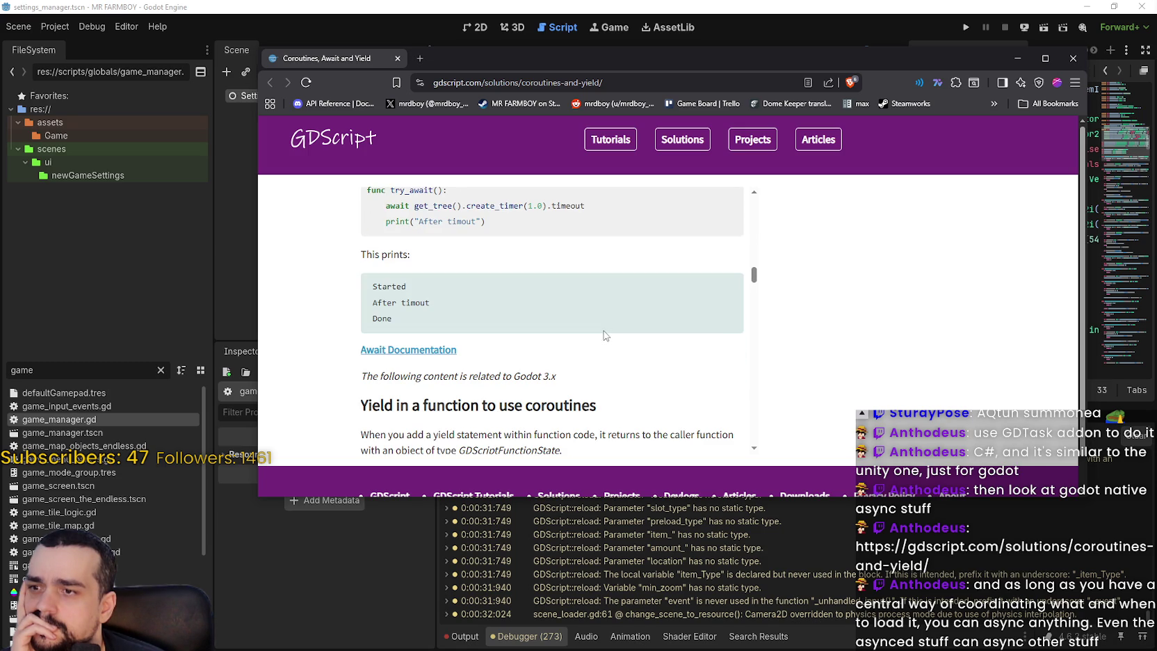
scroll(603, 336, "down", 1)
scroll(594, 347, "down", 3)
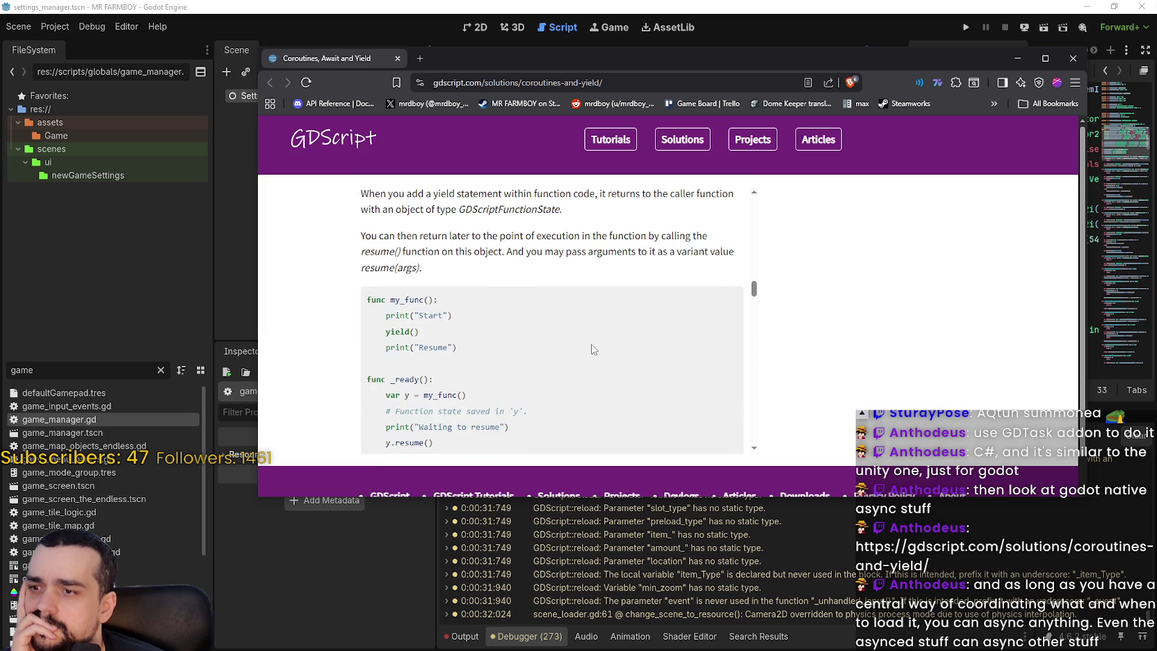
scroll(592, 349, "down", 2)
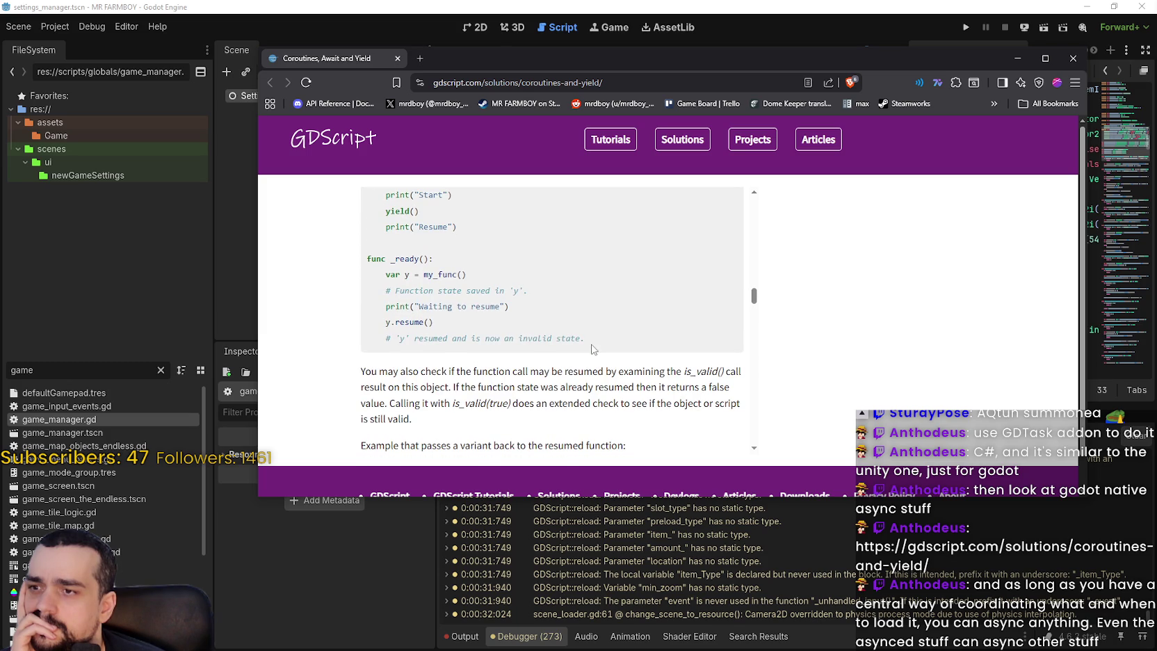
scroll(592, 349, "down", 3)
scroll(592, 349, "down", 2)
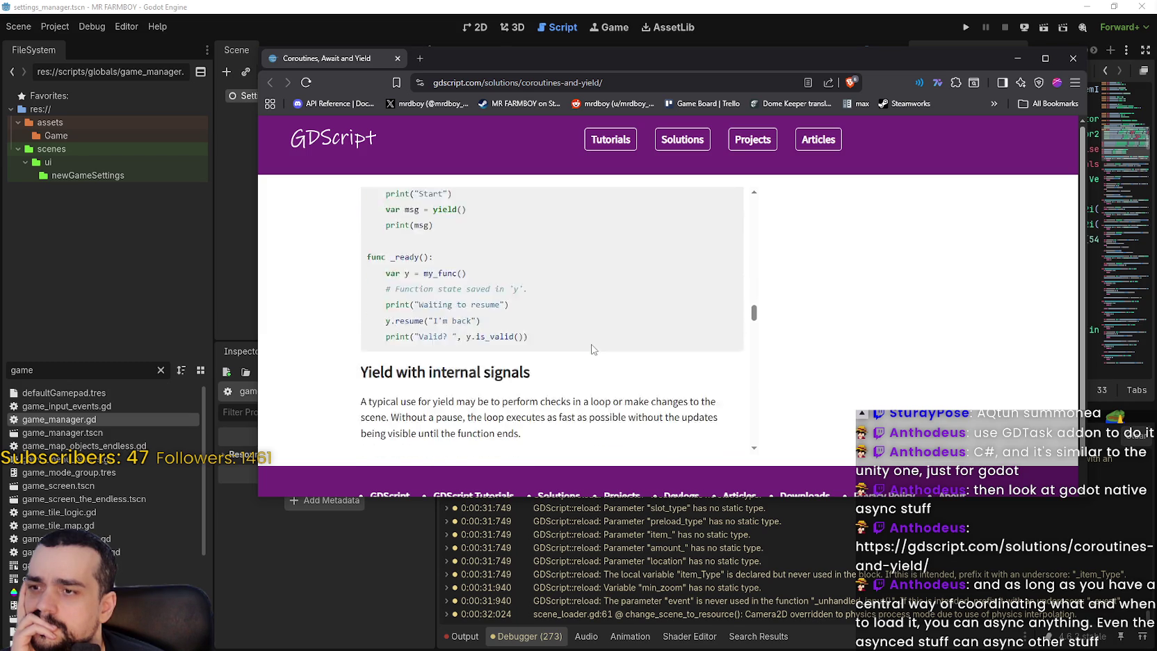
scroll(592, 348, "down", 4)
scroll(592, 349, "down", 1)
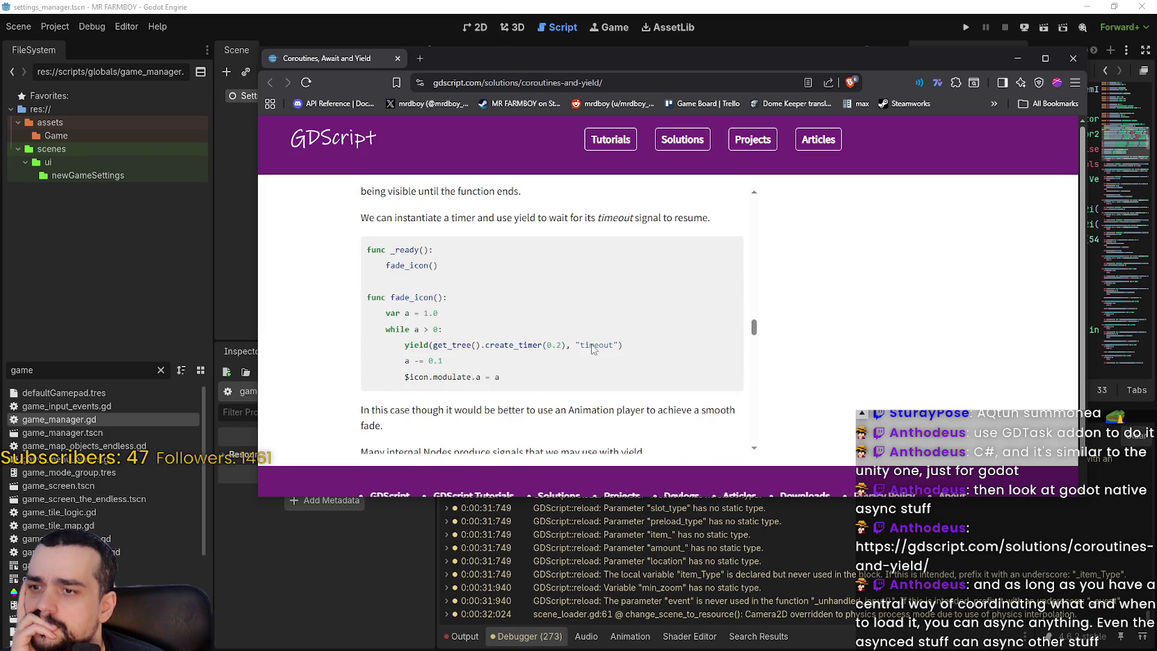
scroll(592, 348, "down", 3)
scroll(592, 348, "down", 4)
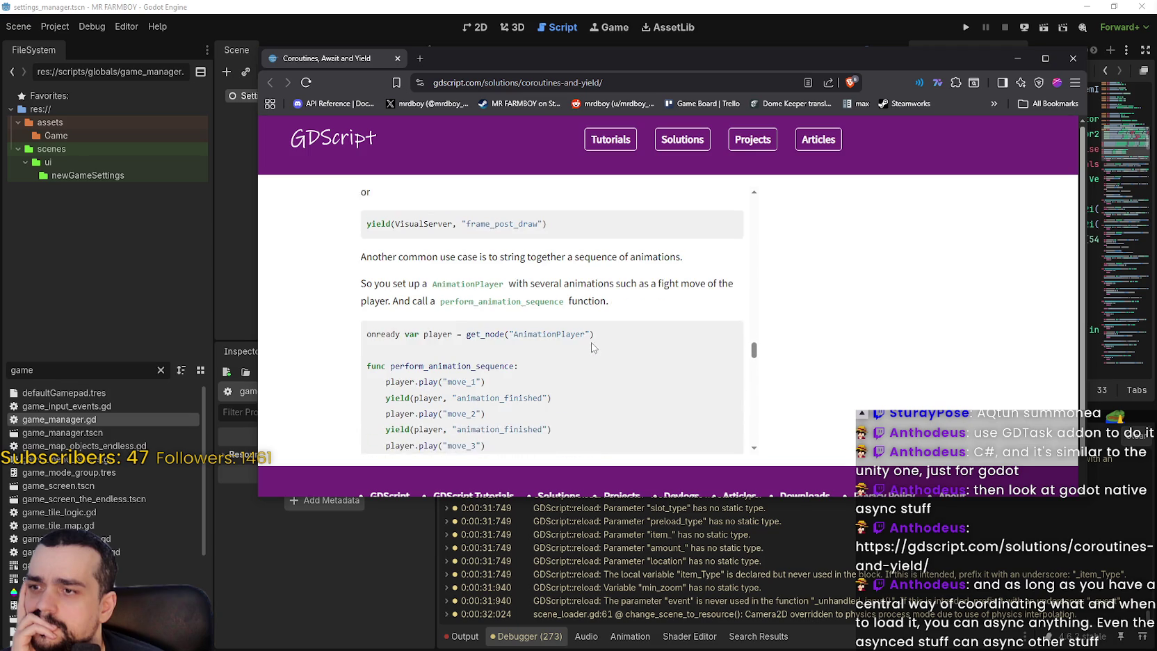
scroll(592, 348, "down", 4)
scroll(592, 347, "down", 3)
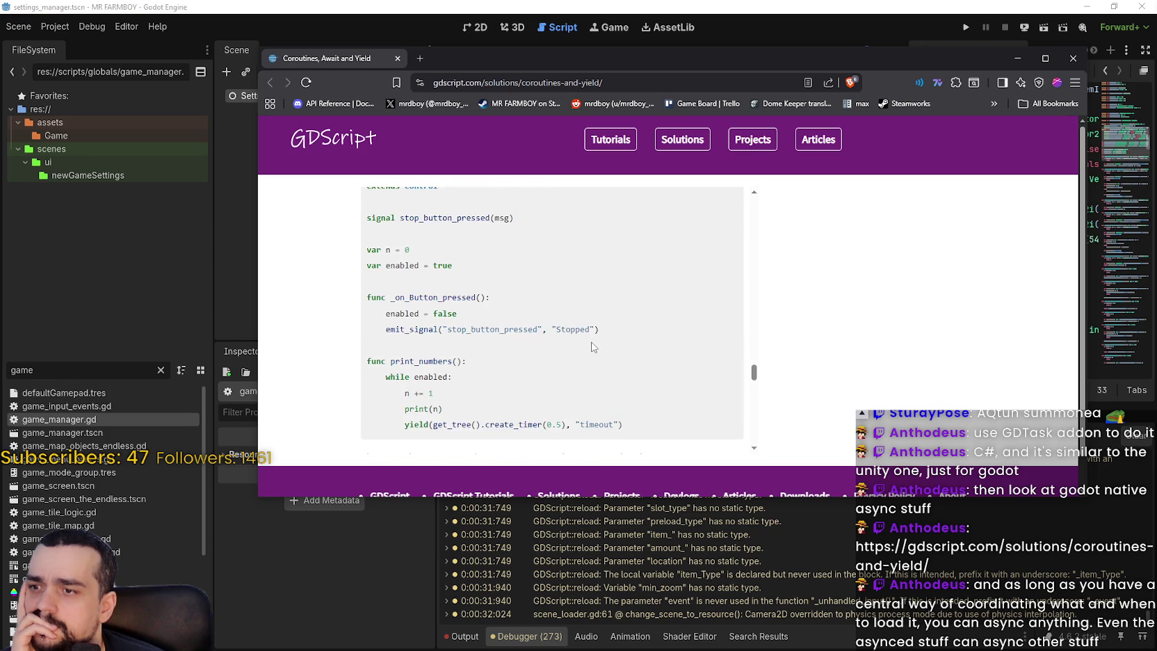
scroll(593, 347, "up", 2)
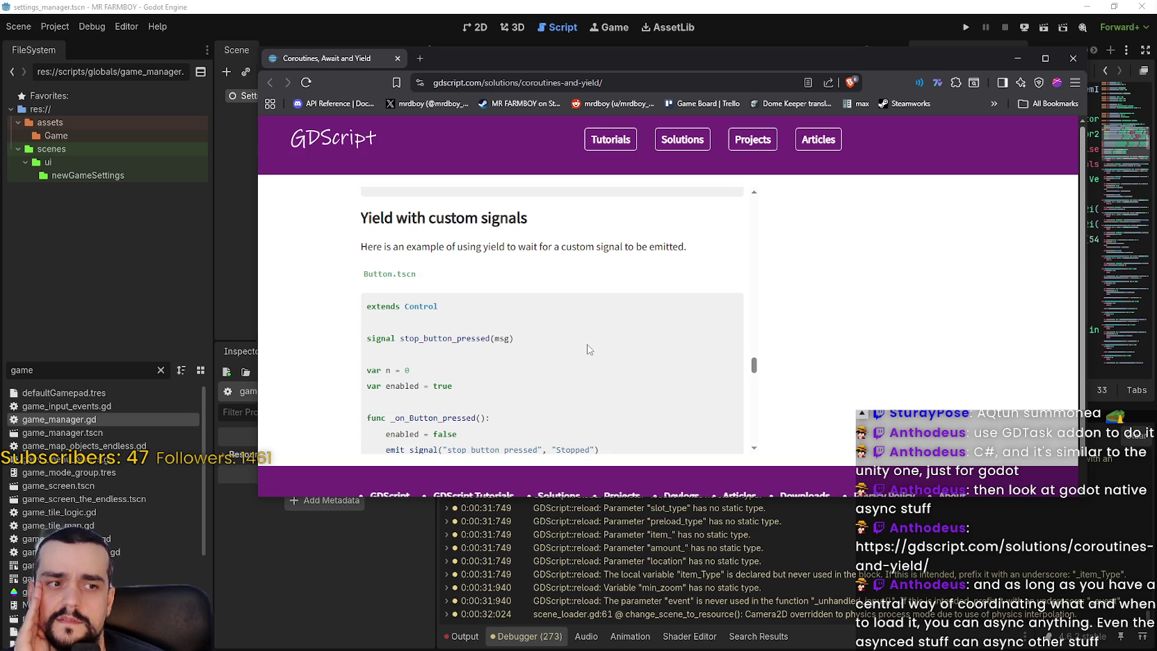
scroll(587, 349, "down", 2)
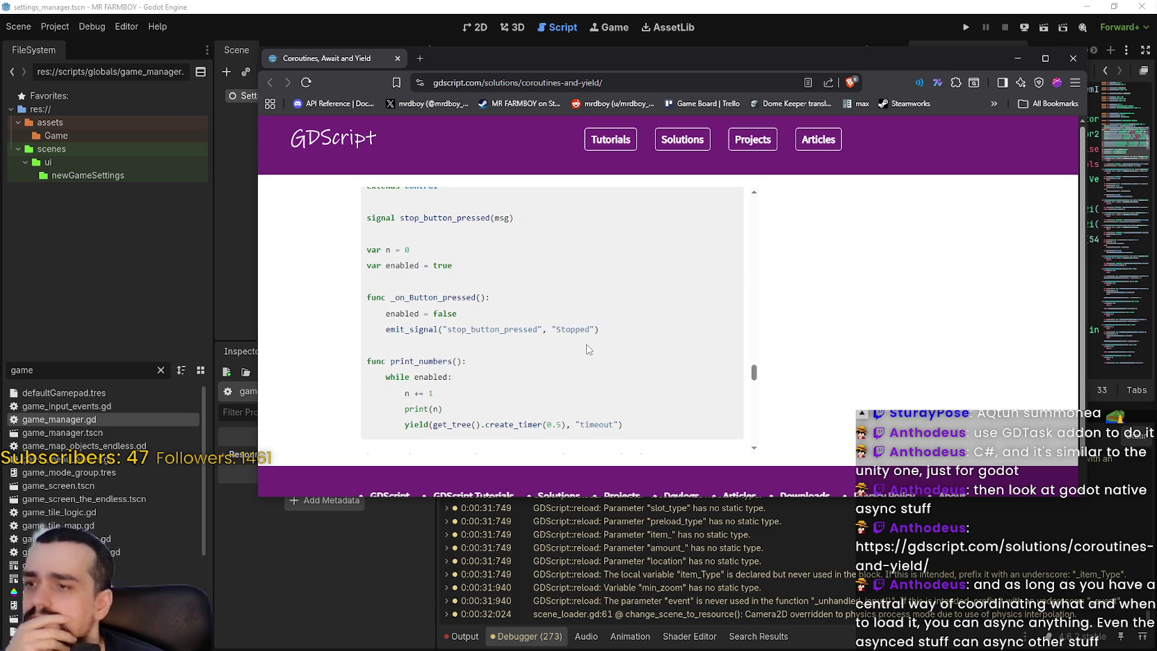
scroll(588, 349, "down", 3)
scroll(586, 349, "up", 1)
scroll(584, 349, "down", 1)
scroll(584, 349, "down", 4)
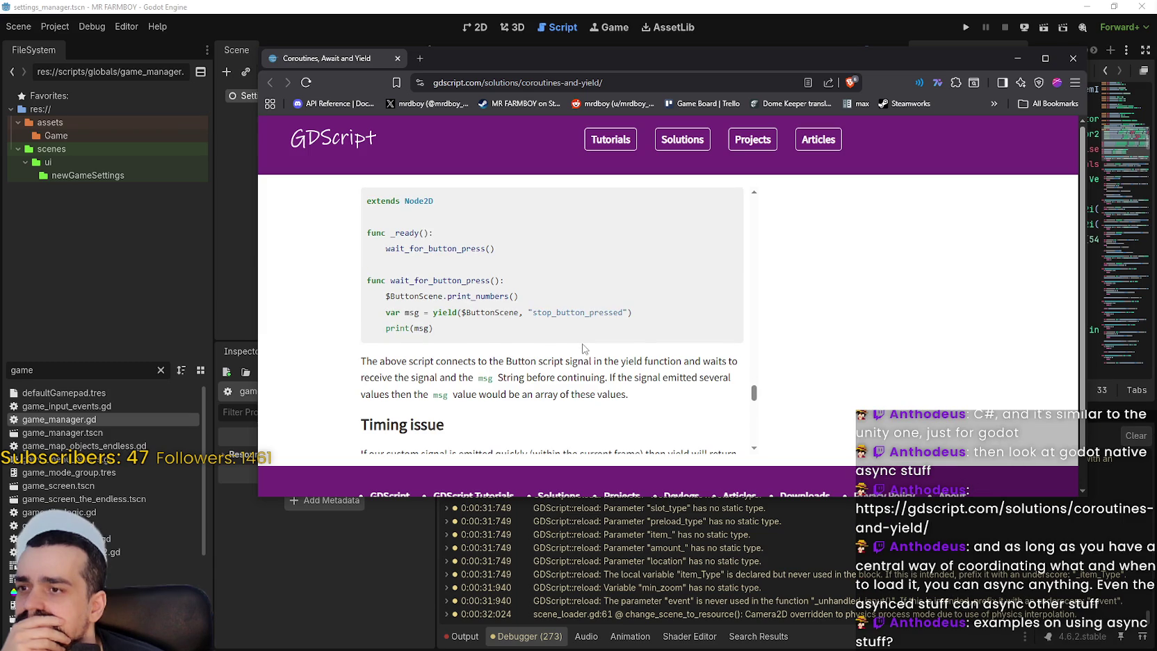
scroll(584, 349, "down", 2)
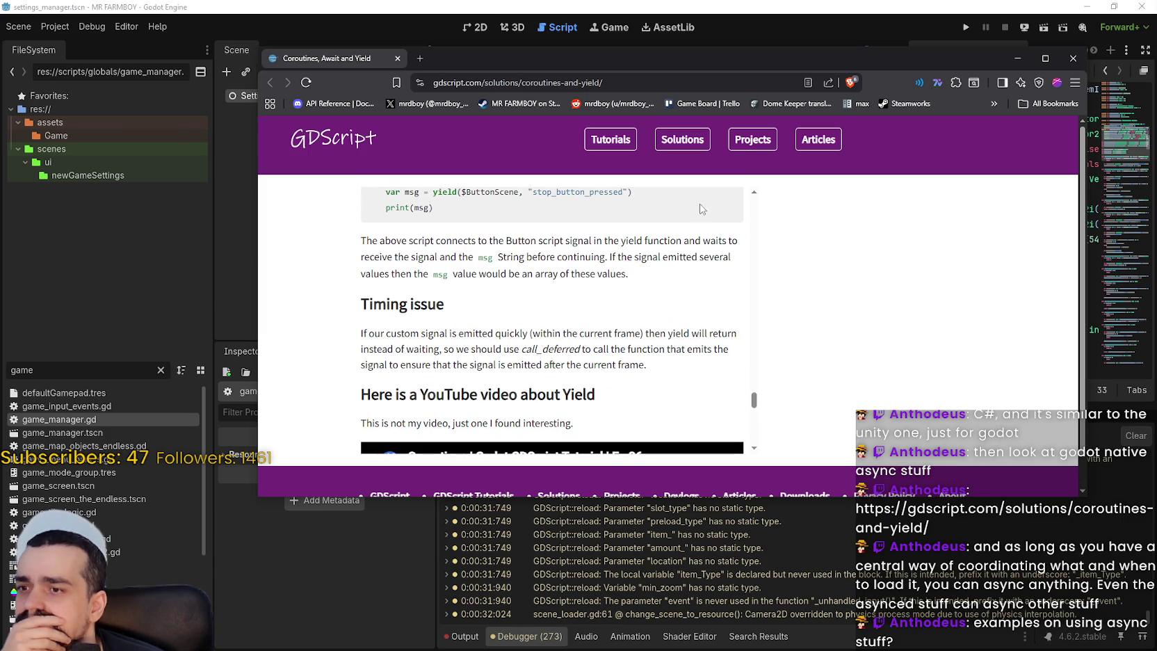
left_click(1017, 58)
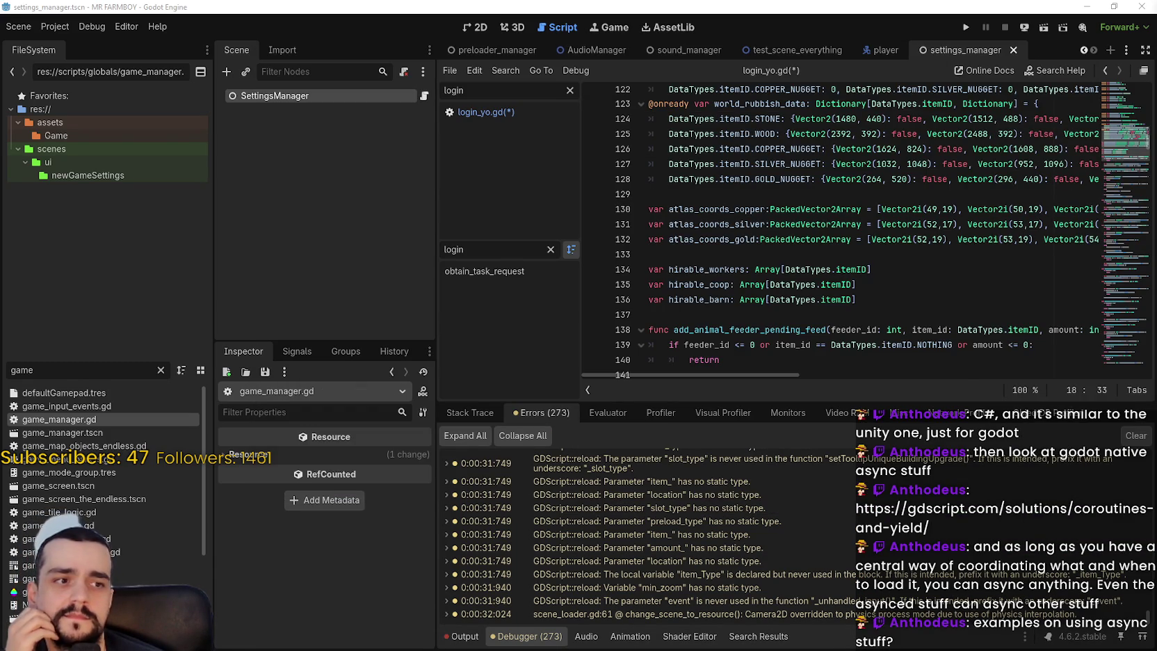
- Place the caret on empty line 141 after the return at the end of game_manager.gd
left_click(729, 224)
scroll(730, 278, "down", 2)
left_click(781, 269)
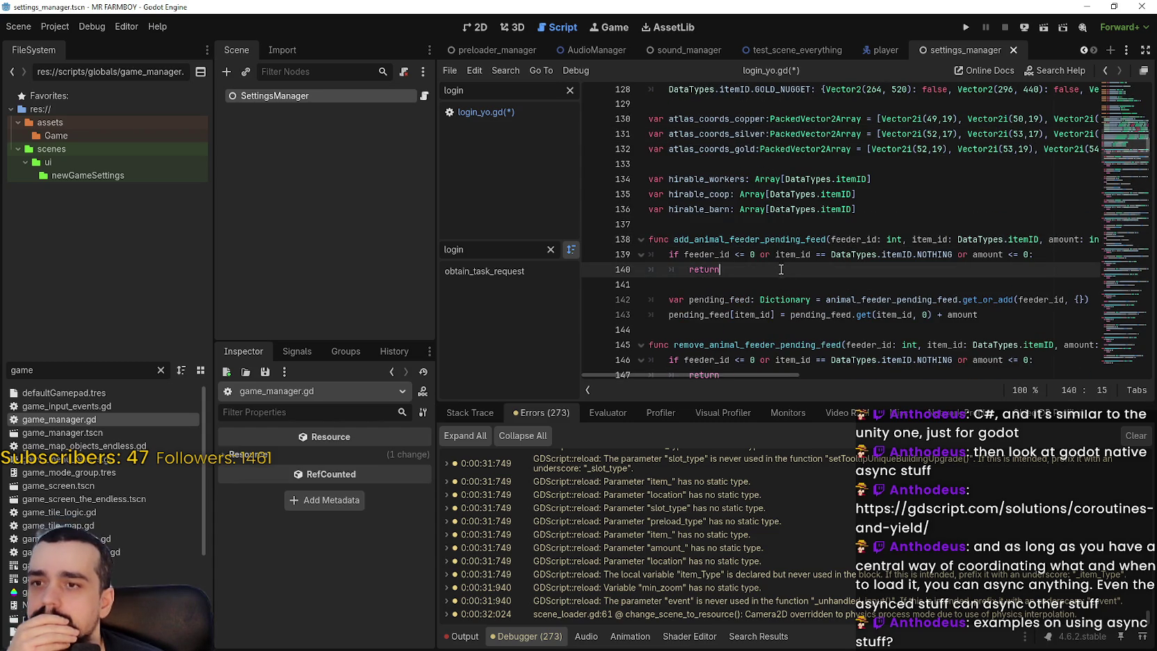
left_click(763, 288)
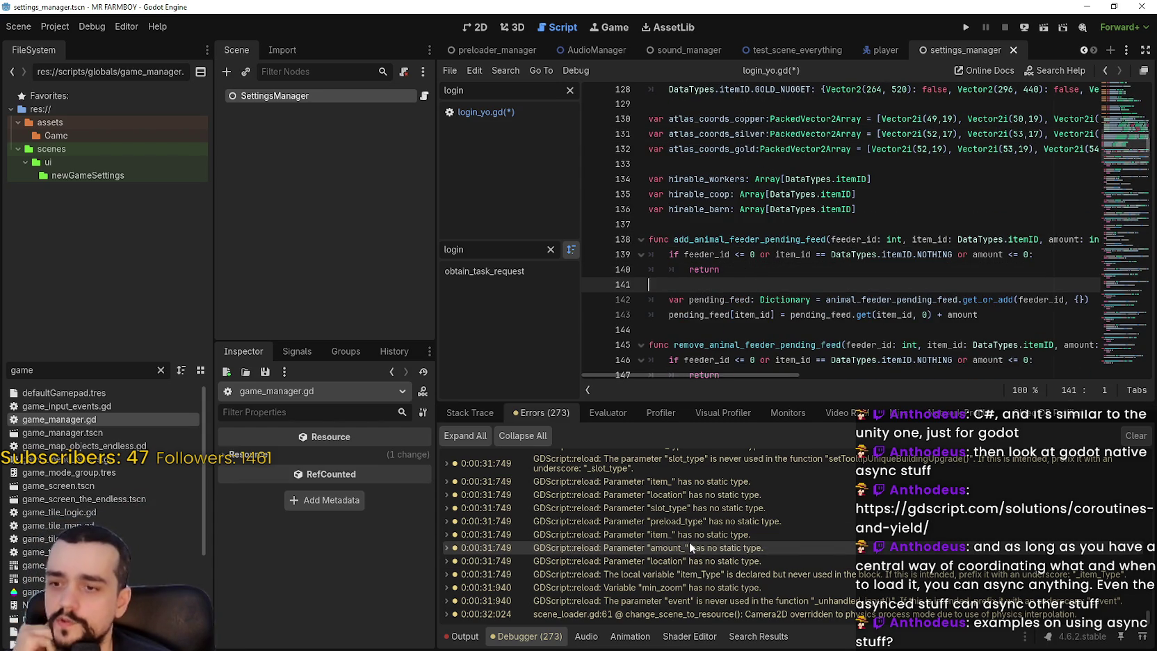
- Switch to login_yo.gd and review the GAME_MANAGER preload on line 27 and stats_manager guard
left_click(451, 112)
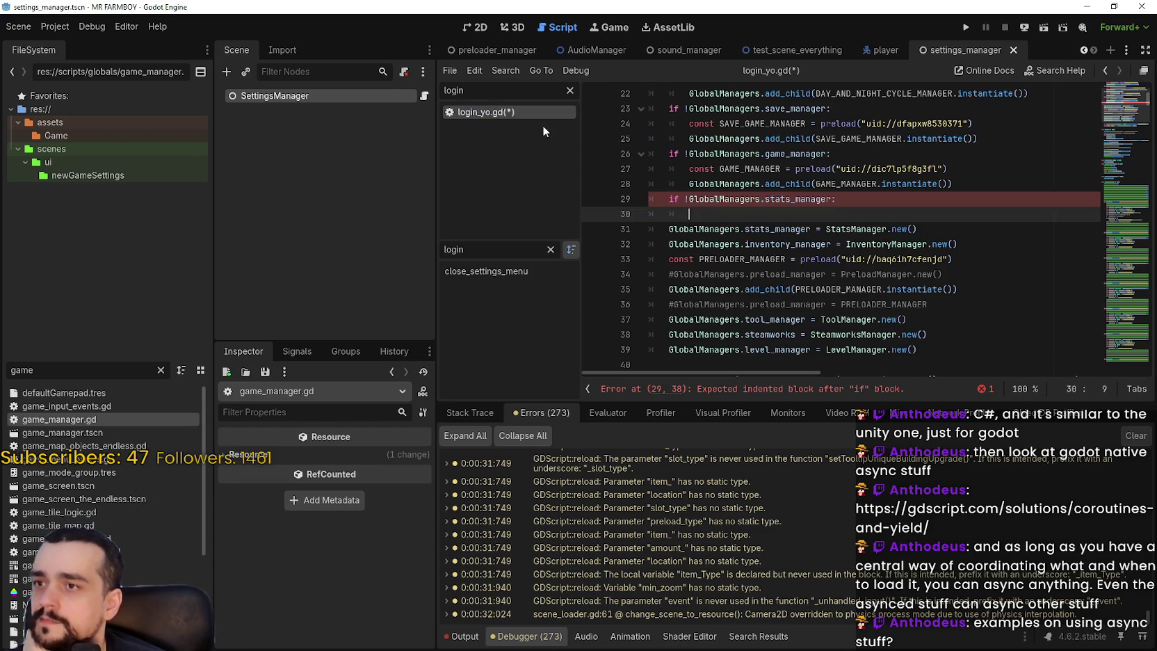
left_click(842, 227)
left_click_drag(687, 170, 1001, 170)
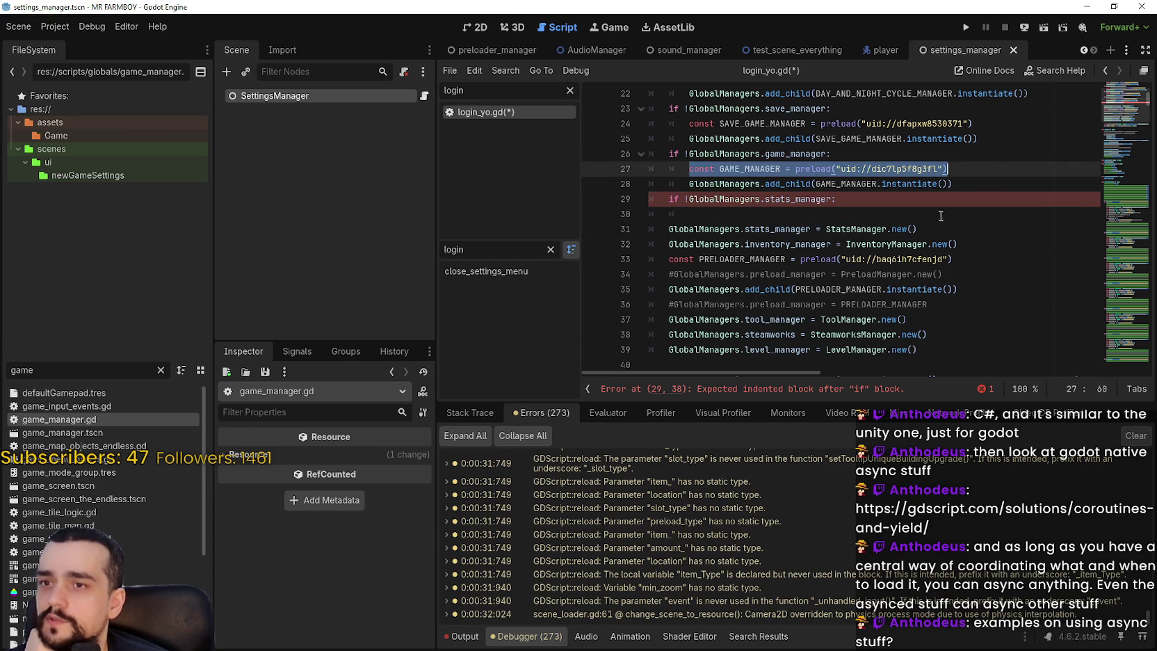
left_click(817, 215)
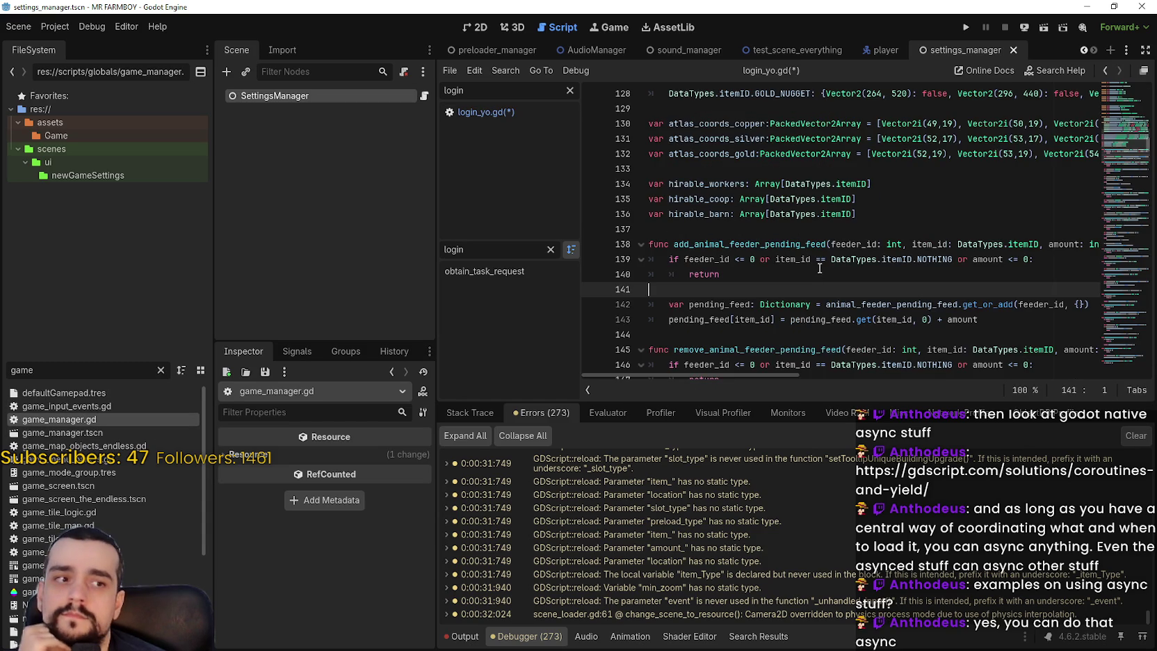
scroll(824, 252, "up", 3)
scroll(827, 249, "down", 2)
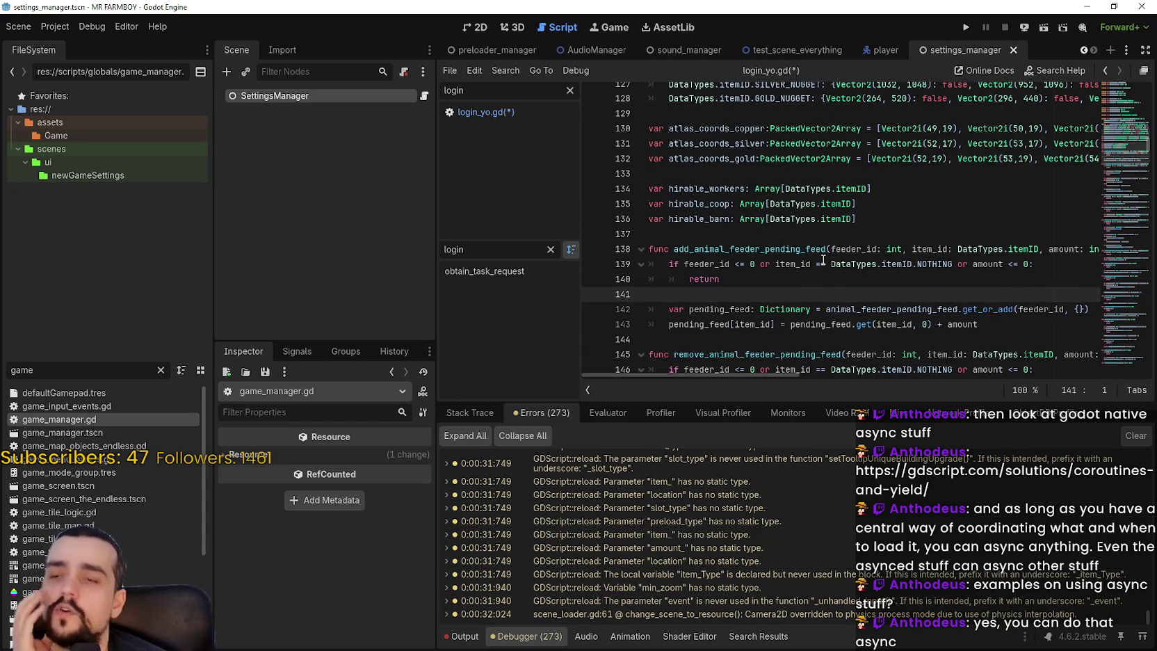
scroll(1141, 142, "up", 2)
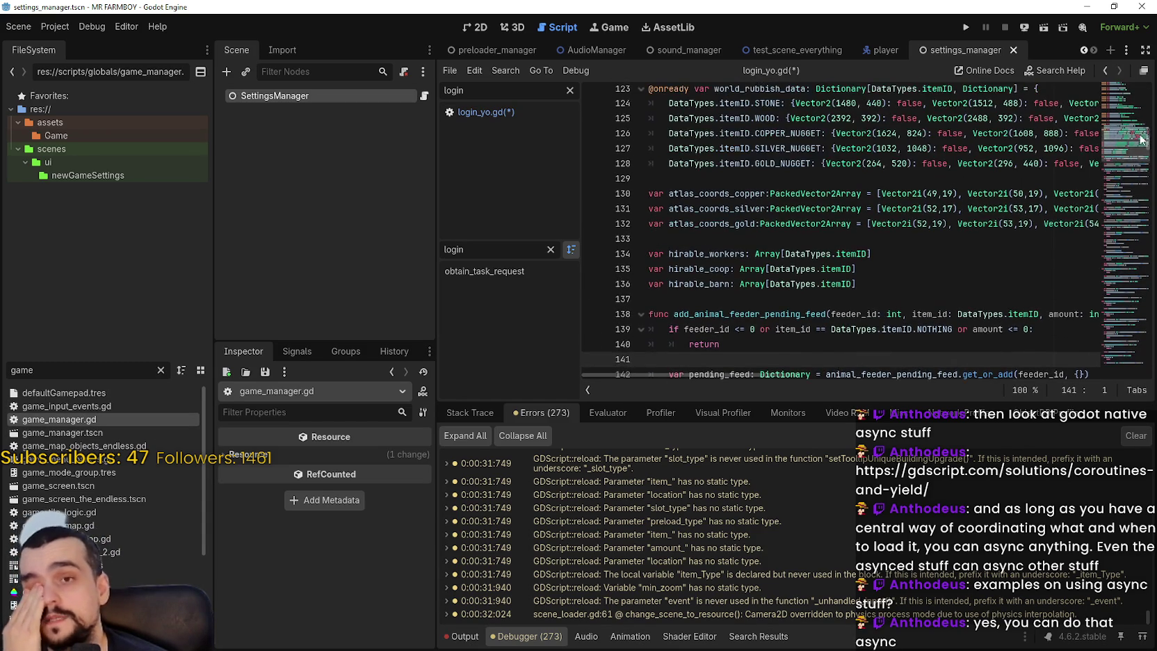
scroll(1129, 137, "up", 15)
scroll(1121, 134, "up", 3)
scroll(1118, 130, "up", 10)
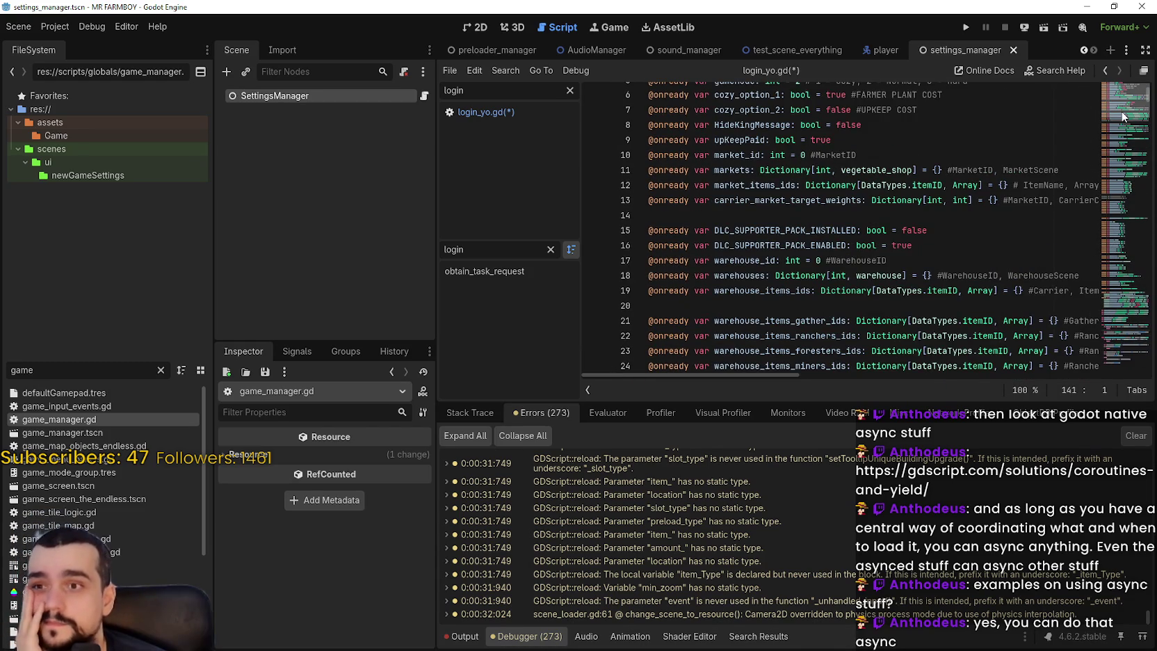
scroll(1127, 108, "up", 2)
scroll(1121, 105, "down", 12)
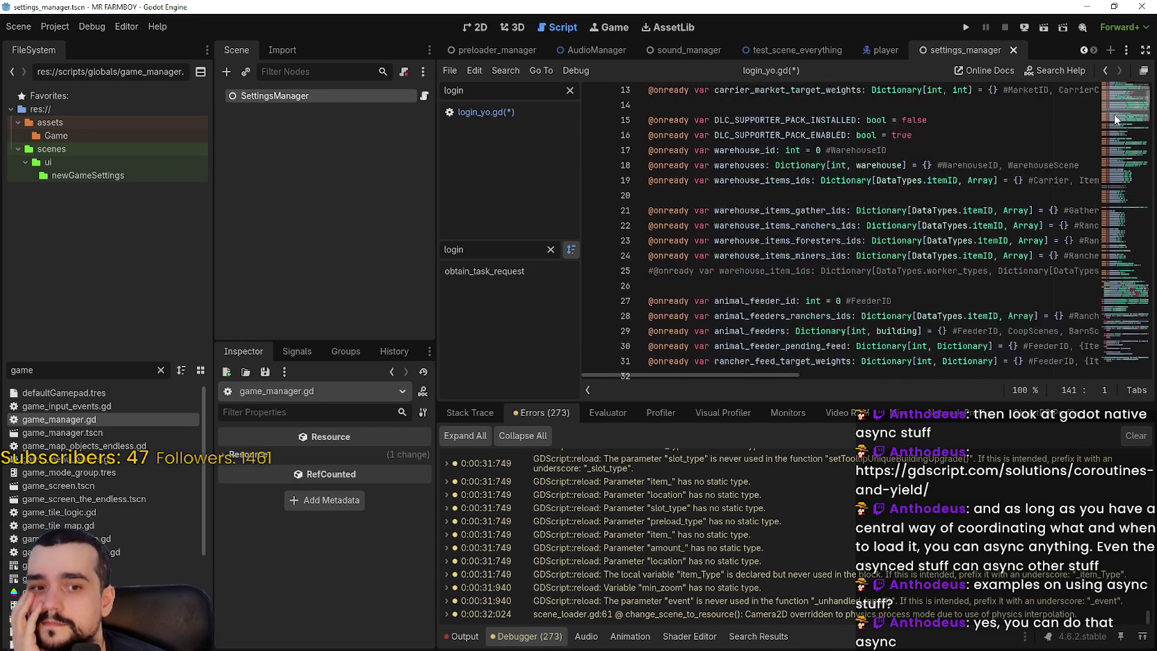
scroll(1116, 129, "down", 2)
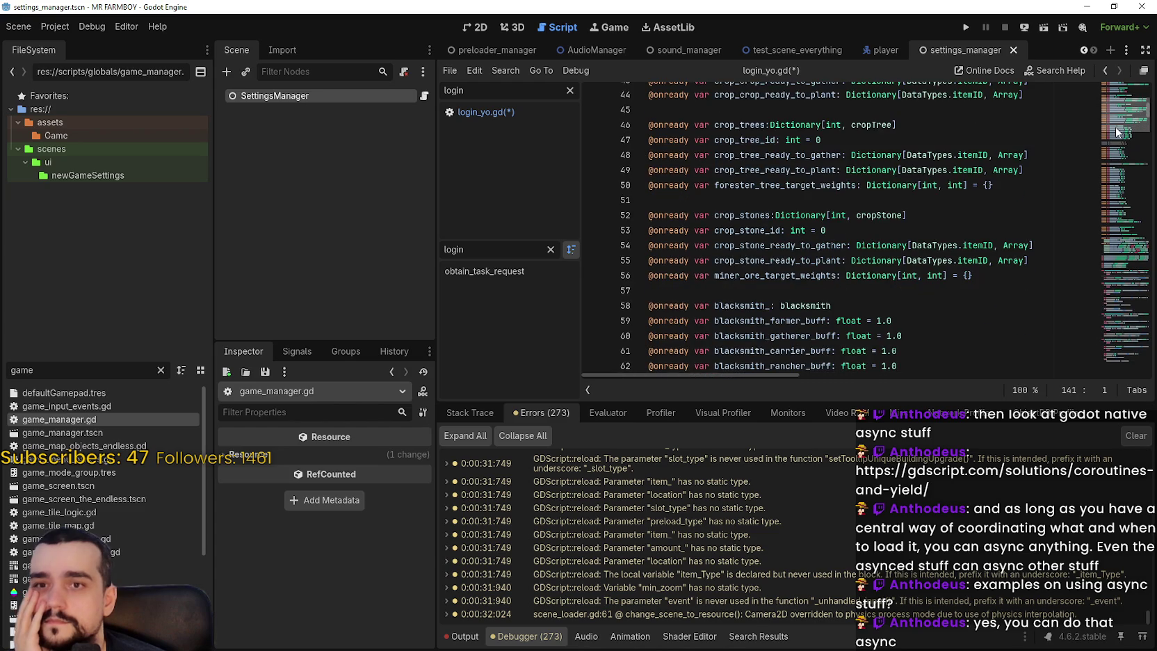
scroll(1117, 132, "down", 3)
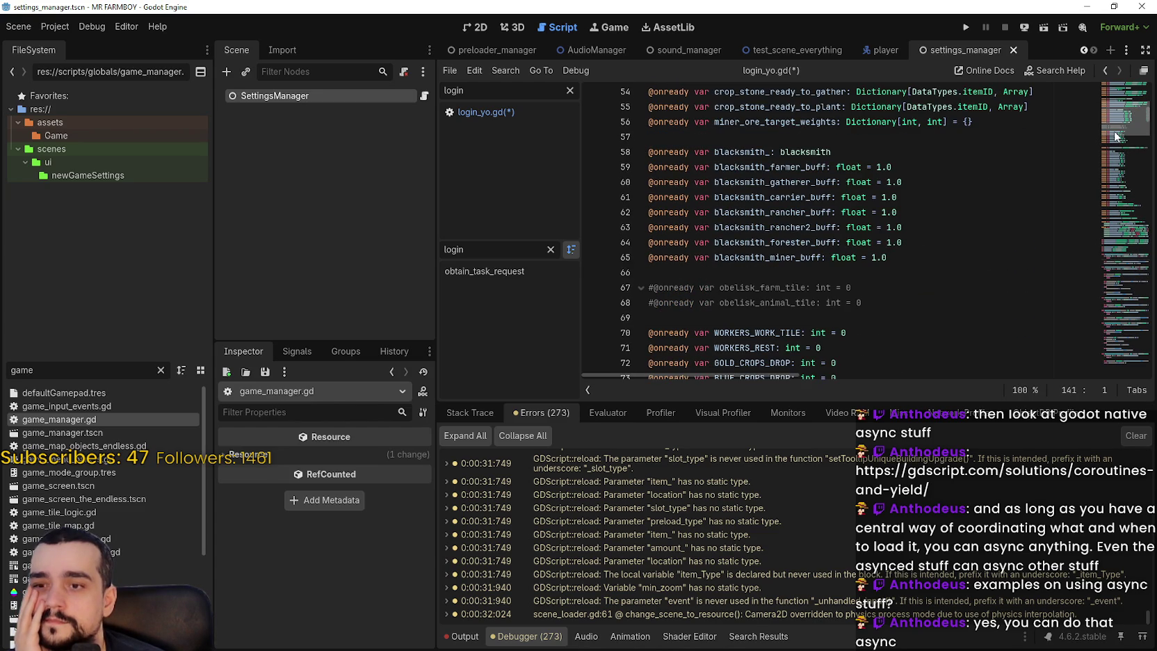
scroll(1115, 135, "down", 5)
mouse_move(1115, 135)
left_mouse_down()
mouse_move(1122, 225)
mouse_move(1111, 281)
left_mouse_up()
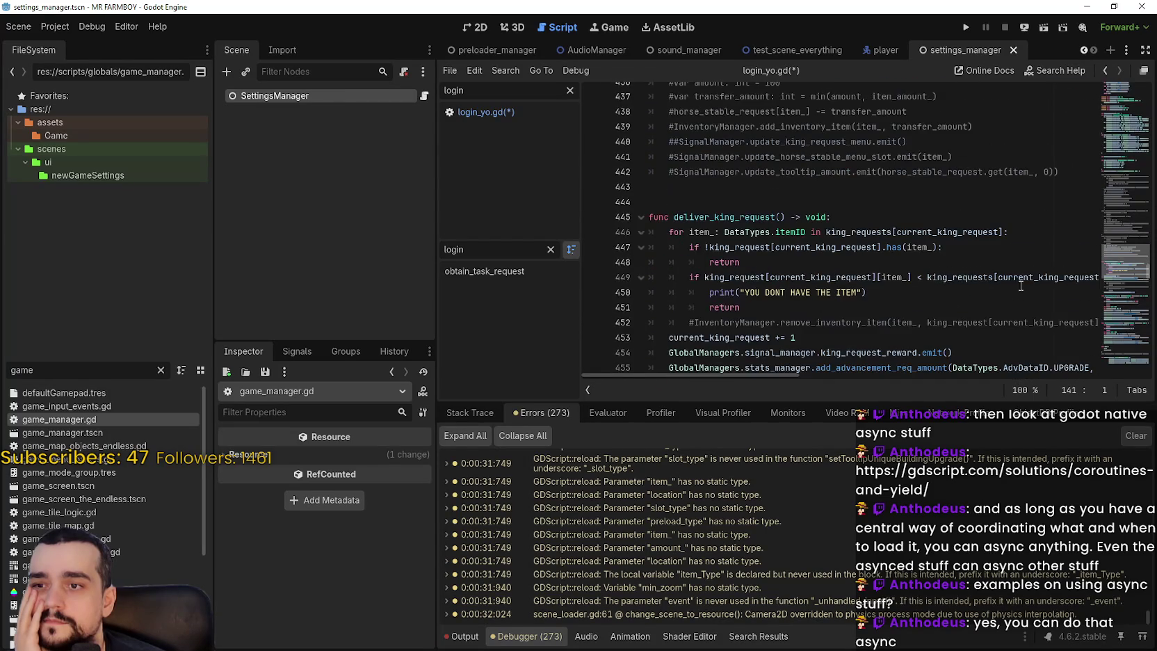
- Search game_manager.gd for 'ready_' and step back and forth through its 15 matches
left_click(863, 275)
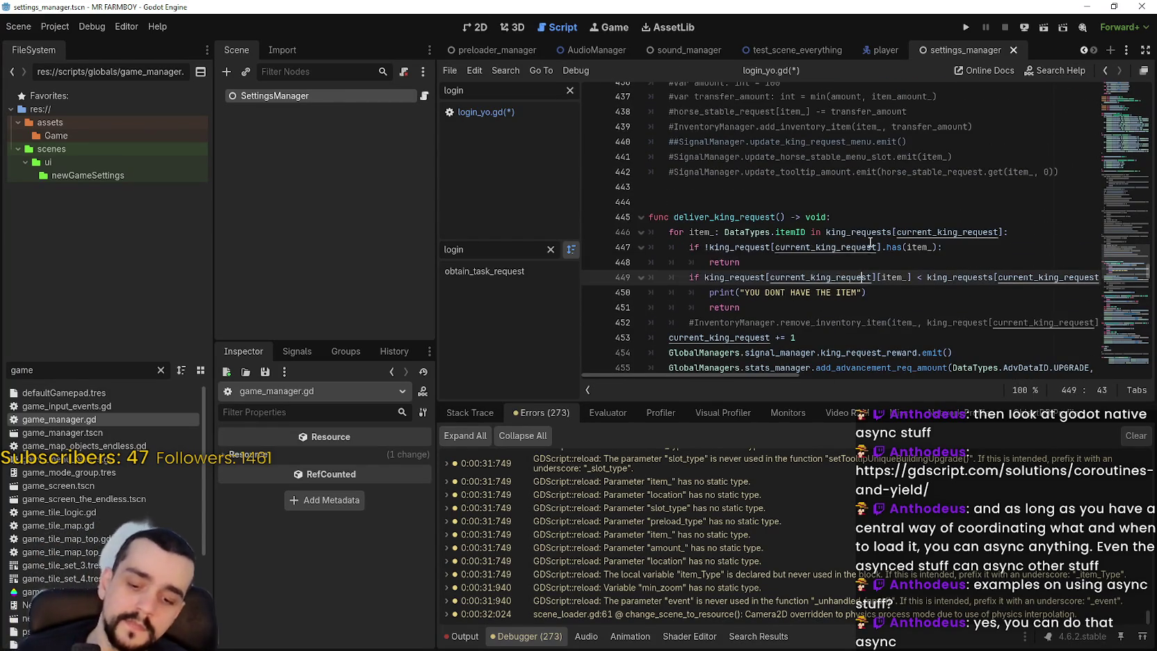
key("ctrl+f")
type("e")
key("BackSpace")
type("ready")
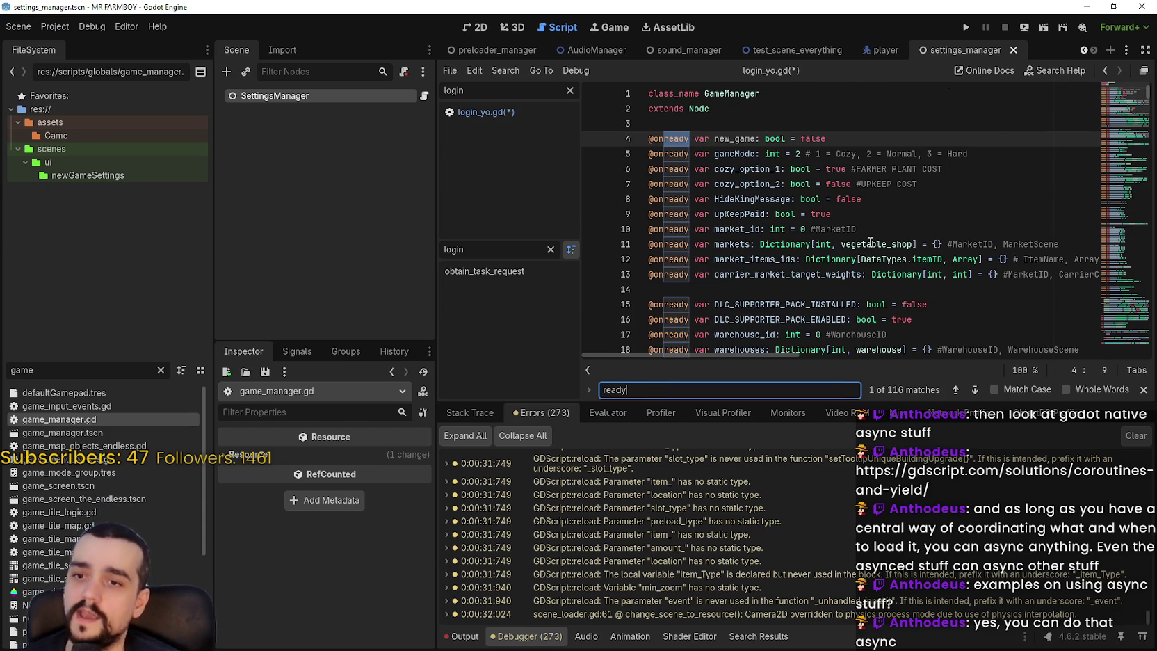
type("_")
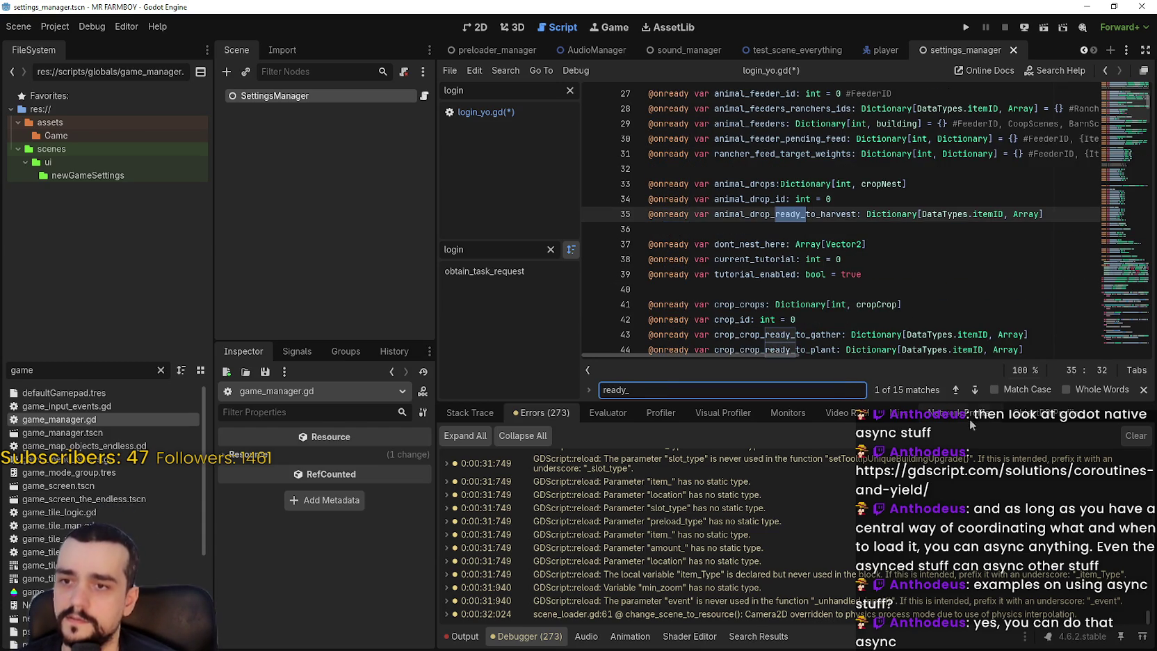
left_click(977, 394)
left_click(977, 393)
left_click(977, 393)
left_click(976, 393)
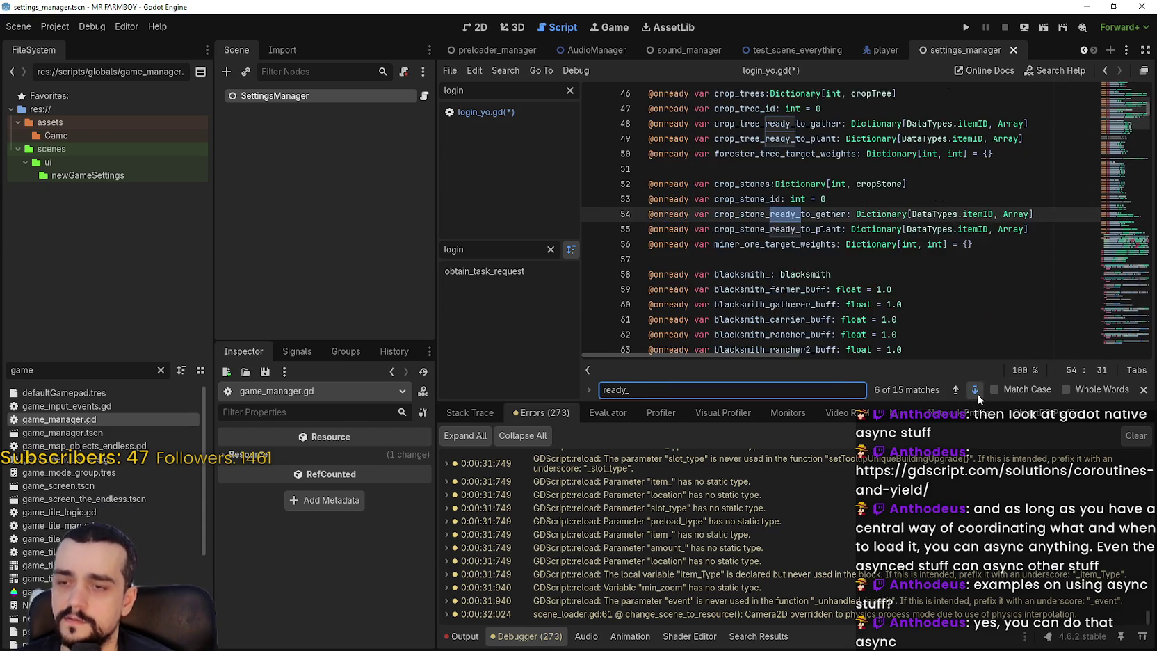
left_click(977, 394)
left_click(976, 393)
left_click(977, 393)
left_click(976, 394)
key("shift+F3")
key("shift+F3")
key("shift+F3")
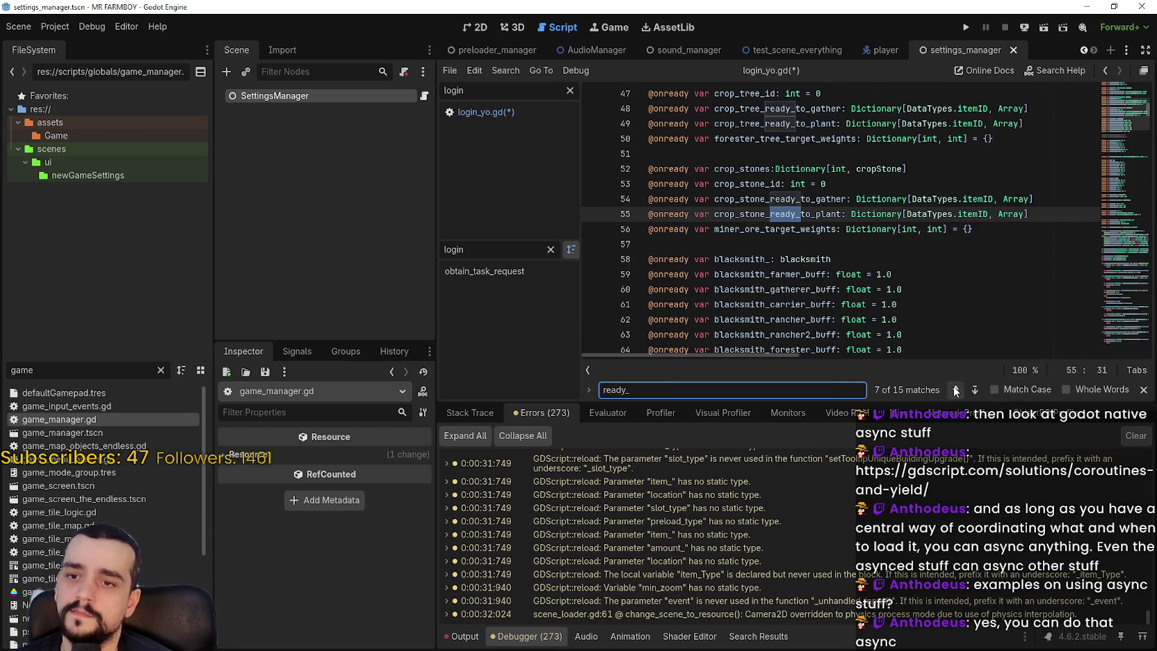
left_click(975, 389)
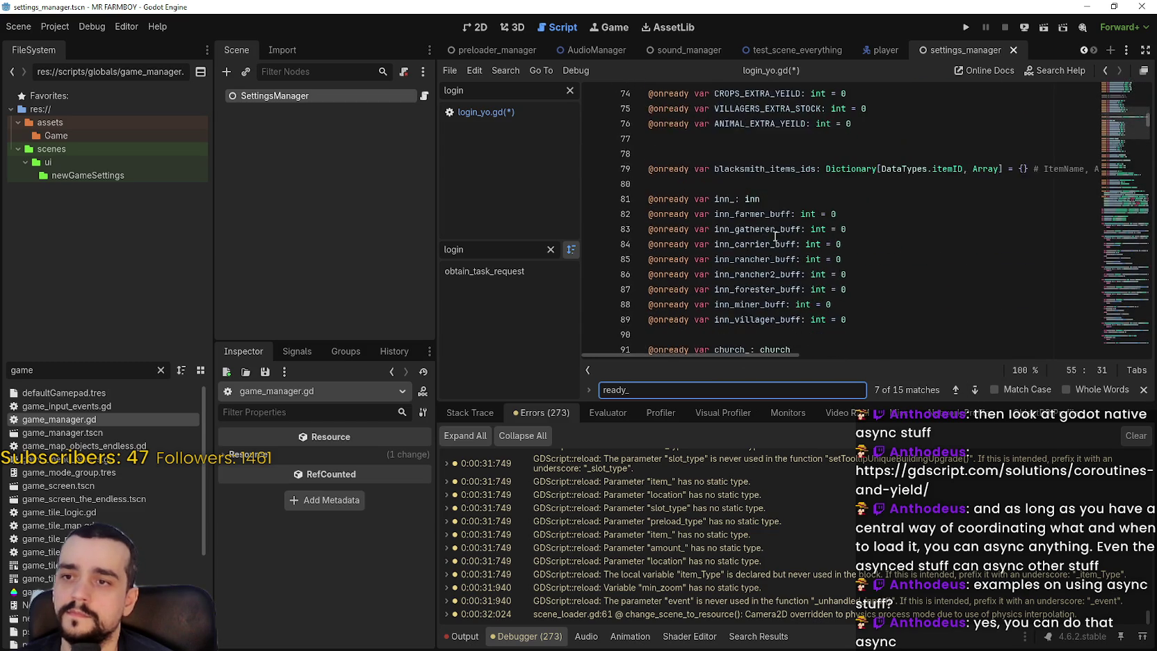
- Place the caret on line 119 among the inn variables and scroll further down
left_click(772, 258)
left_click(823, 286)
scroll(823, 286, "down", 5)
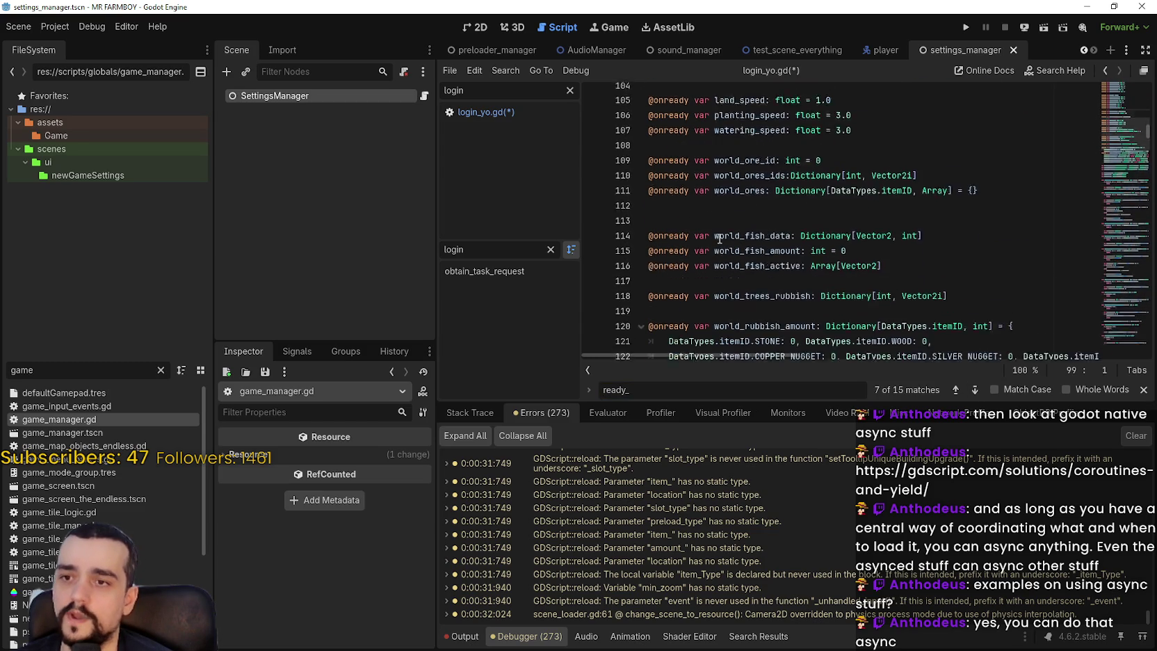
left_click(716, 276)
scroll(716, 276, "down", 5)
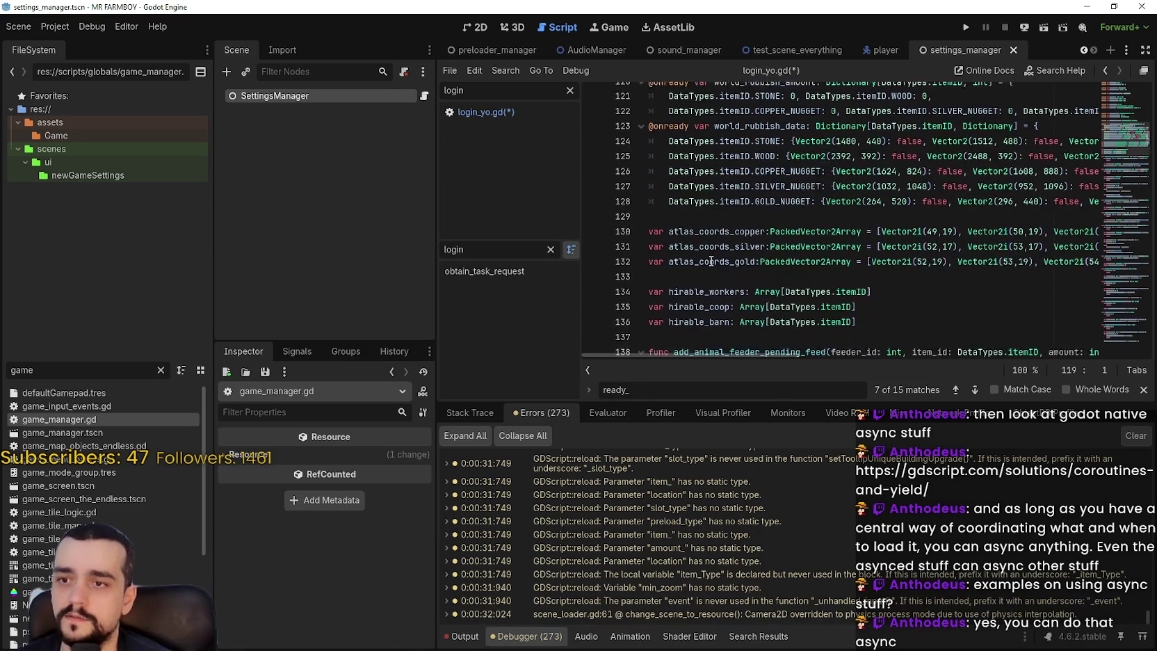
- Create a new _ready() function on line 138 after the hirable variables
left_click(708, 306)
scroll(709, 307, "down", 5)
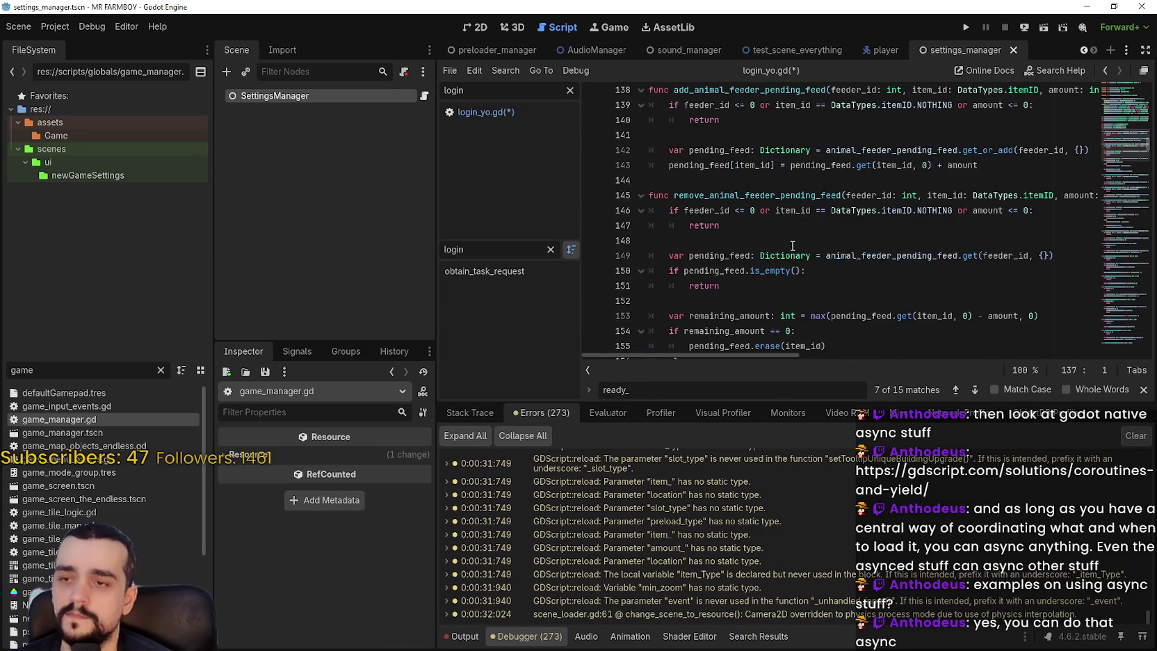
key("Return")
key("Return")
key("Up")
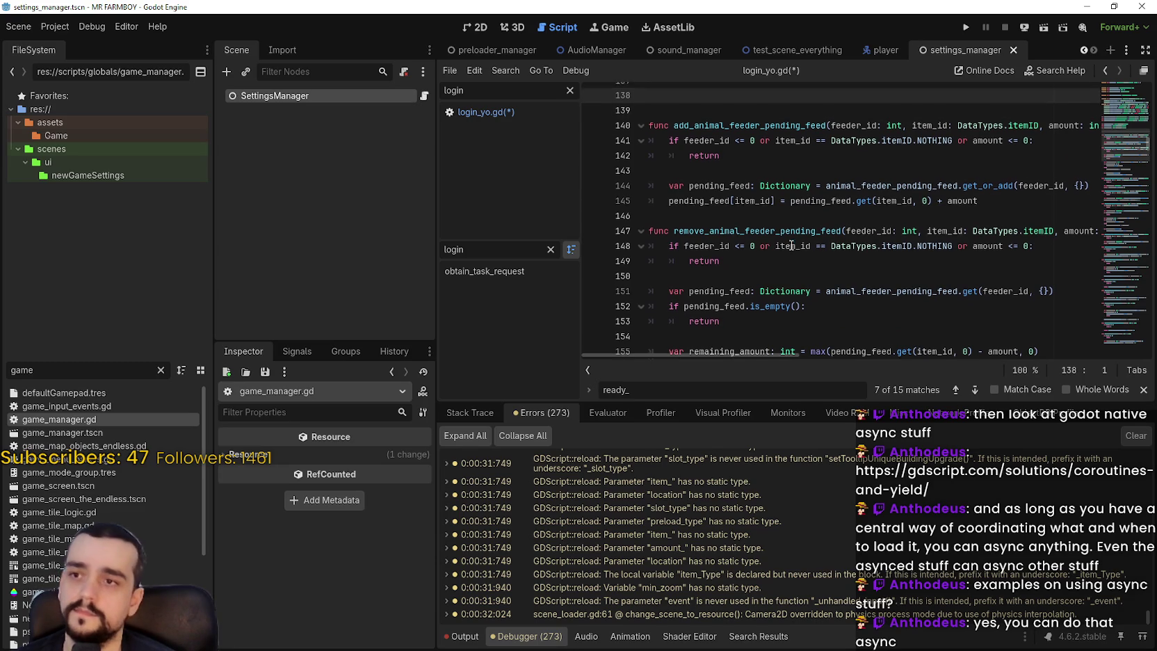
type("f")
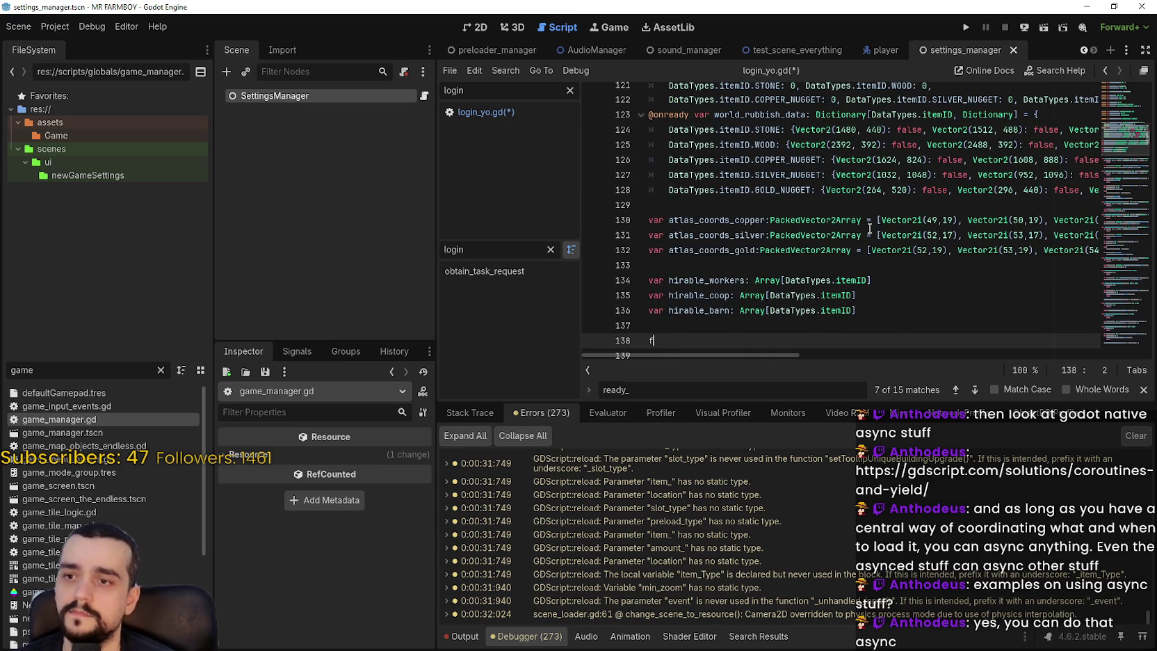
type("unc read")
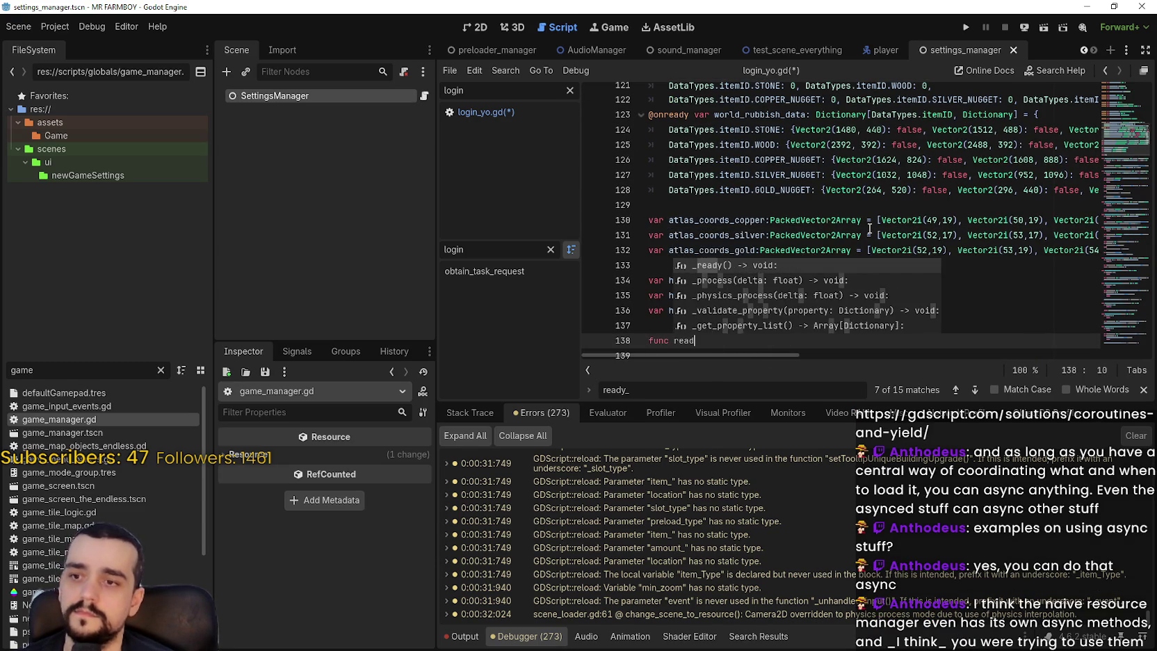
key("Return")
key("Return")
- Assign GlobalManagers.game_manager = self inside _ready() and save with Ctrl+S
scroll(621, 293, "down", 3)
type("Glo")
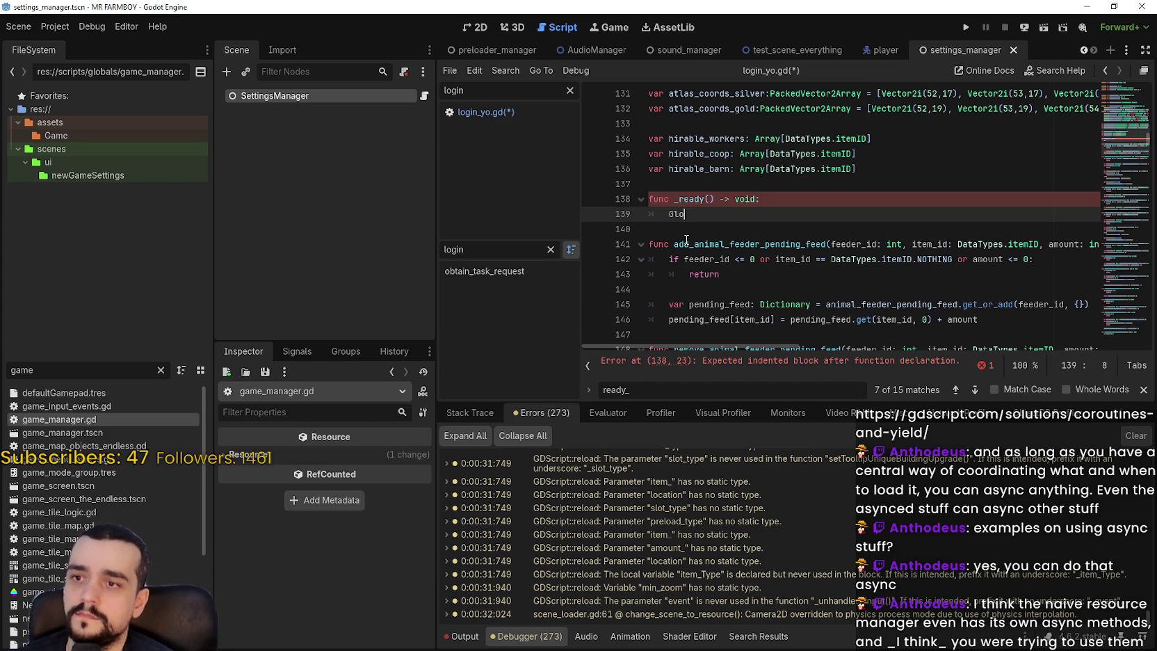
type("bal")
key("Return")
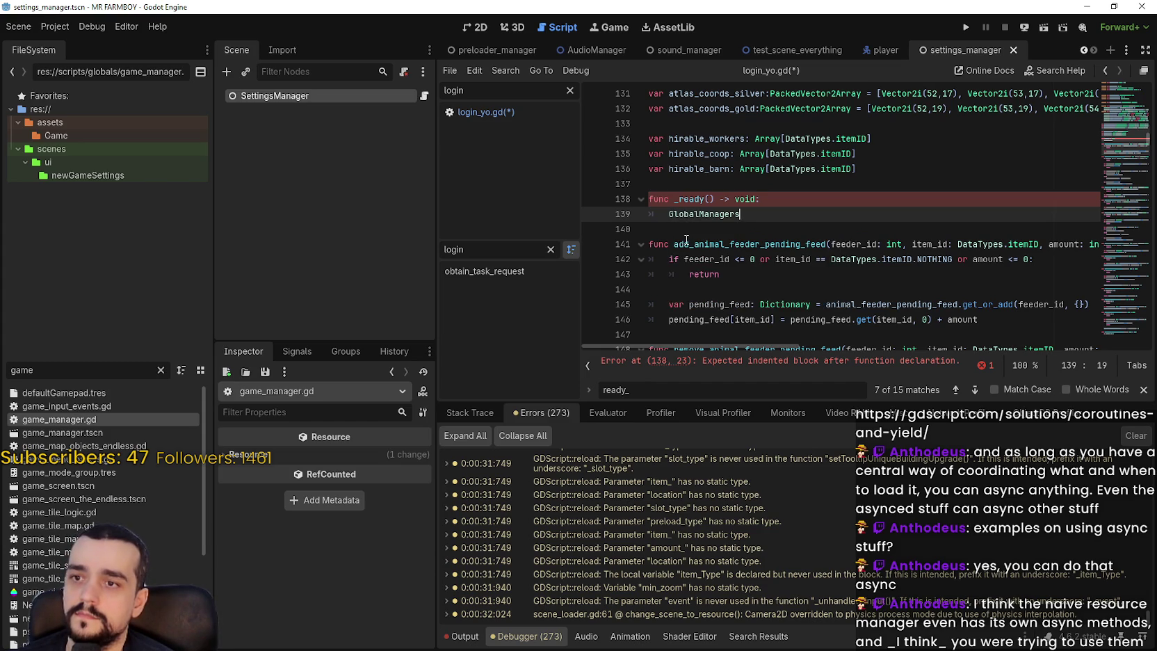
type(".game_manager = self")
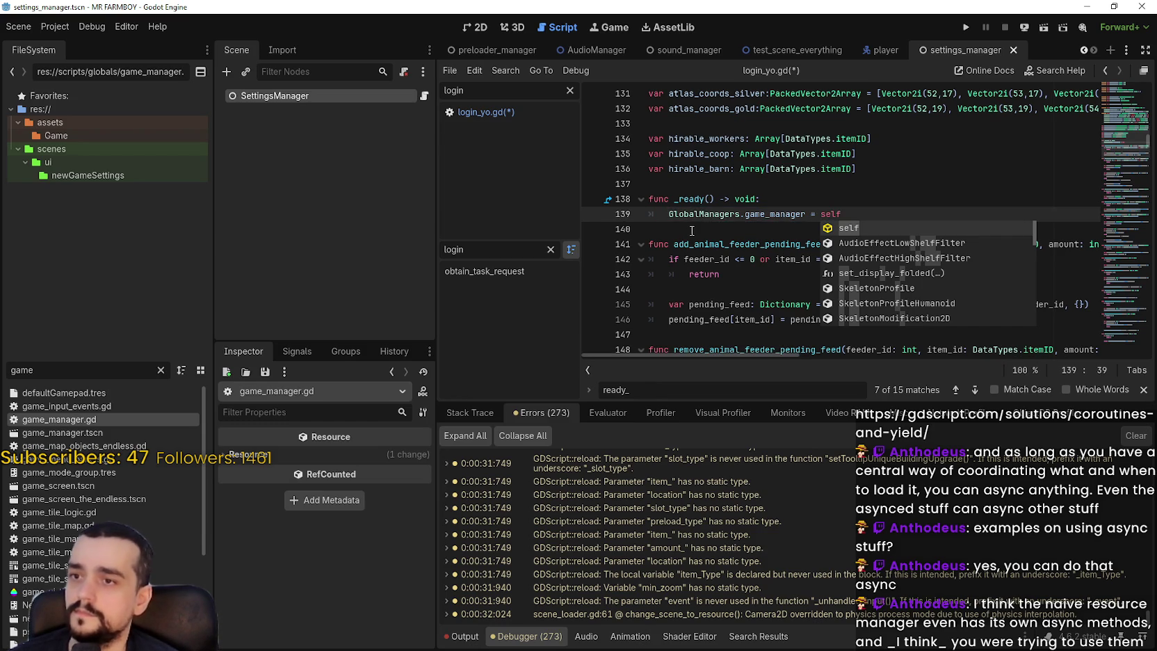
key("ctrl+s")
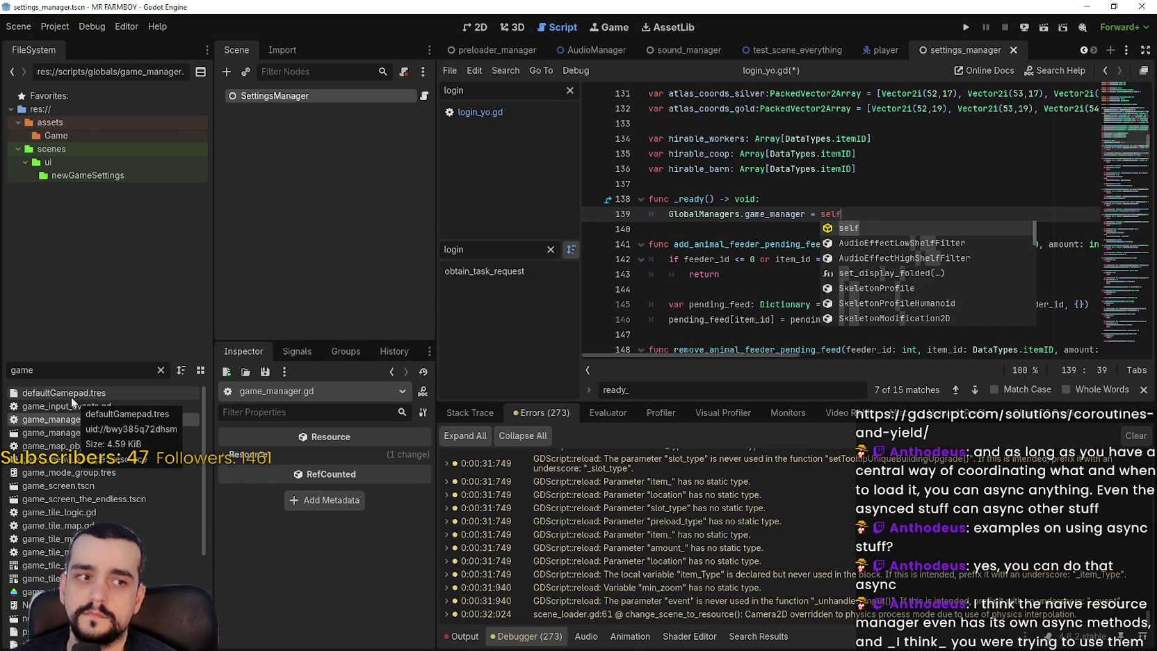
double_click(39, 369)
- Filter the FileSystem by 'stats' and open stats_manager.gd in the script editor
type("stats")
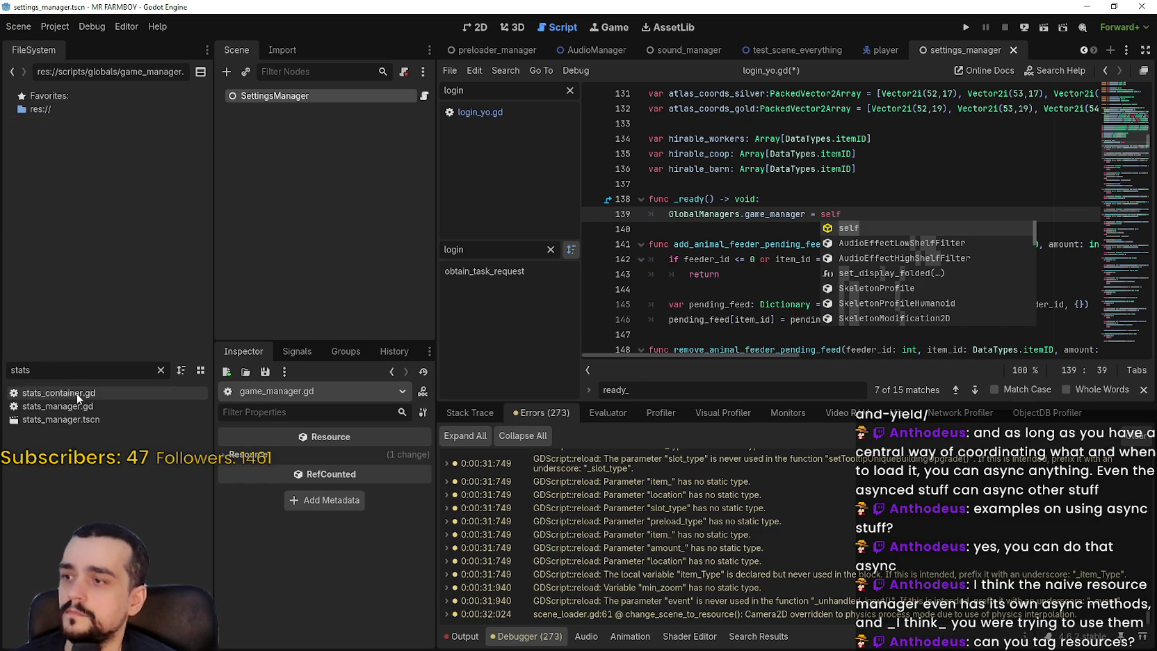
left_click(76, 406)
double_click(90, 406)
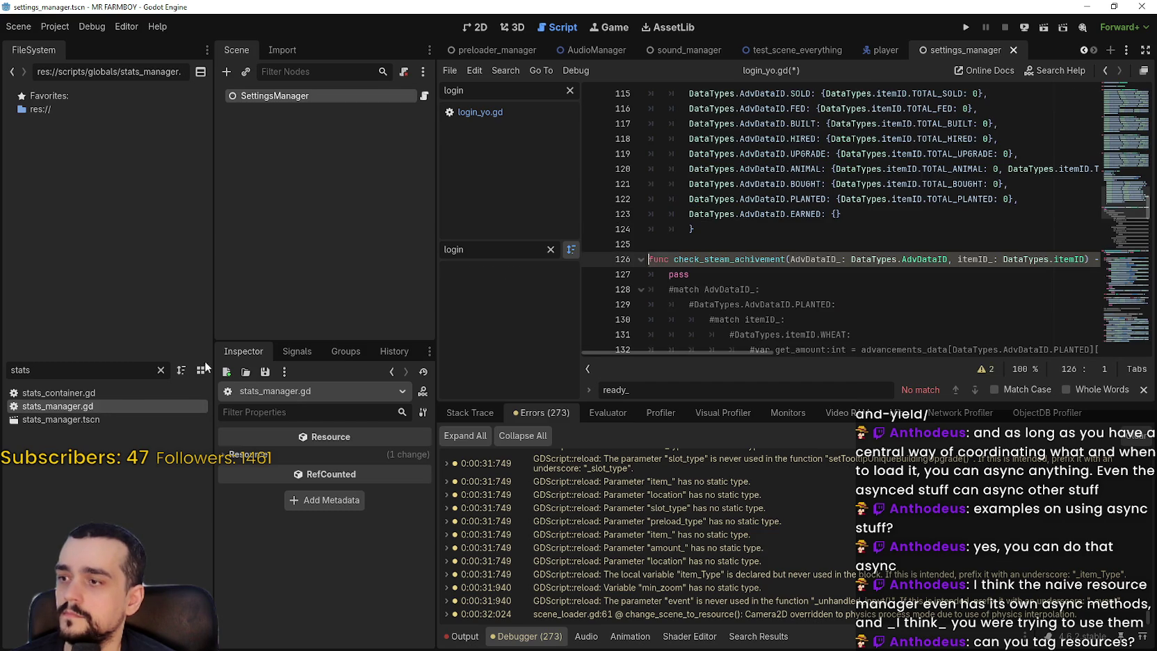
left_click(964, 202)
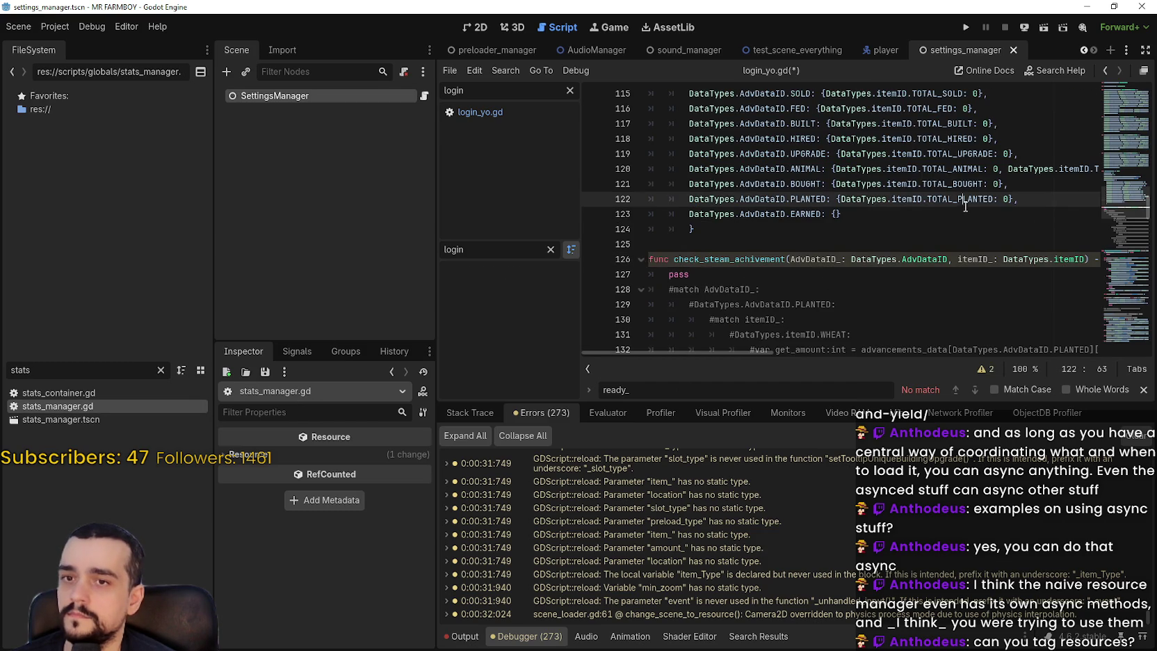
left_click(909, 290)
scroll(909, 290, "up", 7)
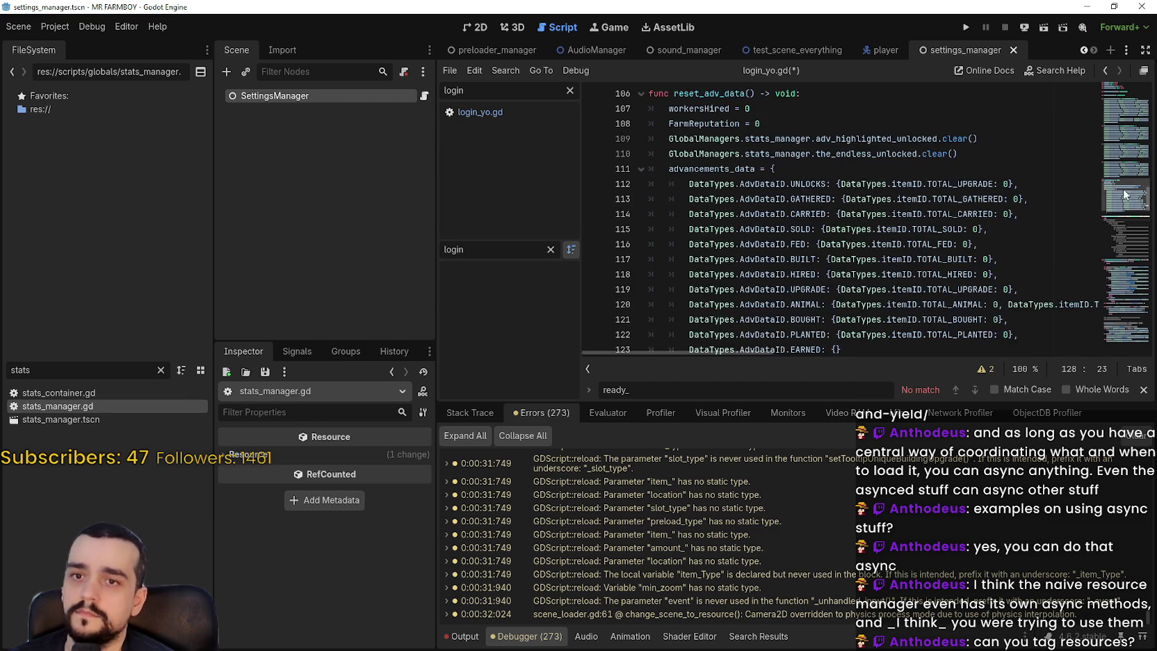
mouse_move(1123, 178)
left_mouse_down()
mouse_move(1128, 91)
mouse_move(1137, 331)
left_mouse_up()
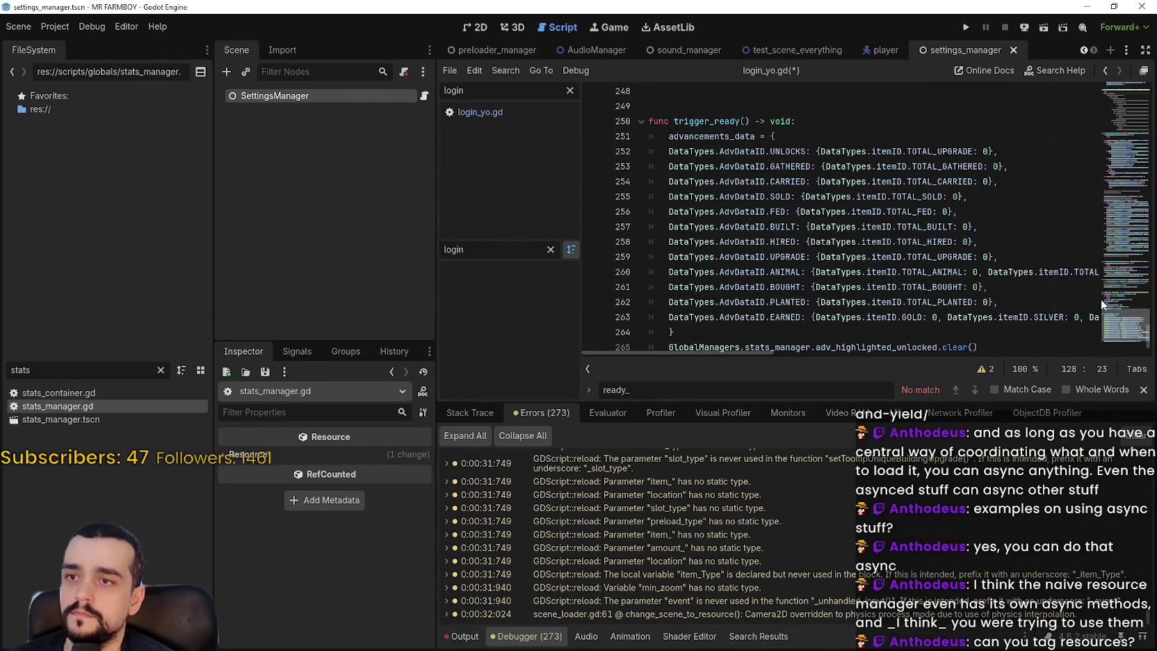
- Rename the trigger_ready function to _ready() -> void
double_click(731, 120)
type("ready")
left_click(734, 120)
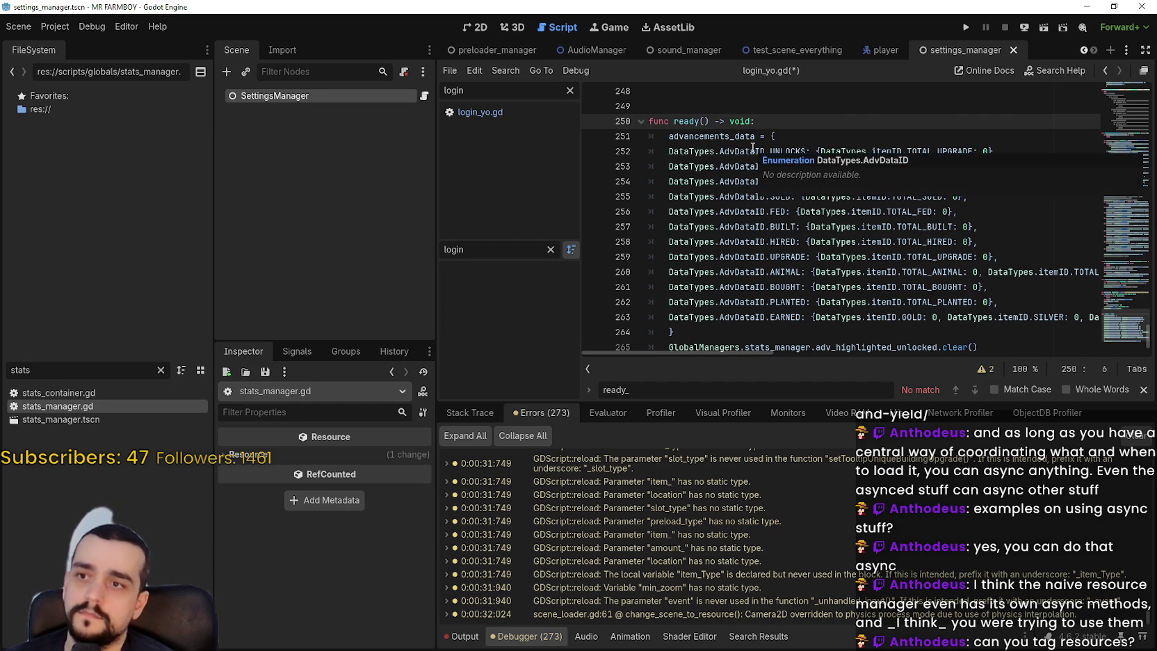
type("_")
left_click(718, 110)
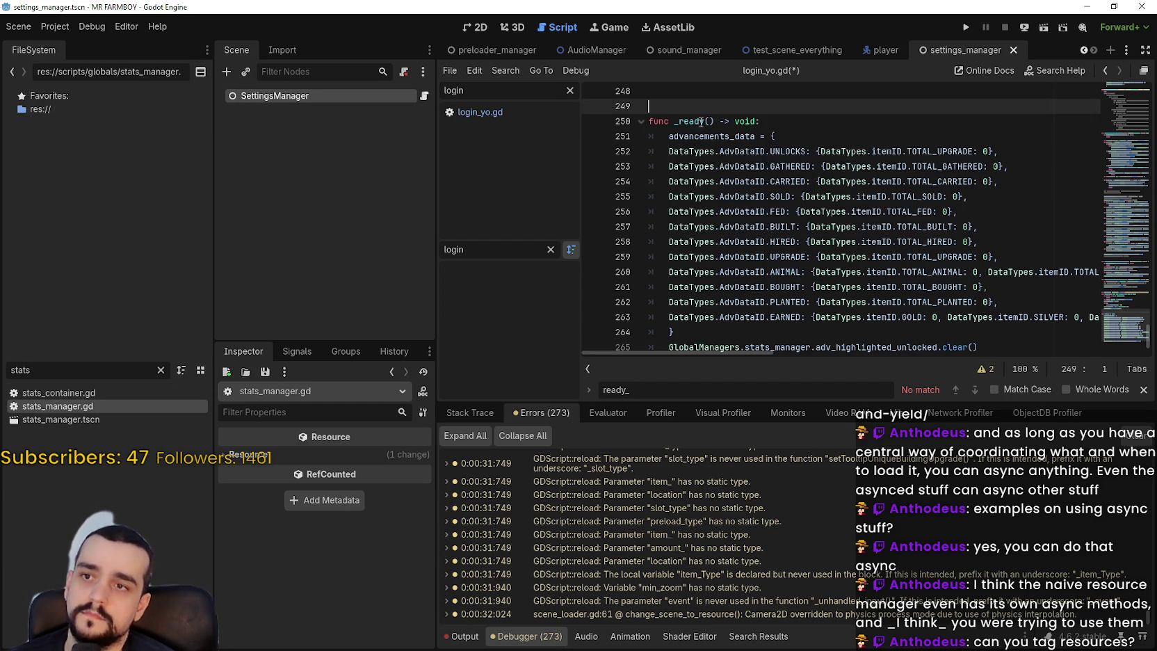
left_click_drag(673, 121, 774, 120)
type("read")
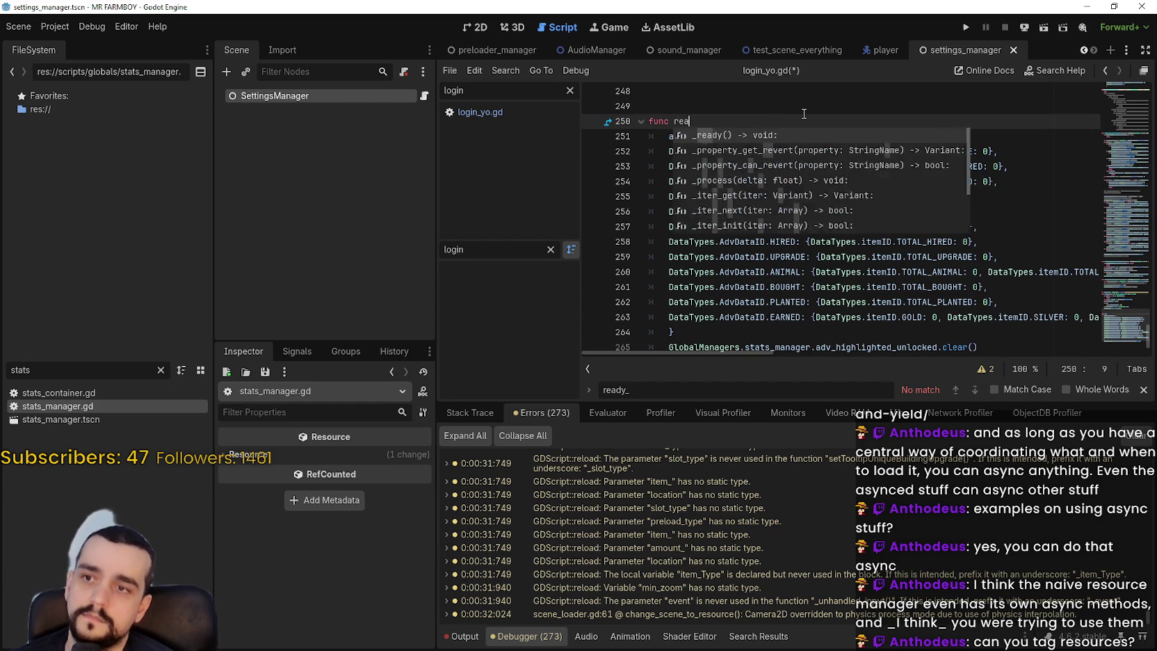
key("Return")
scroll(828, 109, "down", 1)
scroll(817, 139, "up", 2)
- Start _ready() with GlobalManagers.stats_manager = self and save the script
key("Return")
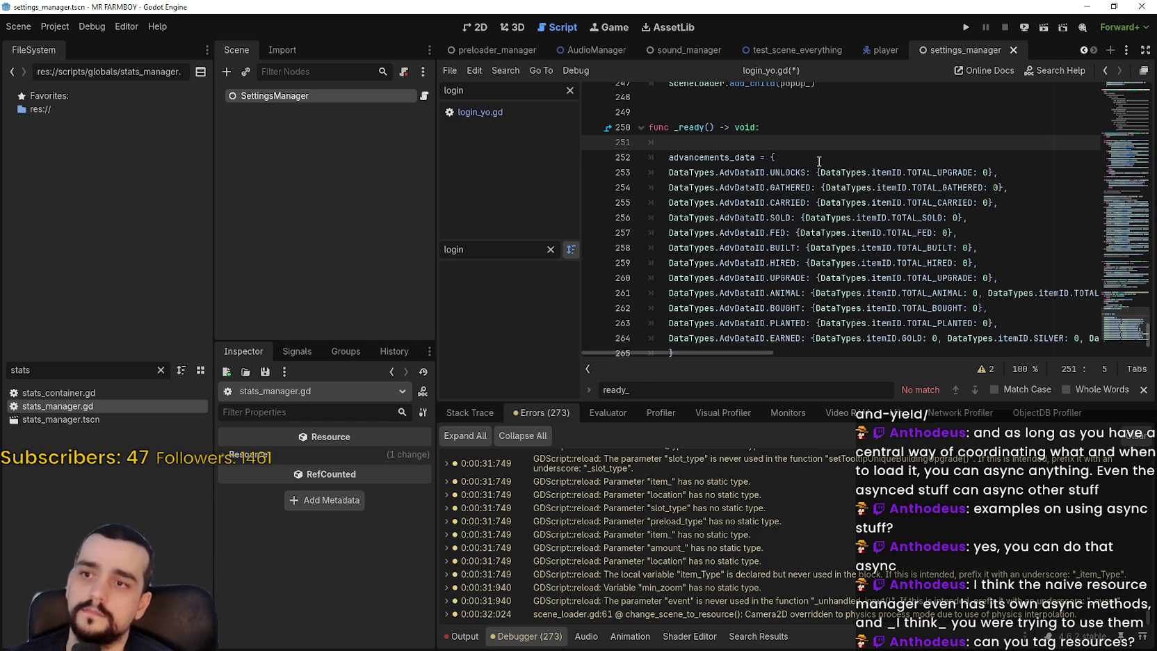
type("Global")
key("Return")
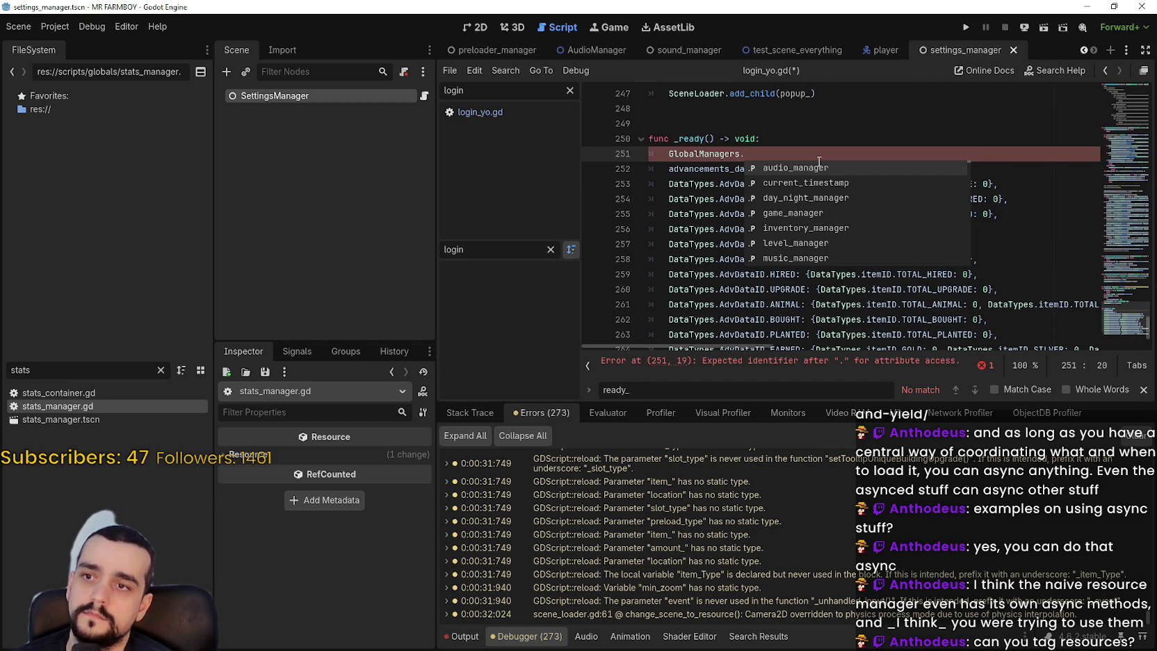
type("stats_manager = ")
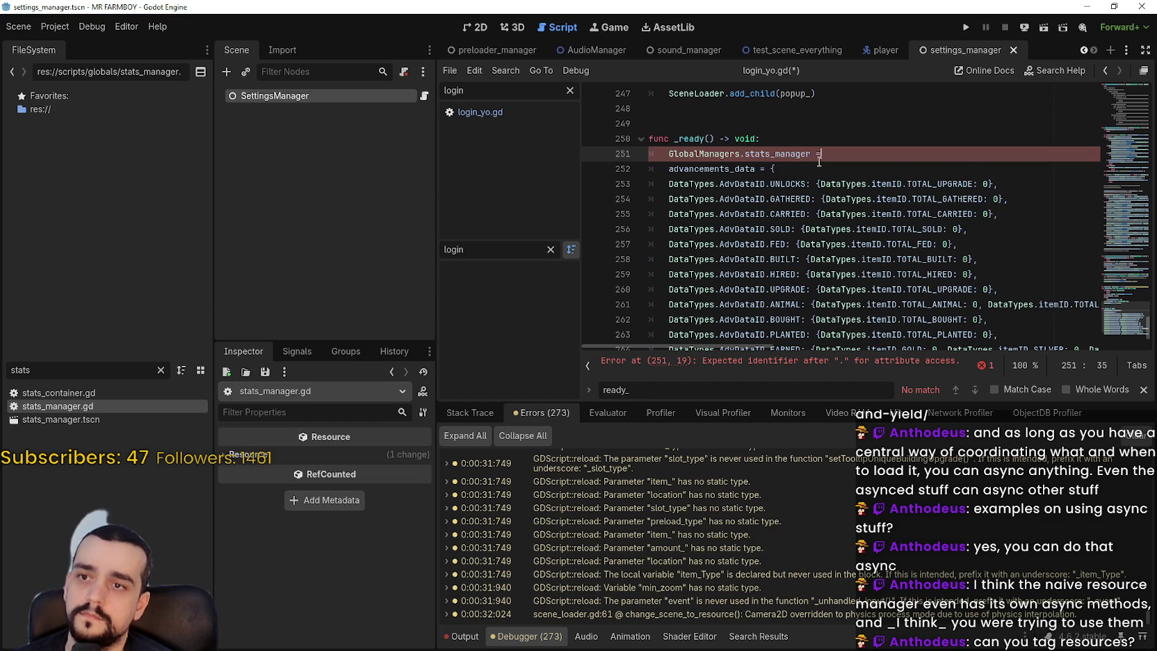
type("self")
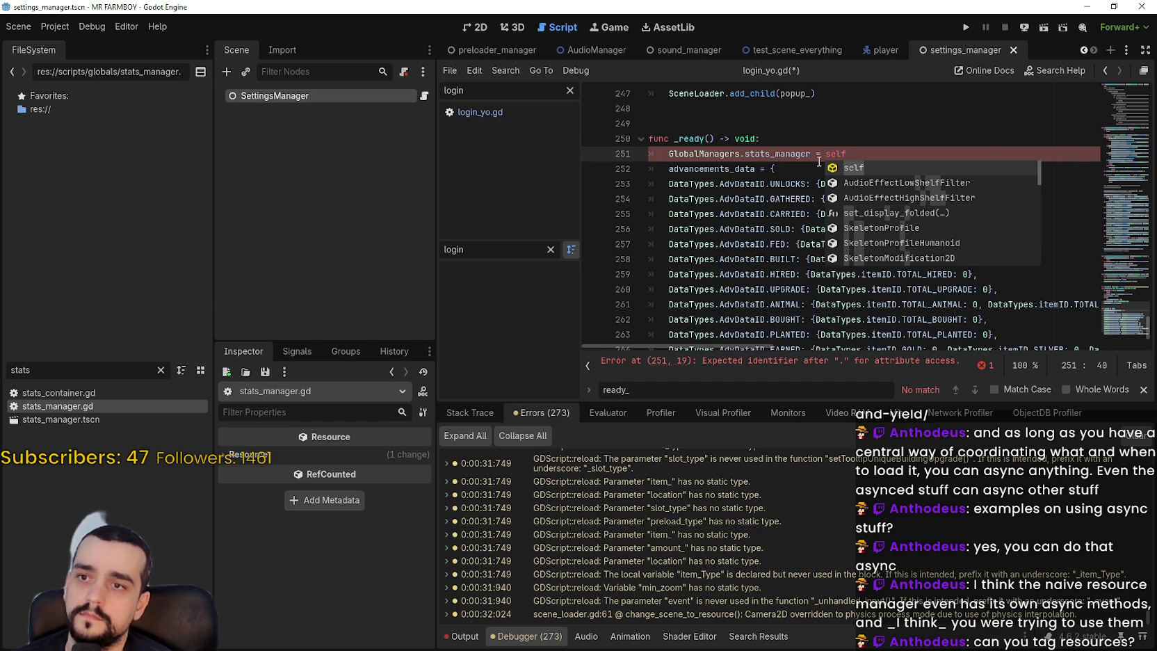
key("Return")
key("Return")
key("BackSpace")
key("ctrl+s")
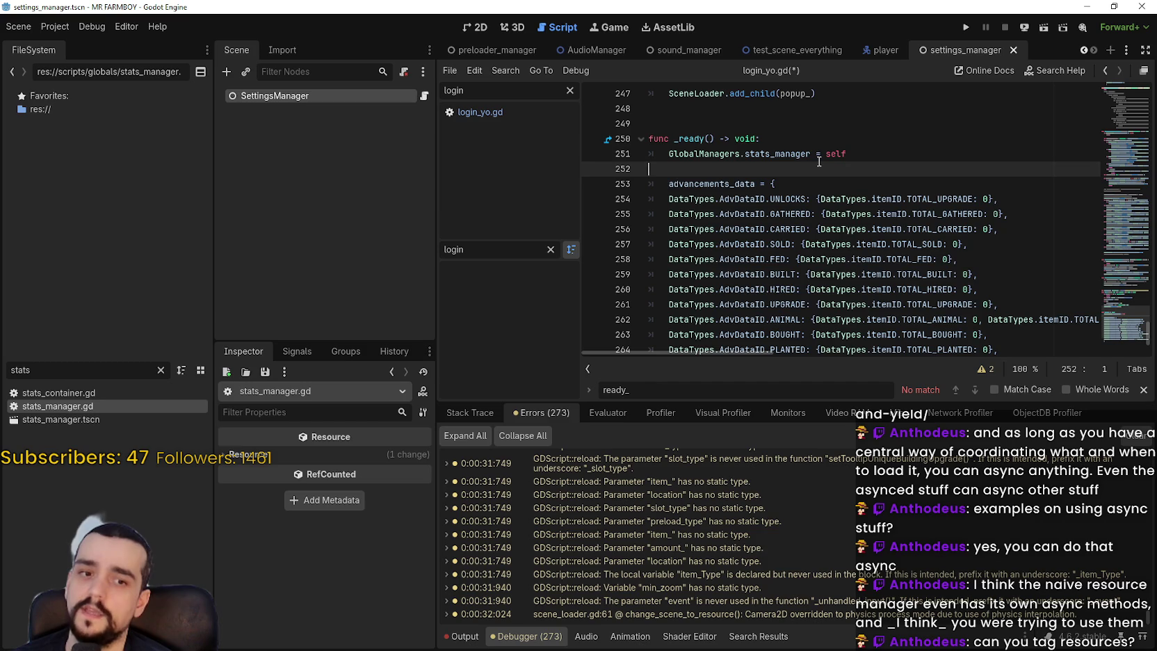
- Clear the 'stats' FileSystem filter and open tool_manager.gd
left_click(161, 371)
left_click(21, 611)
left_click(21, 596)
left_click(20, 636)
double_click(21, 636)
scroll(802, 250, "down", 3)
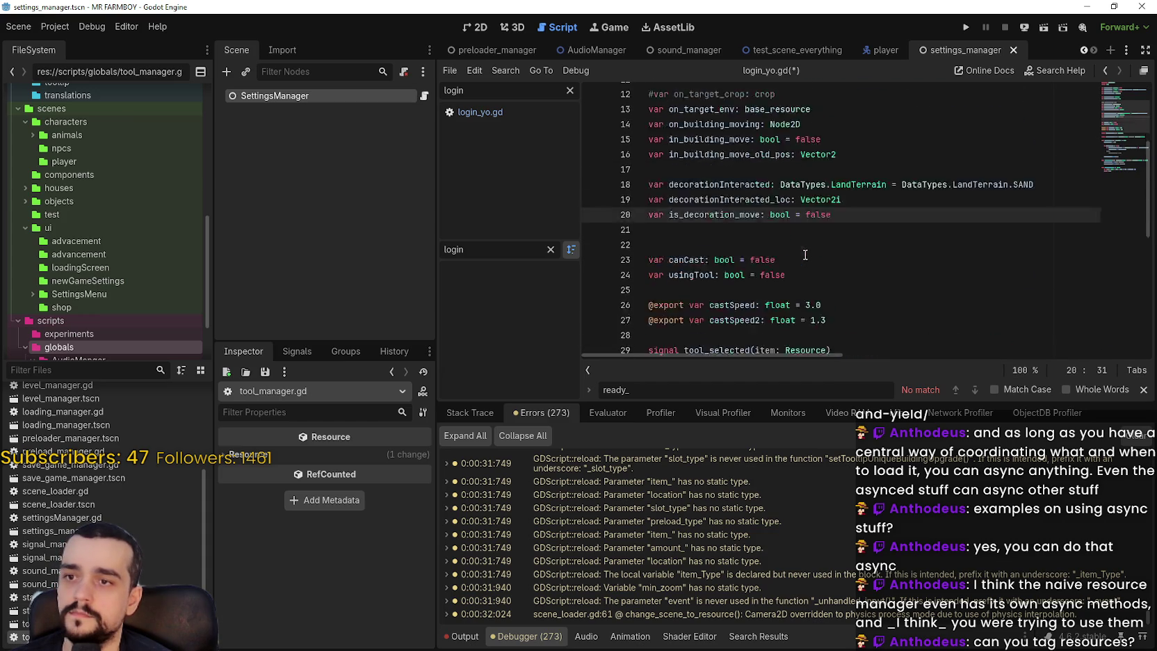
scroll(802, 248, "down", 4)
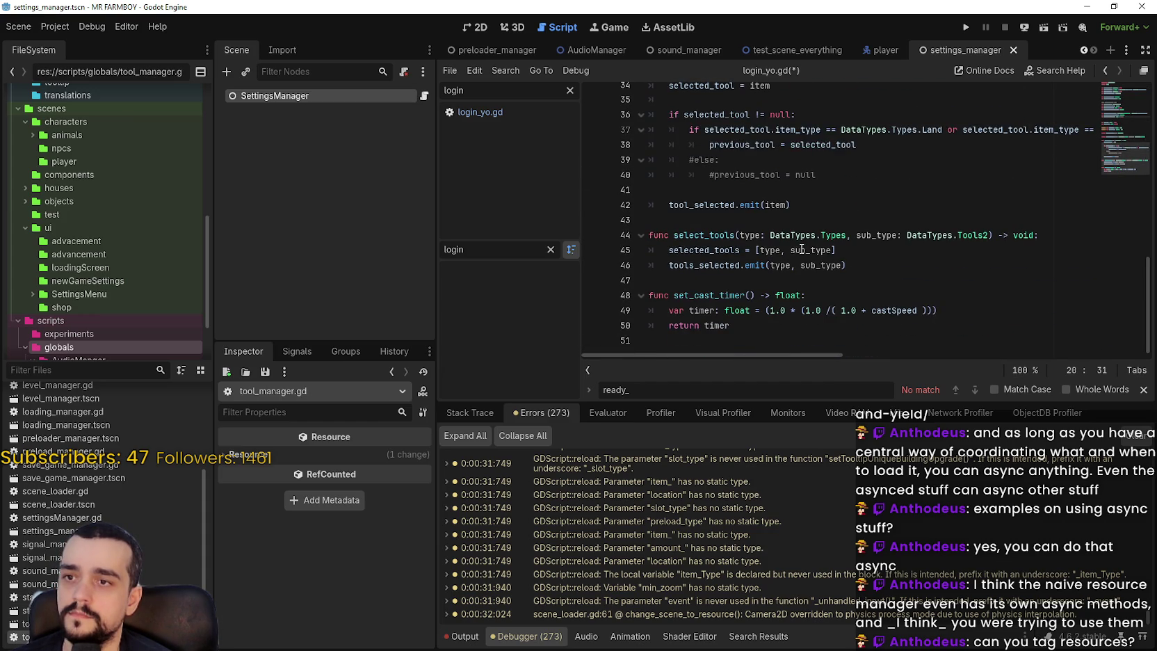
scroll(802, 248, "up", 4)
- Add a func _ready() -> void after the signals in tool_manager.gd
left_click(707, 235)
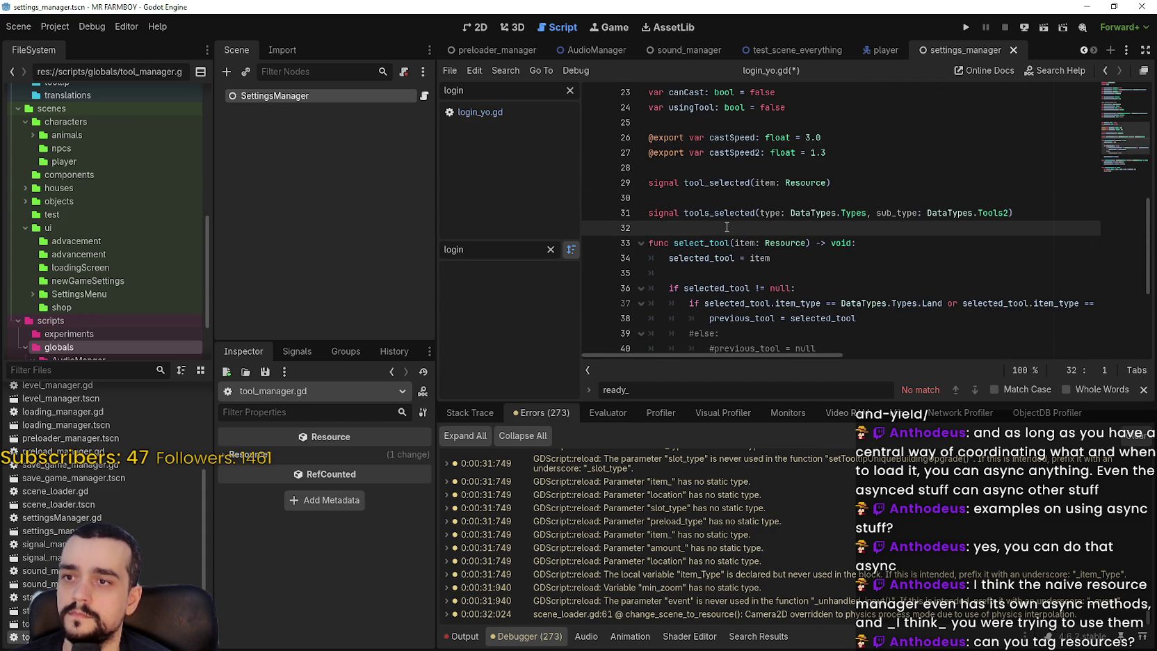
key("Return")
type("func")
key("BackSpace")
type("_ready() -> void:")
key("Return")
key("Return")
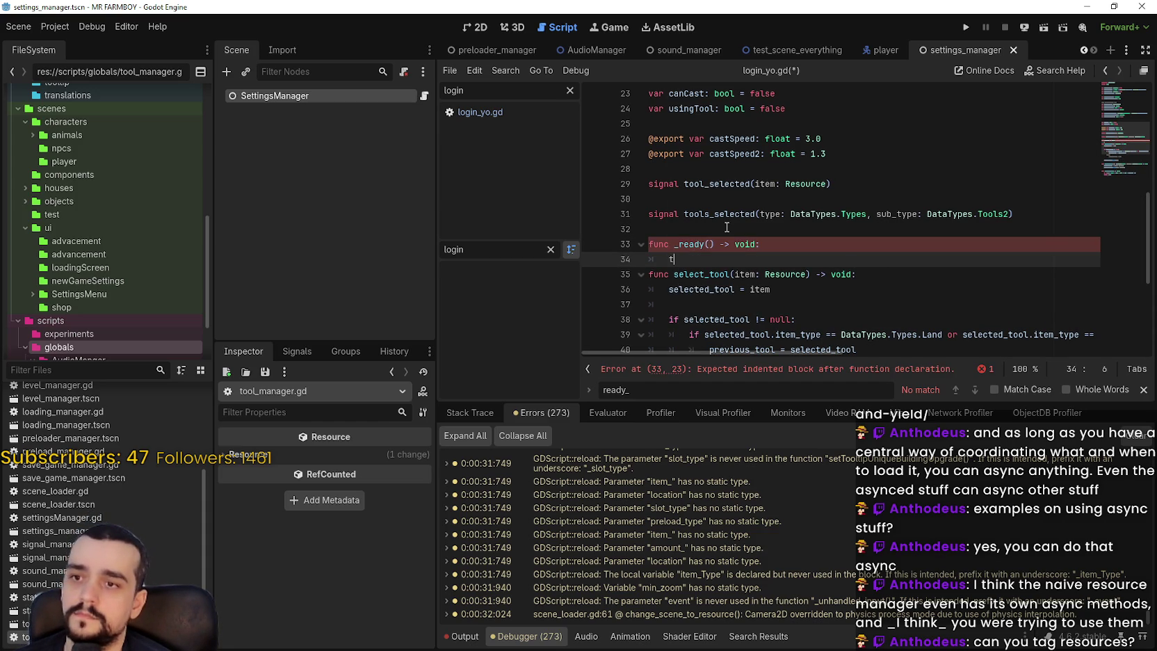
- Fill _ready() with GlobalManagers.tool_manager = self and save the script
key("BackSpace")
type("lo")
key("Return")
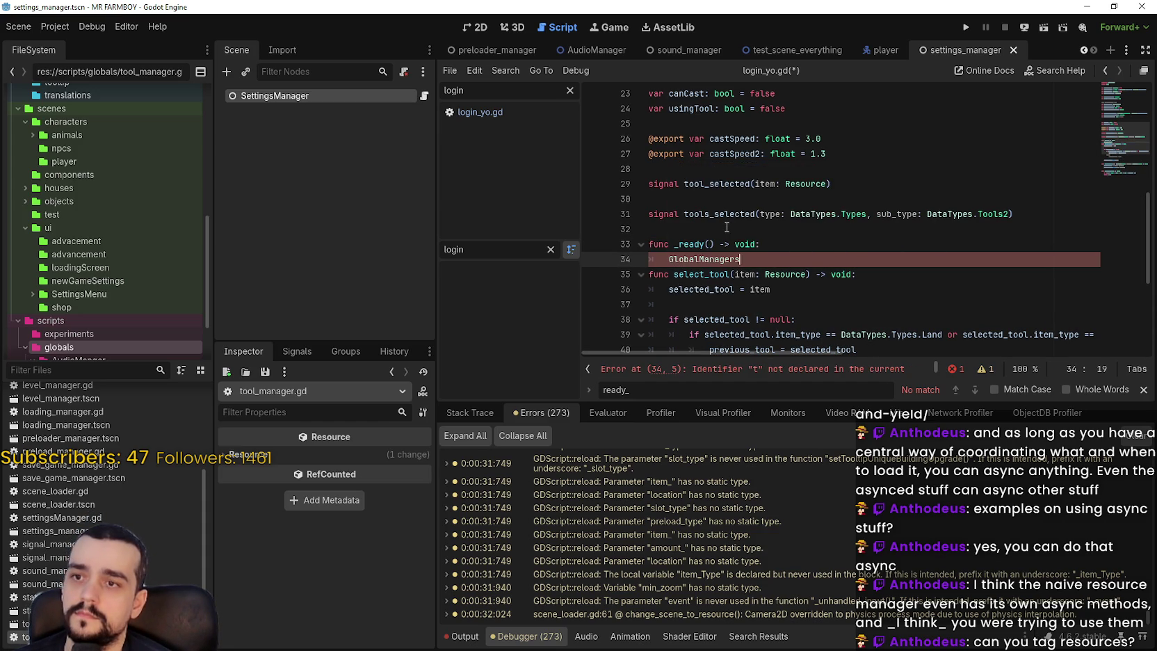
type(".tool")
key("Return")
type("= self")
key("Return")
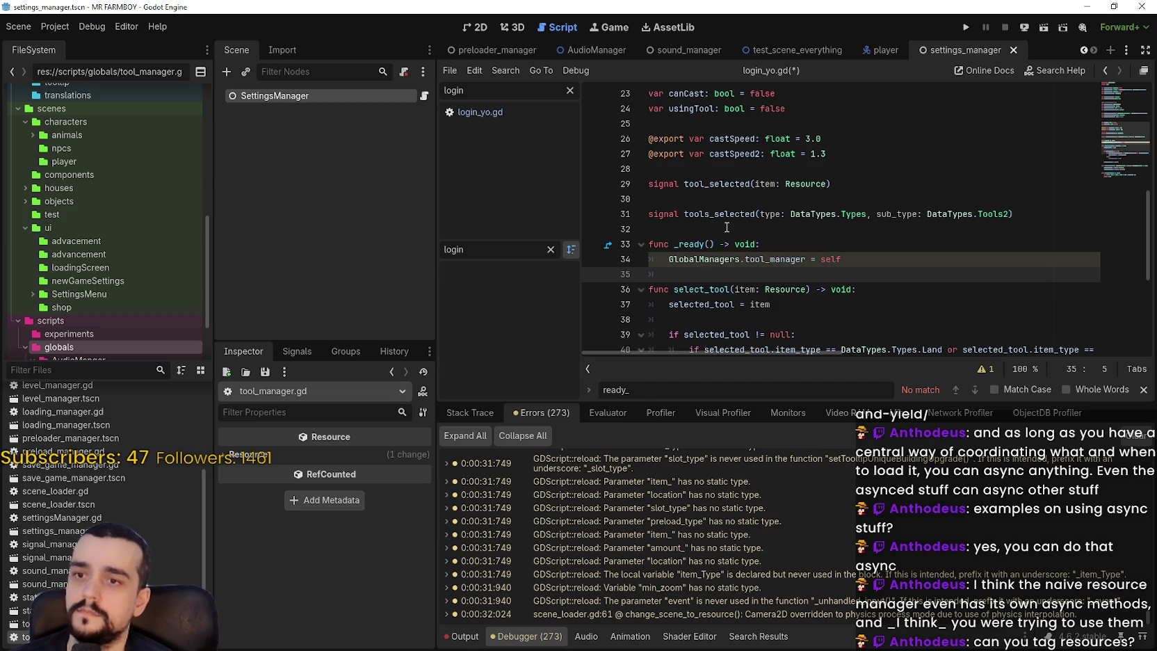
key("ctrl+s")
left_click(727, 227)
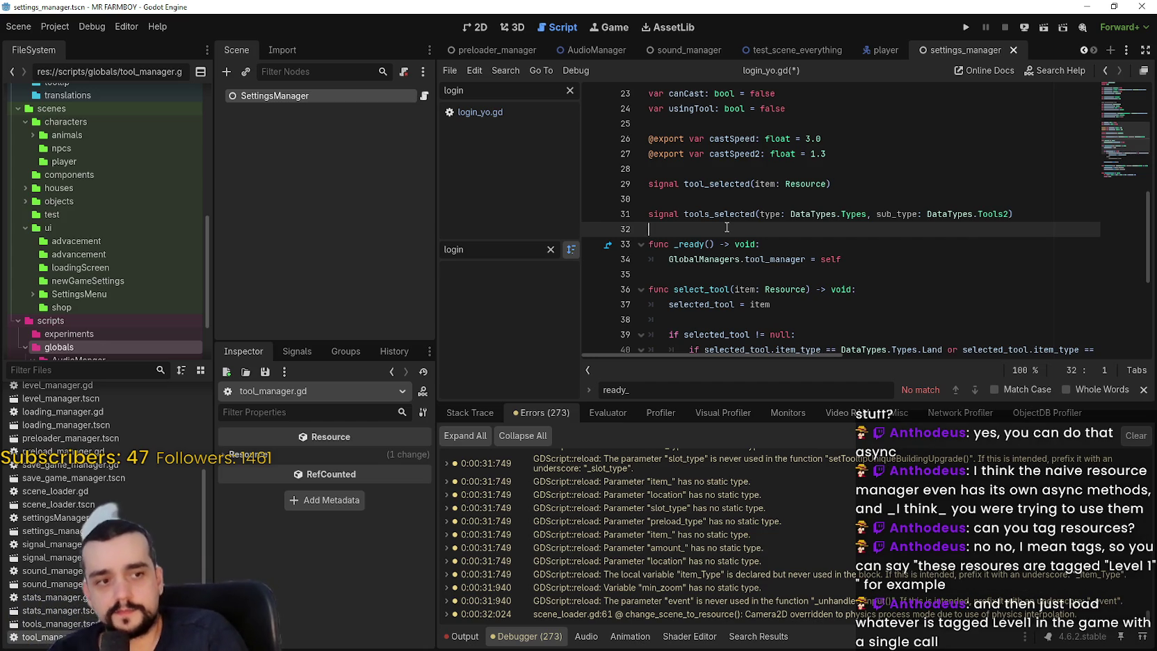
- Save, then open settingsManager.gd from the SettingsManager node's script icon
key("ctrl+s")
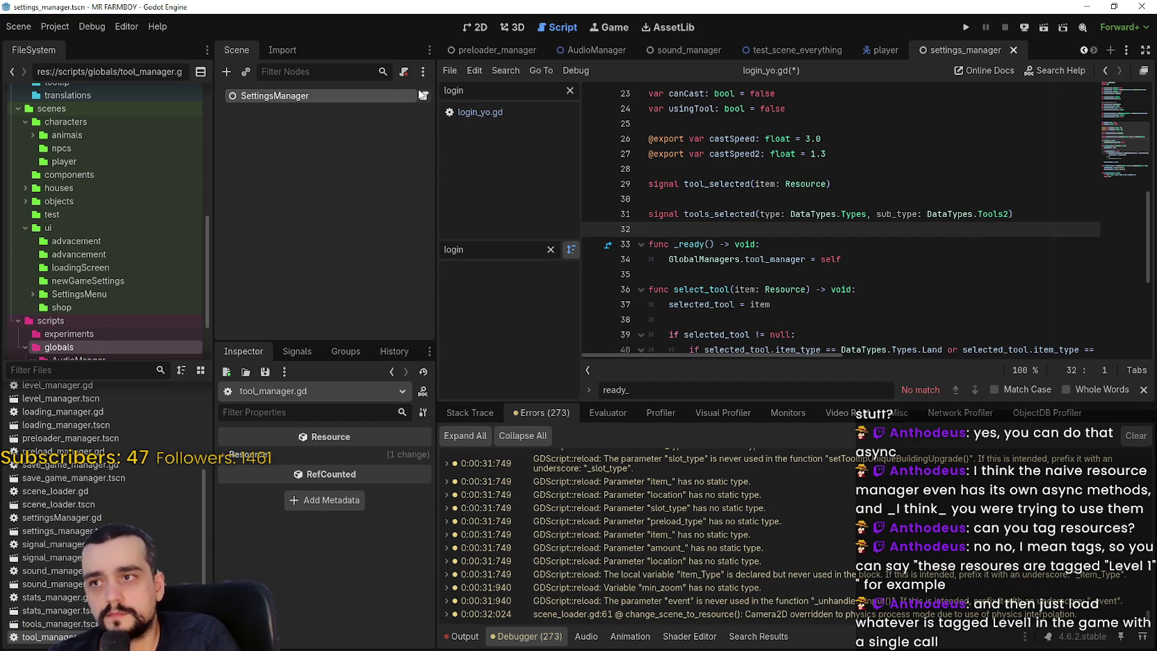
left_click(422, 95)
key("ctrl+s")
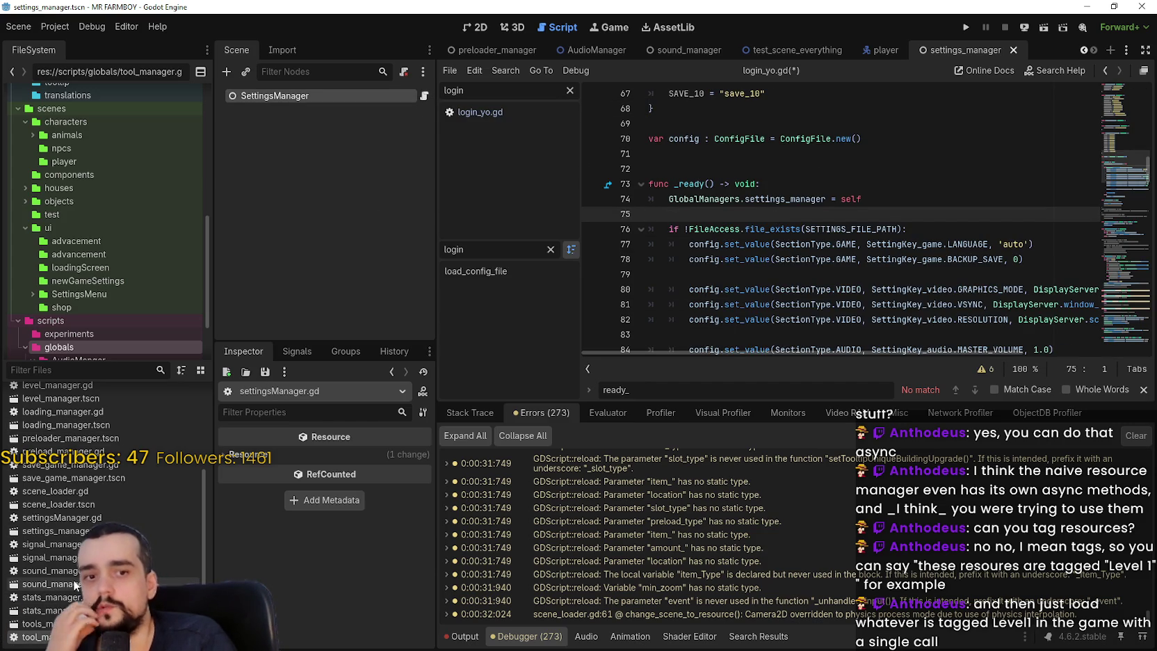
scroll(123, 507, "up", 2)
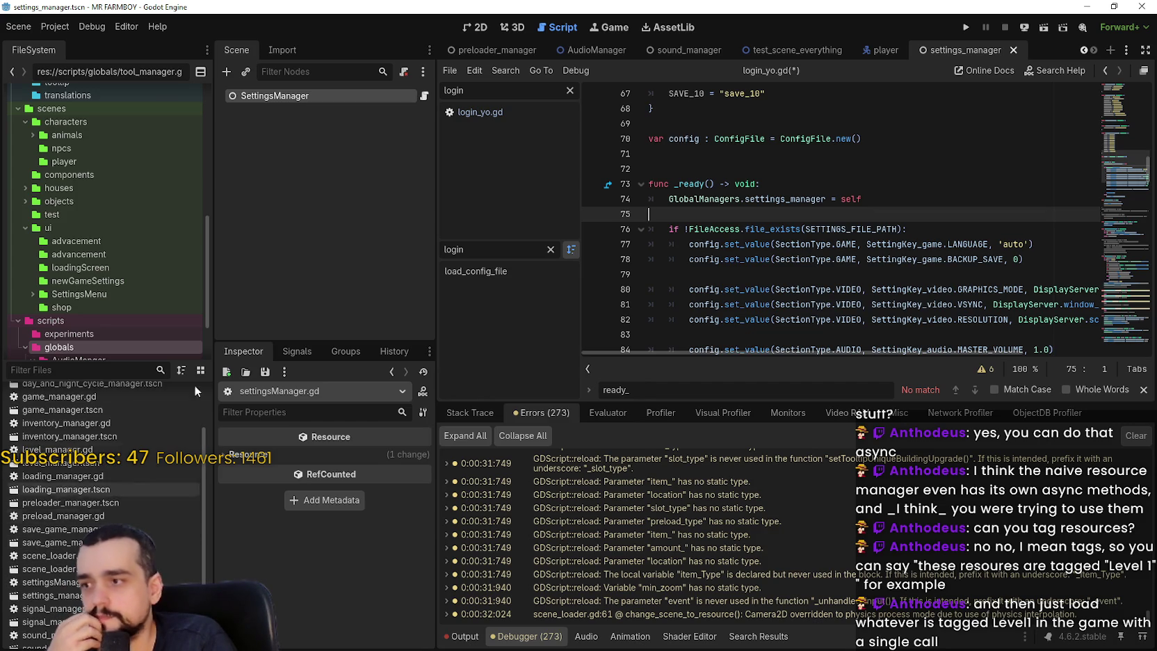
- In login_yo.gd, preload stats_manager.tscn and add a STATS_MANAGER add_child line under the stats guard
left_click(478, 112)
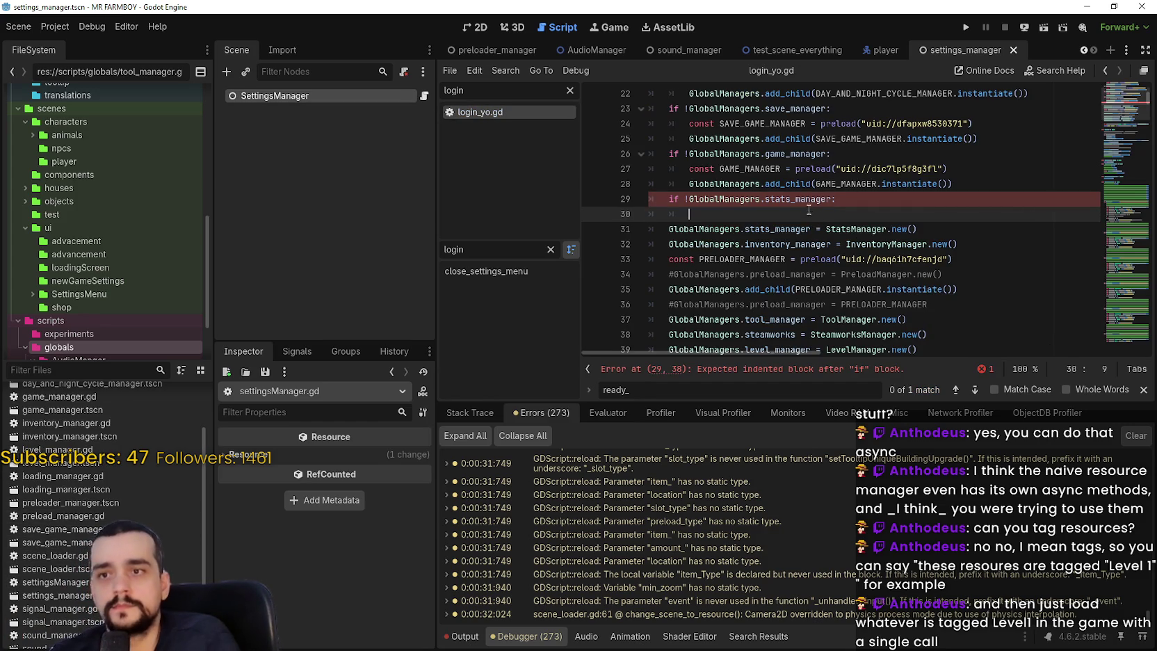
scroll(57, 604, "down", 2)
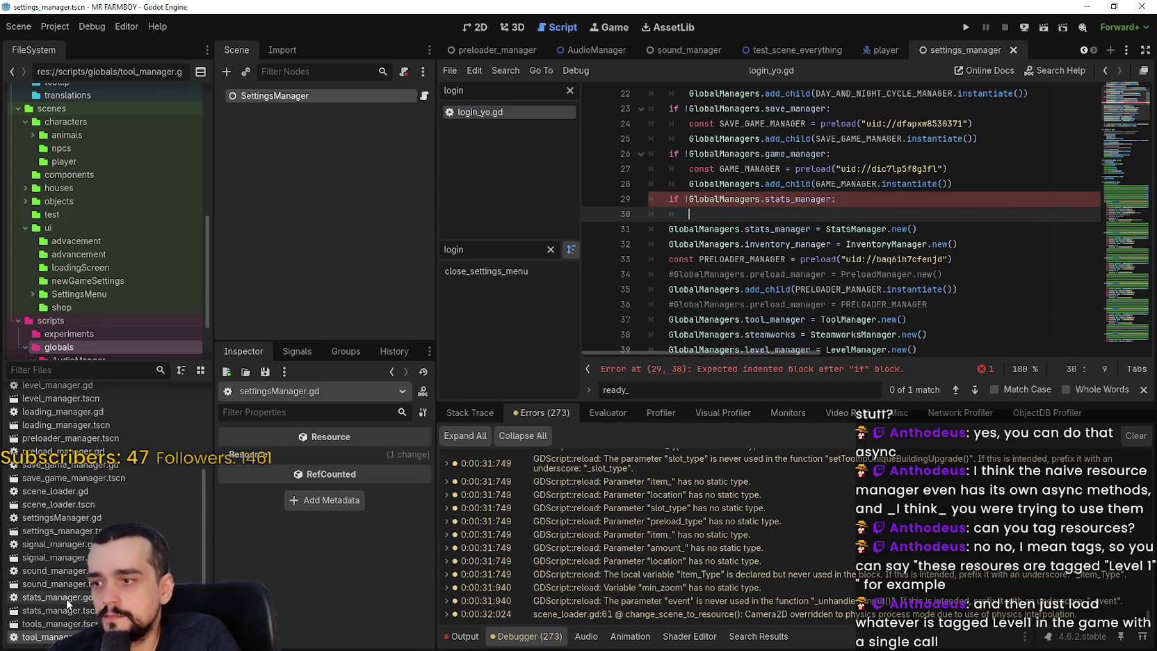
left_click_drag(16, 615, 800, 215)
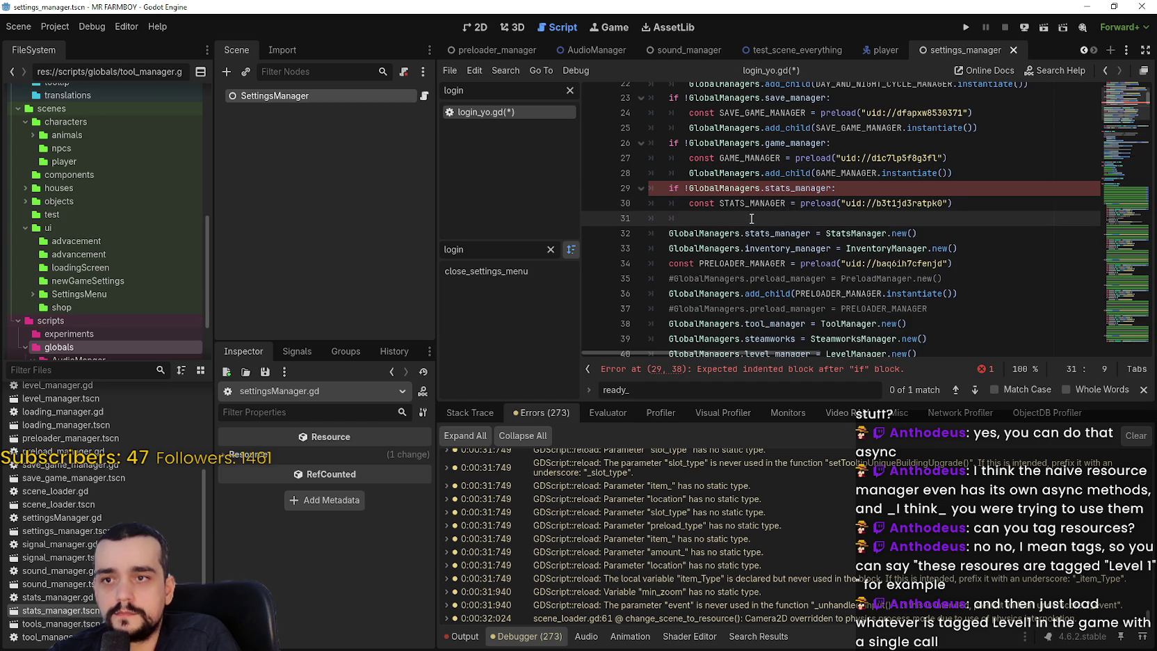
left_click_drag(689, 173, 1014, 177)
key("ctrl+c")
left_click(760, 219)
key("ctrl+v")
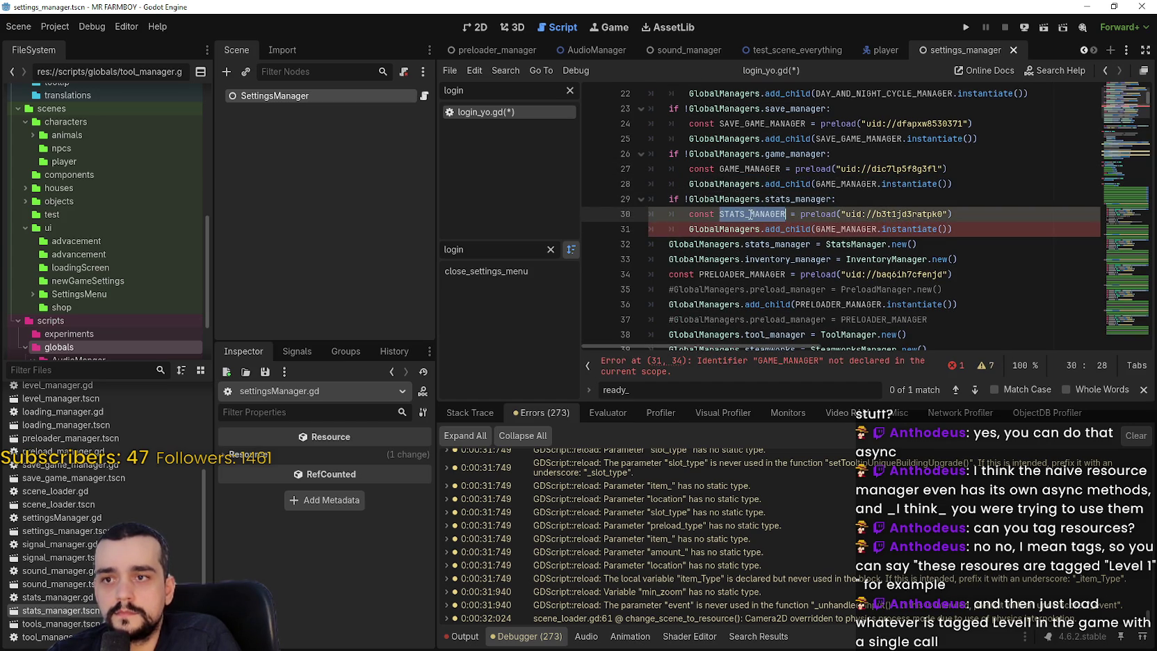
double_click(849, 229)
type("STATS_MANAGER")
key("End")
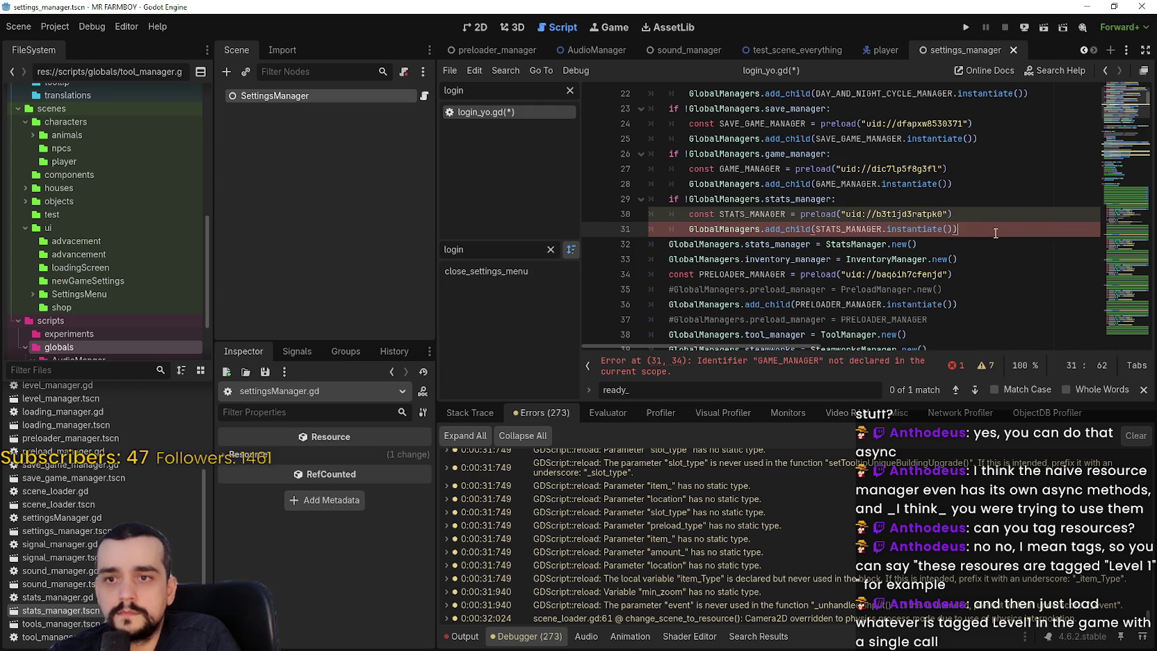
- Replace the old StatsManager.new() assignment with an 'if !GlobalManagers.inventory_manager:' guard
left_click(927, 244)
key("shift+Home")
key("BackSpace")
key("Tab")
type("if !")
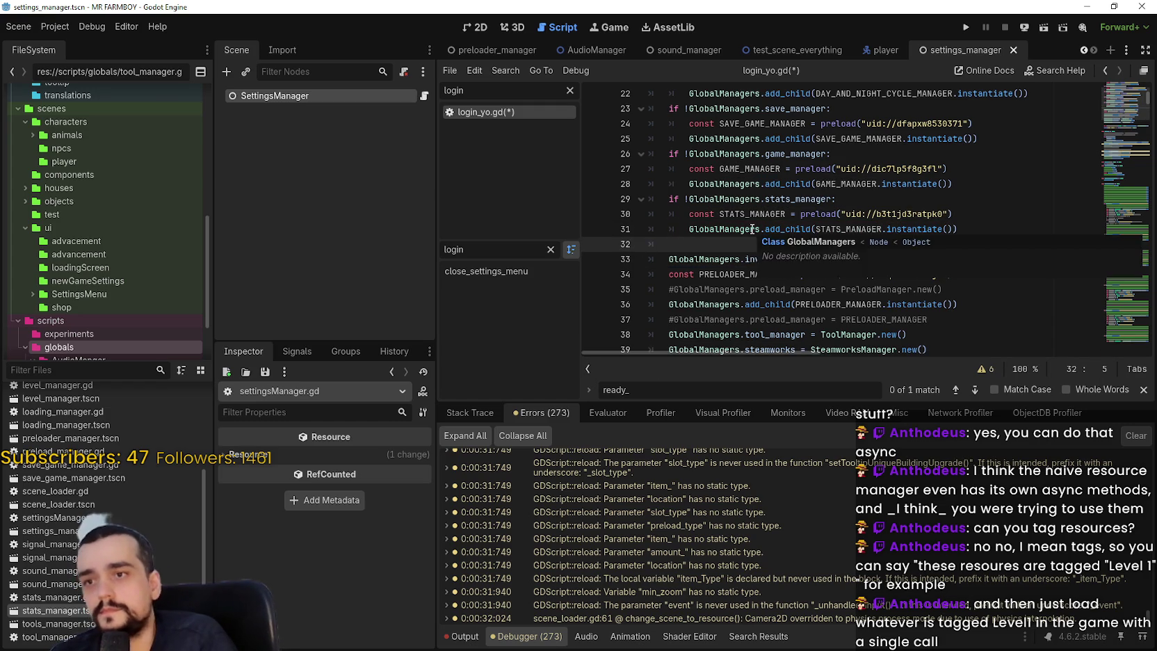
type("Glob")
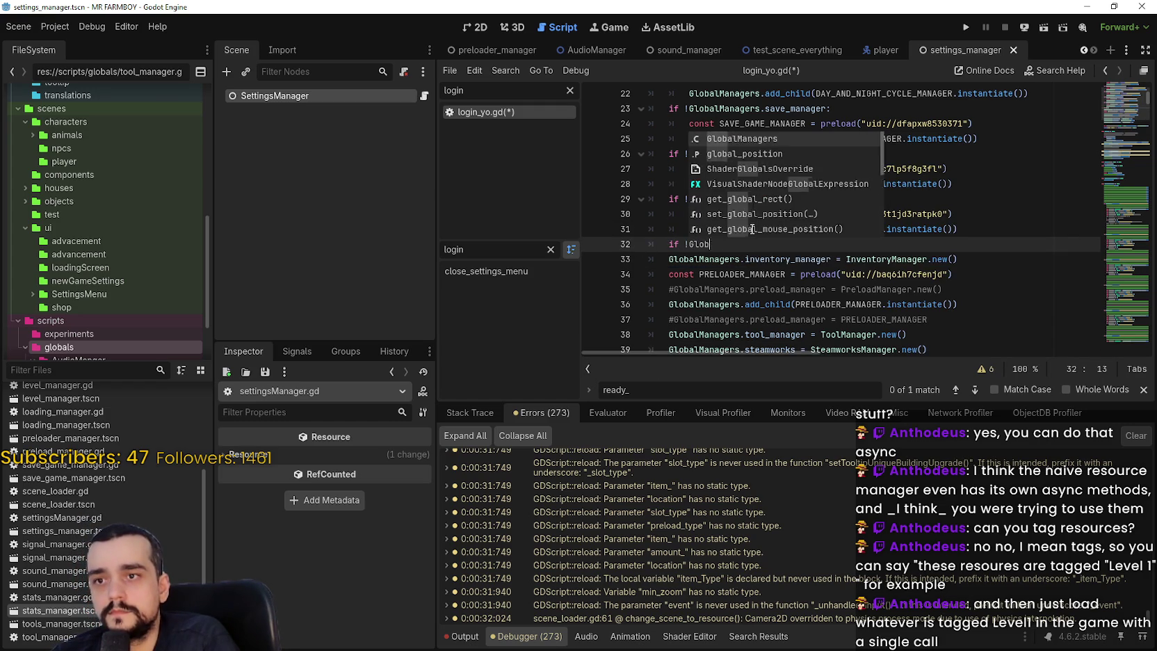
type("alManagers.inventor")
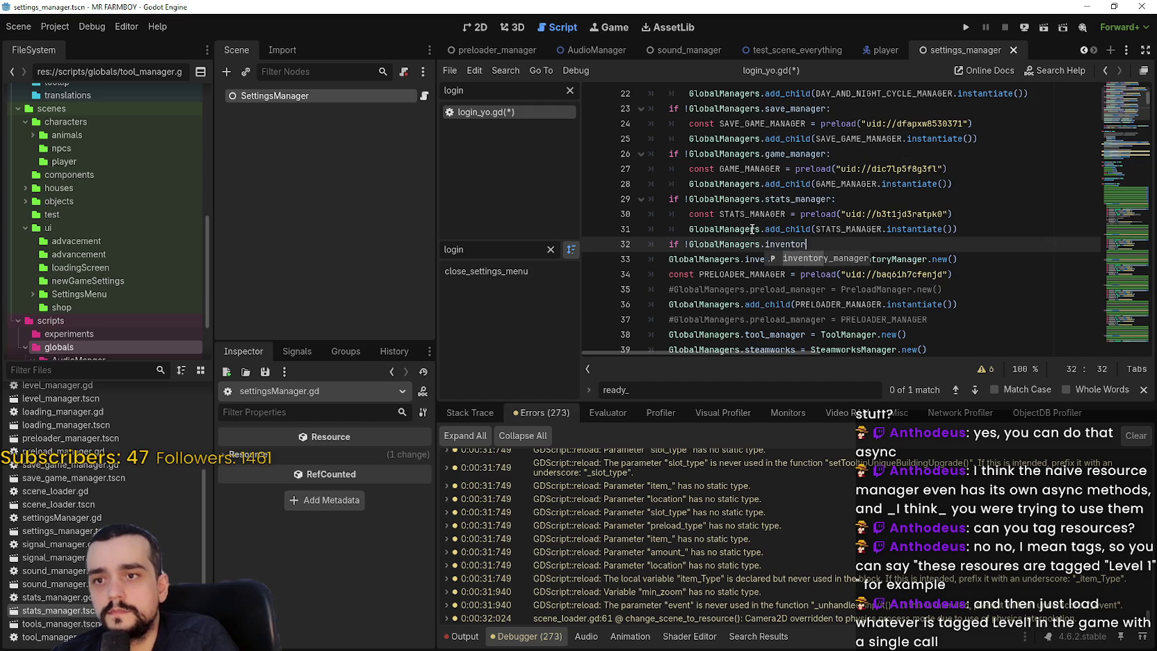
key("Return")
type(":")
key("Return")
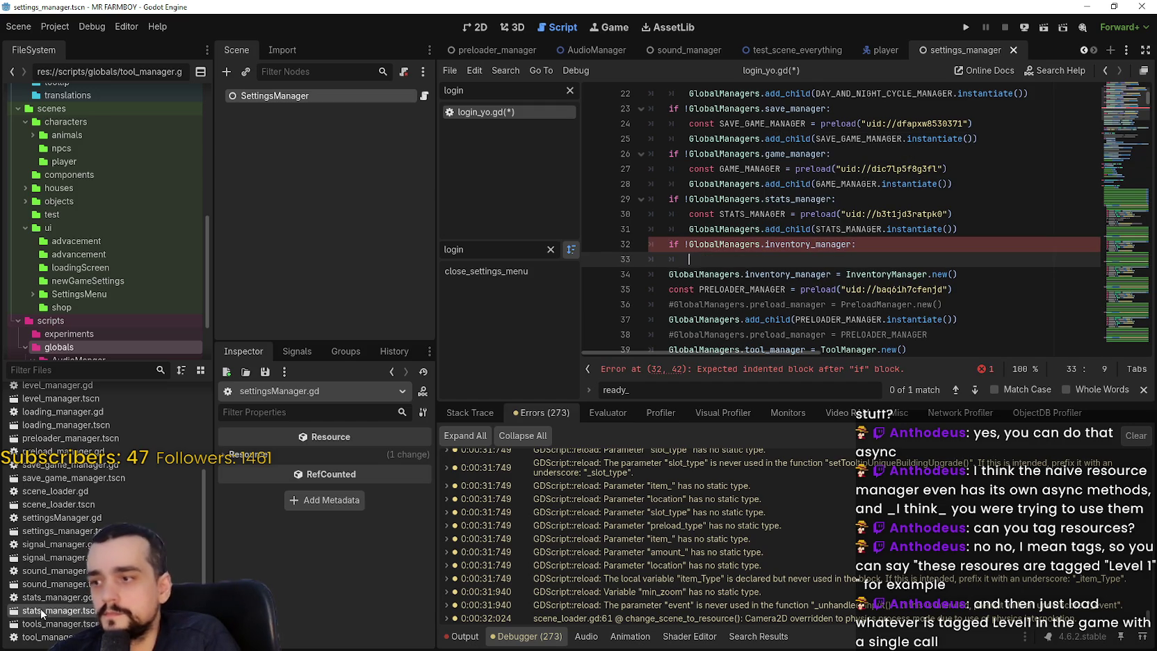
- Preload inventory_manager.tscn inside the inventory guard and open inventory_manager.gd
scroll(104, 480, "up", 5)
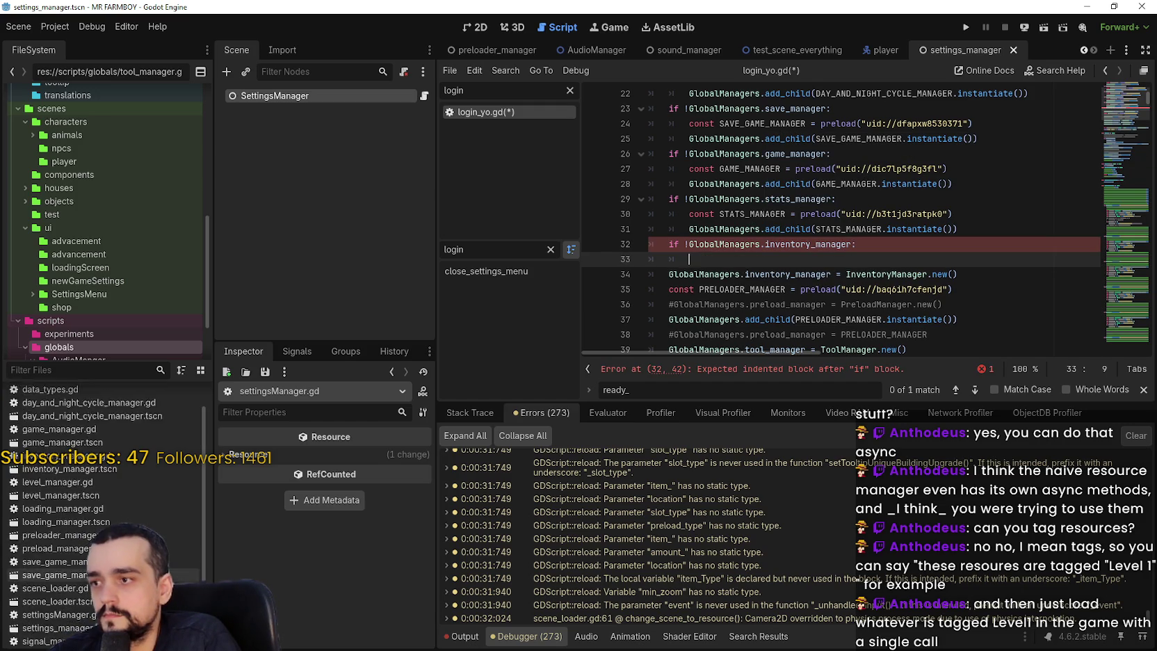
mouse_move(87, 498)
left_mouse_down()
mouse_move(973, 259)
mouse_move(772, 263)
left_mouse_up()
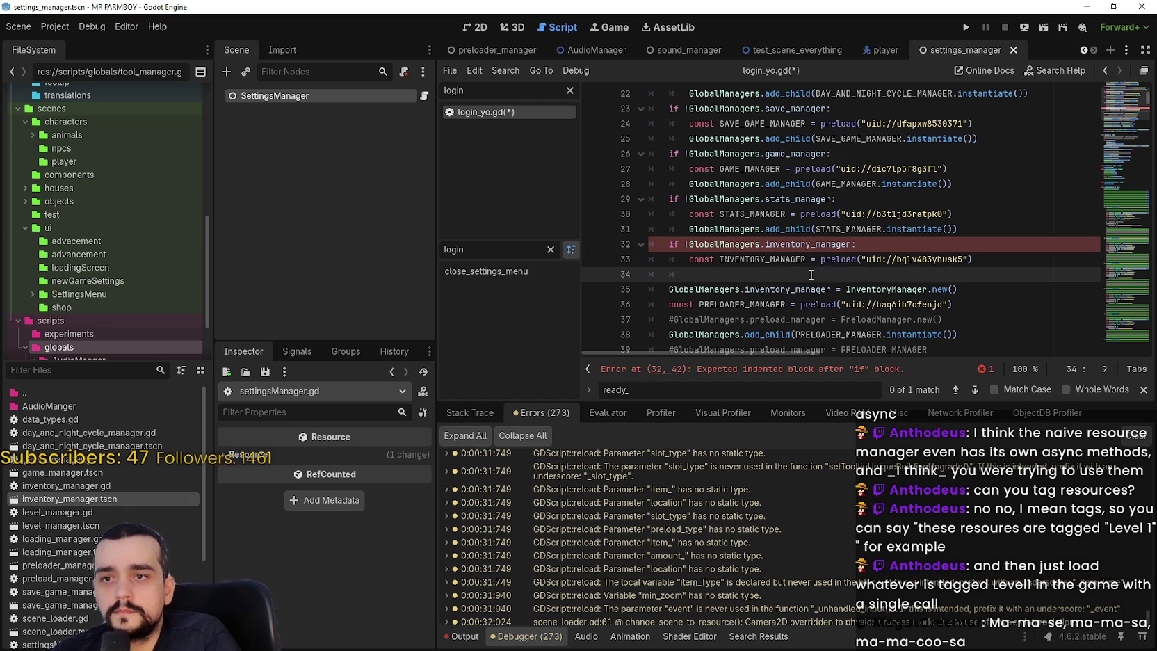
left_click(82, 489)
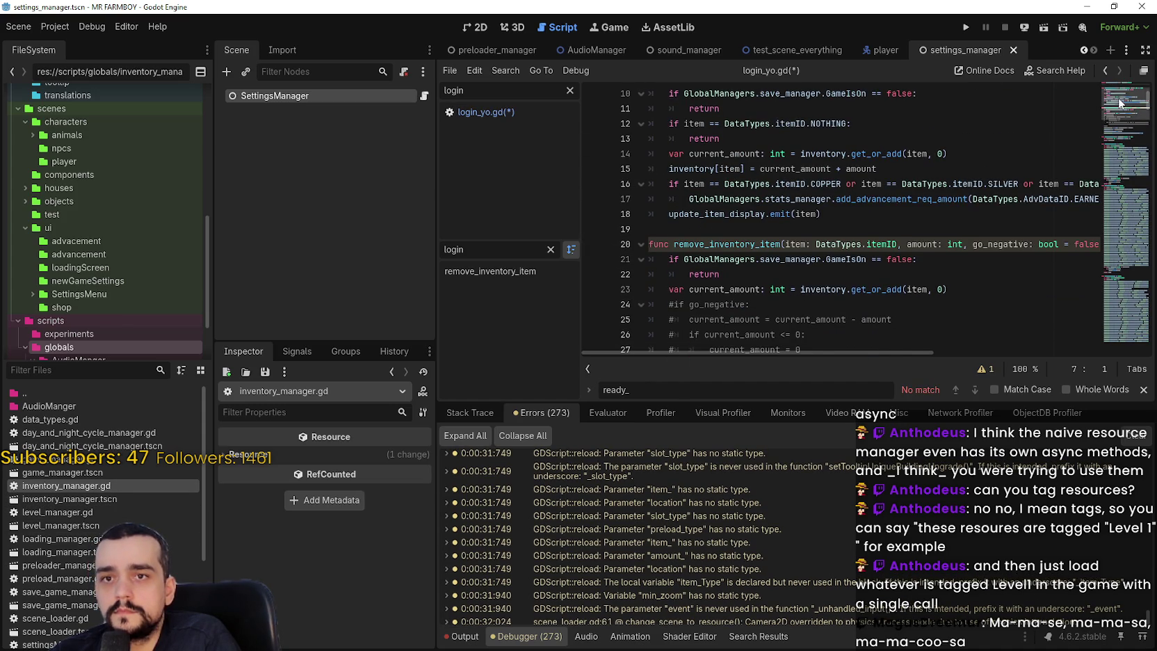
- Create a func _ready() -> void in inventory_manager.gd
scroll(1119, 98, "down", 4)
scroll(1051, 137, "up", 6)
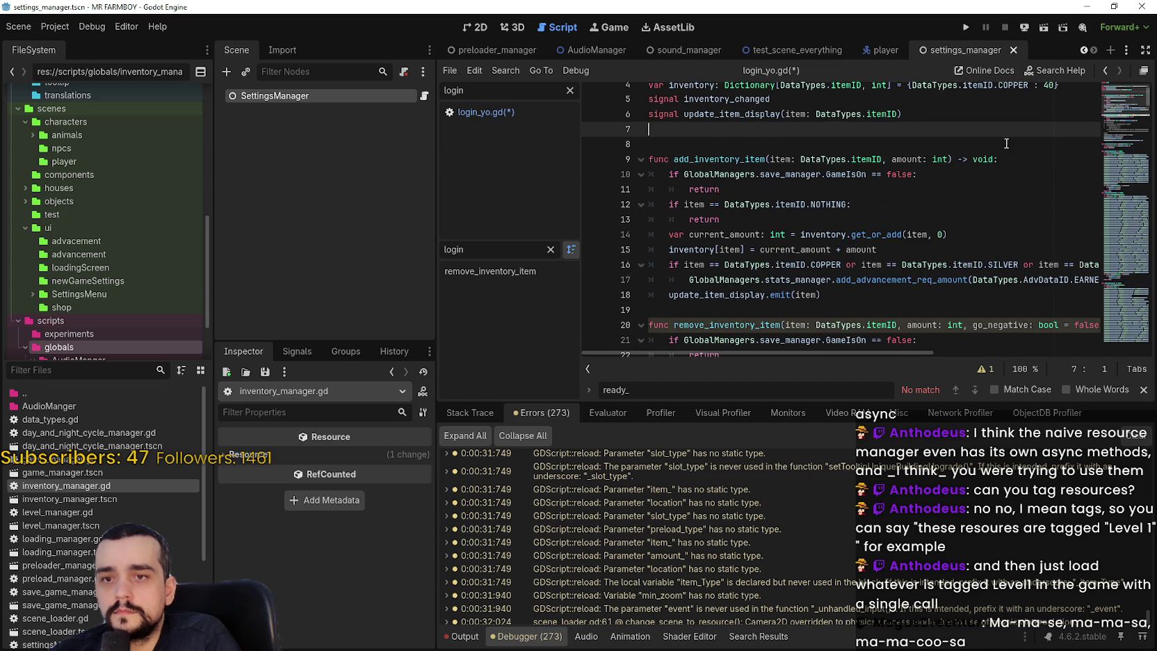
scroll(1008, 146, "up", 2)
key("Return")
type("f")
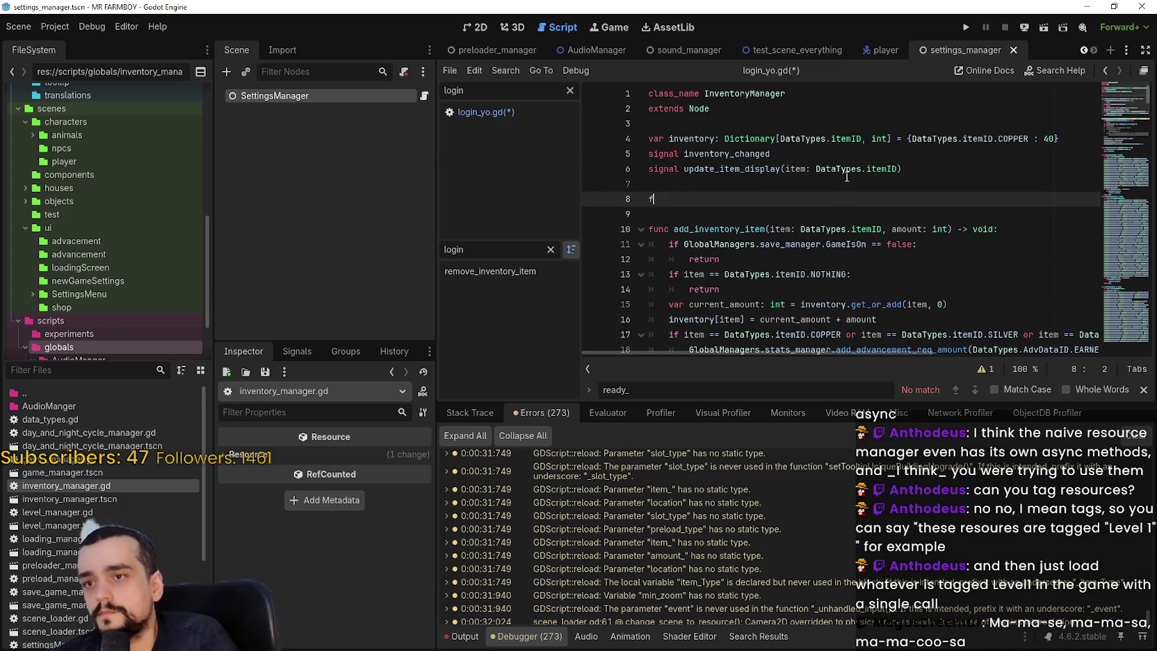
type("unc r")
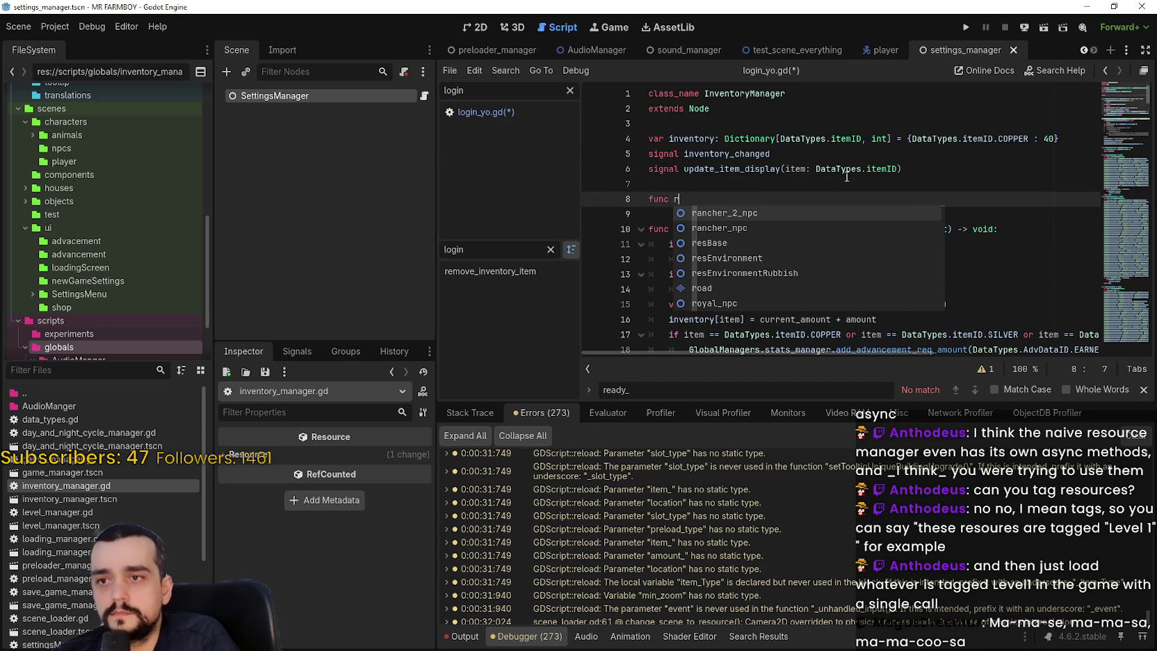
key("BackSpace")
type("_re")
key("Return")
key("Return")
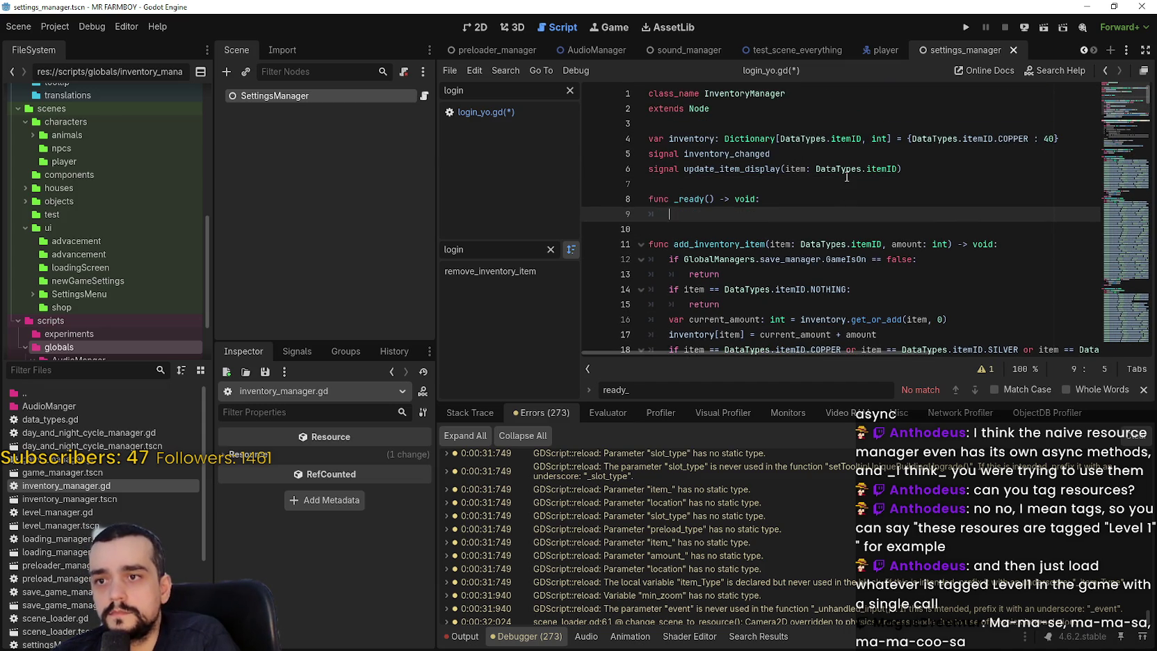
- Set GlobalManagers.inventory_manager = self in its body, save, and switch to Discord
type("Global")
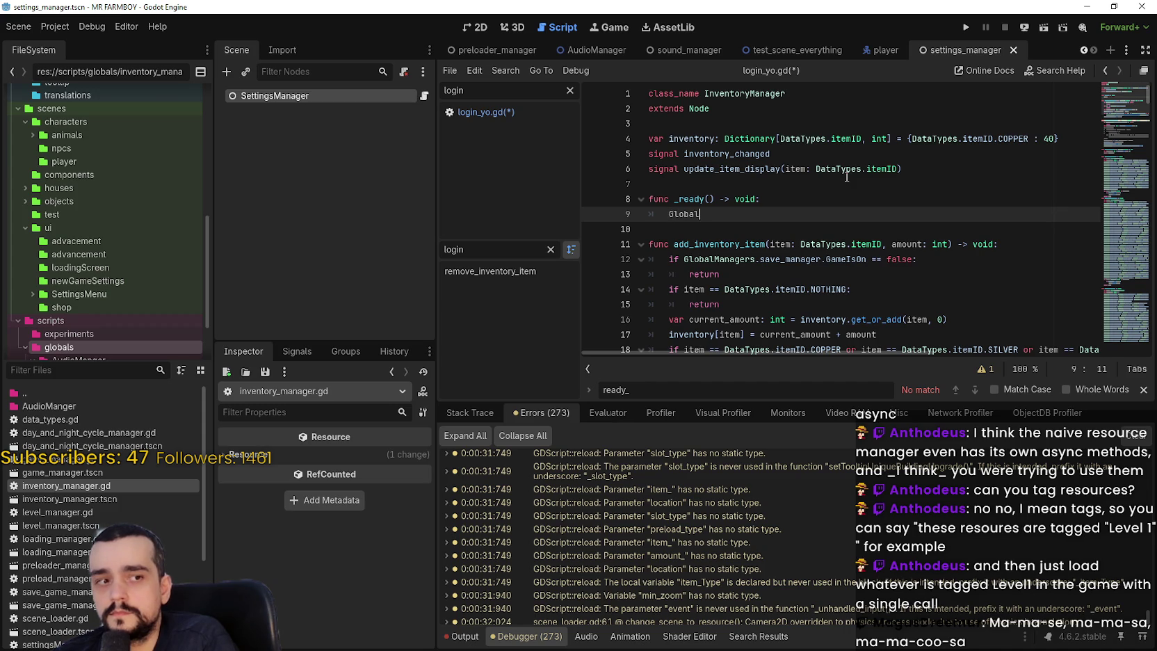
key("Return")
type(".")
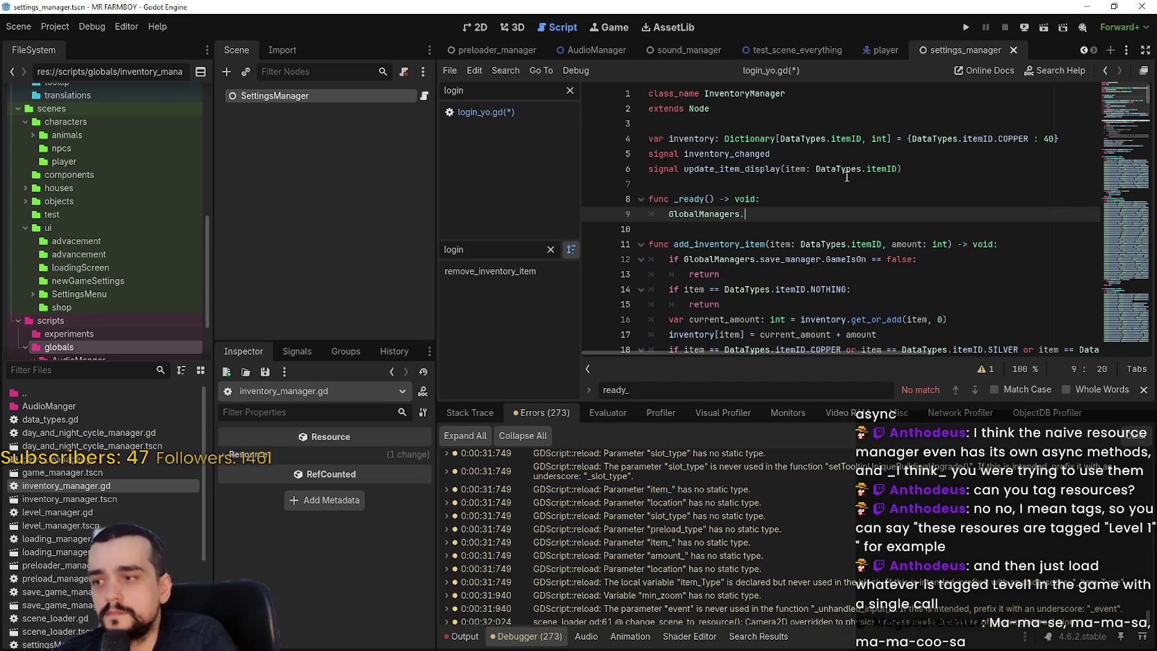
type("inven")
key("Return")
type("=")
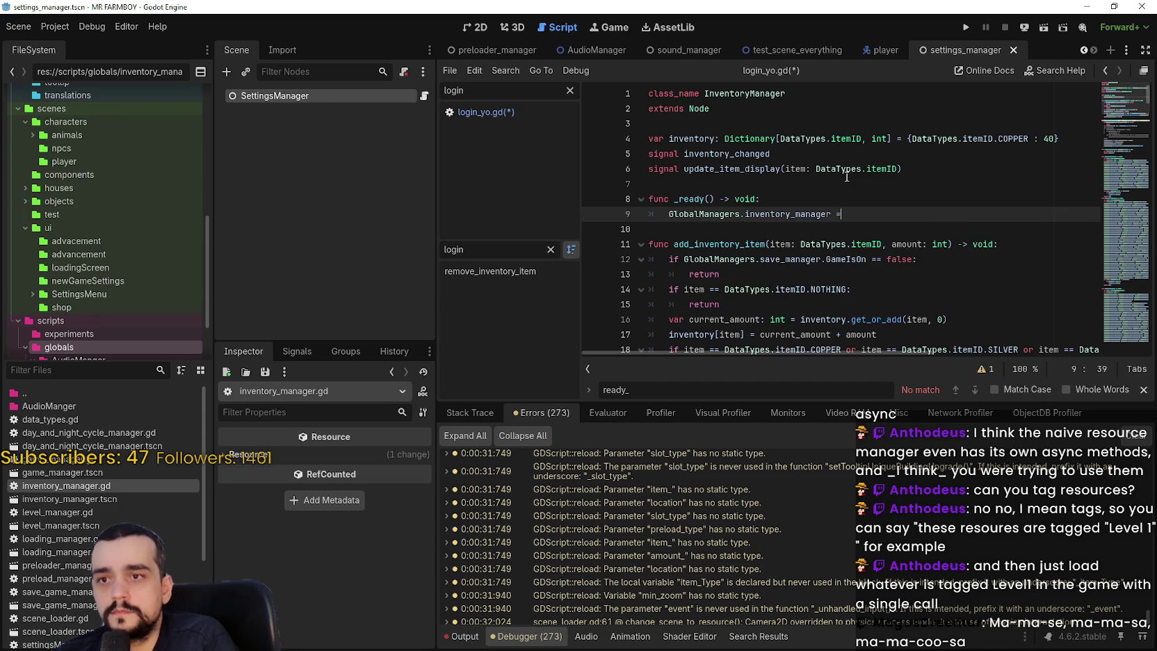
type(" self")
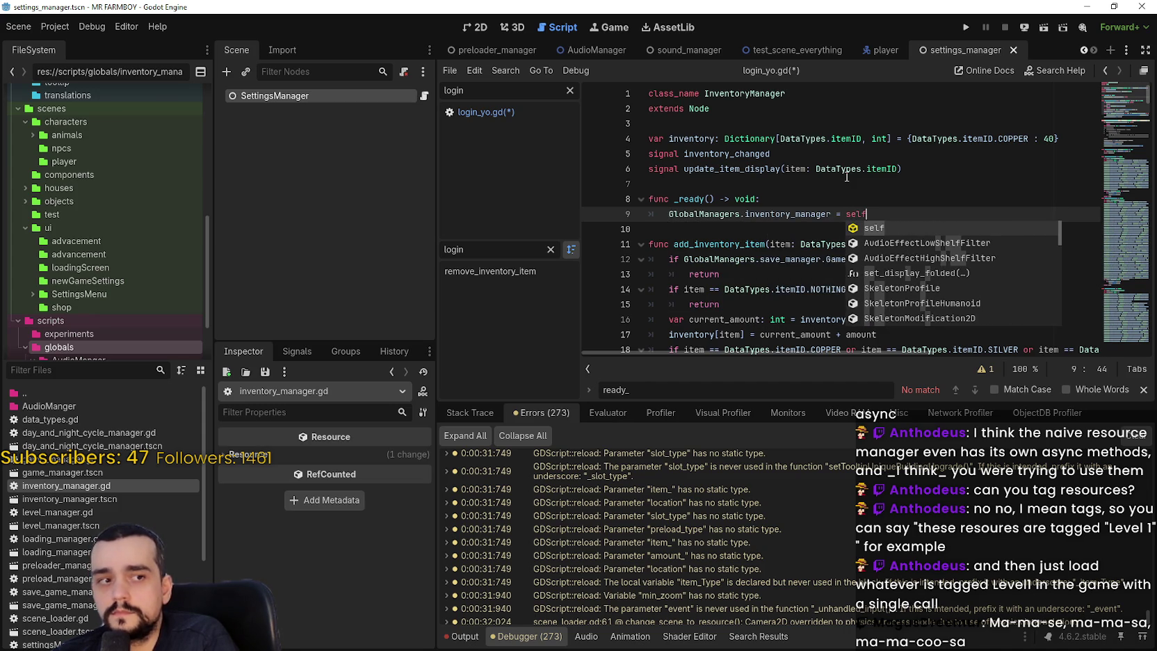
key("ctrl+s")
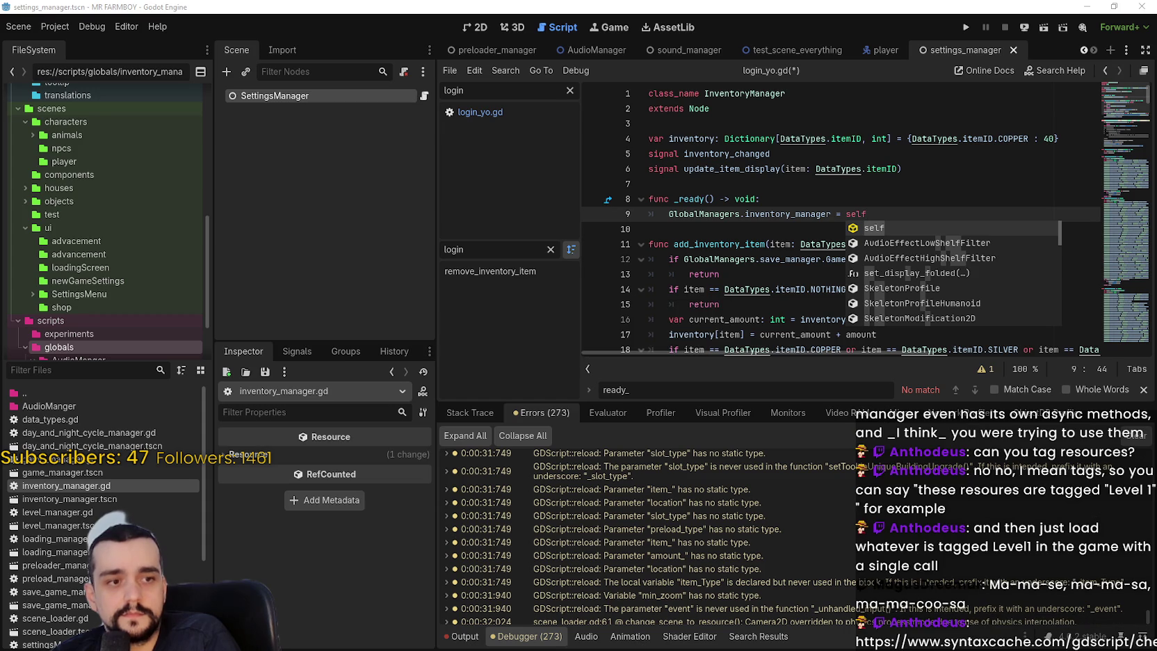
key("alt+Tab")
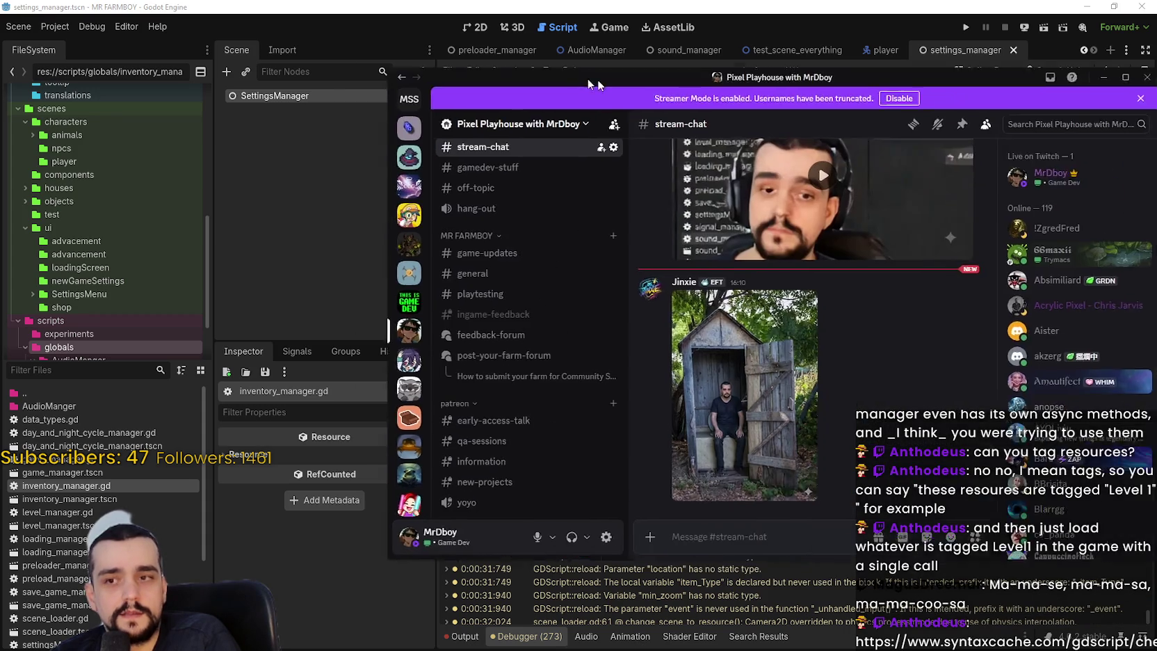
left_click(651, 331)
left_click(652, 330)
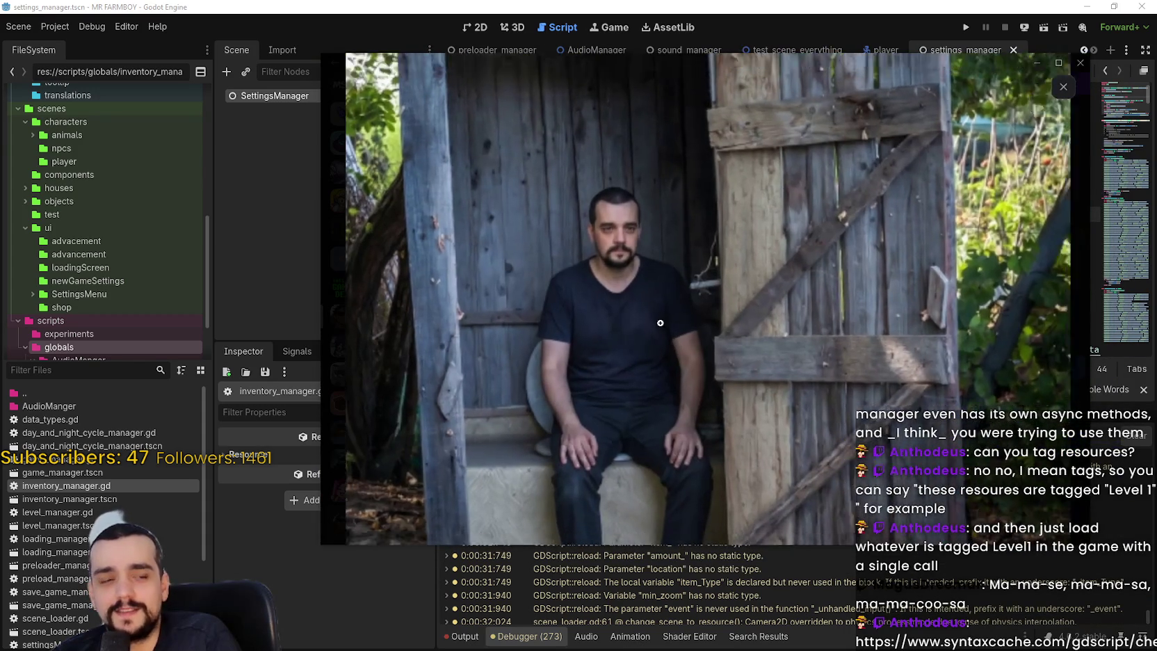
left_click(662, 323)
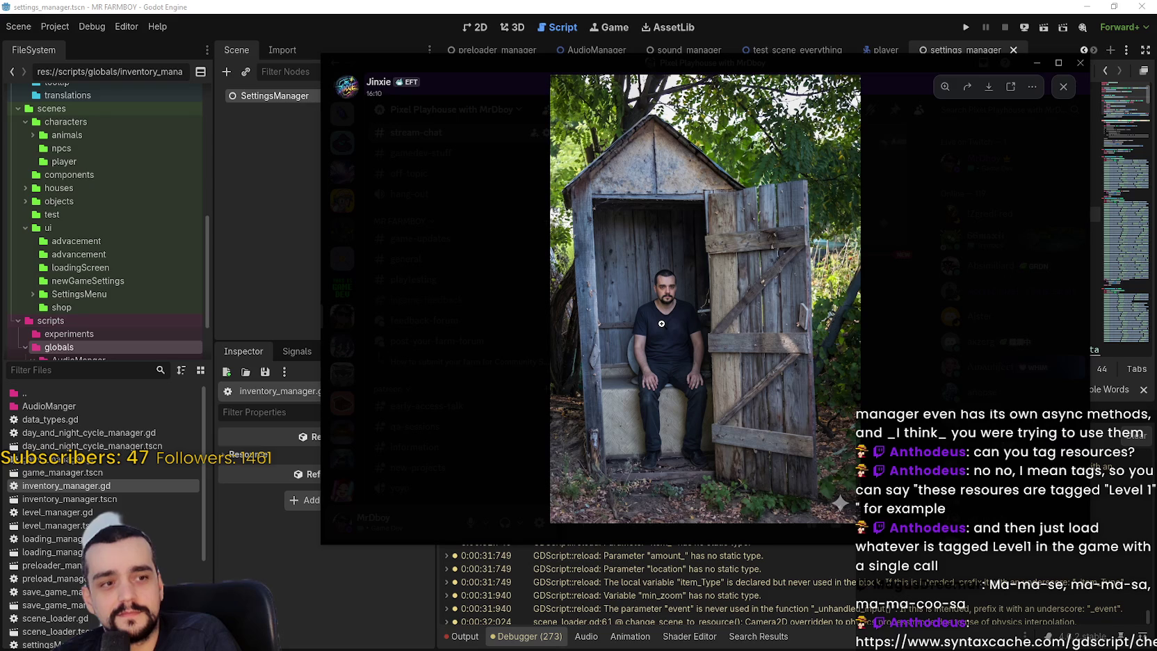
left_click(669, 390)
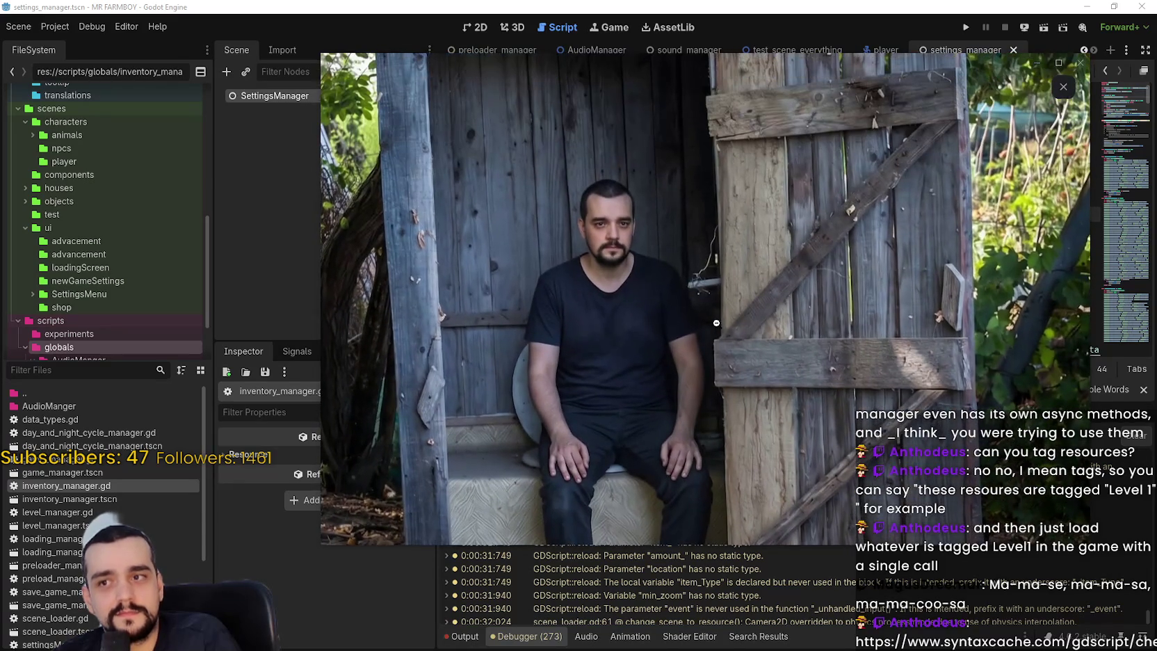
left_click(716, 323)
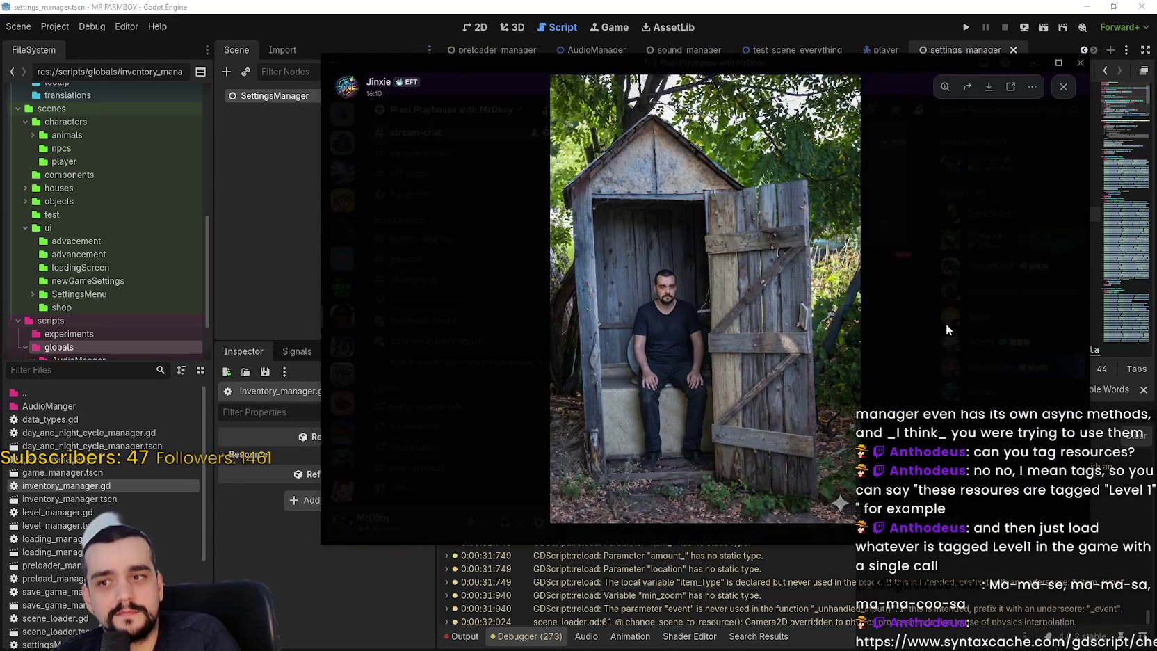
left_click(945, 328)
key("alt+Tab")
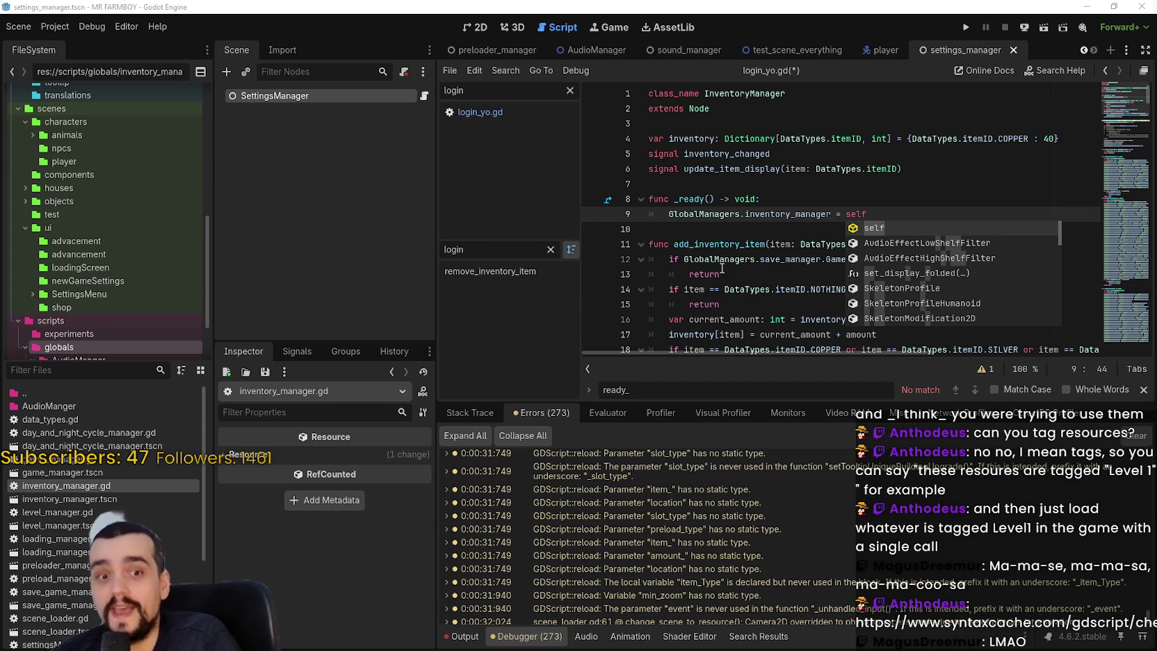
- Back in login_yo.gd, delete the old InventoryManager.new() assignment
left_click(762, 199)
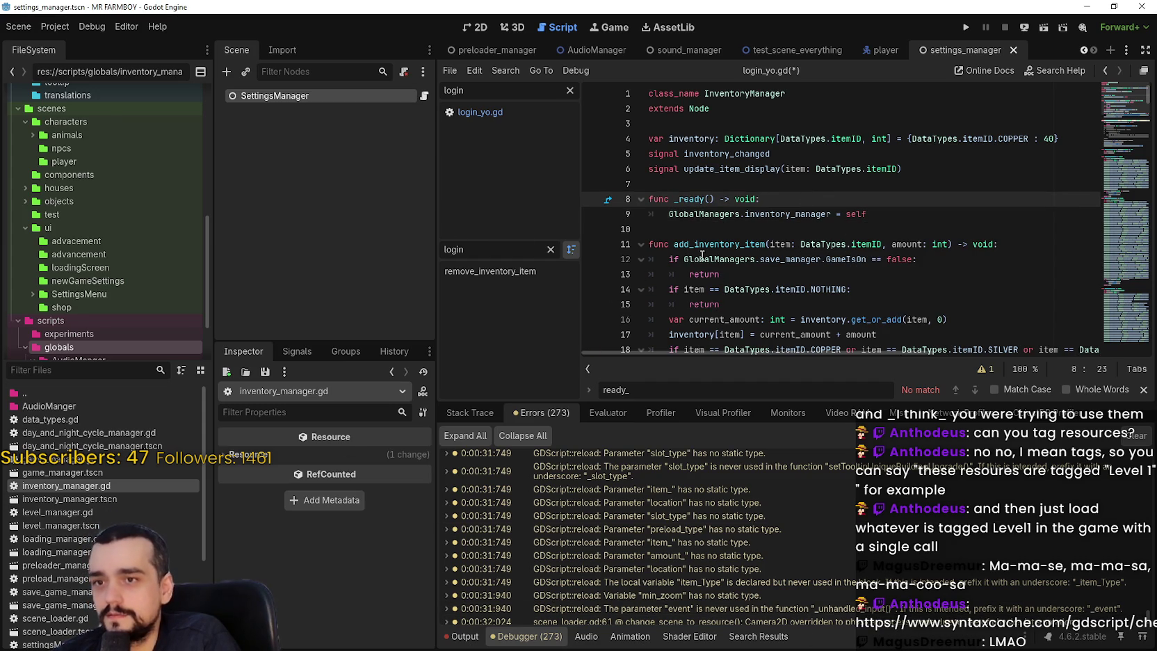
left_click(499, 115)
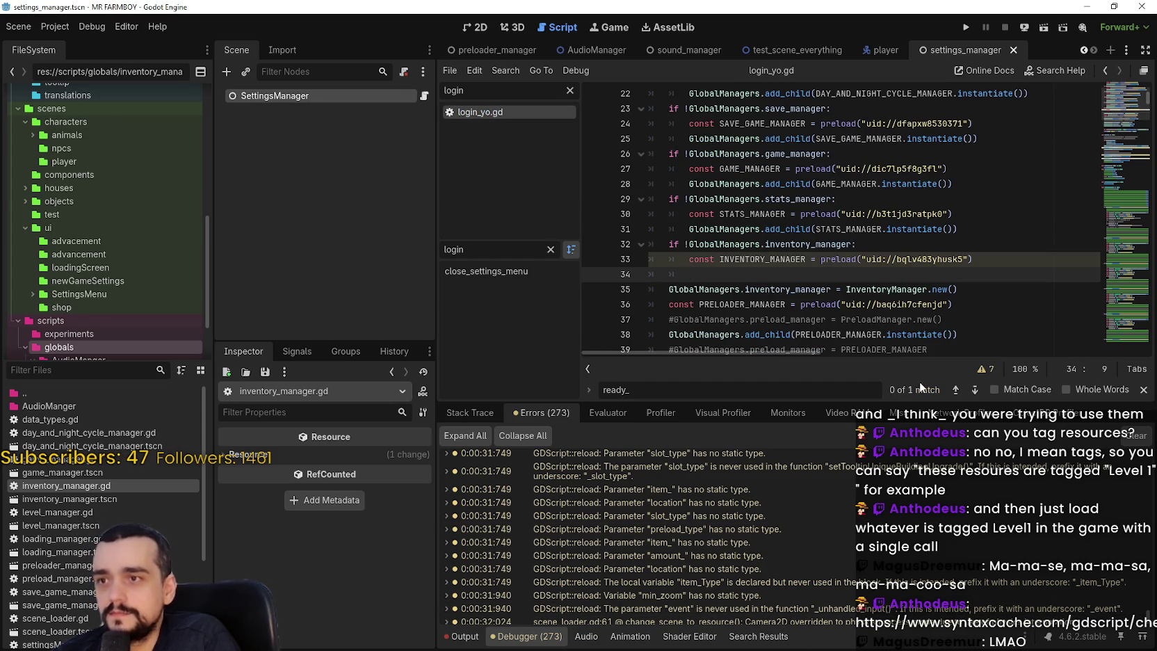
scroll(849, 268, "down", 2)
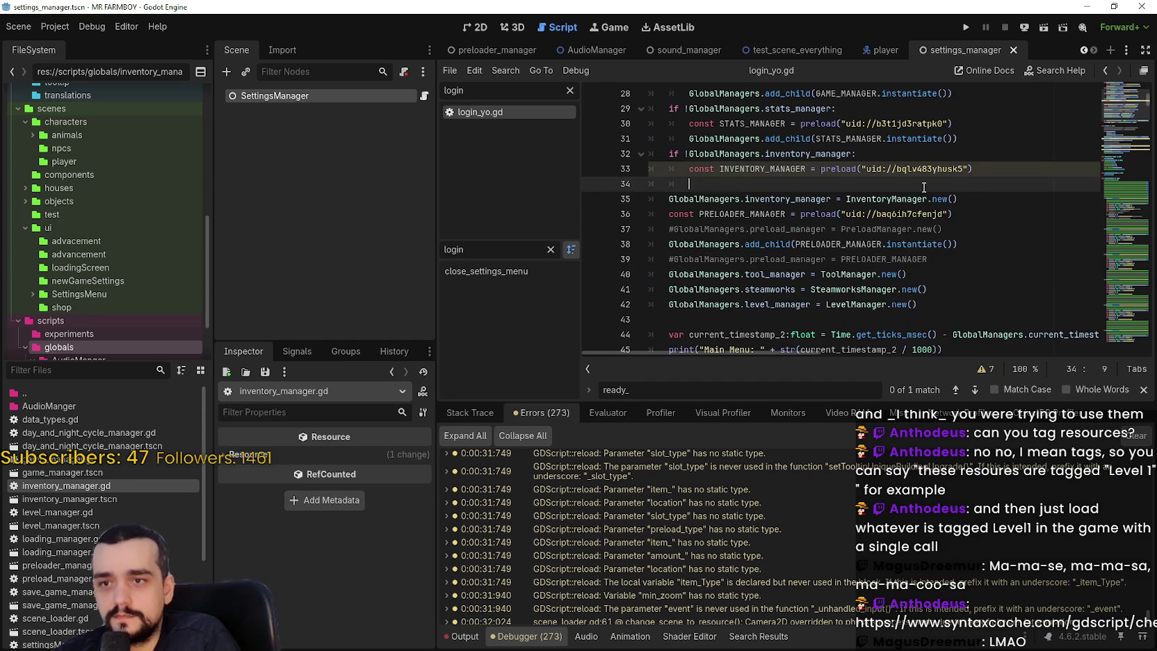
left_click(971, 200)
left_click_drag(957, 200, 652, 205)
key("BackSpace")
key("BackSpace")
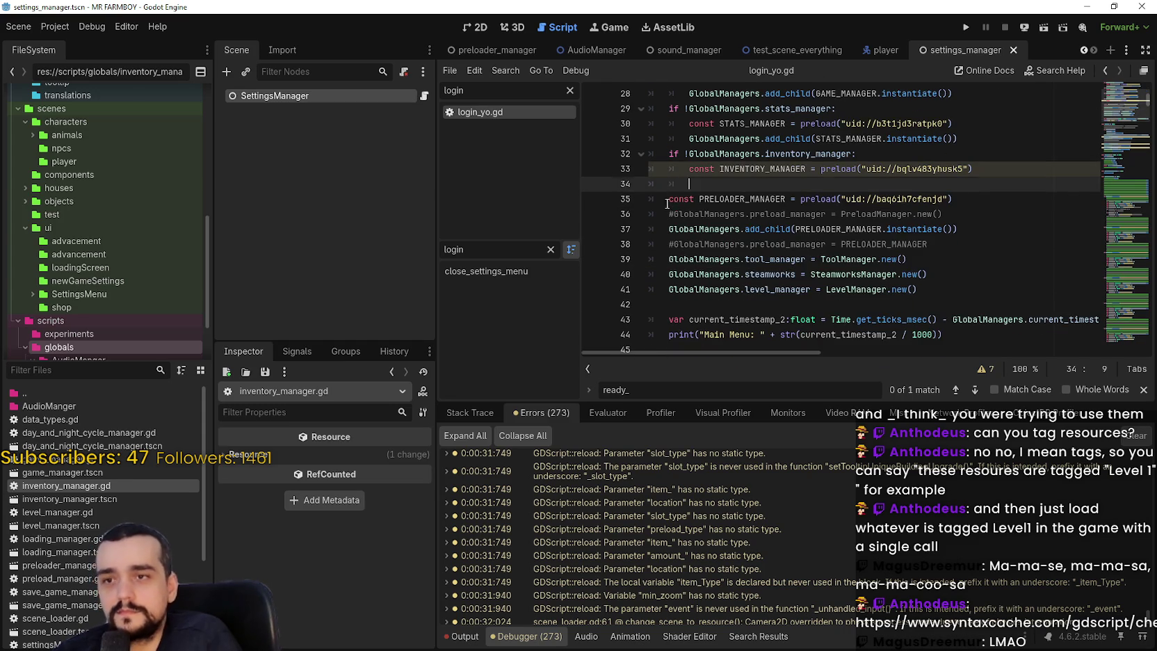
- Copy the STATS_MANAGER add_child line into the inventory guard, renamed to INVENTORY_MANAGER
left_click_drag(689, 138, 975, 140)
key("ctrl+c")
left_click(789, 191)
key("ctrl+v")
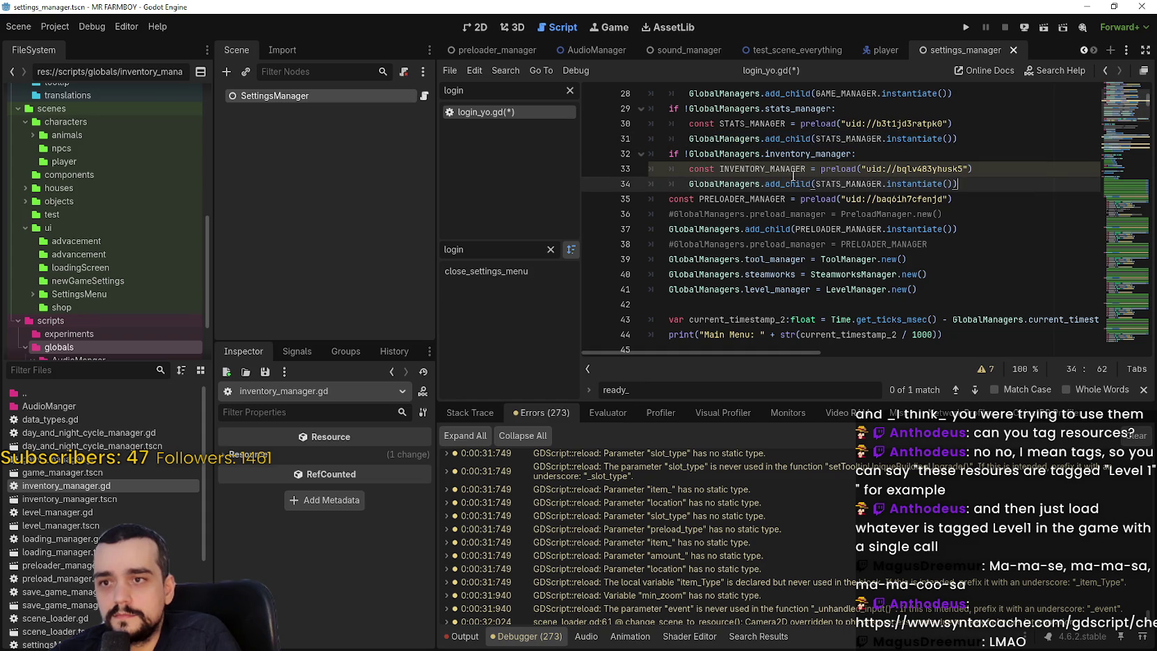
left_click(856, 184)
double_click(855, 184)
type("INVENTORY_MANAGER")
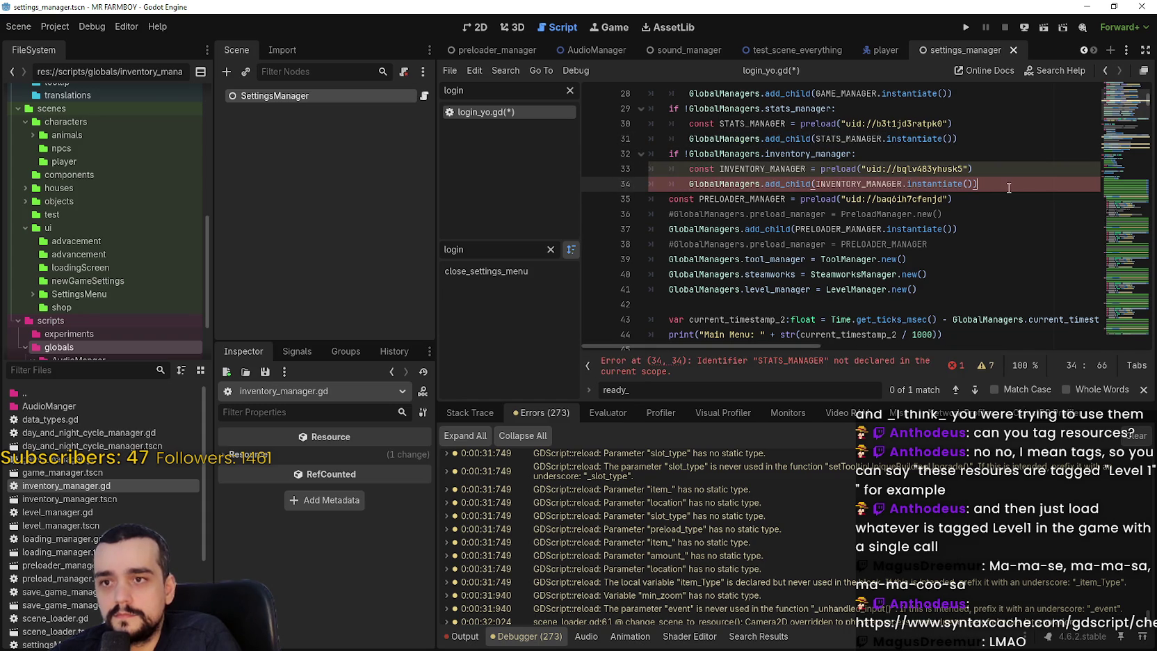
left_click_drag(947, 215, 650, 212)
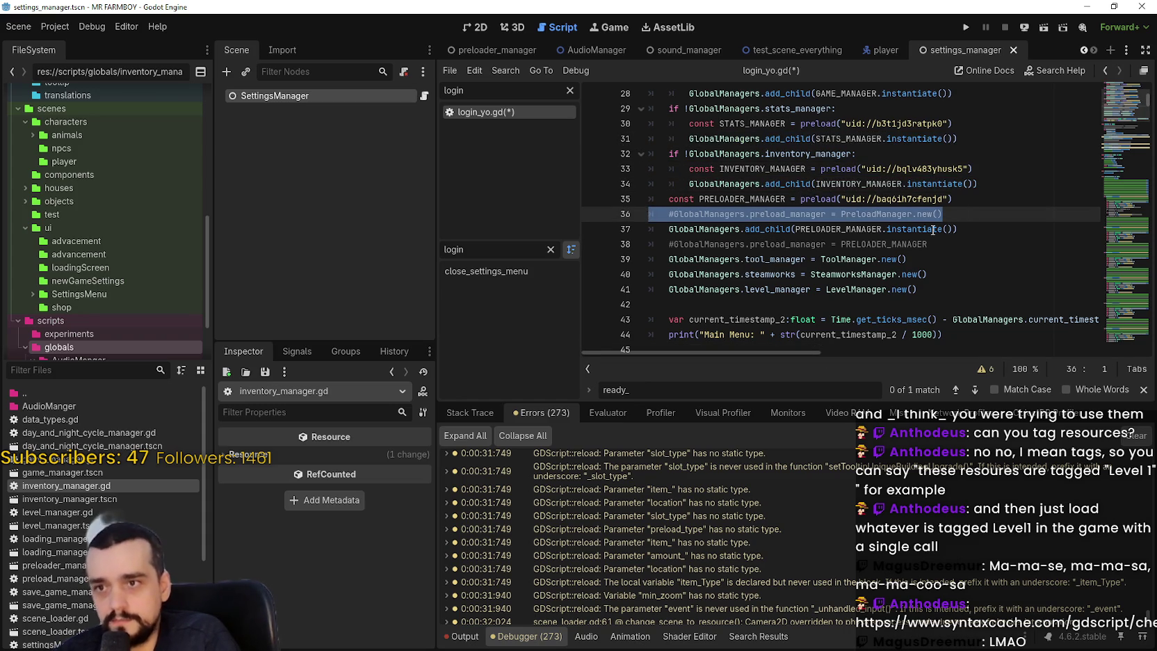
left_click(987, 184)
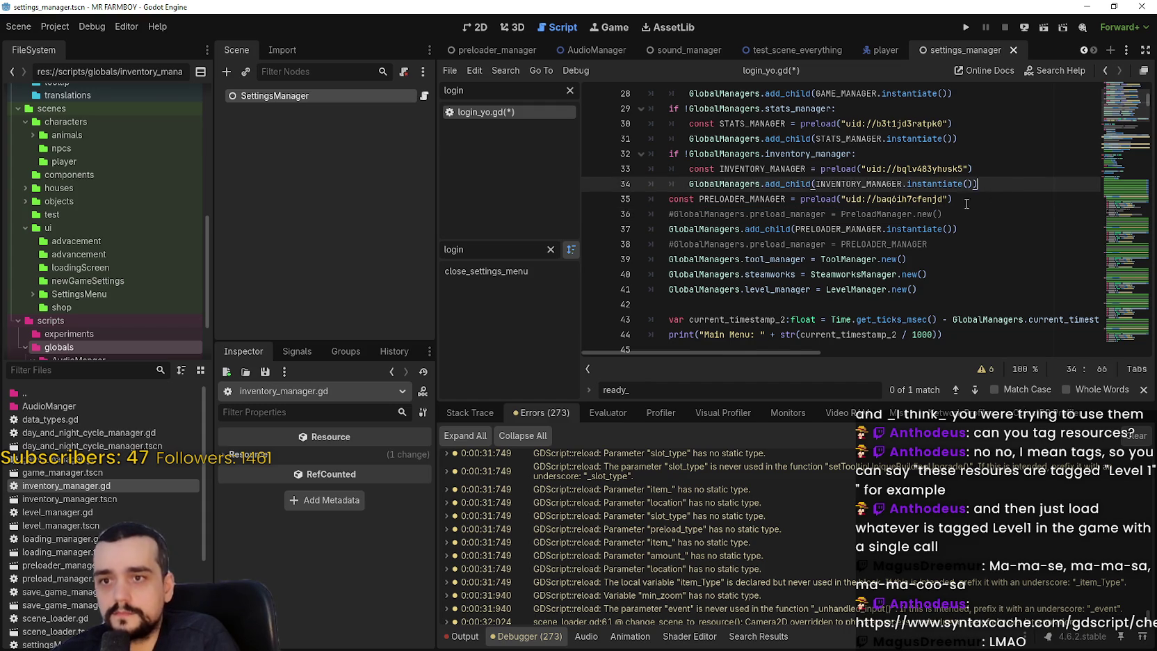
key("Return")
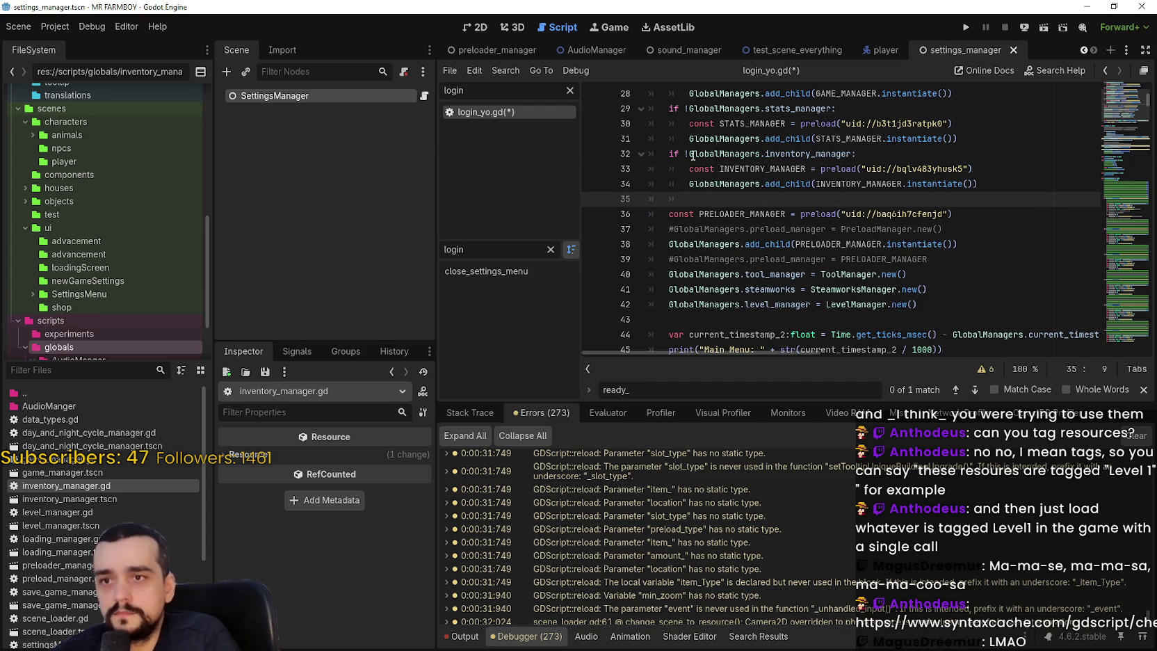
- Add an 'if !GlobalManagers.preload_manager:' guard and indent both PRELOADER_MANAGER lines under it
key("BackSpace")
type("if !GlobalManagers.preload_manager:")
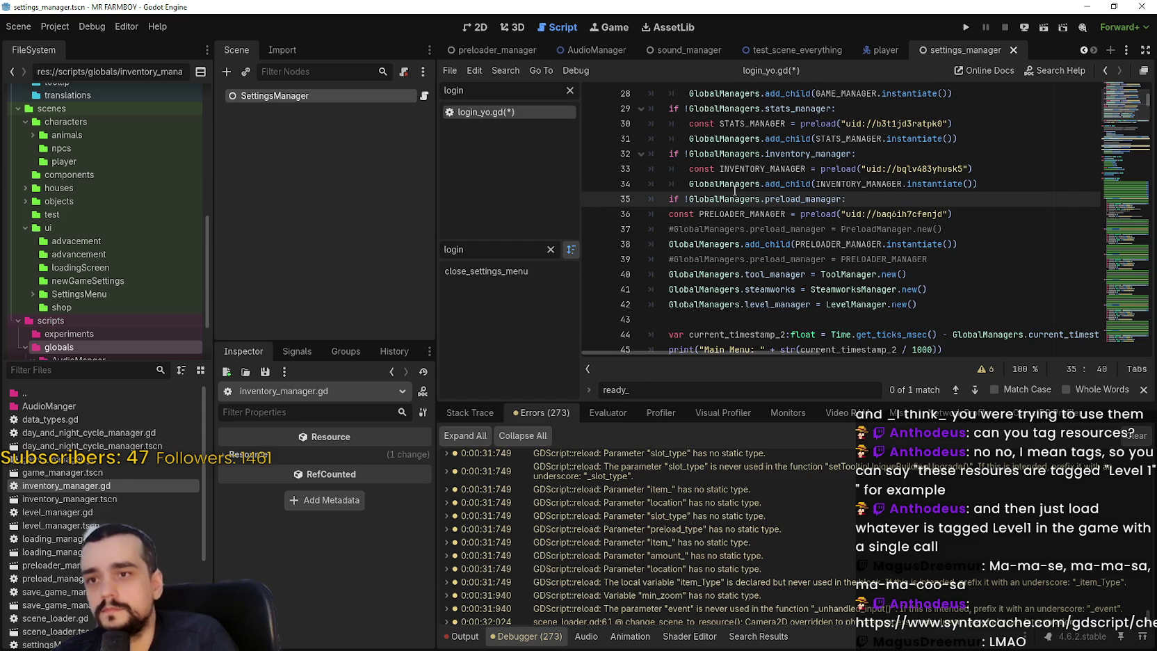
left_click(668, 214)
key("Tab")
left_click(662, 243)
key("Tab")
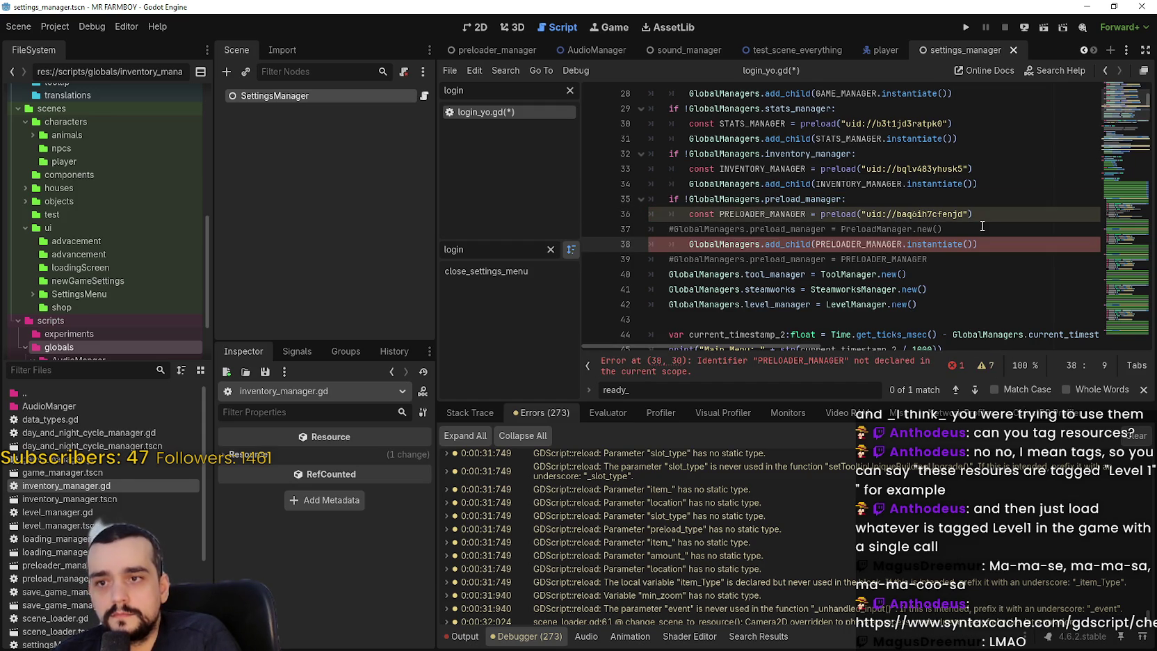
- Delete the two commented-out preload_manager lines and double-check the PRELOADER_MANAGER references
left_click_drag(943, 230, 647, 231)
key("BackSpace")
key("BackSpace")
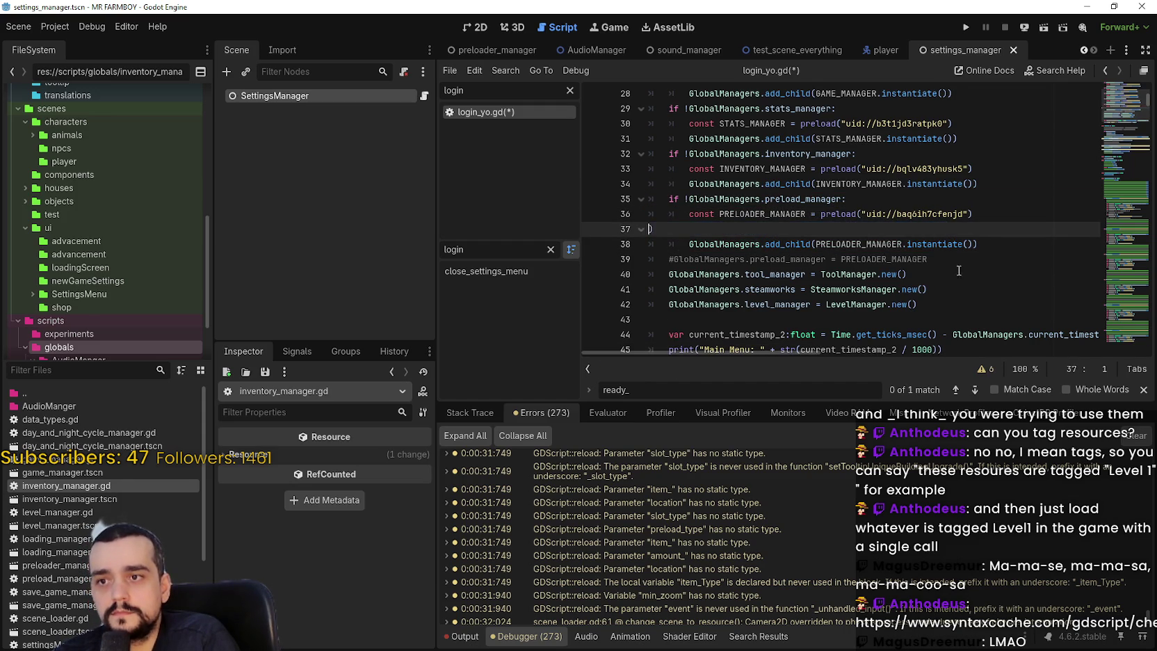
left_click_drag(927, 244, 647, 243)
key("BackSpace")
key("BackSpace")
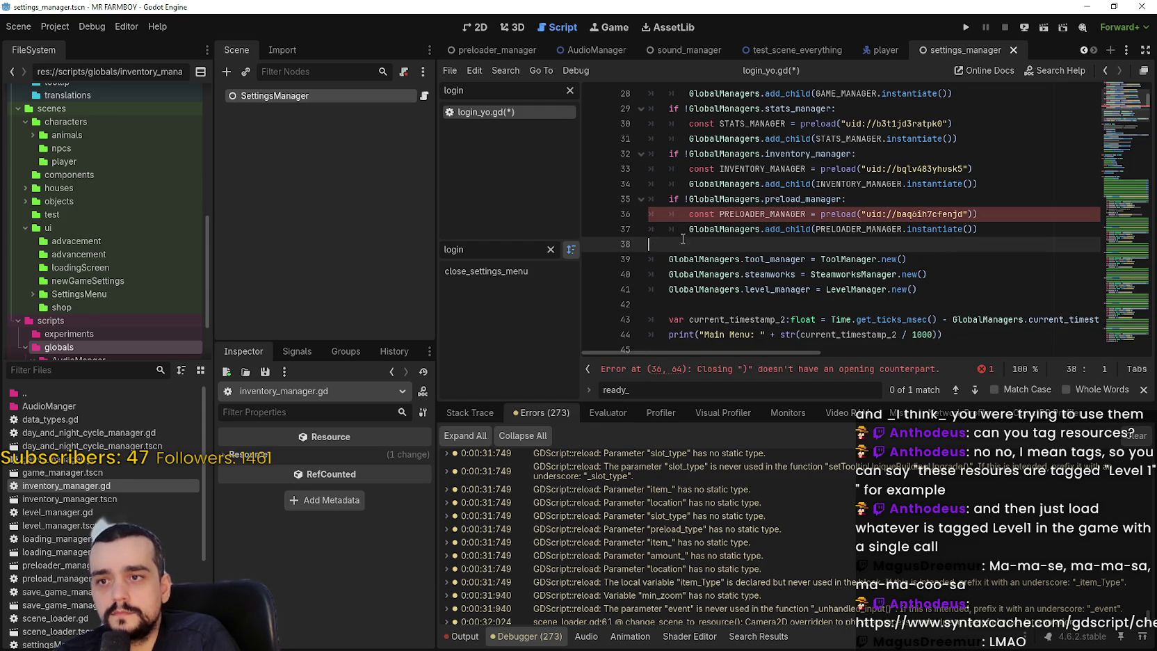
double_click(723, 215)
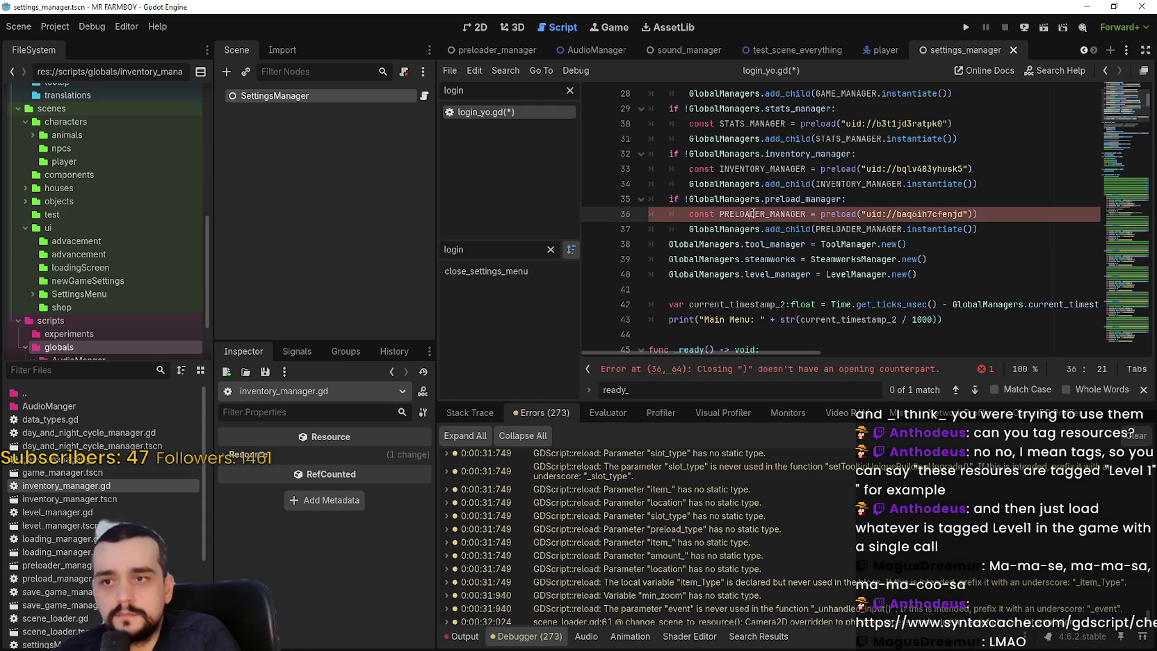
left_click(887, 229)
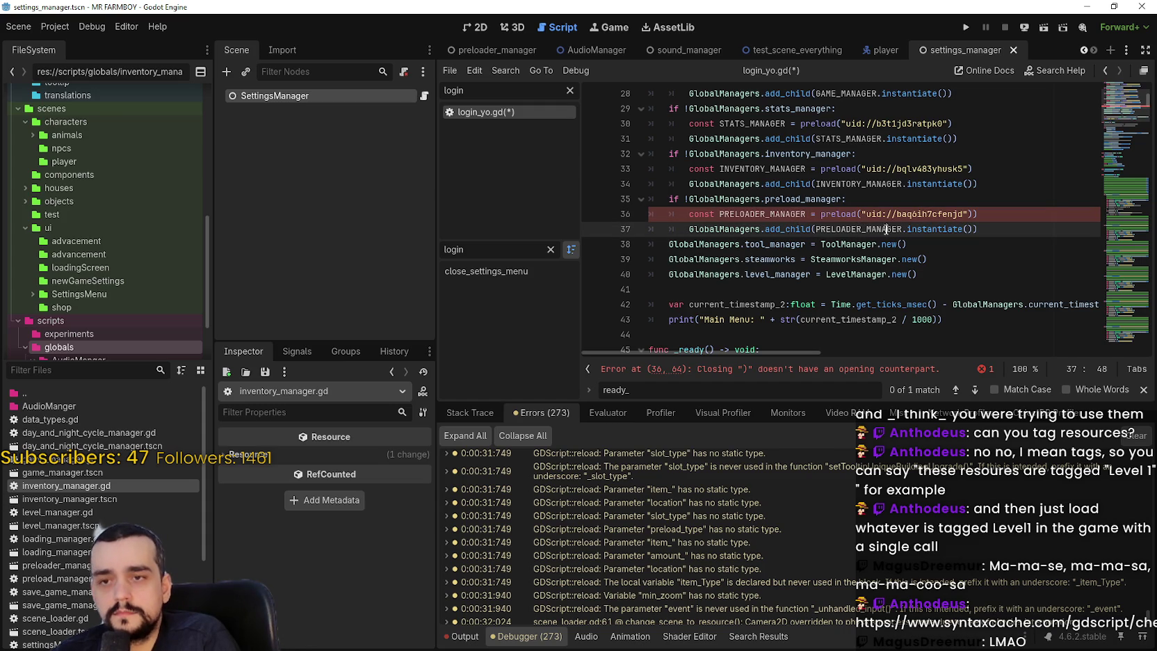
left_click(1016, 213)
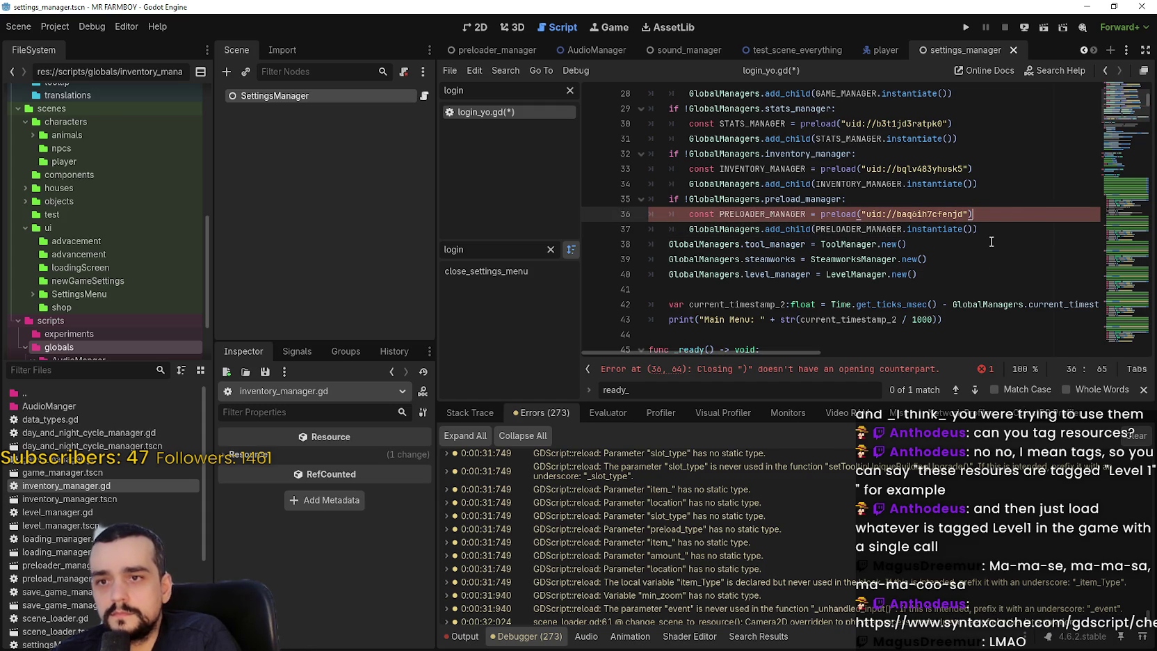
double_click(771, 214)
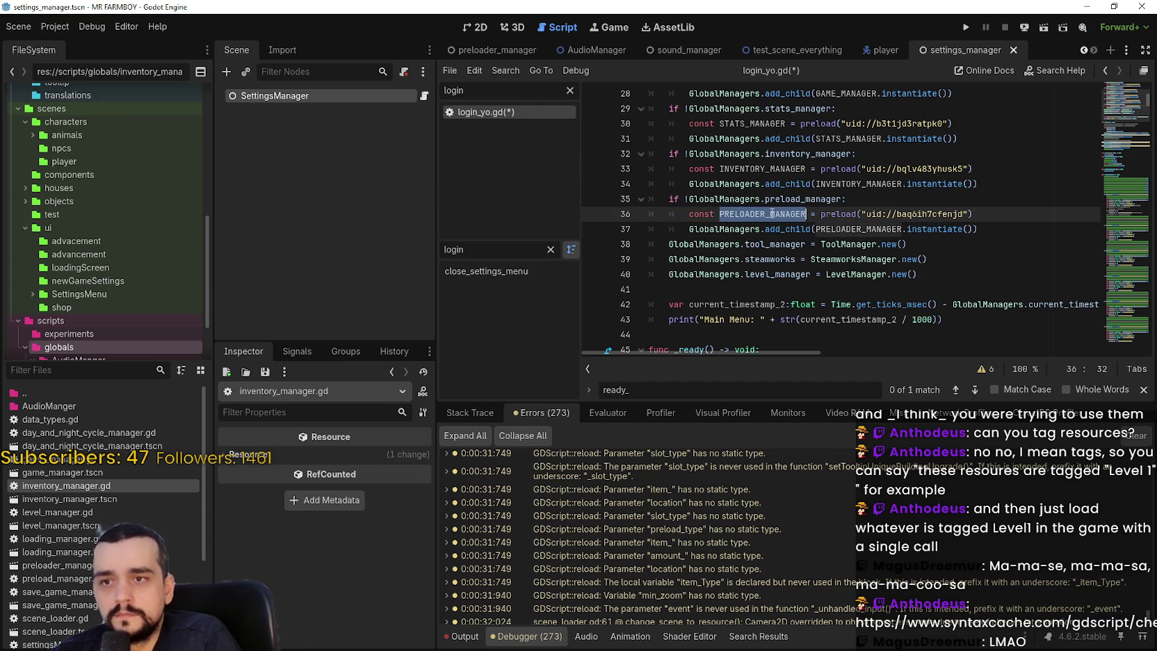
left_click(1012, 229)
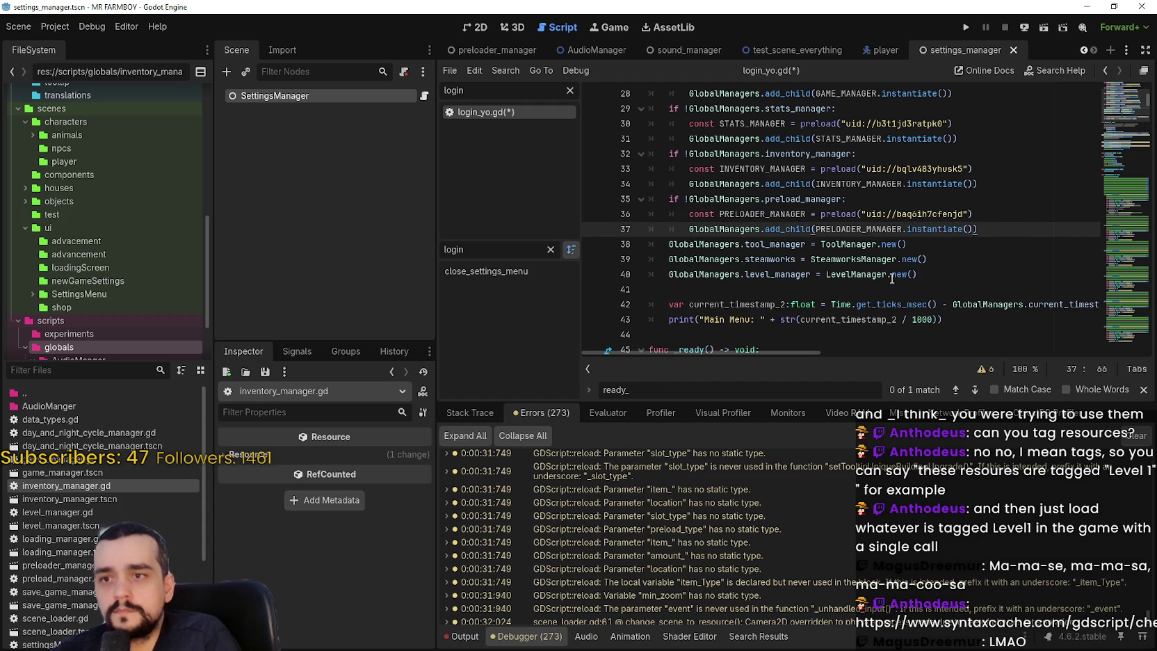
key("Return")
key("BackSpace")
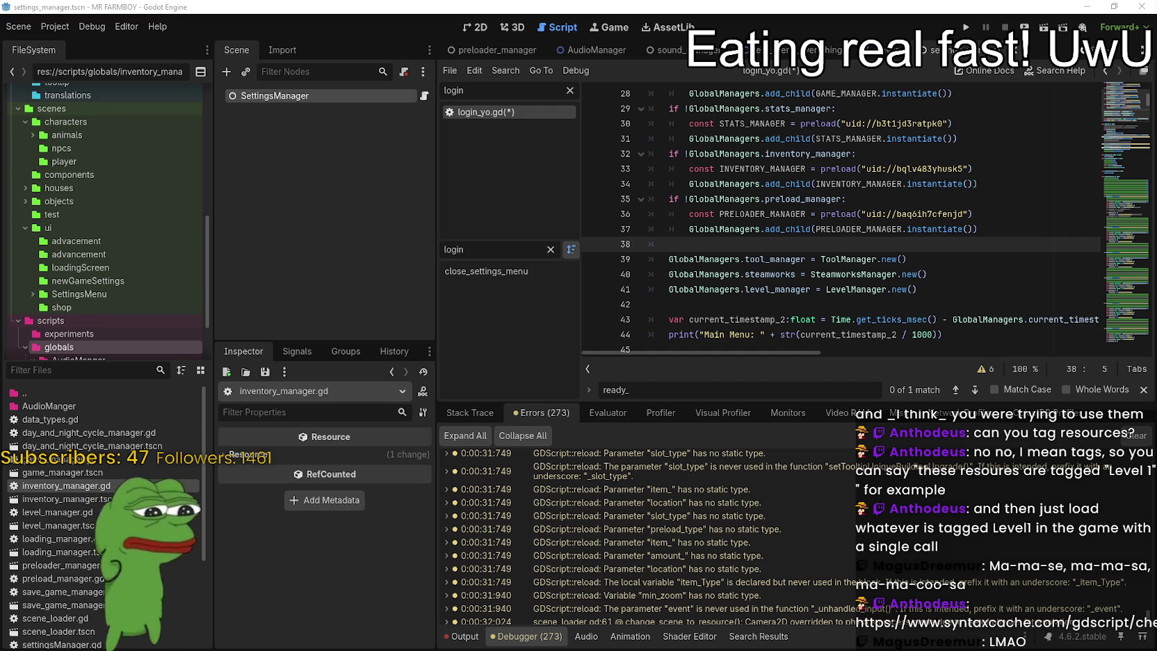
- Switch from Godot to the browser showing the Daily Dose Of Internet channel
key("alt+Tab")
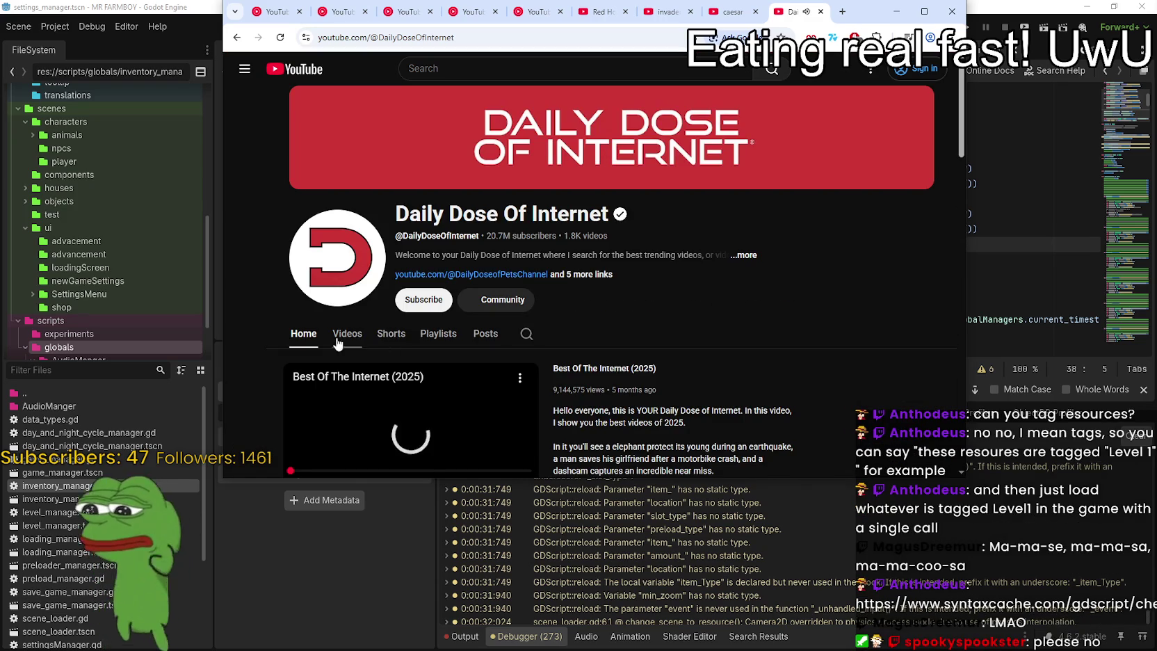
- Show the channel's Videos listing in a maximized browser window
left_click(337, 339)
key("super+Up")
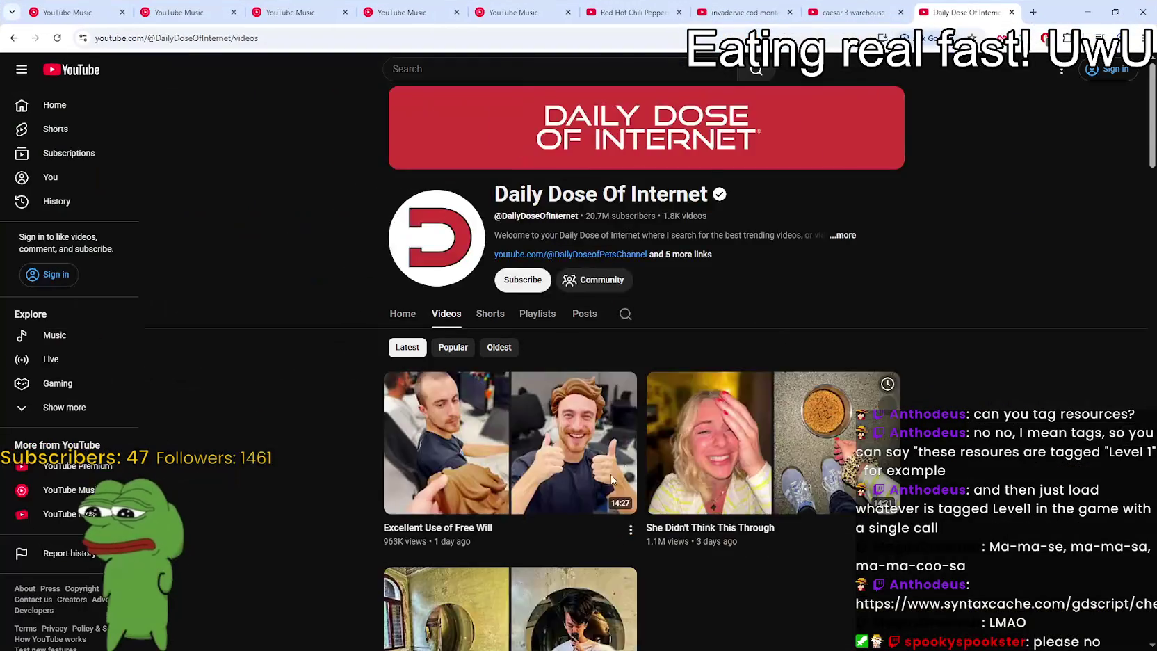
scroll(380, 292, "down", 2)
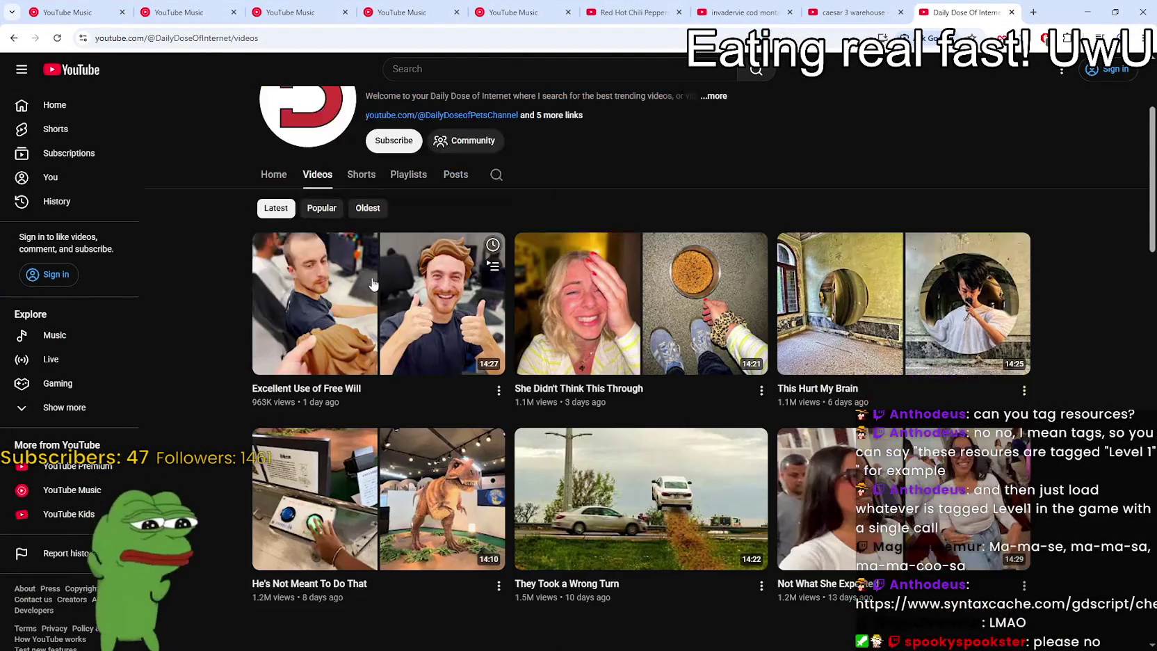
scroll(327, 184, "up", 3)
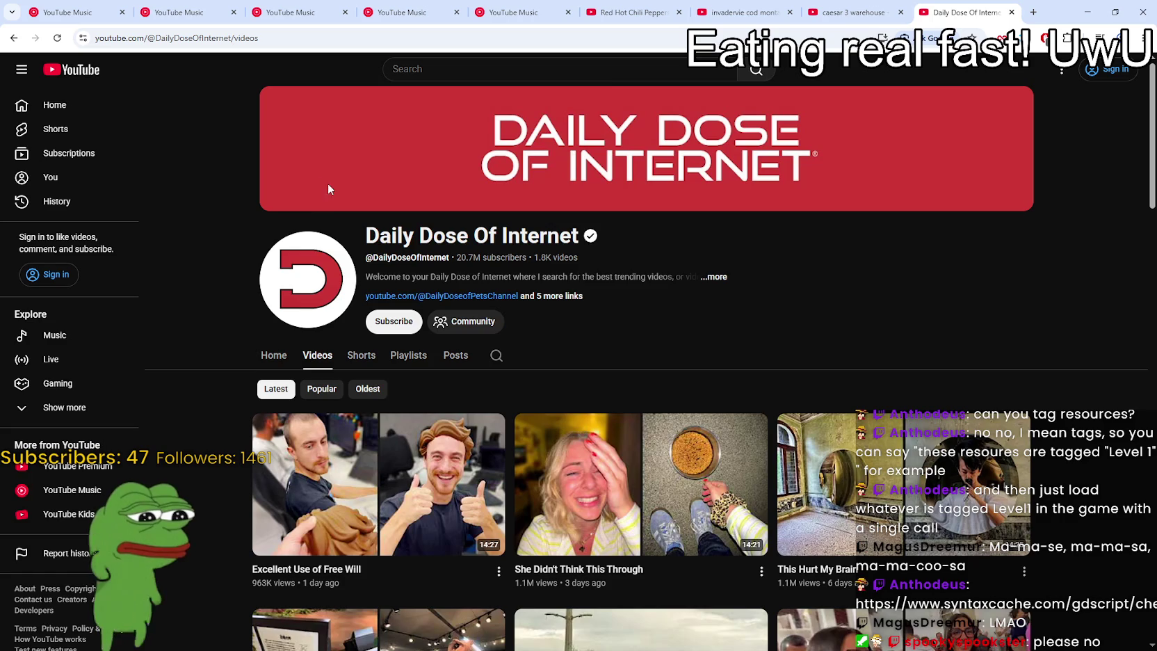
scroll(770, 393, "down", 3)
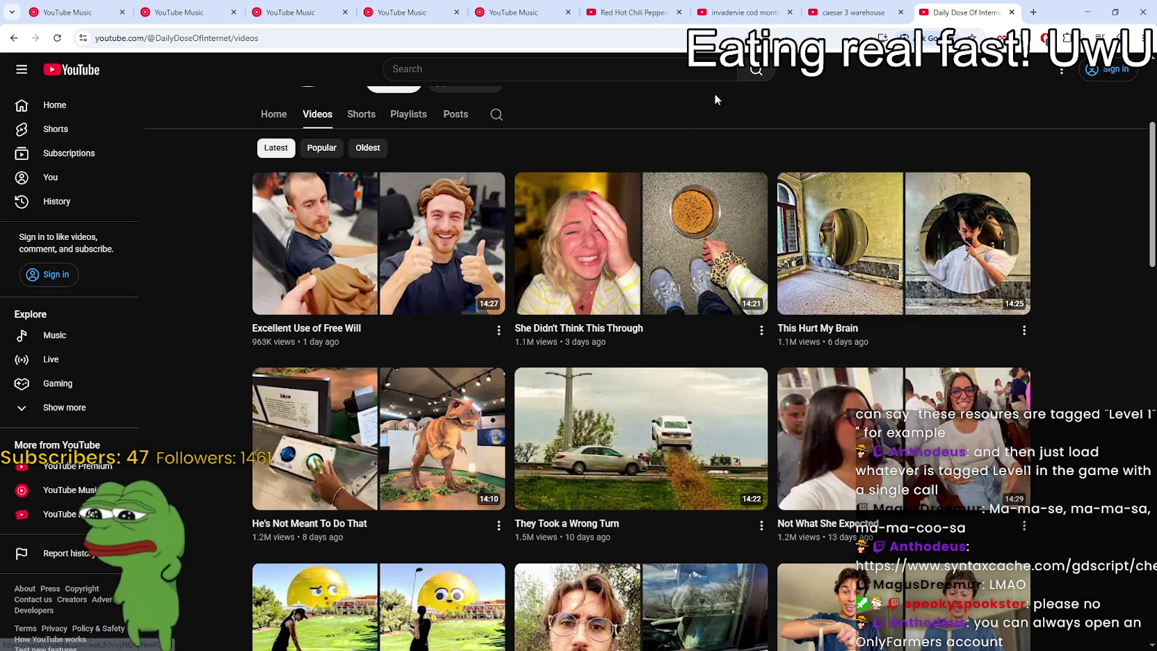
- Browse the uploads and open the 'She Didn't Think This Through' video
scroll(767, 304, "down", 3)
scroll(752, 411, "down", 3)
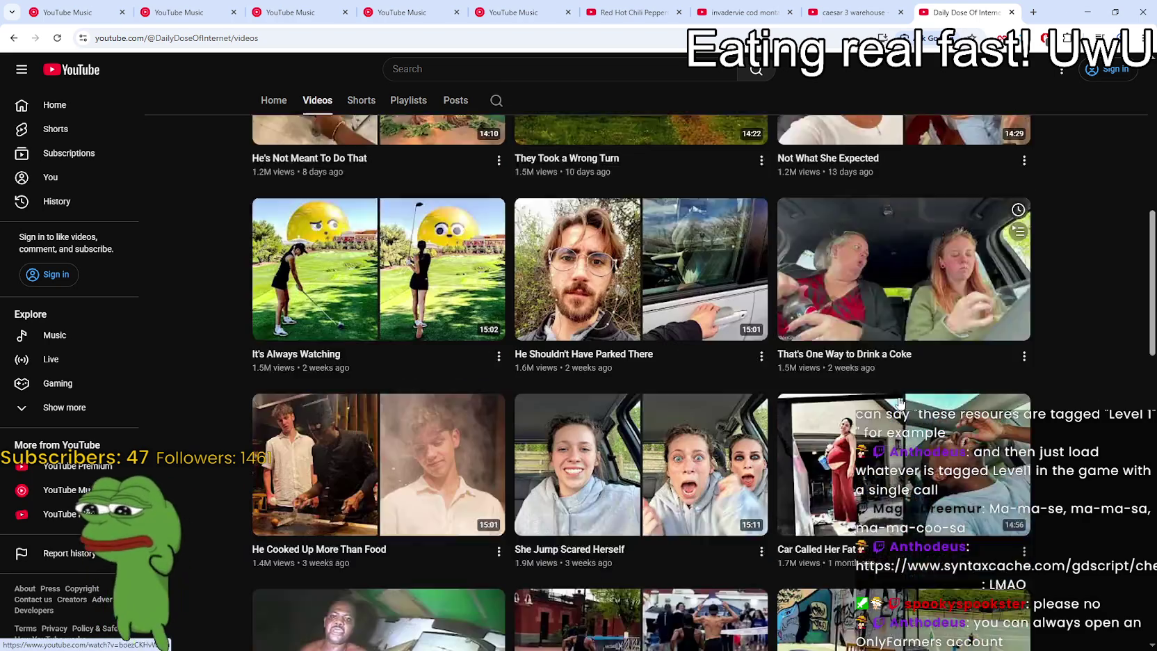
scroll(751, 411, "down", 2)
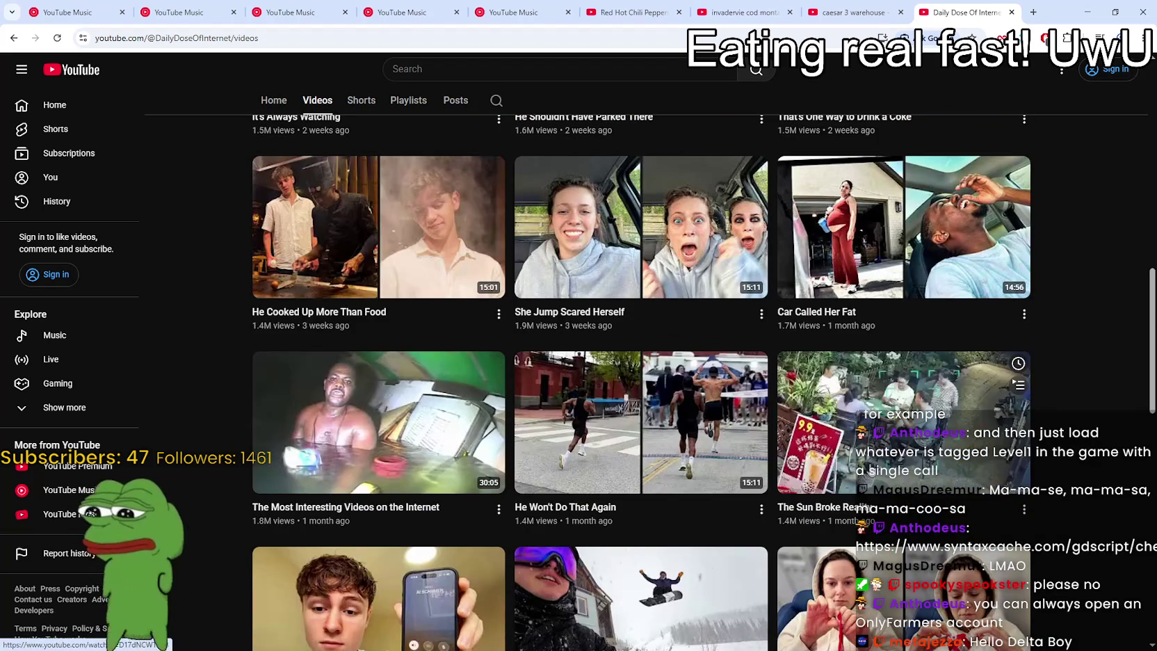
scroll(965, 449, "up", 10)
scroll(1008, 417, "up", 5)
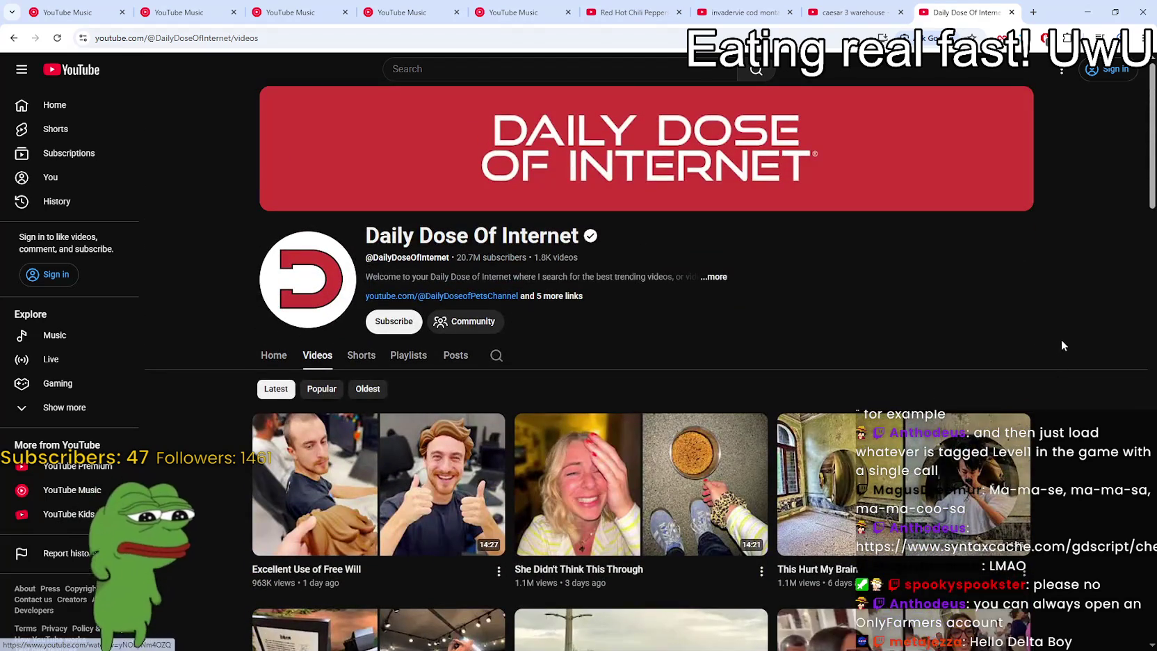
scroll(1057, 340, "down", 2)
scroll(1064, 344, "down", 1)
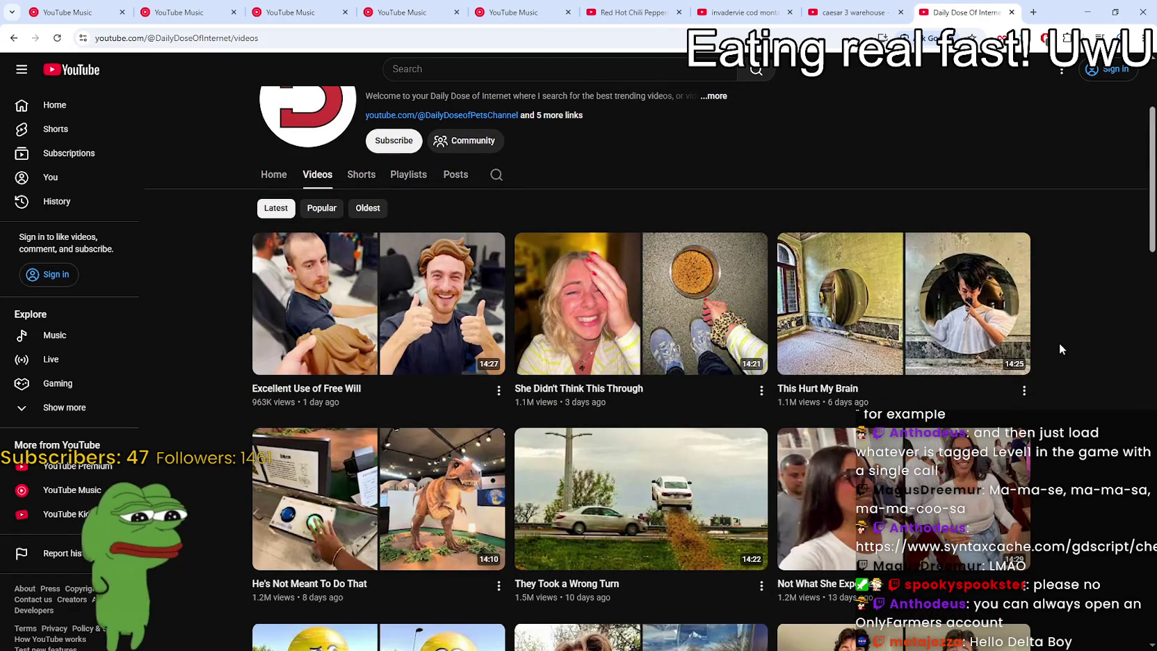
mouse_move(696, 300)
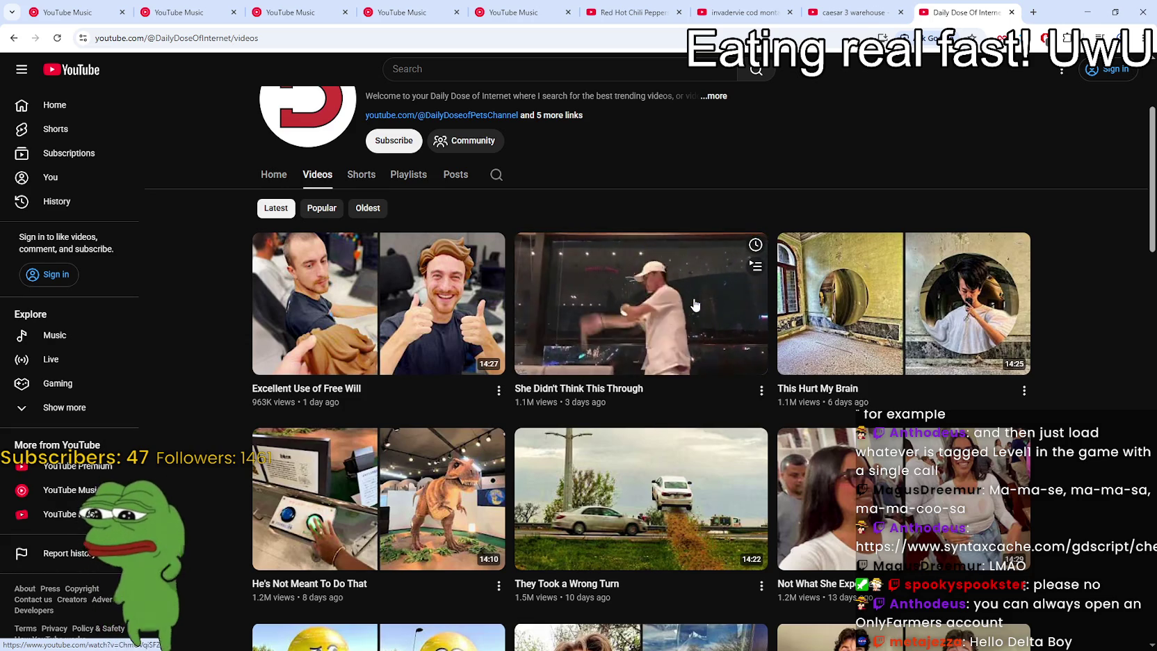
left_click(695, 304)
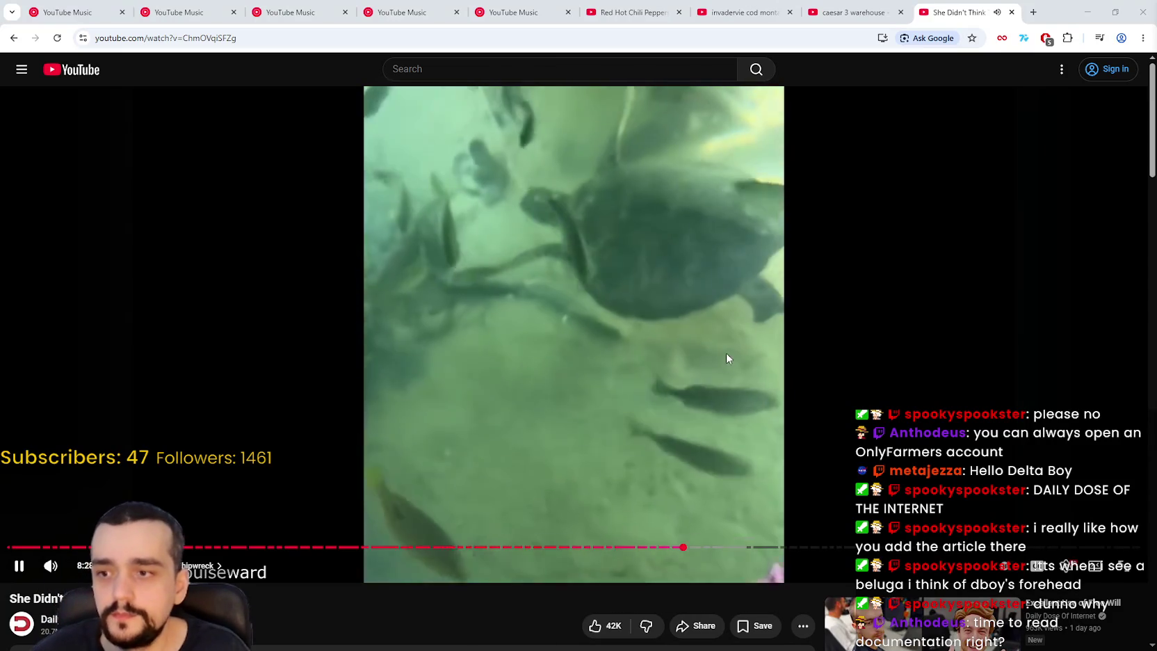
- Pause the sea turtle video and minimize the browser to return to Godot
left_click(728, 357)
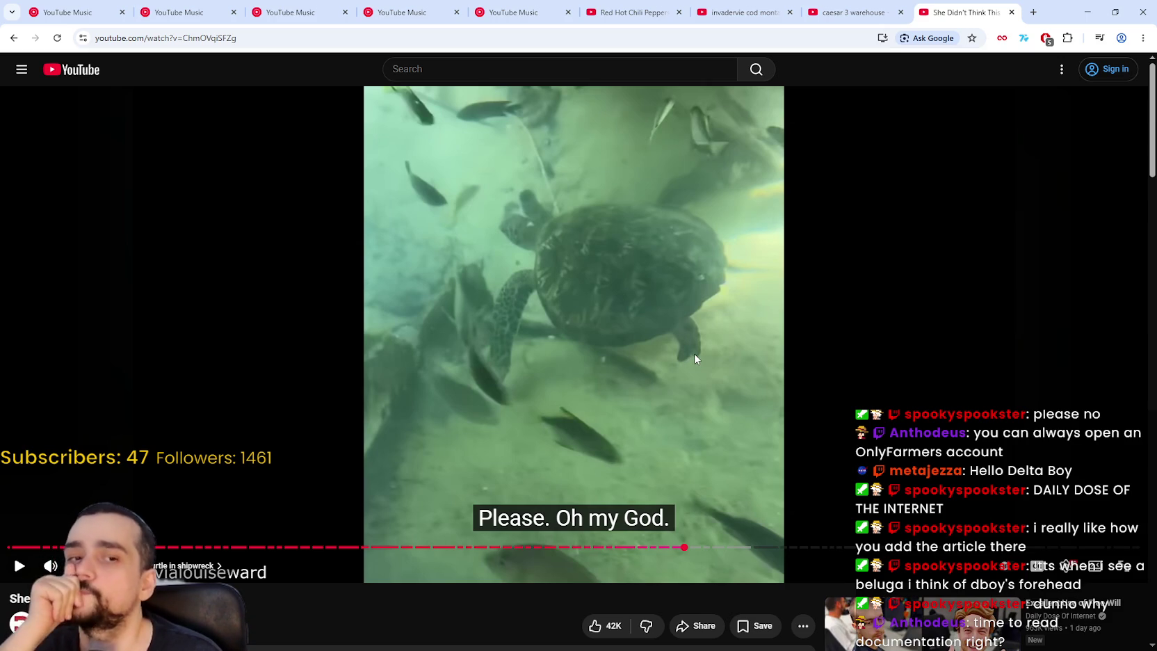
left_click(1110, 13)
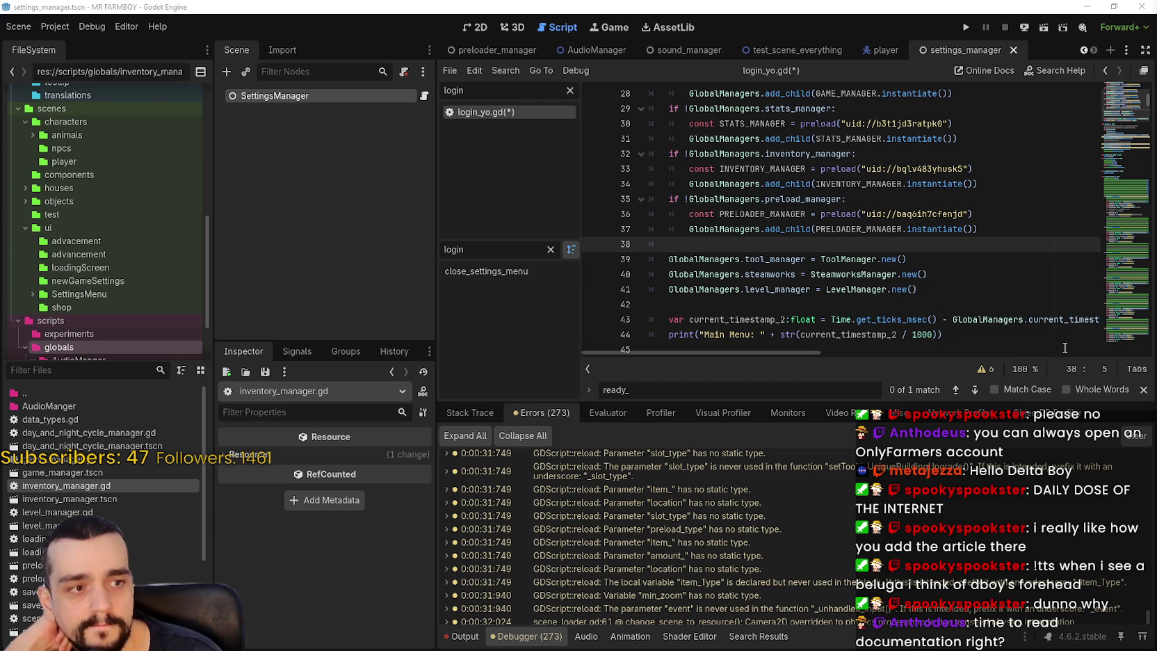
- Add an 'if !GlobalManagers.tool_manager:' guard on empty line 38
scroll(897, 274, "down", 1)
left_click(928, 229)
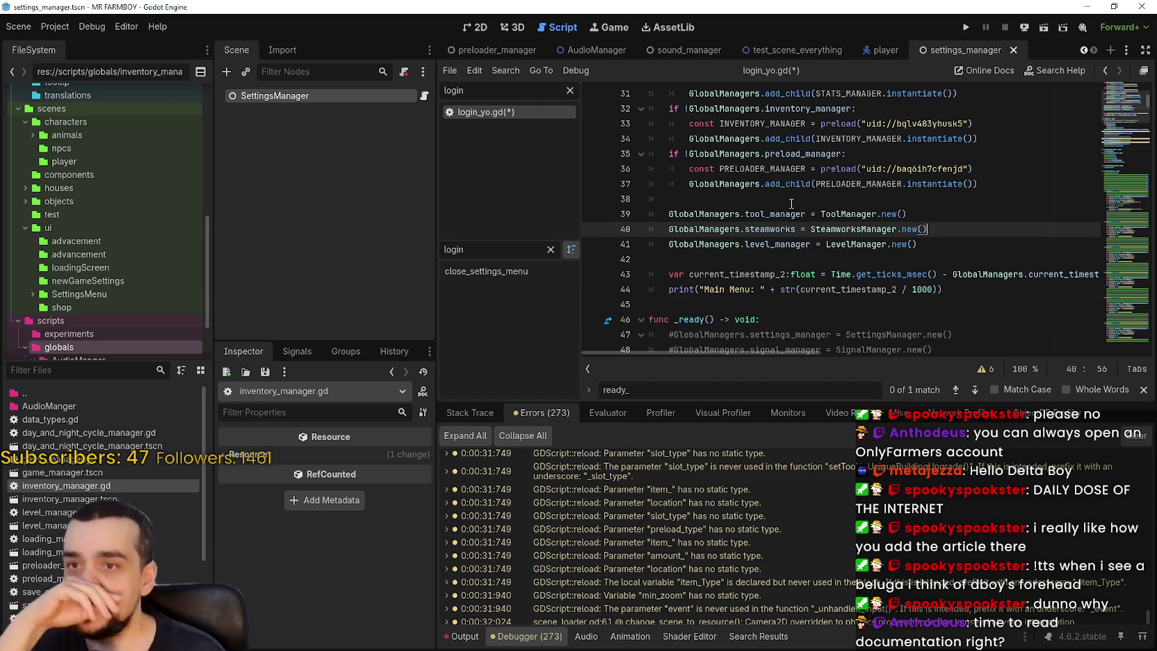
left_click(937, 202)
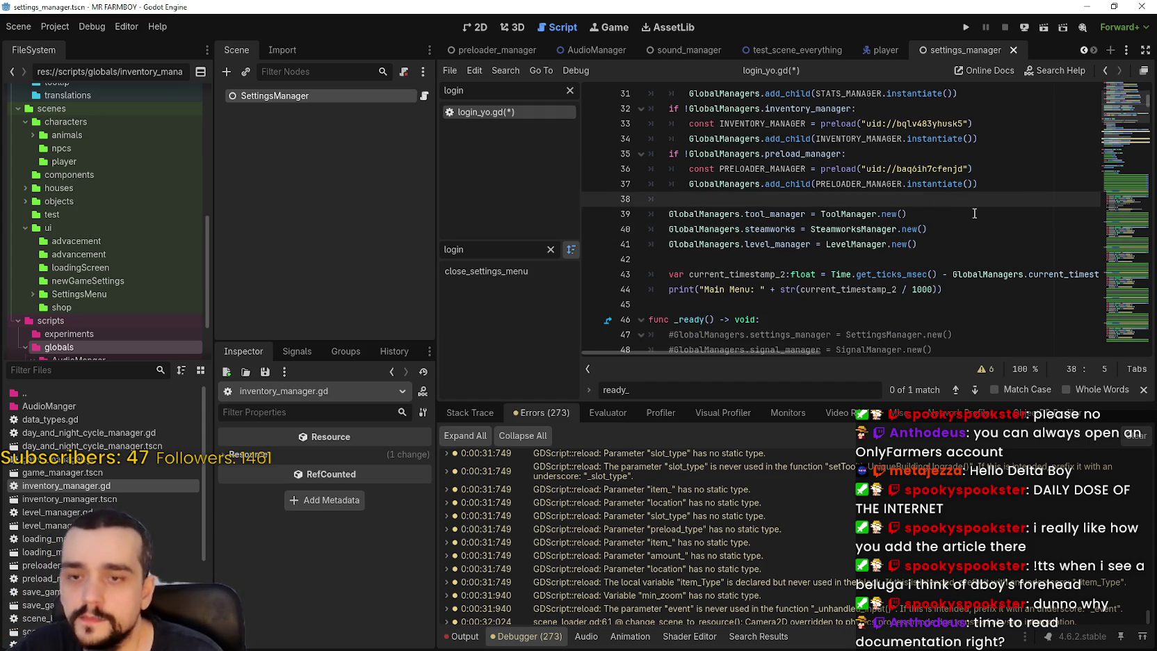
type("if !")
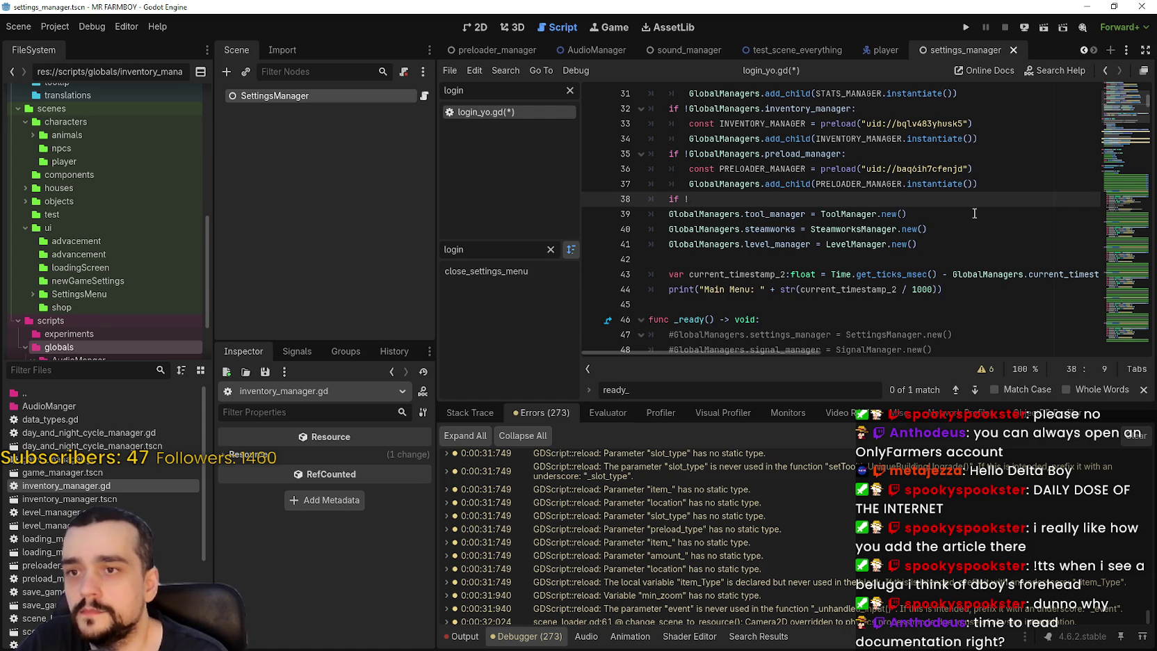
type("Globa")
key("Return")
type(".")
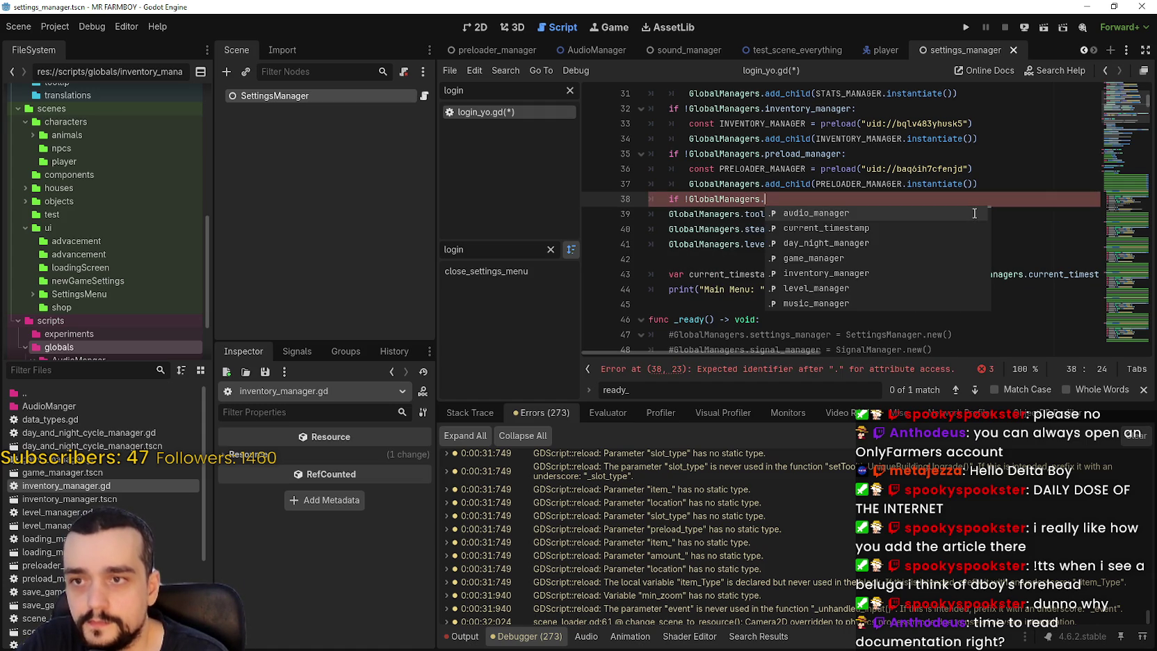
type("to")
key("Return")
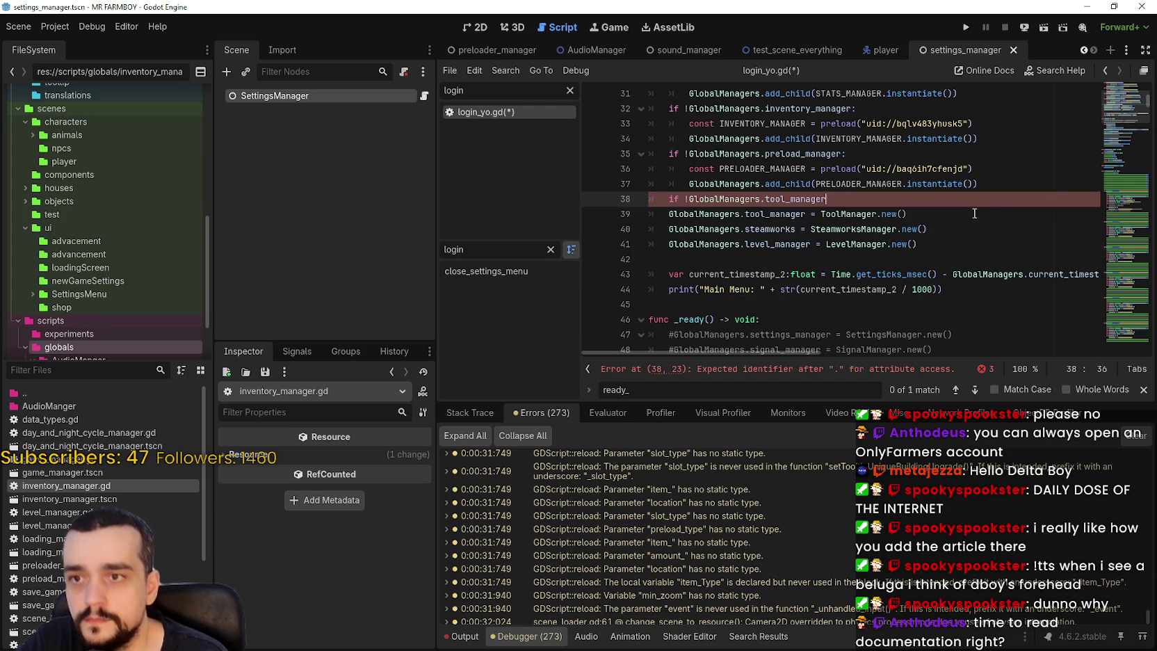
type(":")
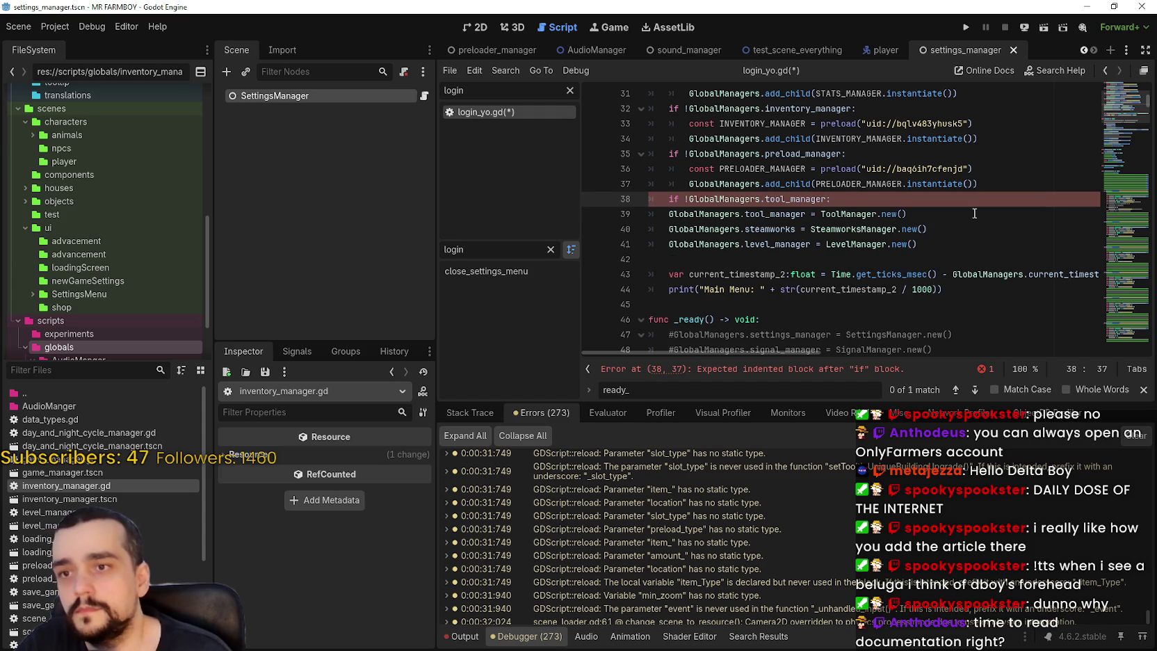
key("Return")
scroll(104, 514, "down", 5)
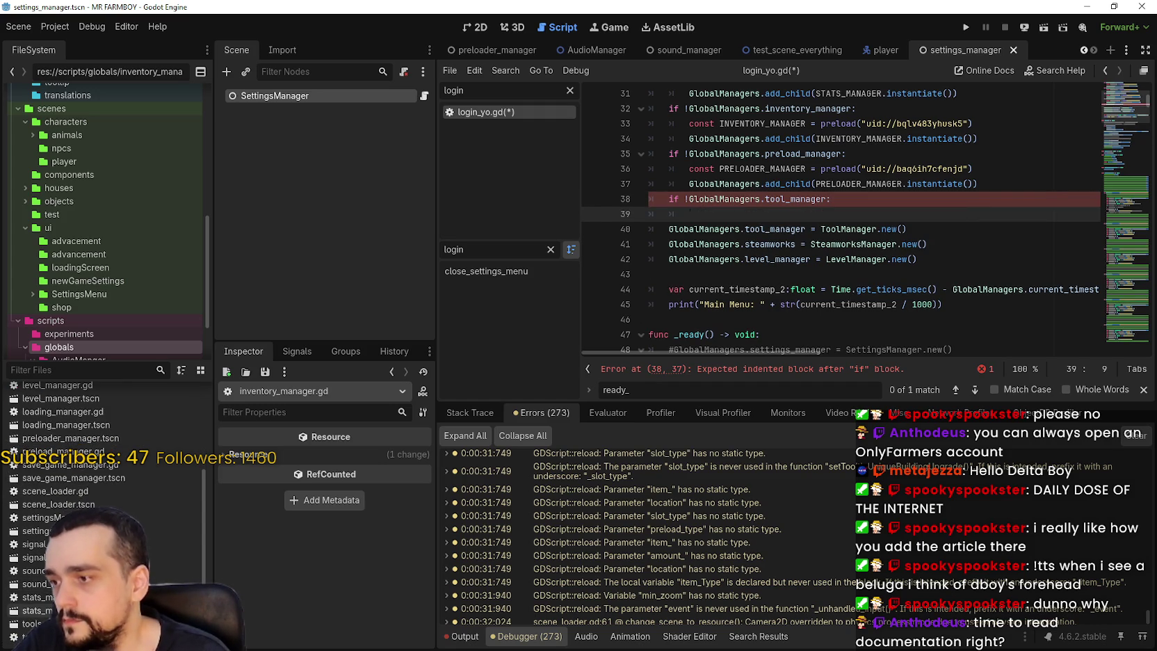
- Preload tools_manager.tscn inside the guard and paste the preloader's add_child statement below it
left_click_drag(31, 623, 691, 209)
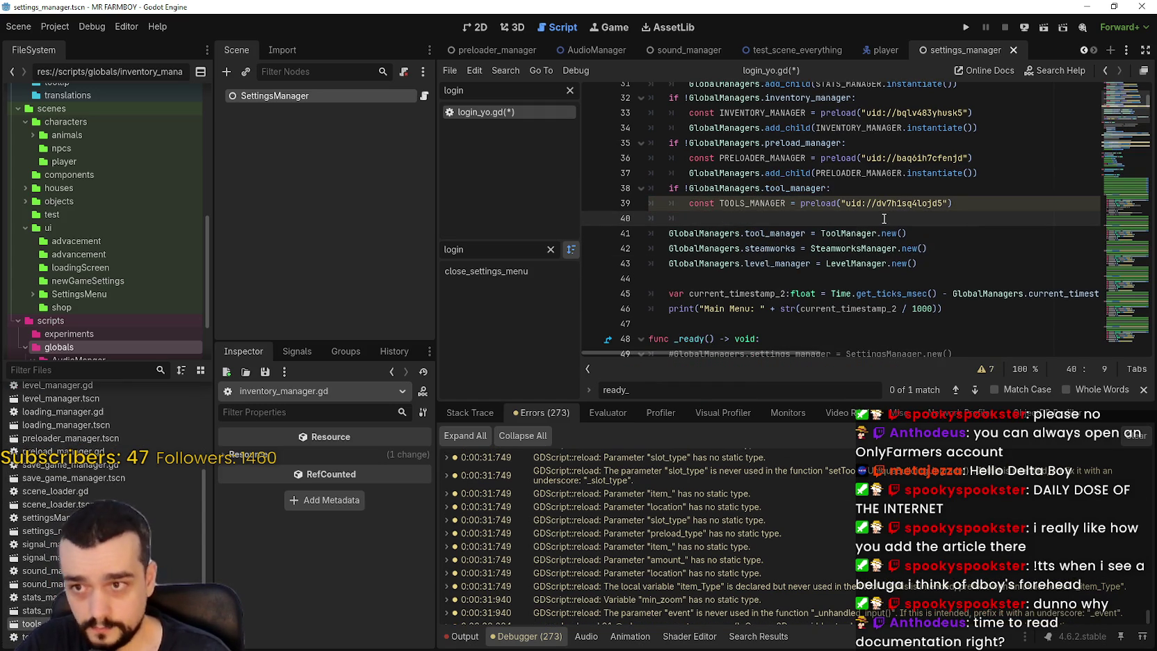
left_click(729, 172)
double_click(728, 173)
left_click(990, 175, "shift")
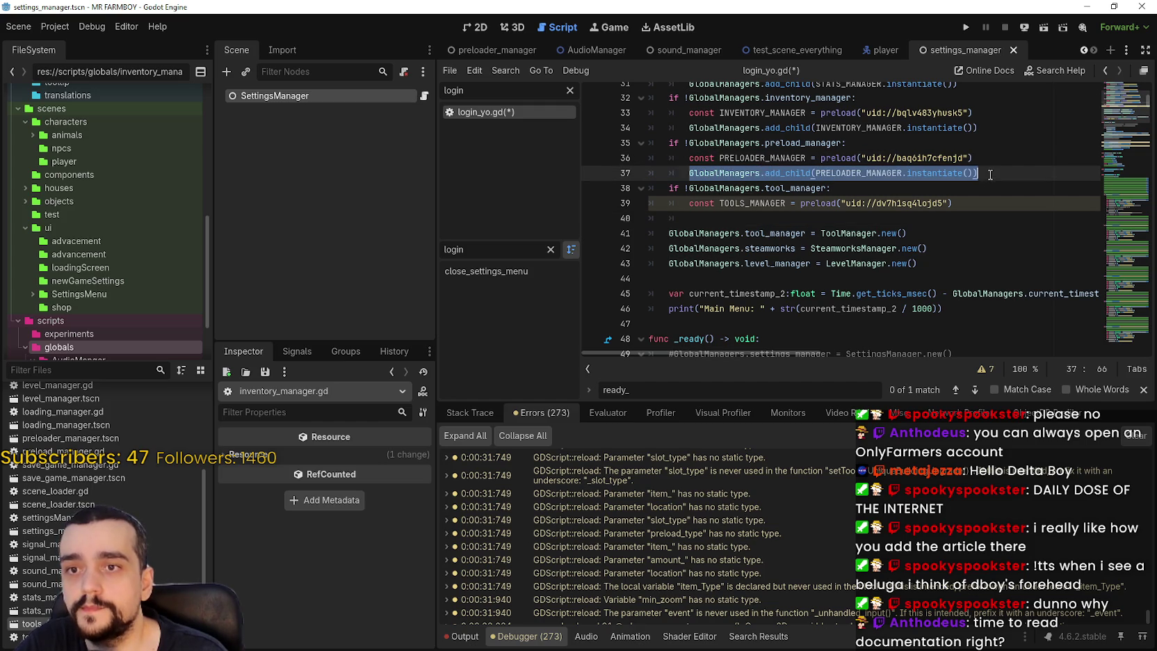
left_click(818, 217)
type("GlobalManagers.add_child(PRELOADER_MANAGER.instantiate())")
- Replace PRELOADER_MANAGER with TOOLS_MANAGER in the pasted add_child line
double_click(765, 203)
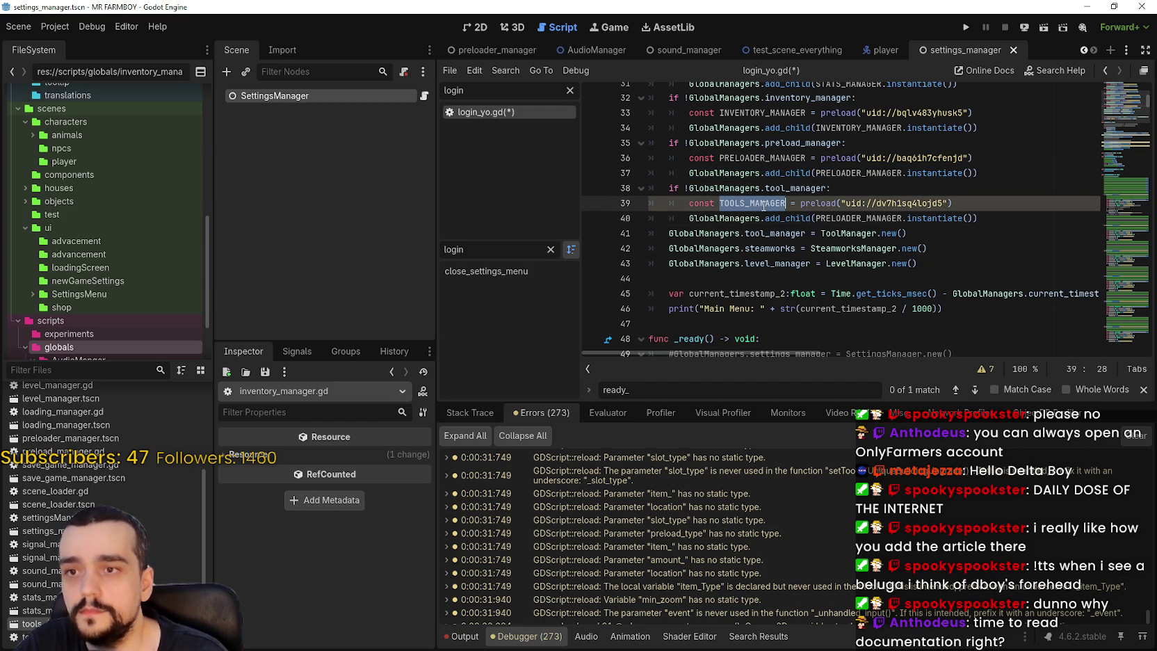
scroll(870, 217, "up", 1)
left_click(866, 214)
double_click(772, 216)
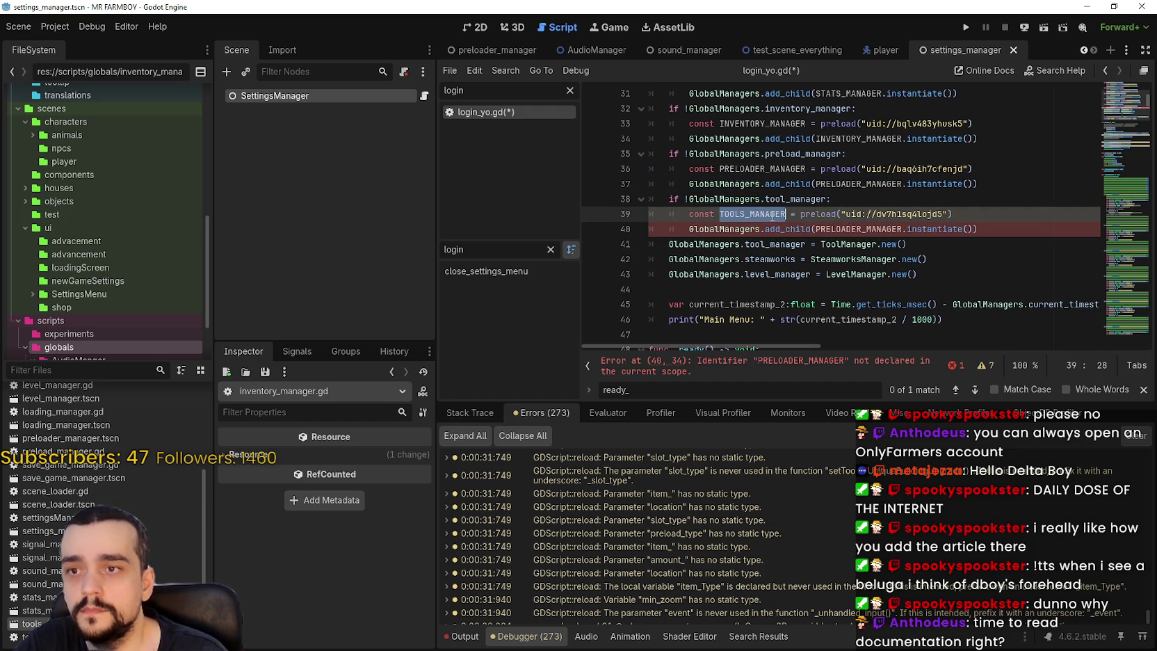
key("ctrl+c")
double_click(846, 229)
key("ctrl+v")
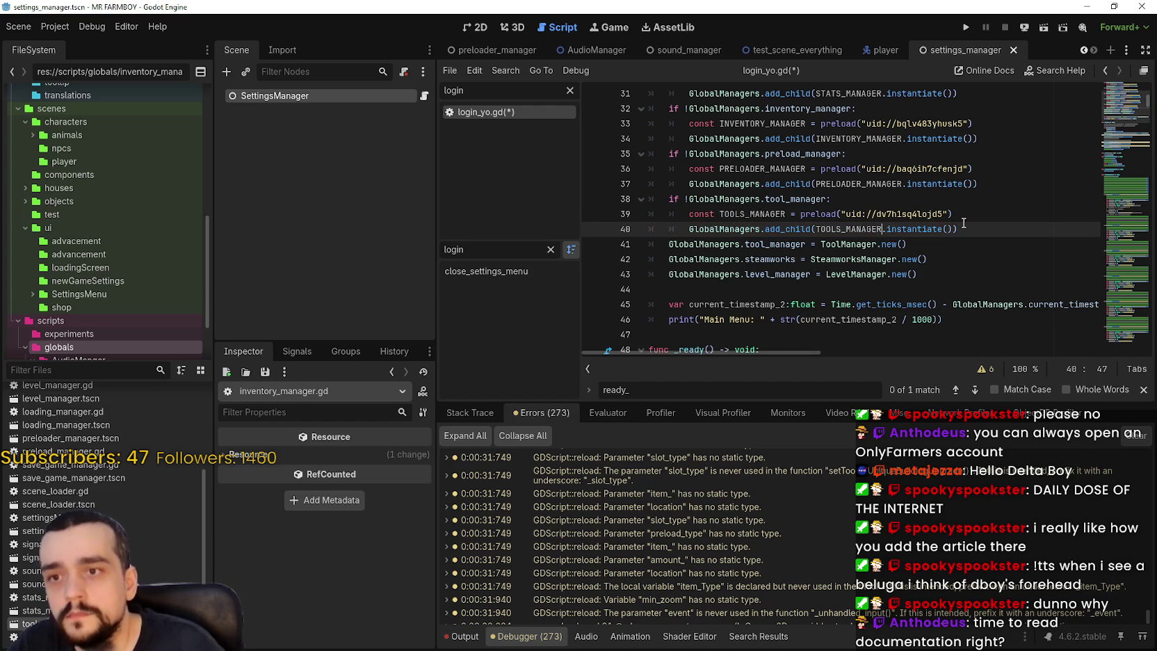
left_click(957, 235)
left_click(957, 232)
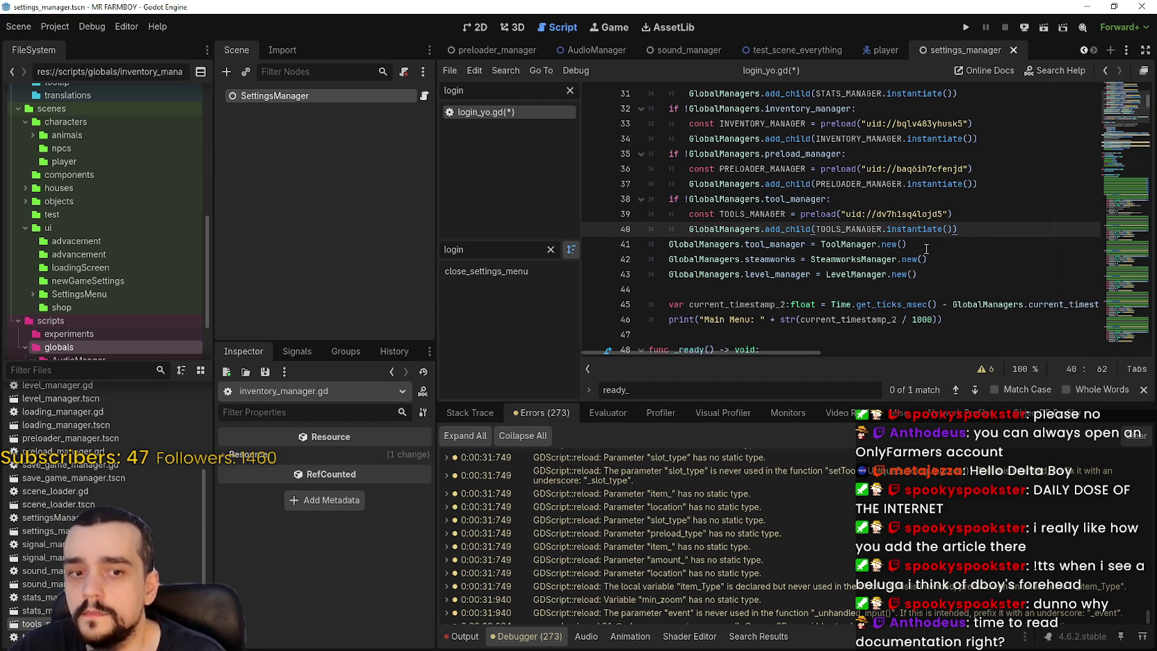
mouse_move(923, 211)
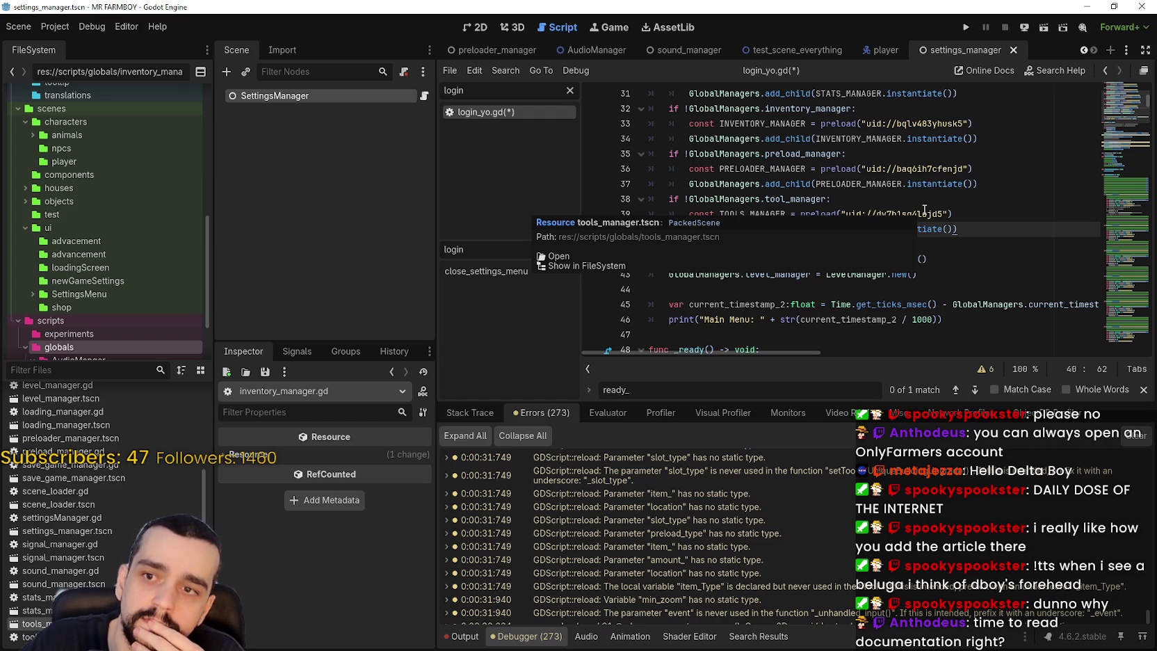
scroll(899, 225, "down", 2)
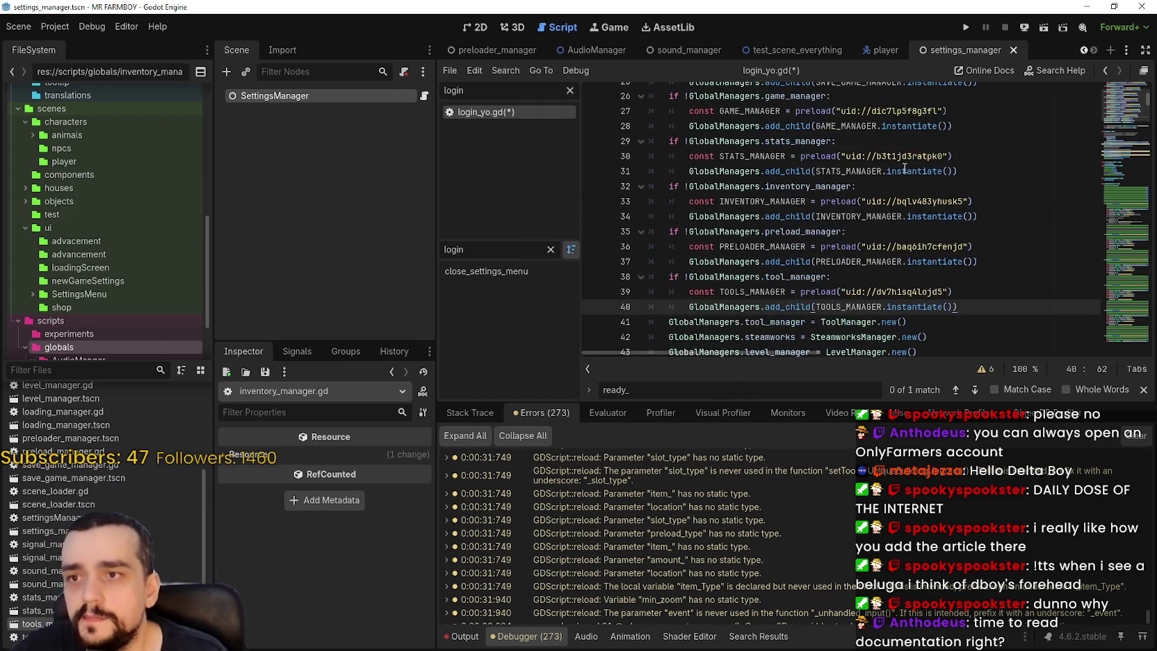
scroll(898, 225, "up", 2)
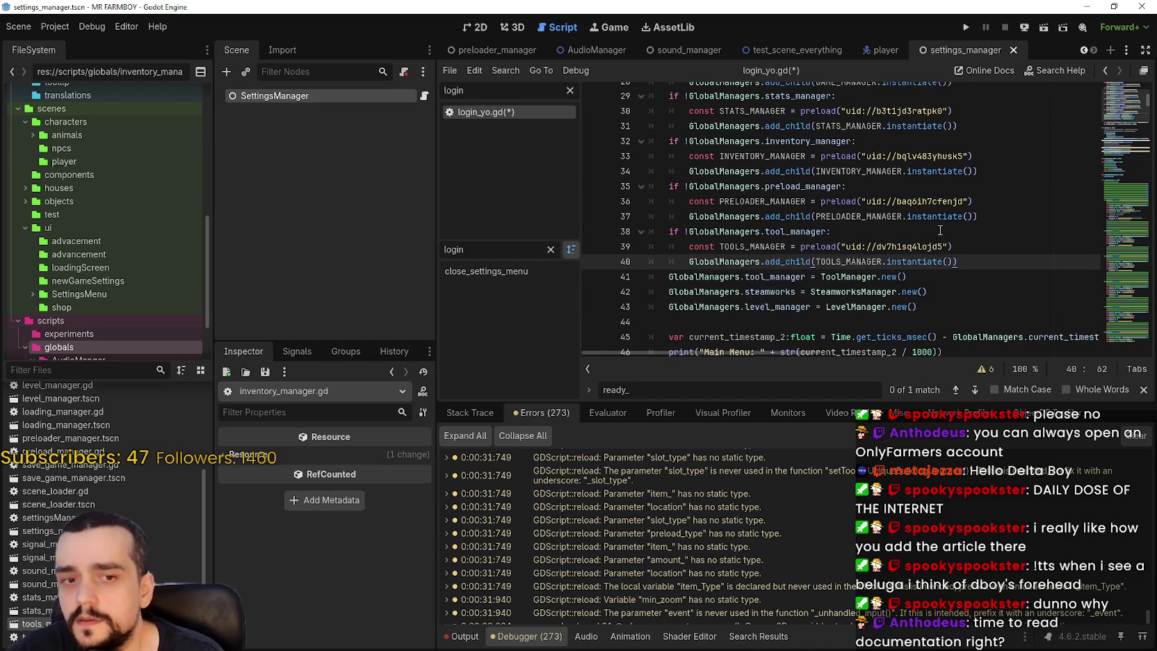
left_click(883, 232)
- Replace the old ToolManager.new() line 41 with an 'if !GlobalManagers.level_manager:' guard
double_click(848, 232)
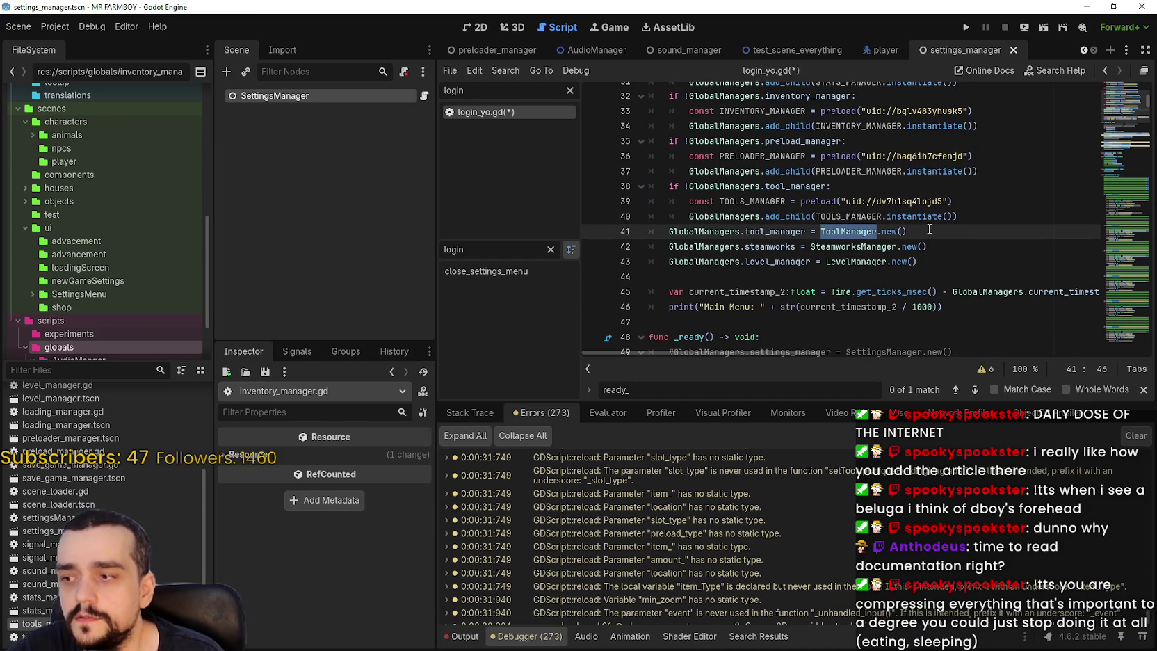
left_click(927, 232)
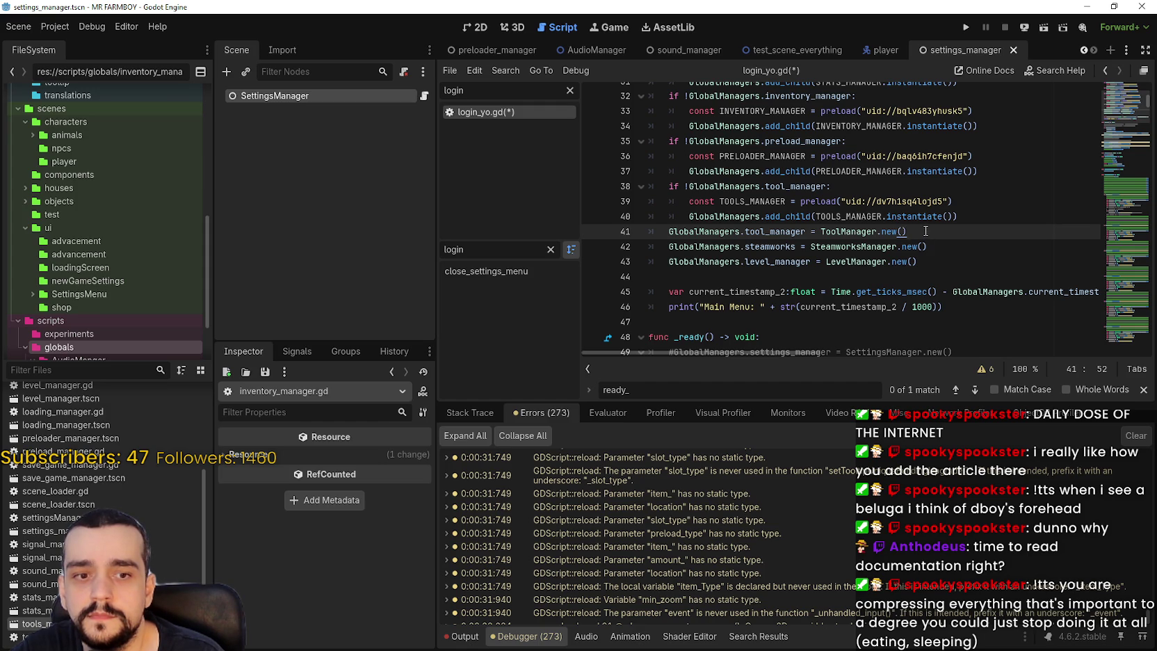
mouse_move(878, 240)
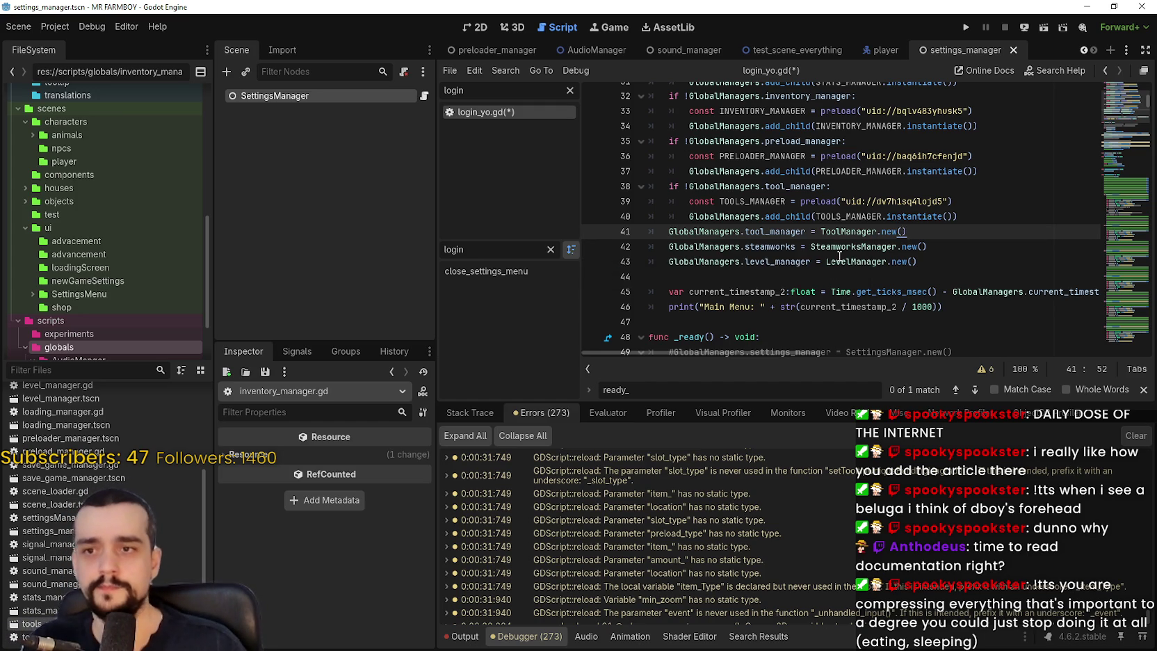
mouse_move(839, 256)
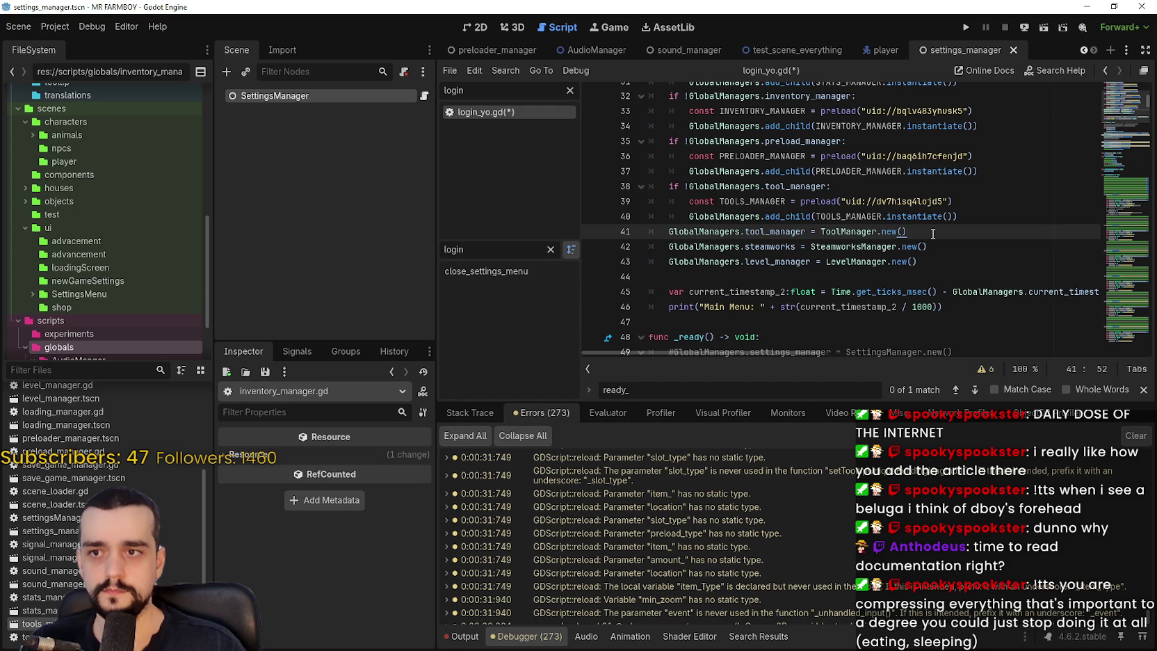
left_click_drag(923, 232, 668, 241)
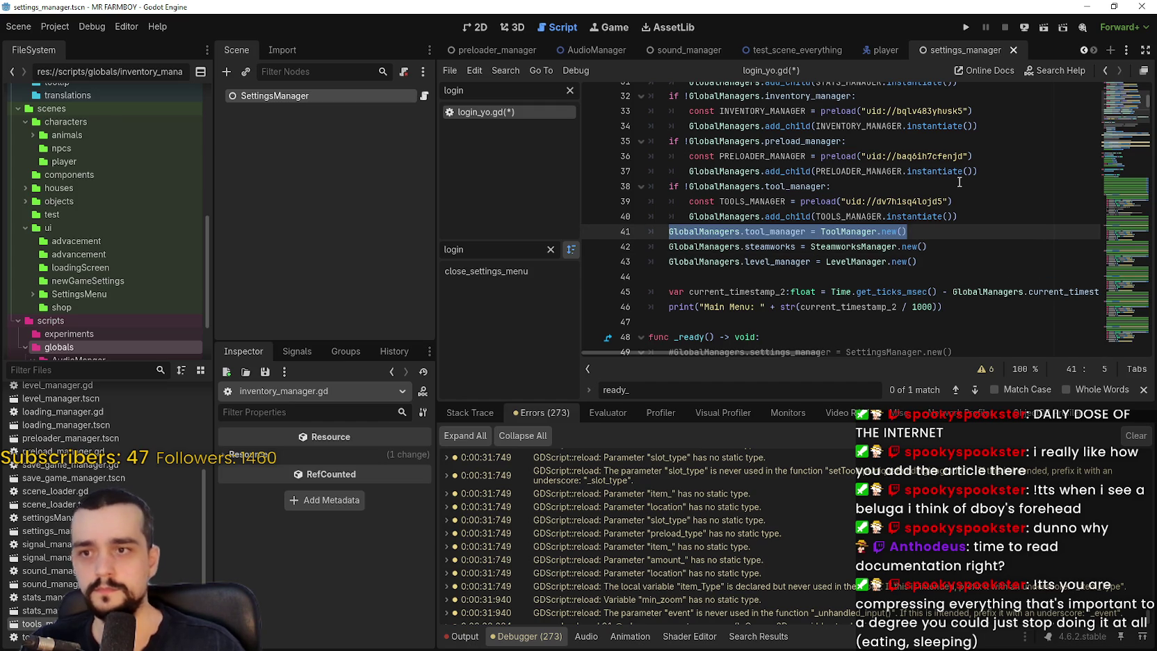
type("if")
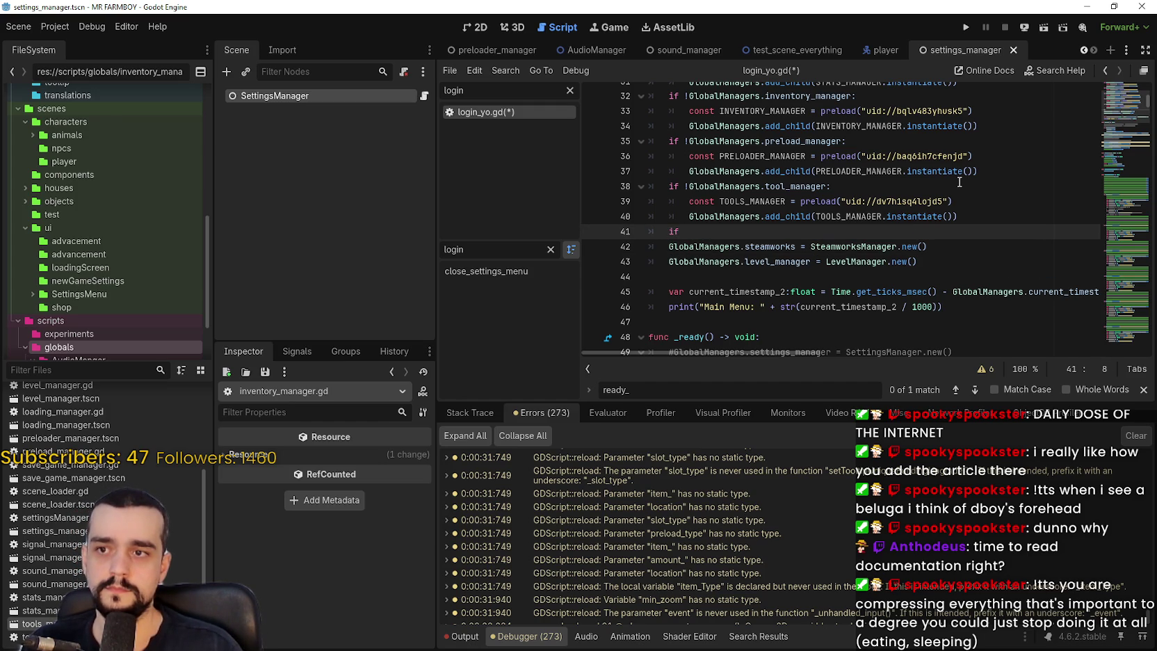
type(" !GlobalManagers")
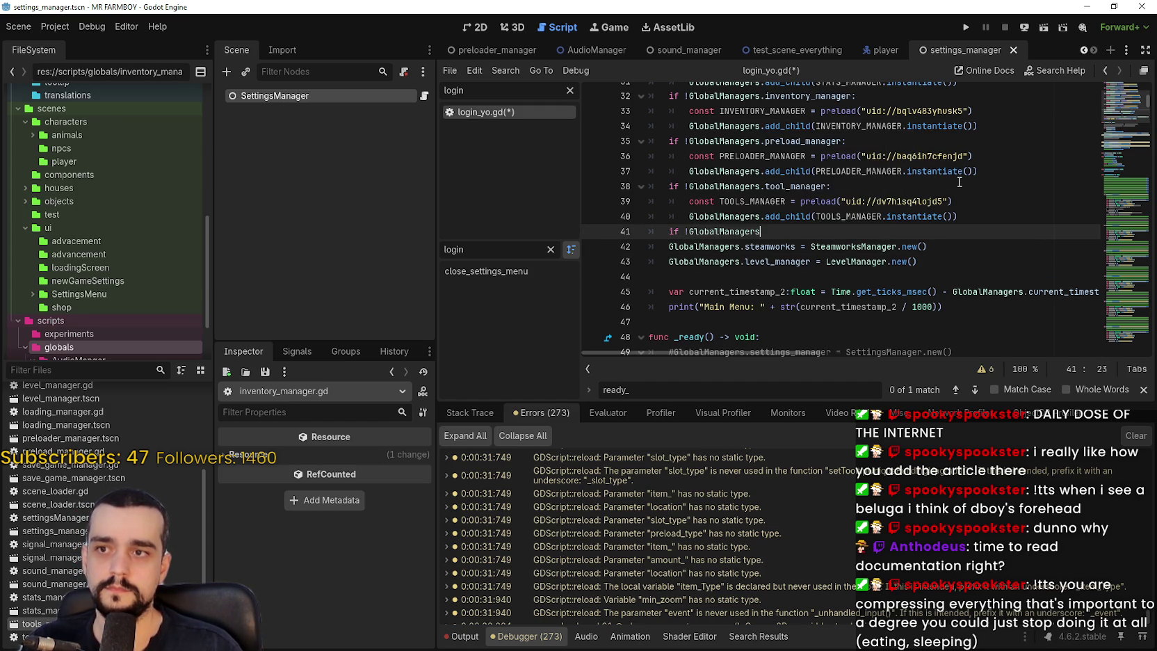
type(".level_manager")
key("BackSpace")
key("BackSpace")
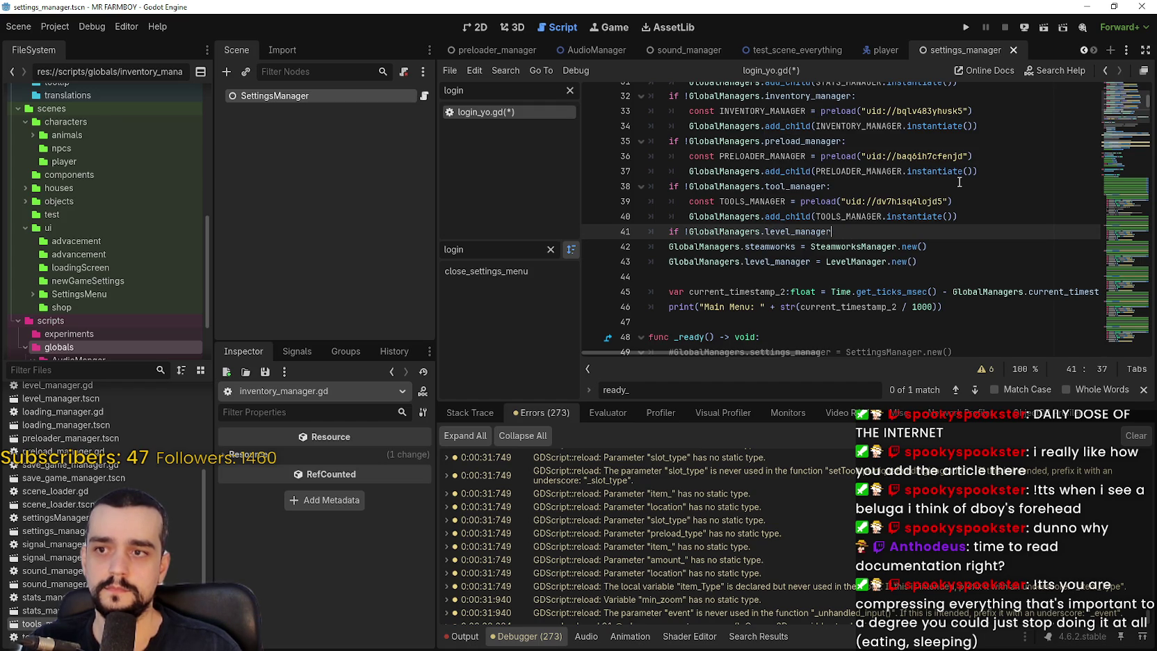
type(":")
key("Return")
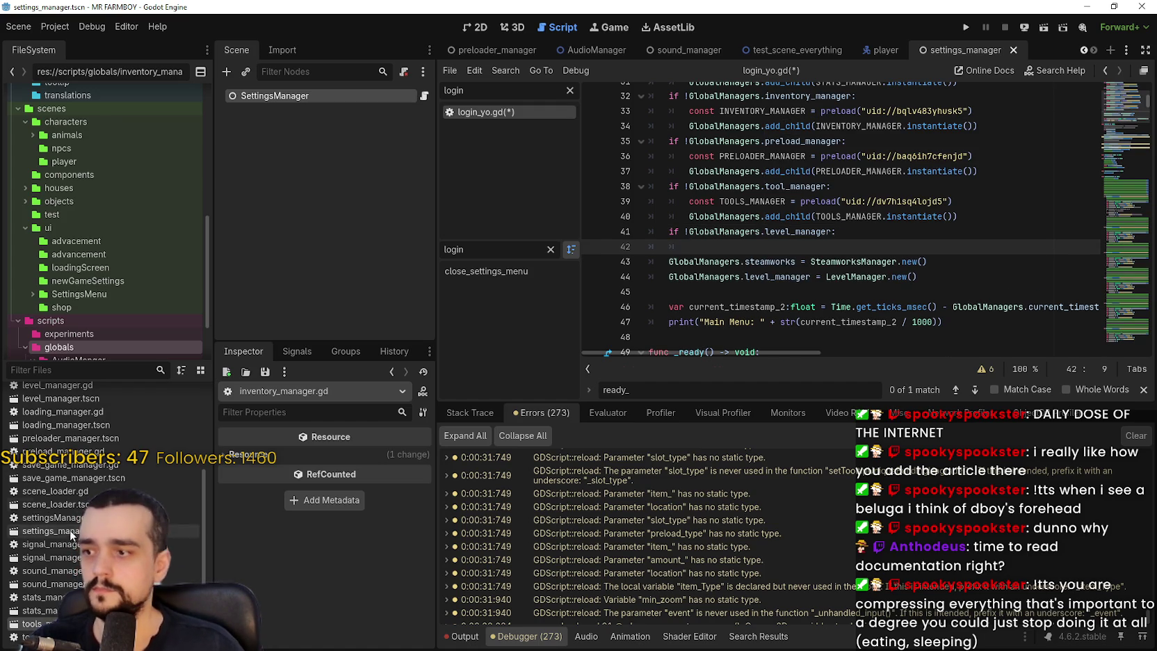
- Preload level_manager.tscn as LEVEL_MANAGER in the guard and add its instance via add_child
scroll(55, 507, "up", 5)
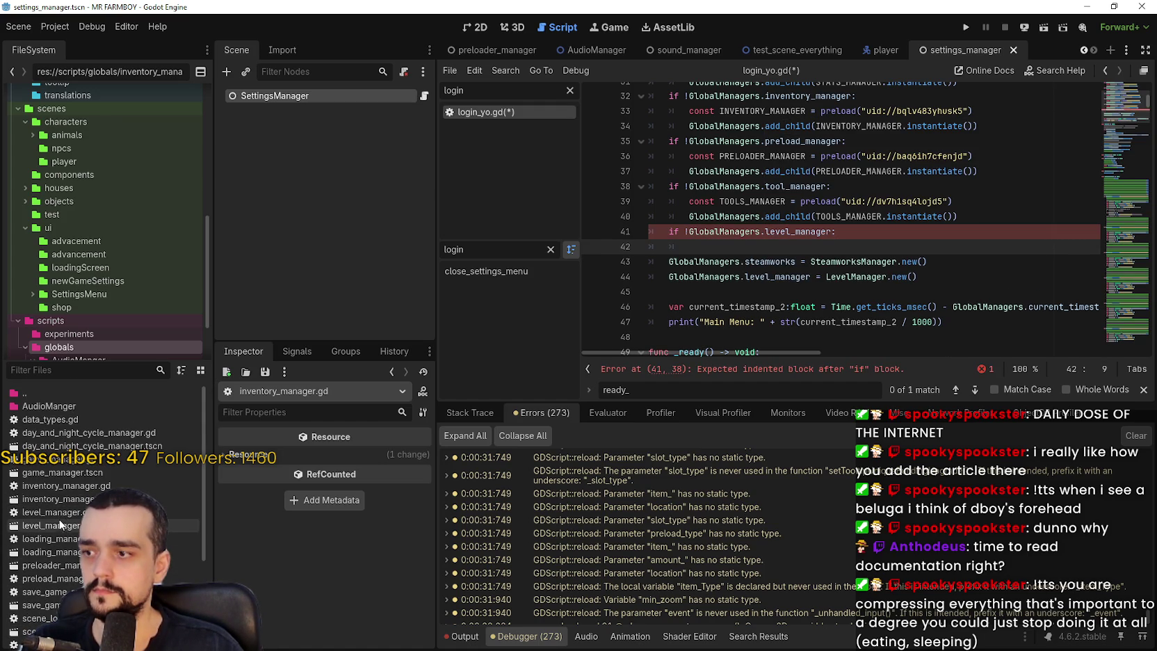
mouse_move(60, 524)
left_mouse_down()
mouse_move(810, 260)
mouse_move(730, 236)
left_mouse_up()
mouse_move(952, 188)
left_mouse_down()
mouse_move(711, 186)
mouse_move(703, 203)
mouse_move(1029, 198)
left_mouse_up()
key("ctrl+c")
left_click(748, 251)
key("ctrl+v")
double_click(747, 234)
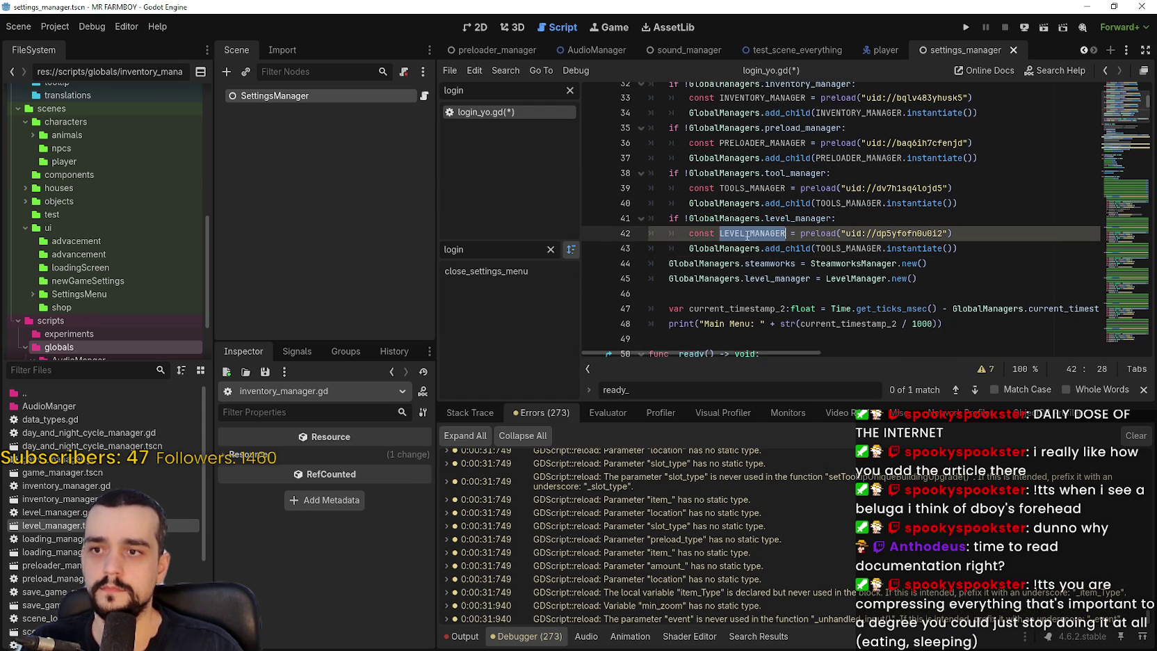
key("ctrl+c")
double_click(848, 258)
key("ctrl+v")
- Delete the old LevelManager.new() line, add blank lines after the guard, and type 'steam'
left_click_drag(953, 289, 609, 290)
key("ctrl+x")
key("BackSpace")
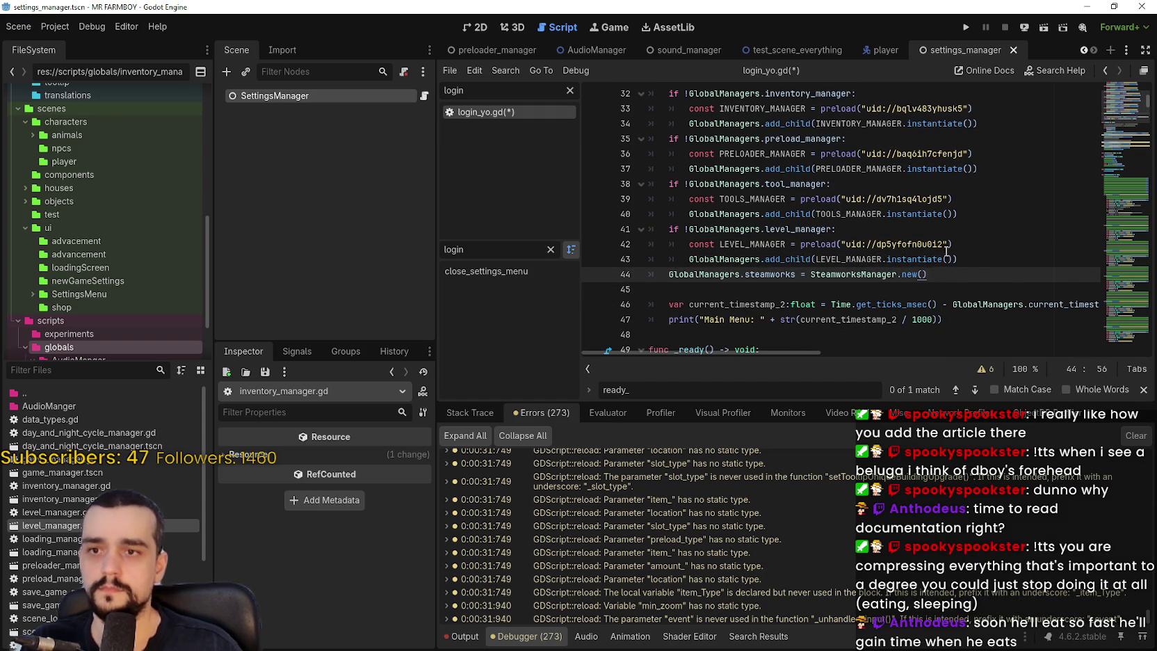
left_click(1000, 259)
key("Return")
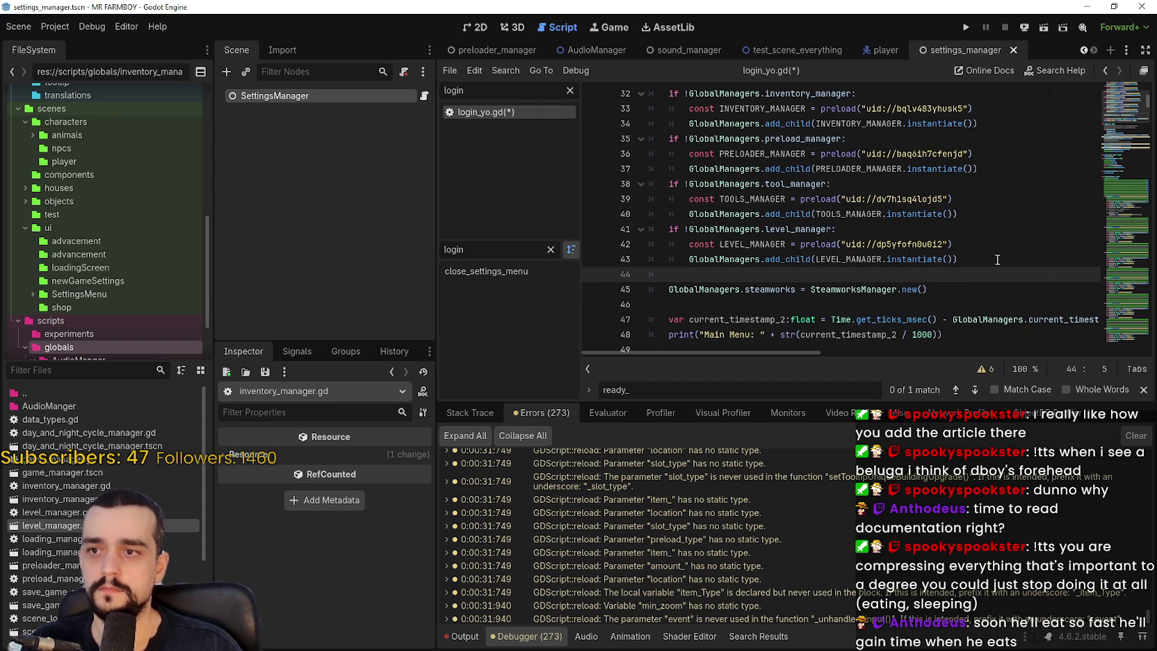
key("Return")
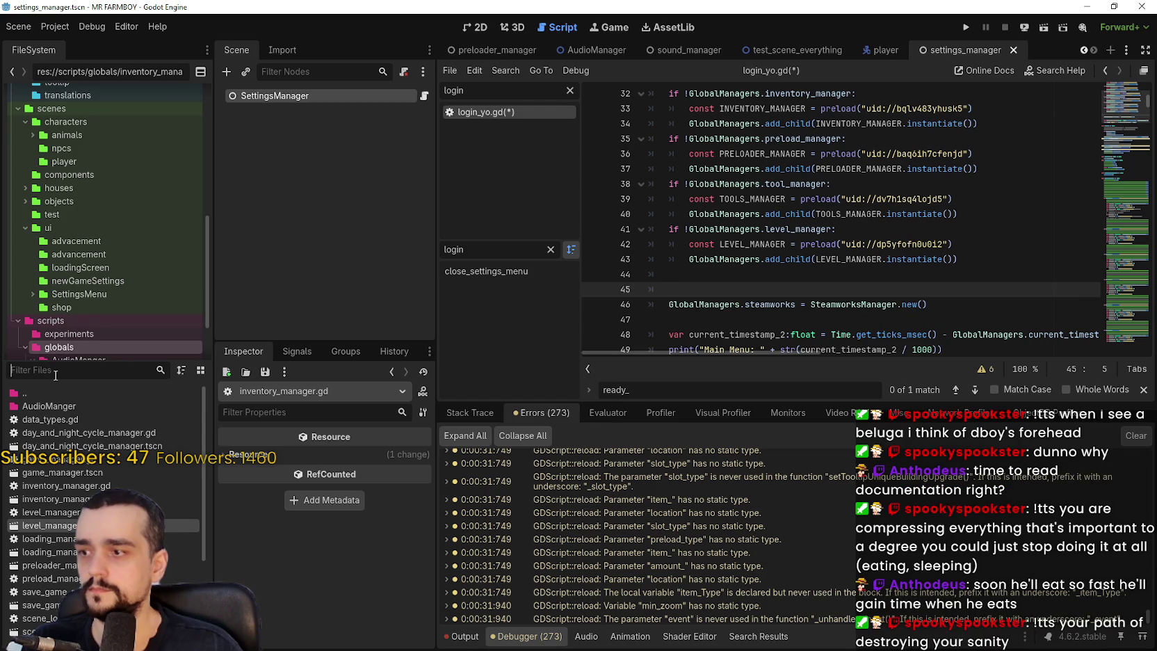
type("steam")
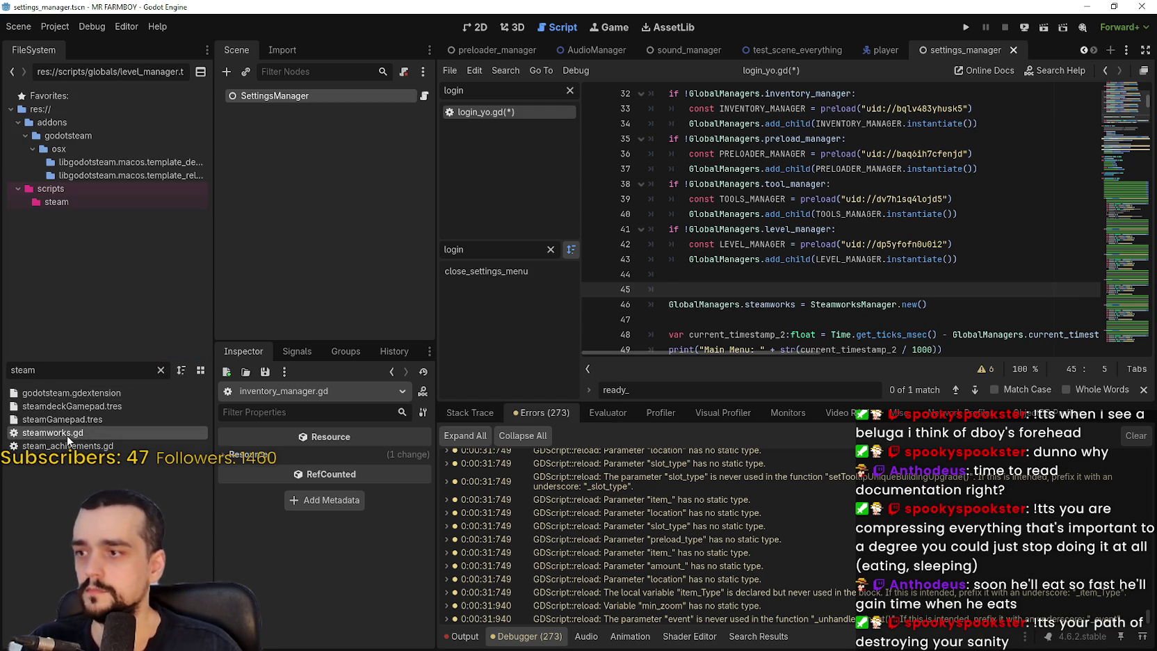
- Open steamworks.gd and scroll down to its steam initialization code
double_click(70, 433)
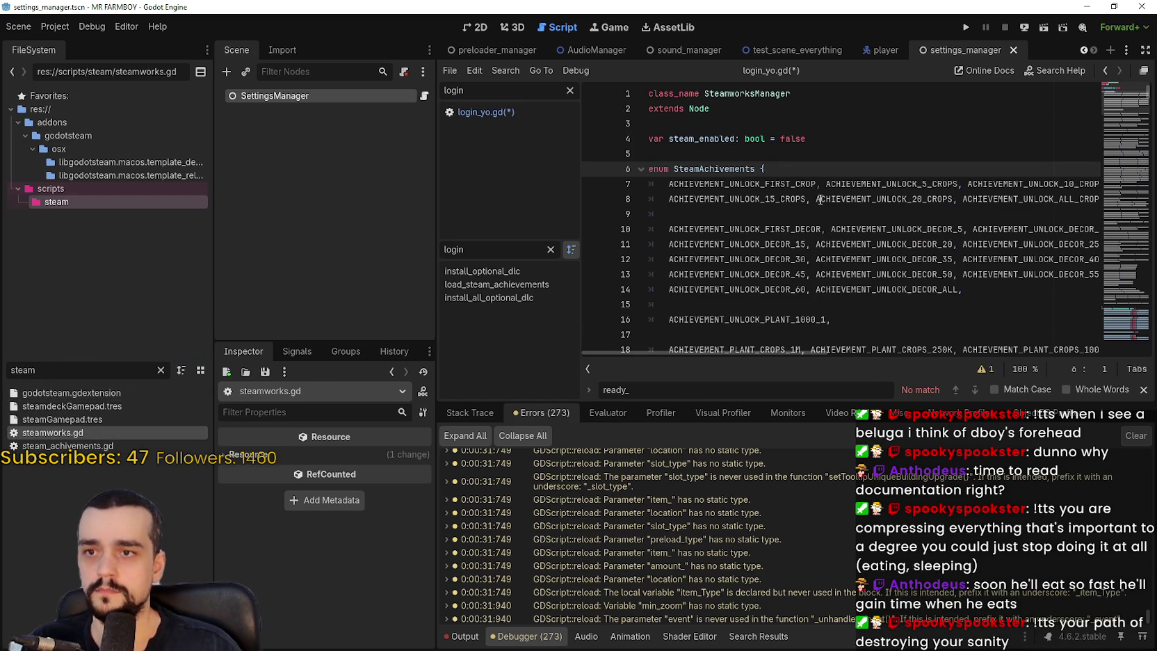
scroll(815, 194, "down", 20)
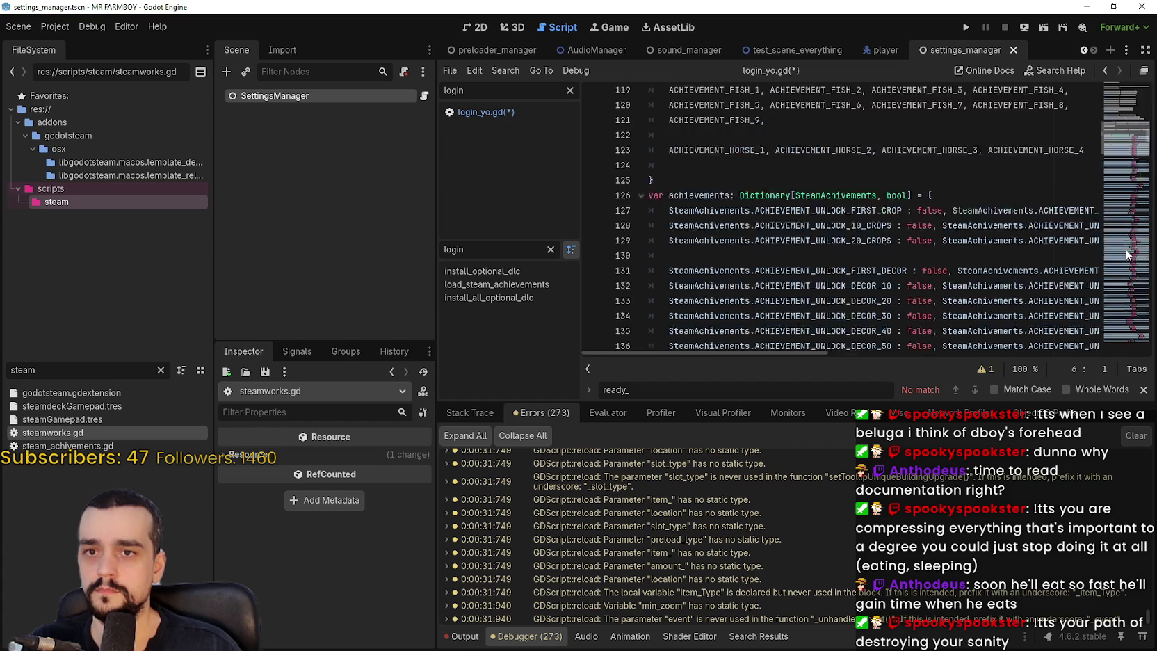
scroll(1129, 182, "down", 20)
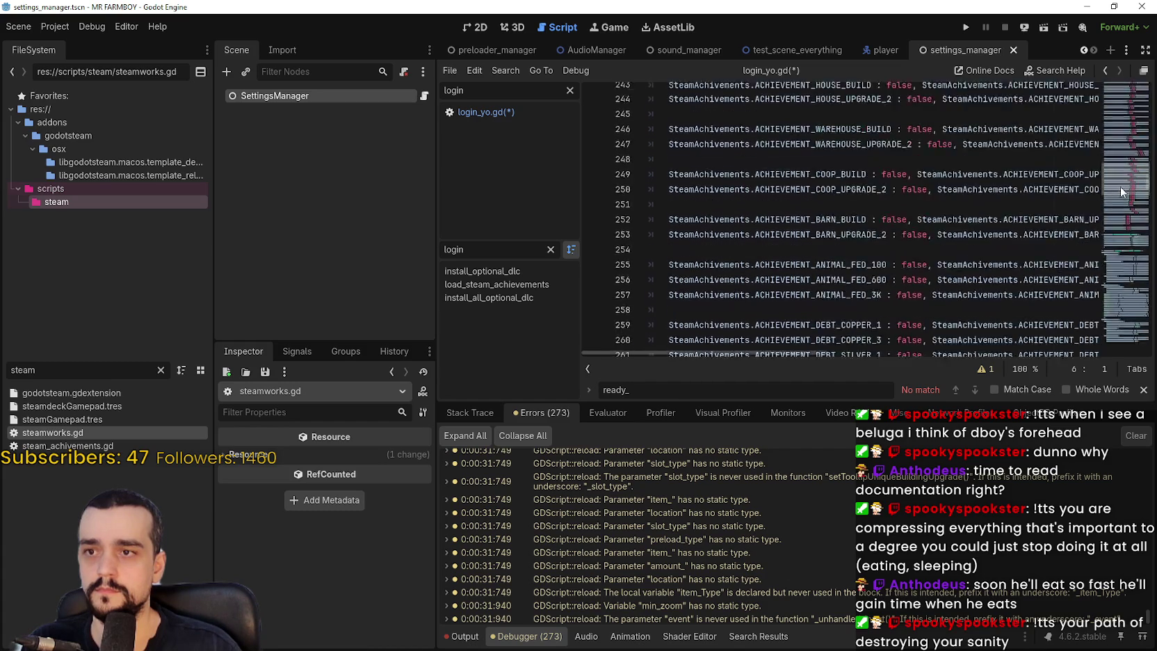
scroll(1120, 217, "down", 20)
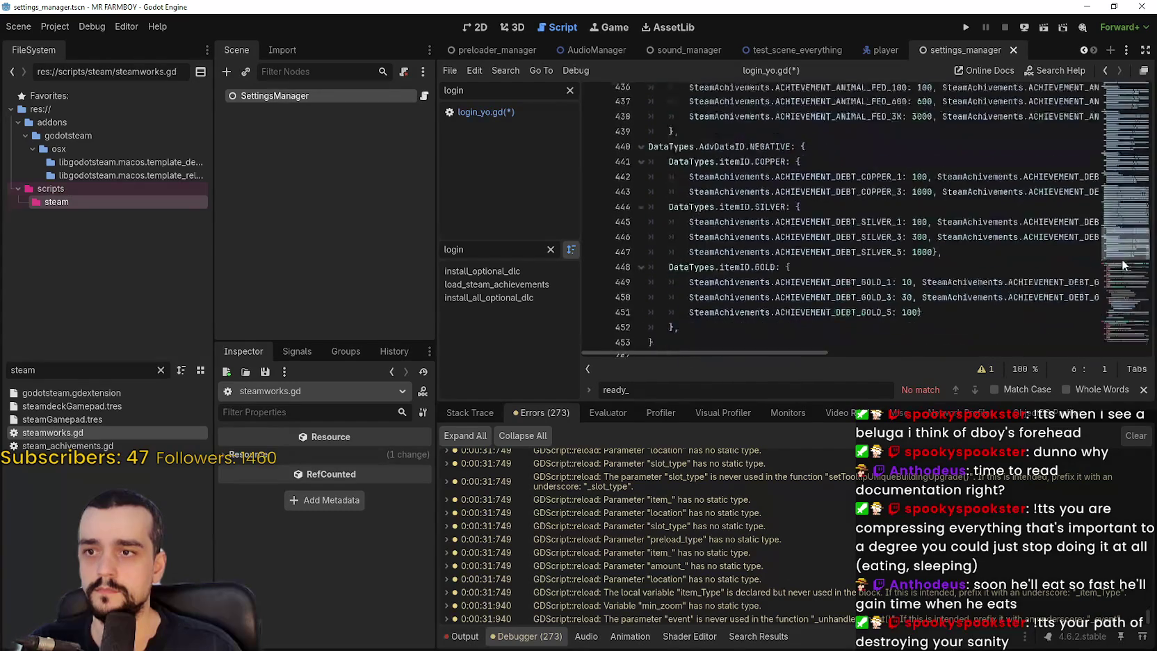
scroll(1123, 270, "down", 18)
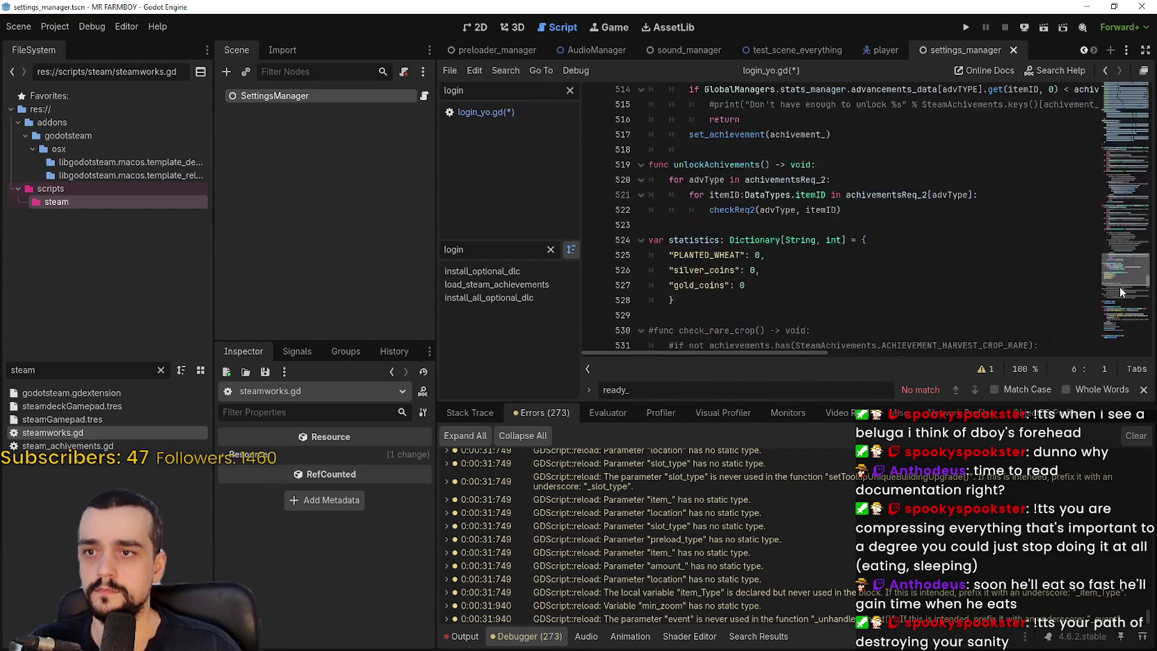
scroll(1119, 287, "down", 9)
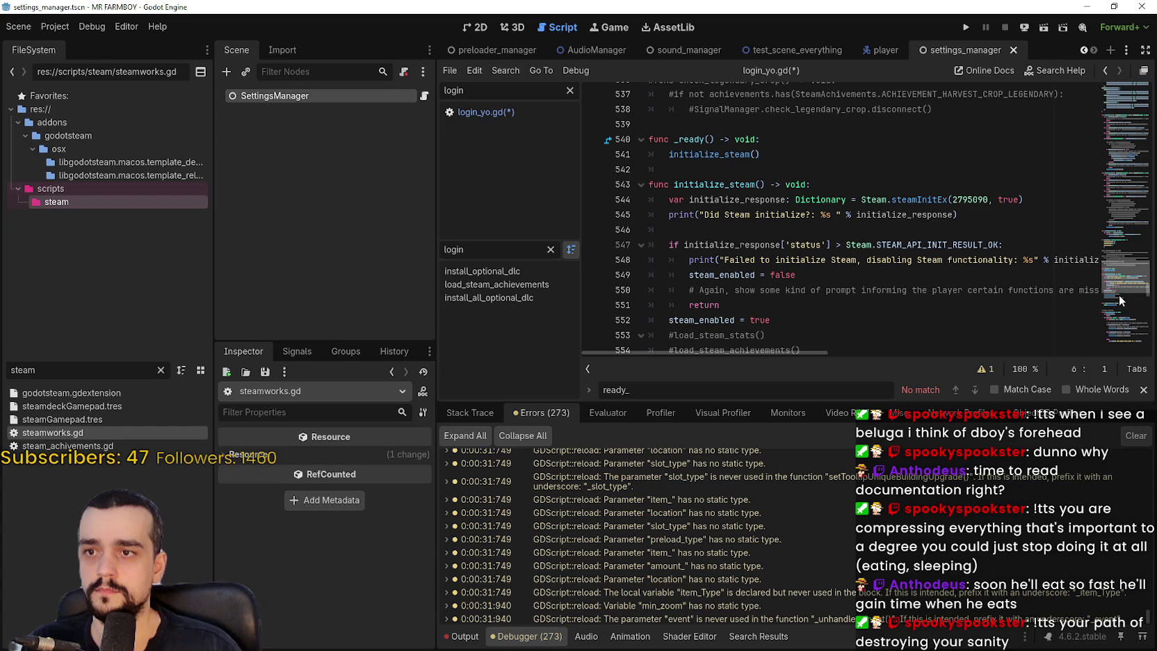
left_click(756, 171)
scroll(738, 288, "down", 4)
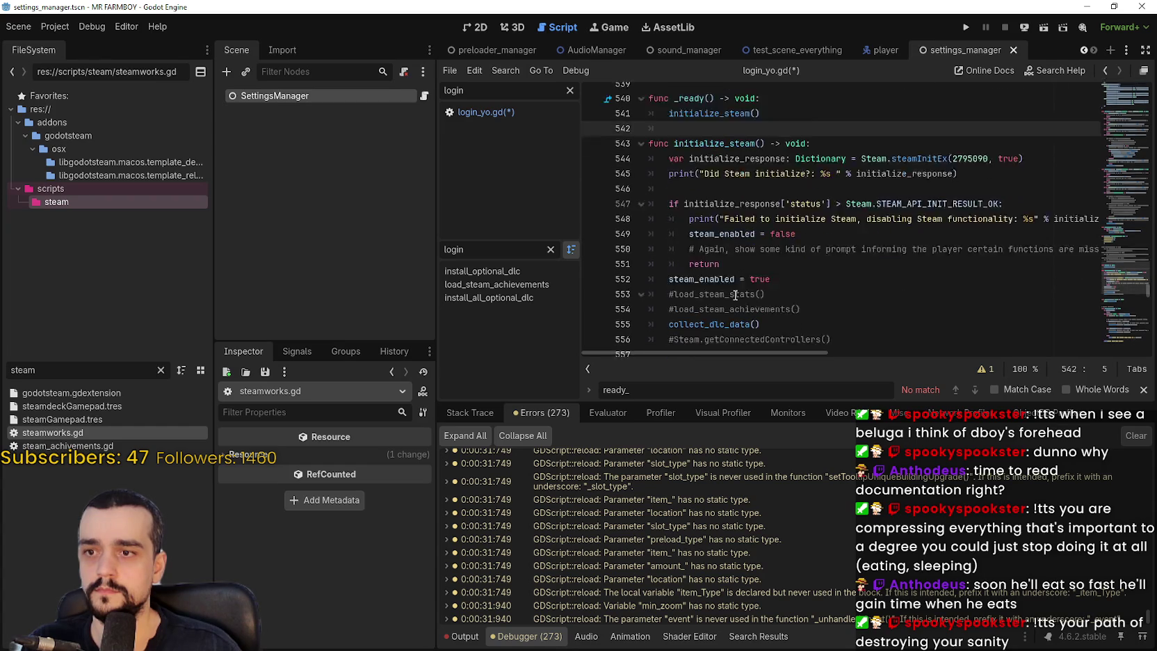
scroll(833, 290, "up", 2)
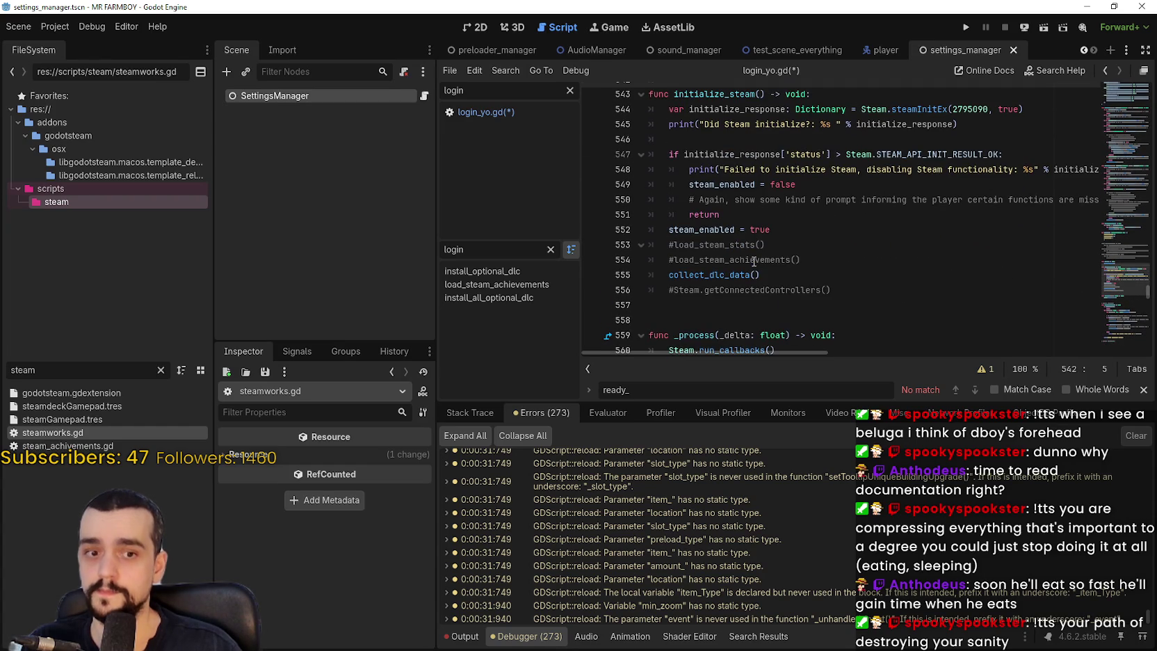
- Place the caret after the _ready() declaration around line 541
left_click(832, 305)
scroll(832, 306, "down", 1)
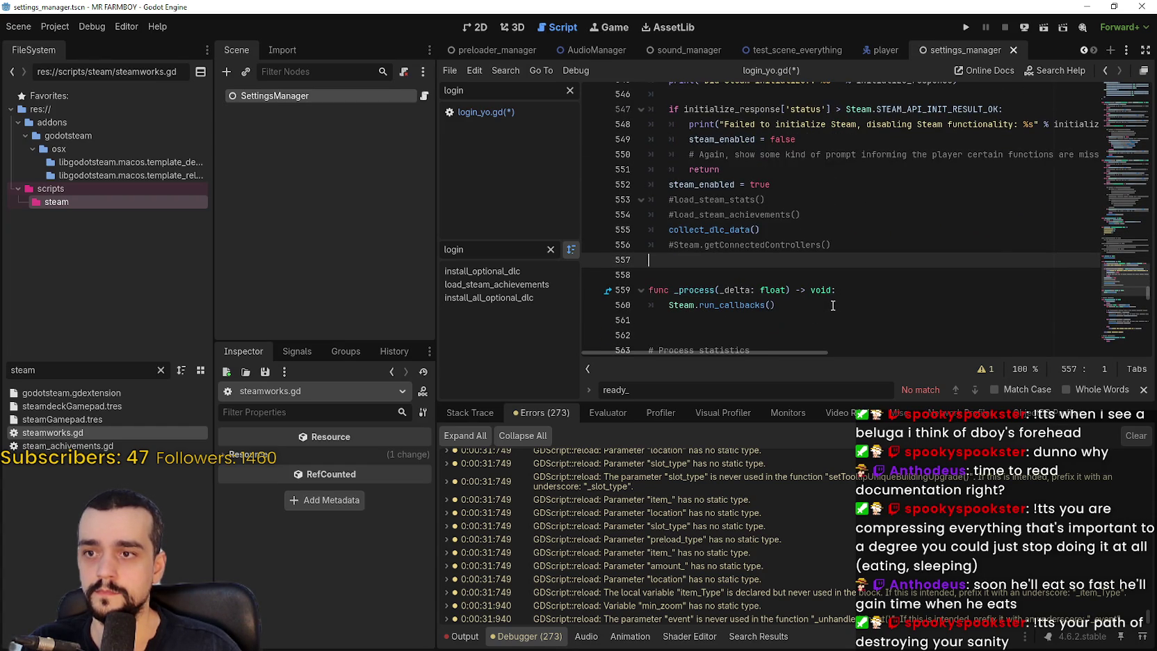
left_click(733, 231)
left_click(732, 274)
scroll(739, 273, "up", 3)
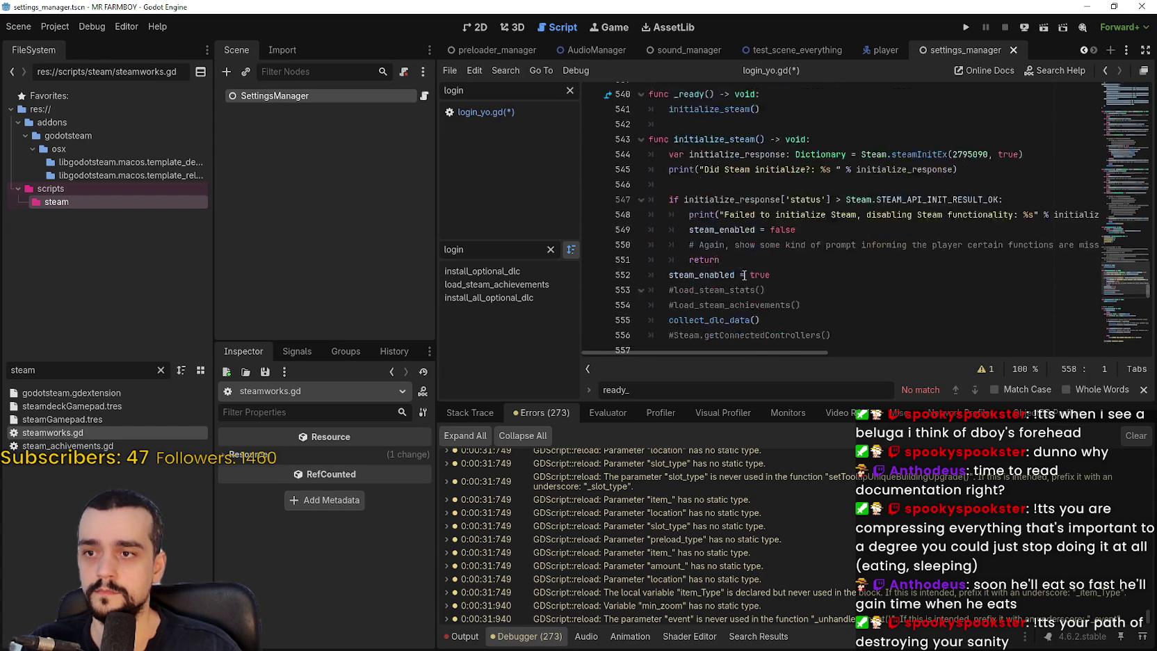
scroll(744, 273, "down", 2)
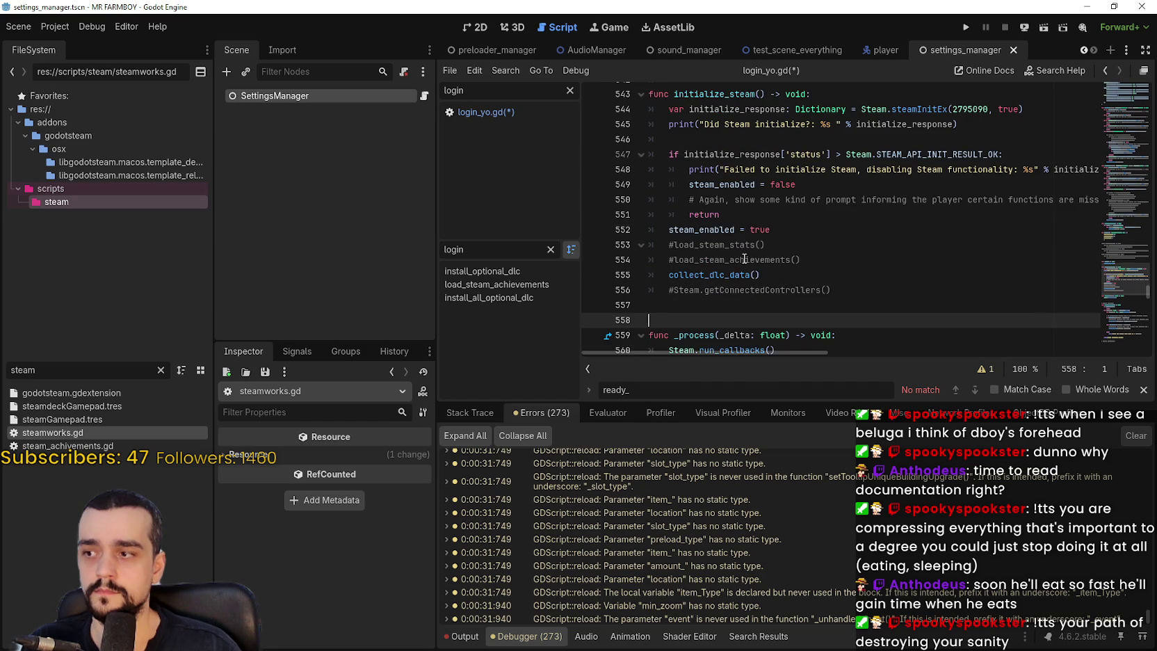
scroll(743, 259, "down", 1)
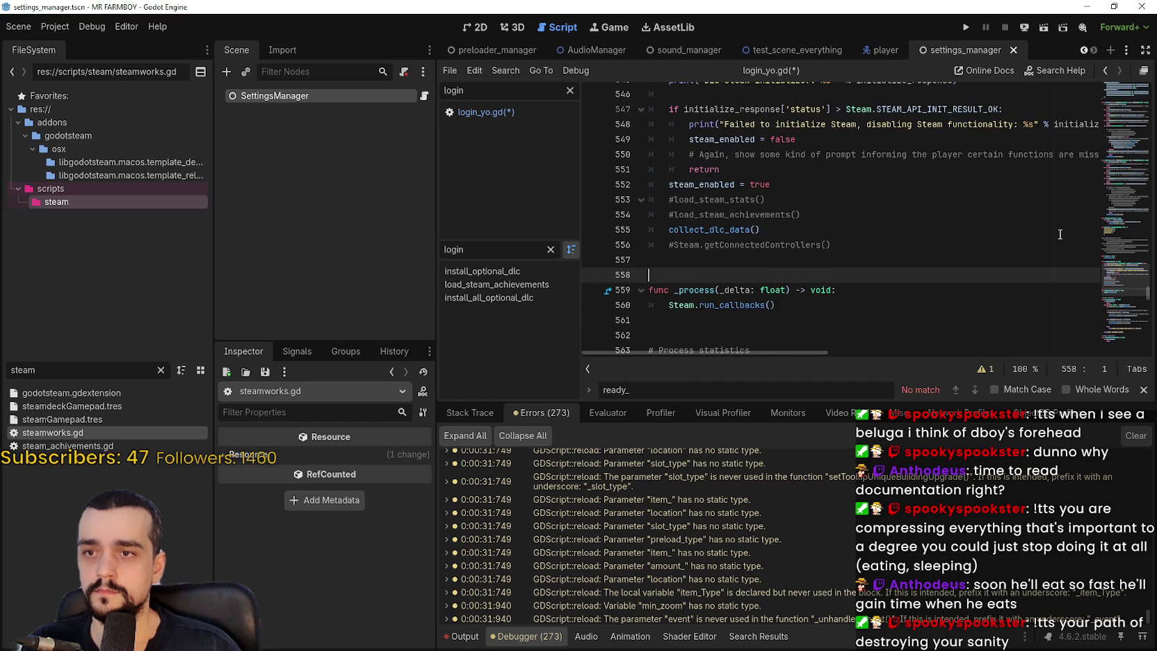
mouse_move(1118, 258)
left_mouse_down()
mouse_move(1136, 76)
mouse_move(1123, 271)
left_mouse_up()
left_click(783, 145)
scroll(705, 205, "up", 2)
left_click(705, 205)
left_click(852, 223)
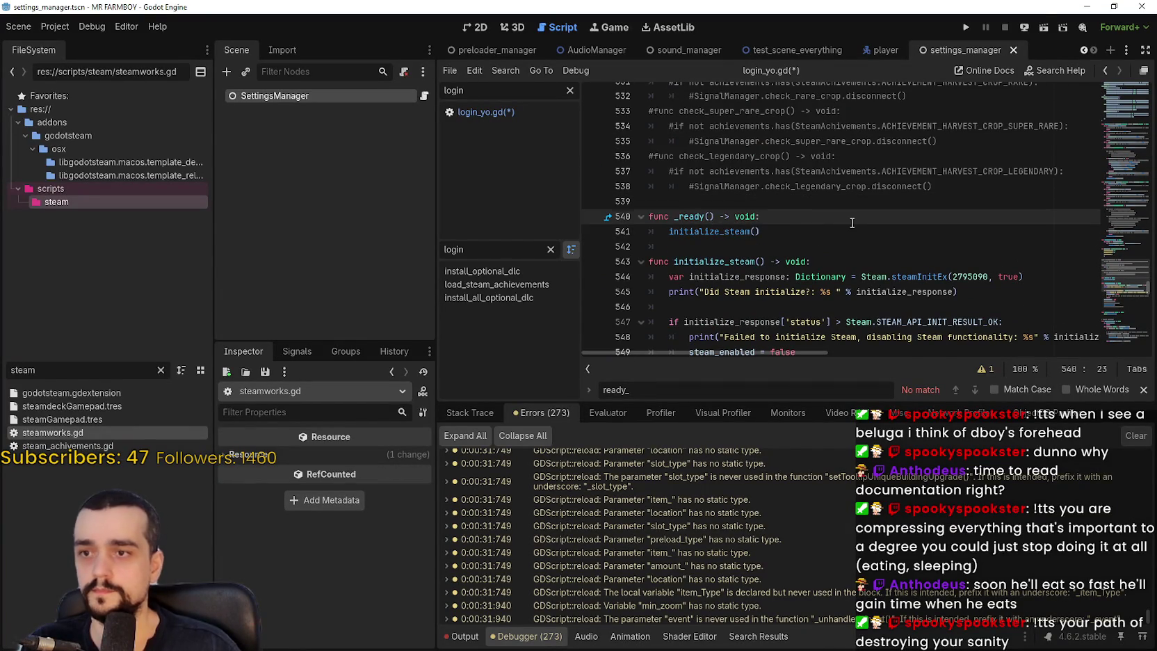
- Insert 'GlobalManagers.steamworks = self' before initialize_steam() in _ready and save steamworks.gd
key("Return")
type("Global")
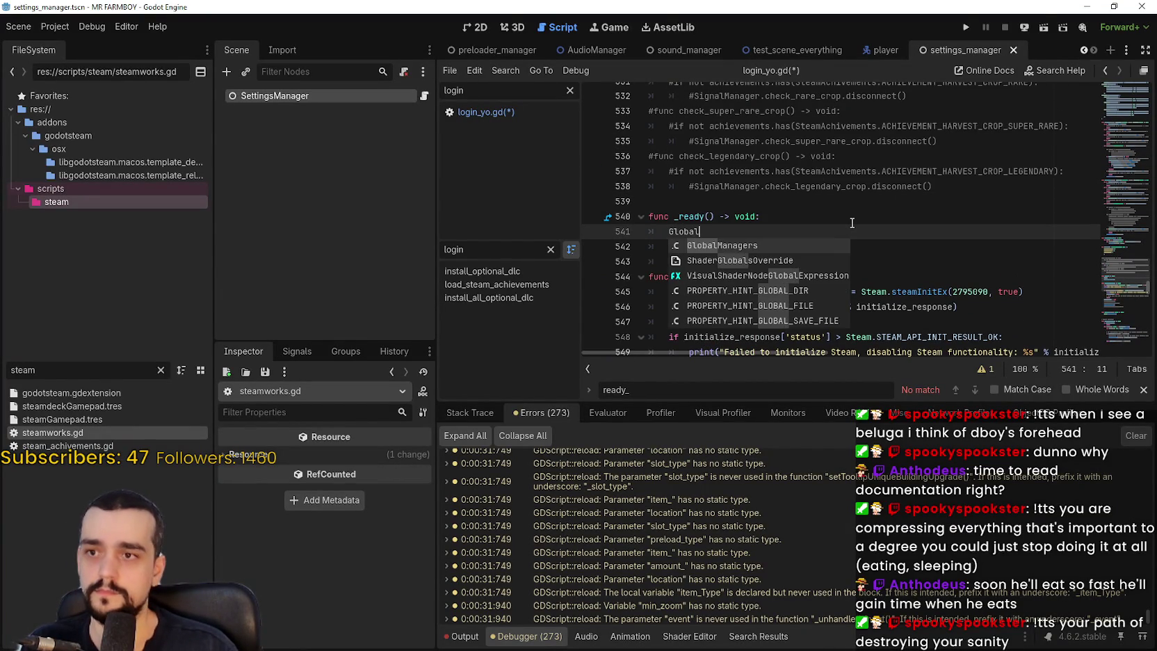
key("Return")
type(".steam")
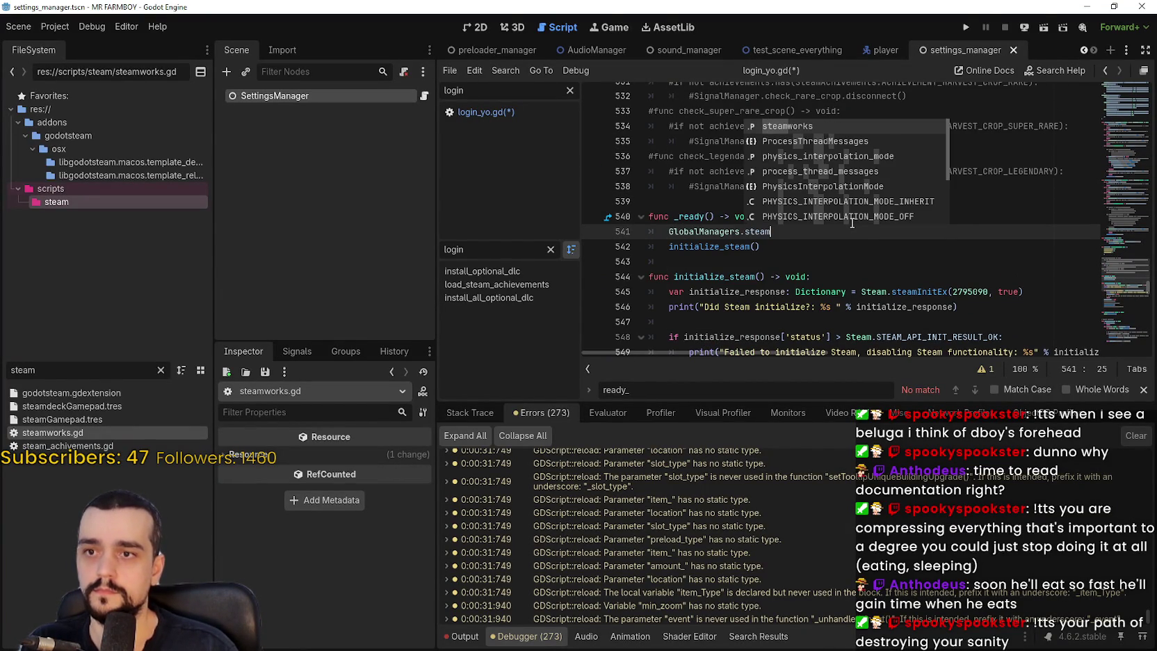
key("Return")
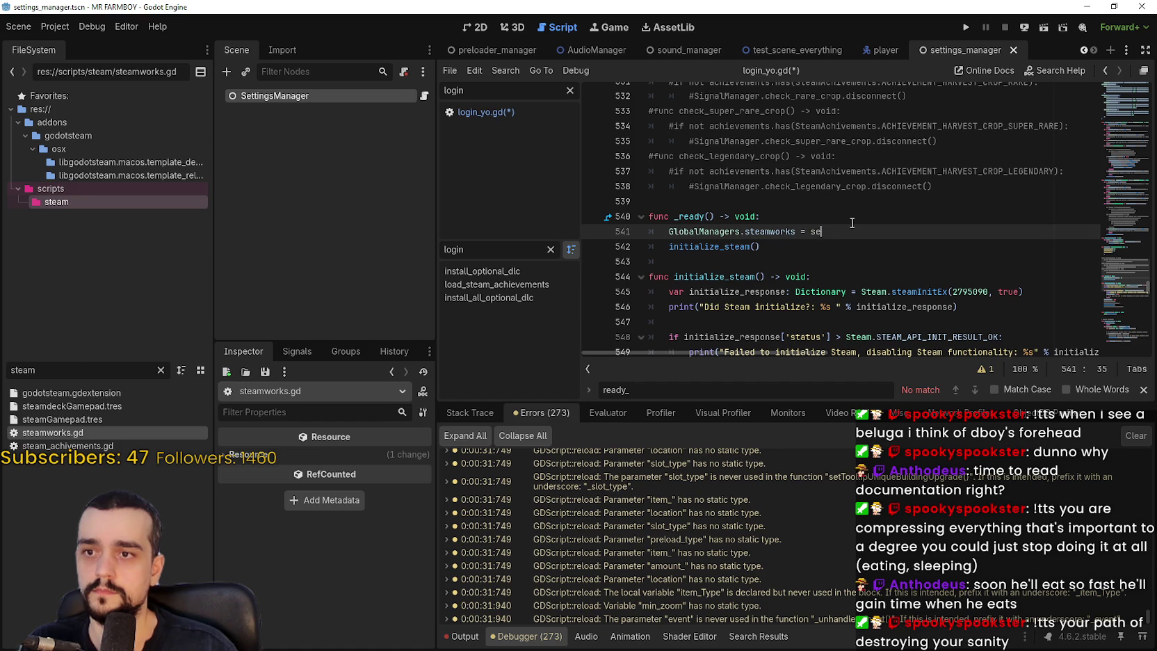
left_click(834, 254)
left_click(828, 261)
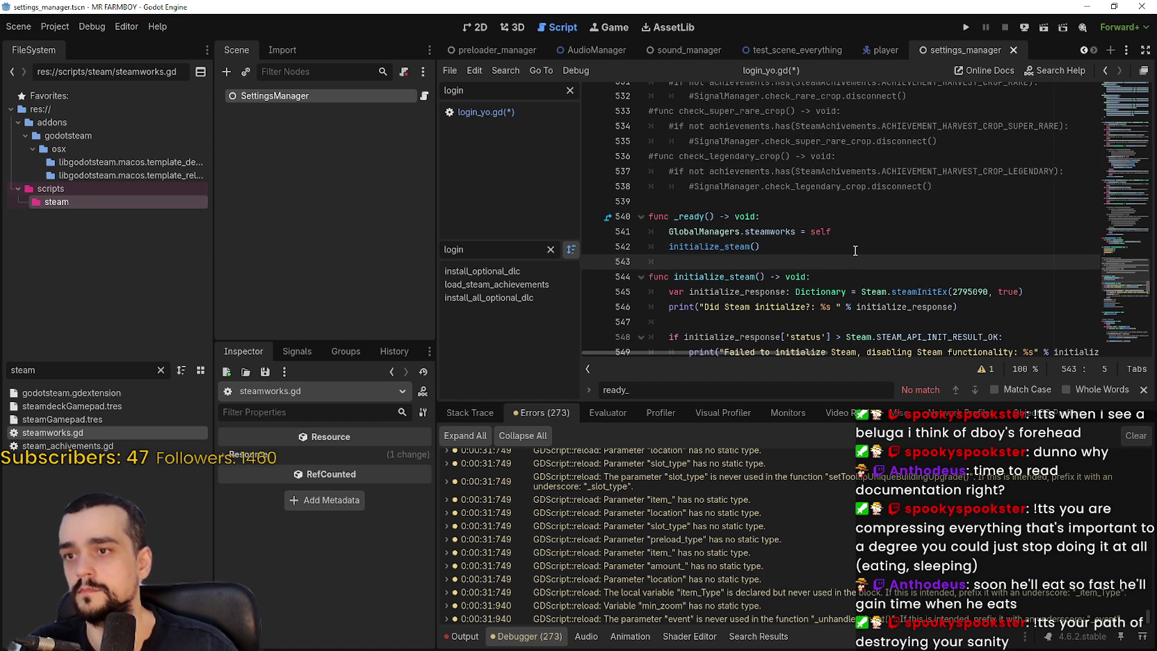
key("BackSpace")
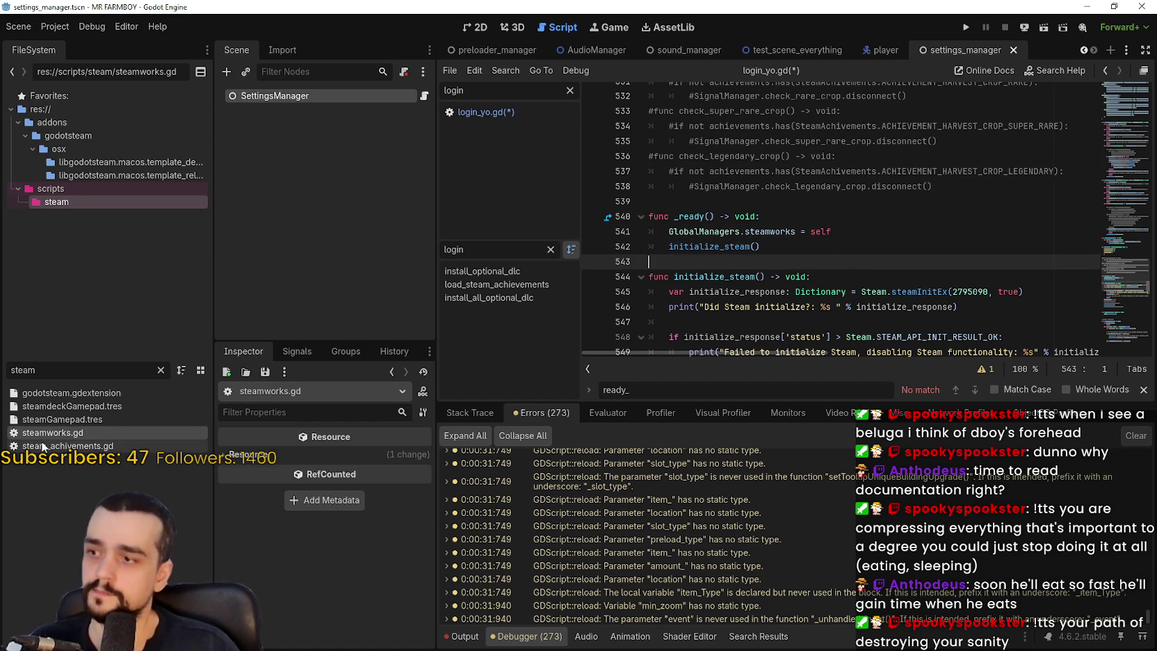
left_click(816, 248)
key("ctrl+s")
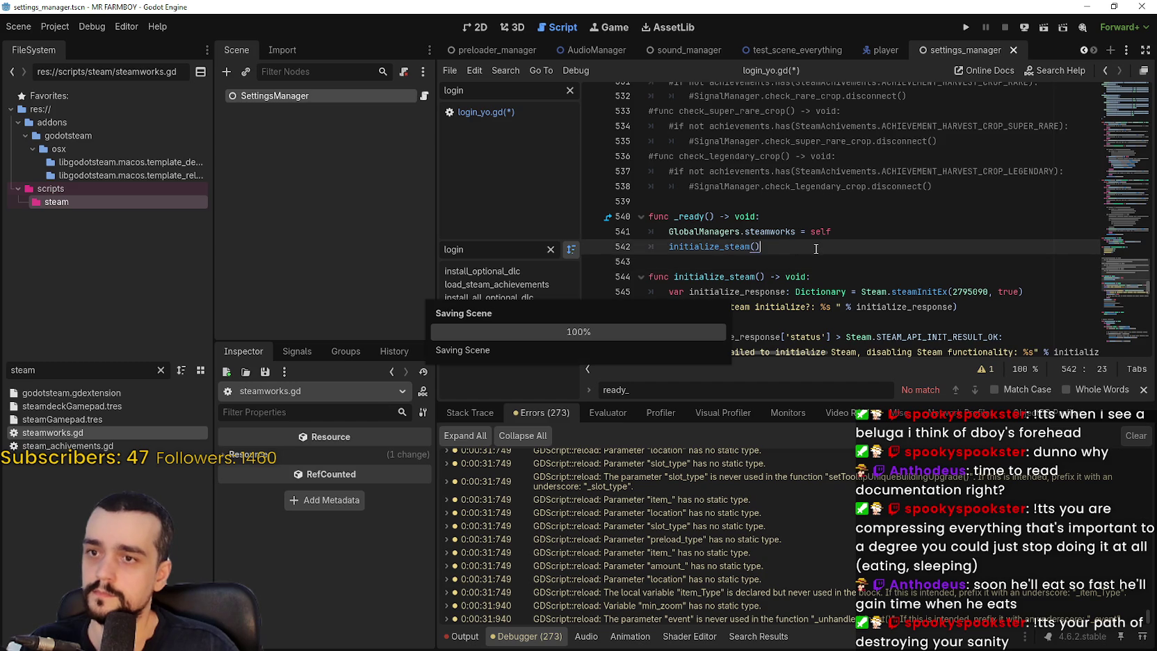
- In login_yo.gd, add an 'if !GlobalManagers.steamworks:' guard on line 45
left_click(487, 113)
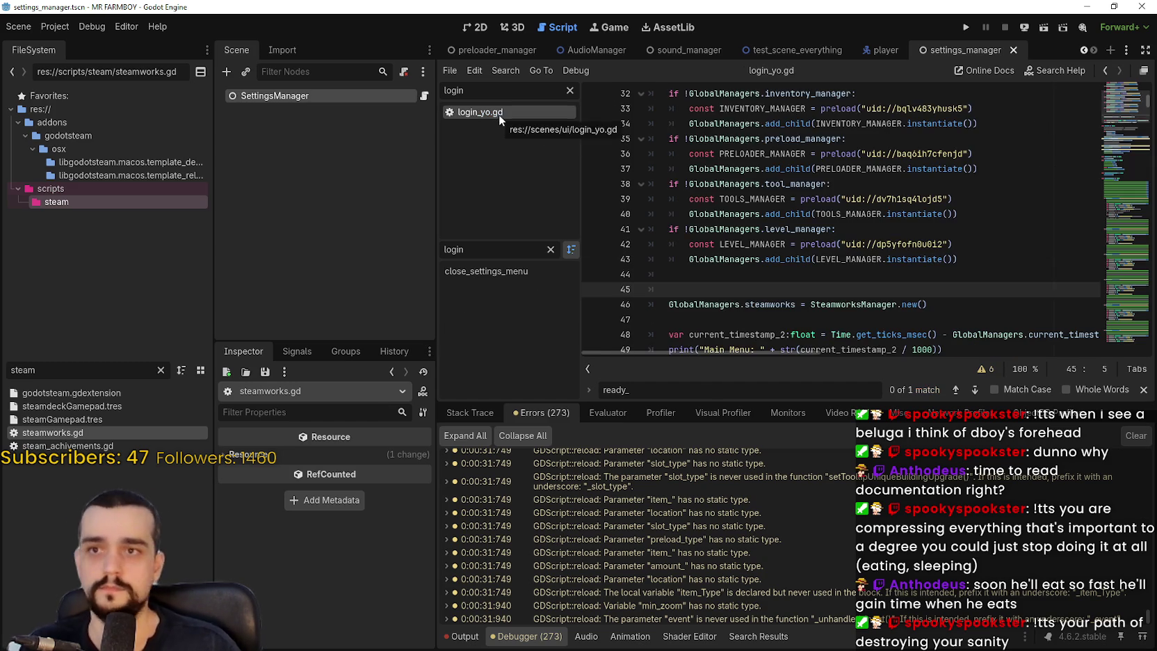
left_click(764, 299)
left_click(767, 290)
type("if !GlobalManagers.steam")
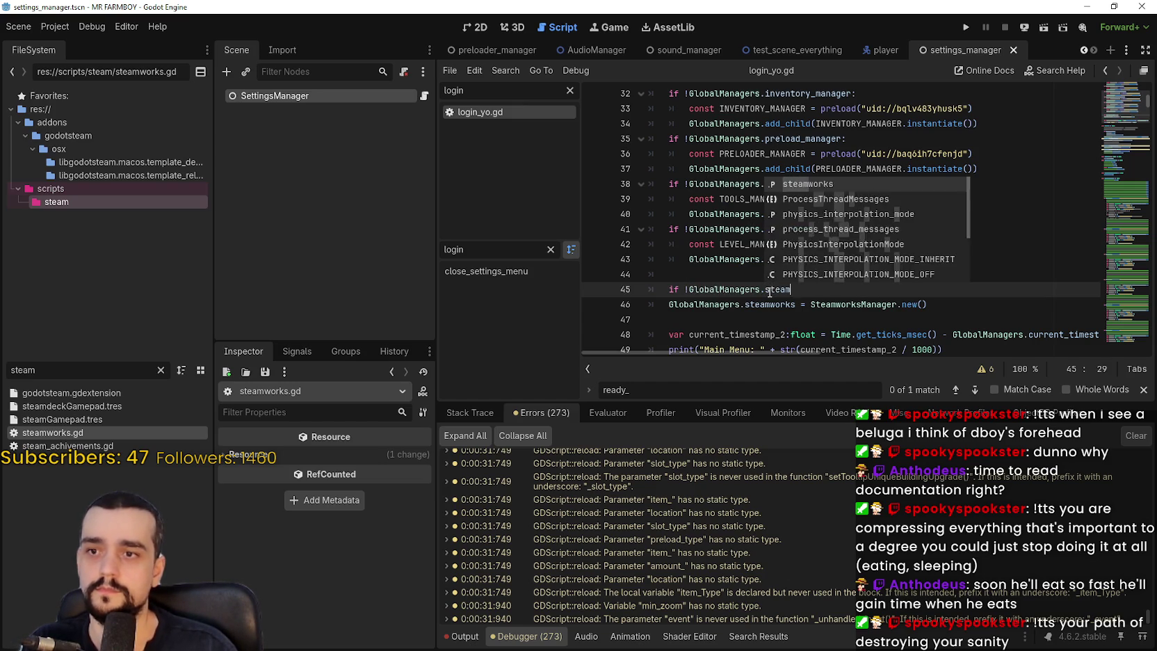
key("Return")
type(":")
key("Return")
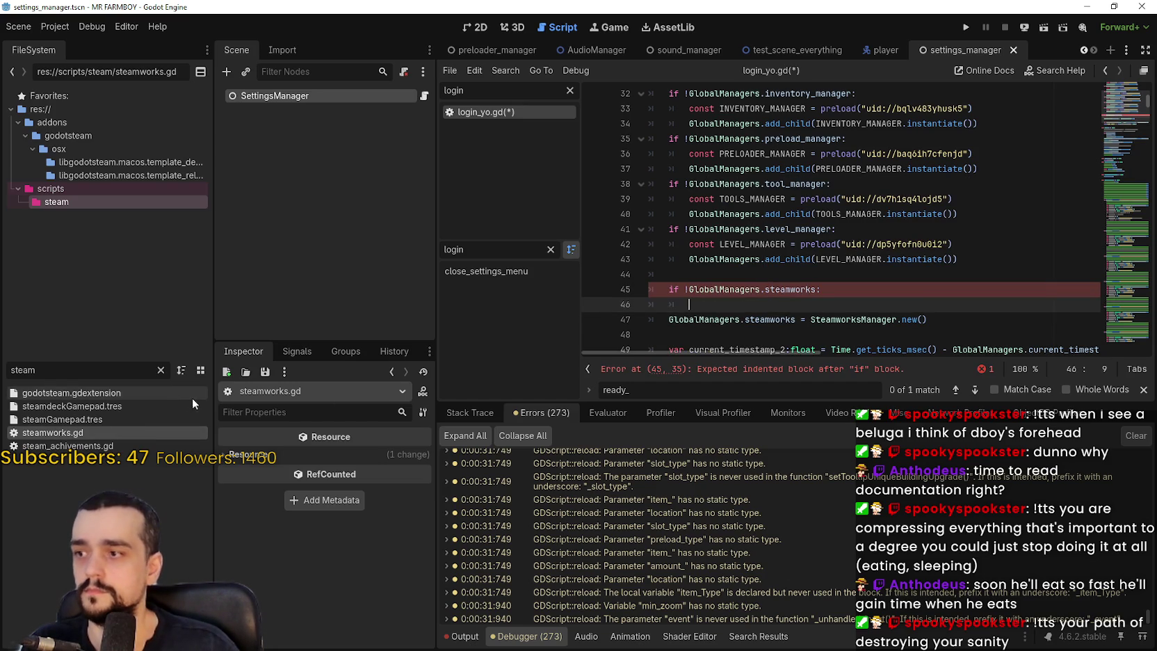
- Clear the FileSystem filter and bring up the steam folder's context menu
left_click(160, 371)
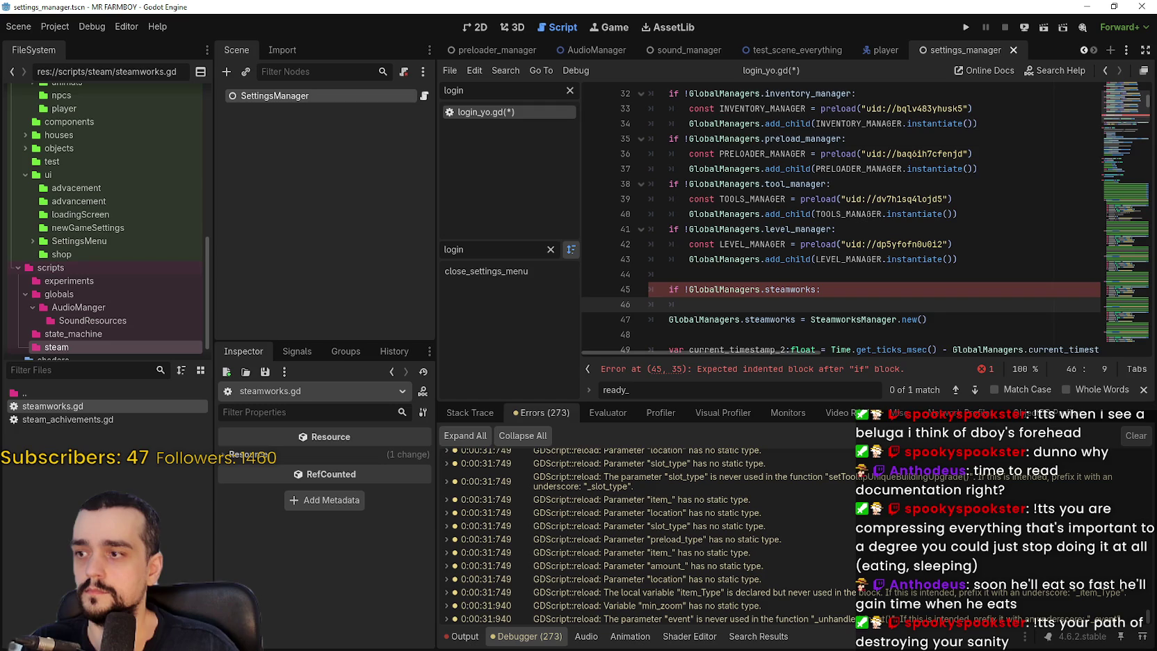
scroll(106, 322, "down", 1)
right_click(80, 444)
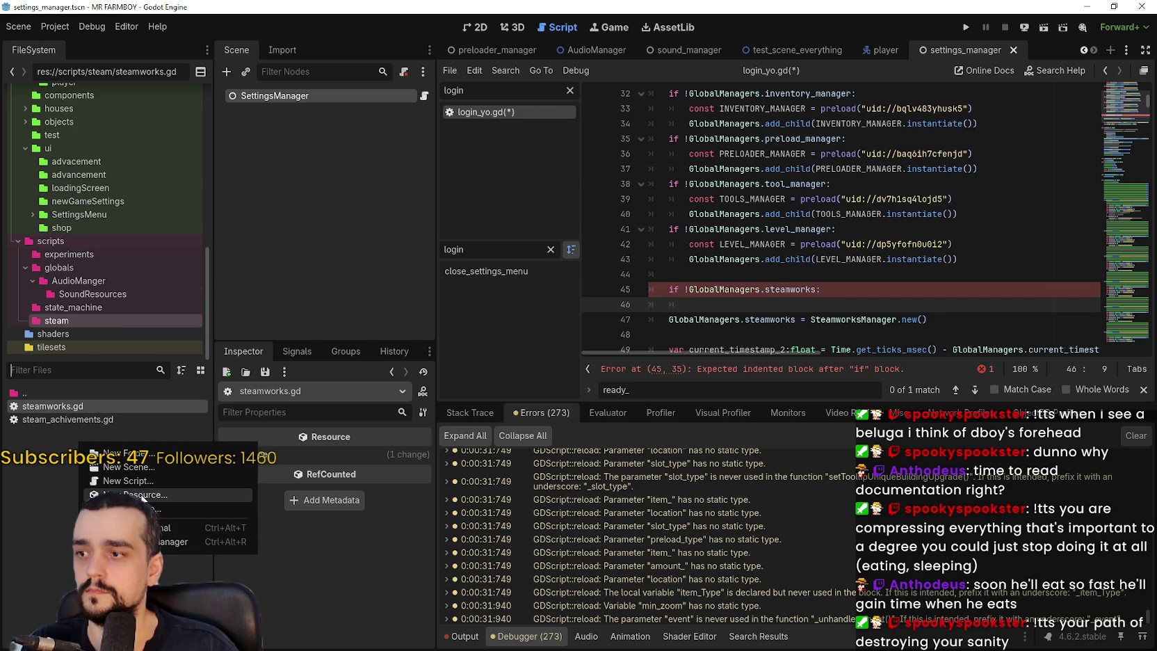
- Create a steamworks.tscn scene and attach steamworks.gd to its Steamworks root node
left_click(132, 466)
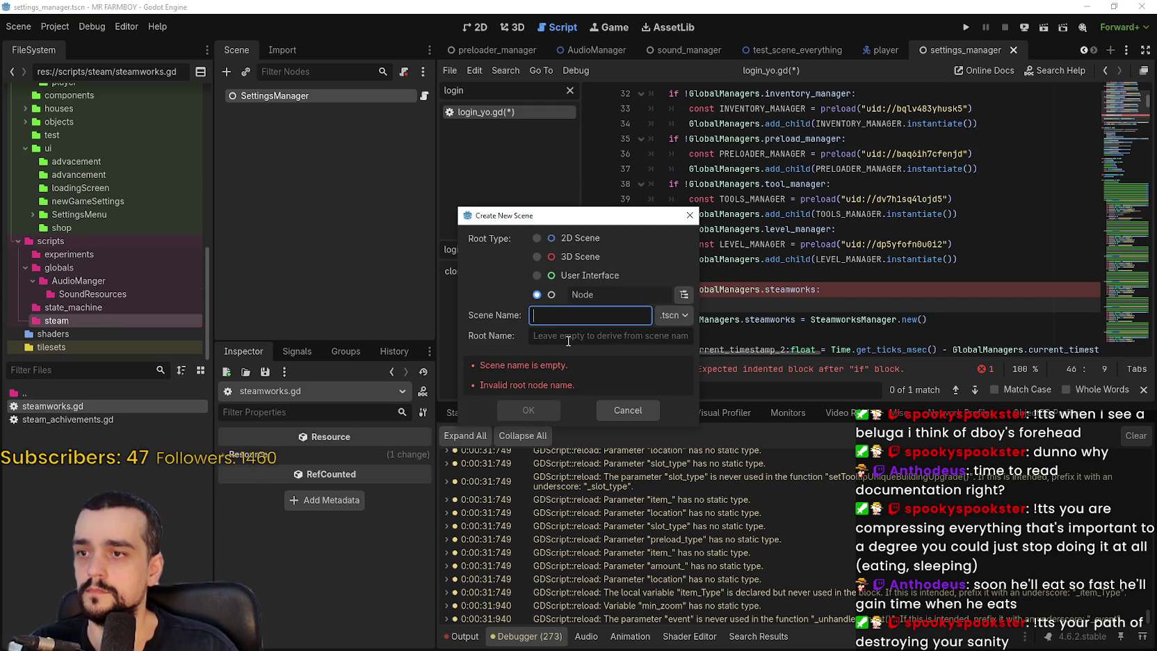
type("steamworks")
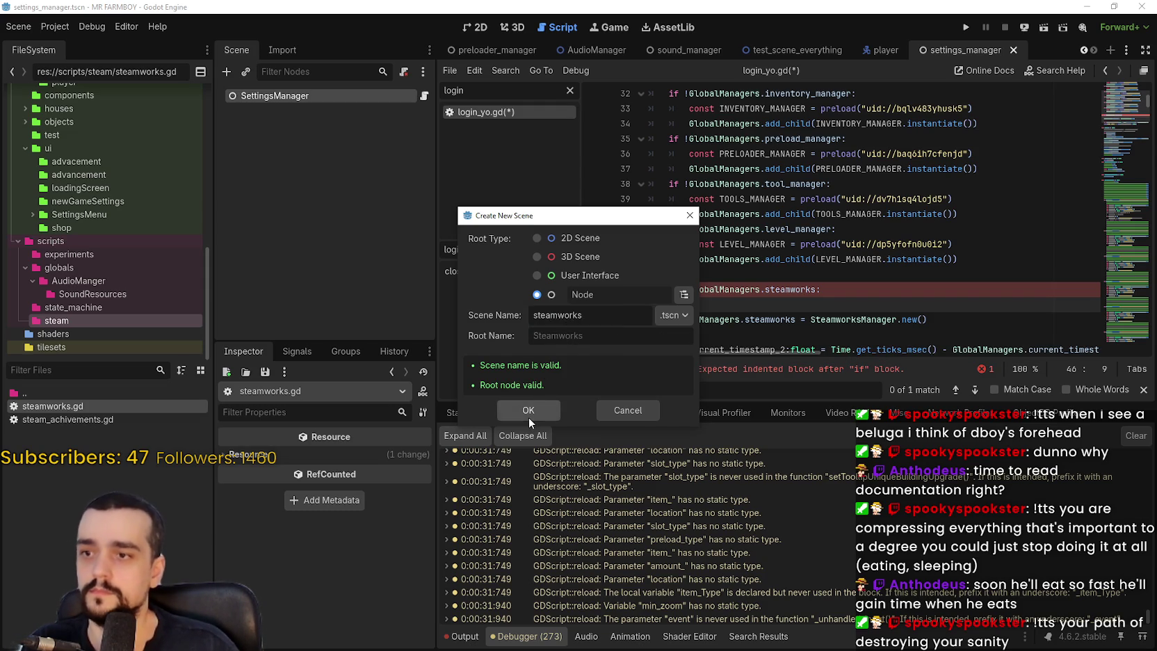
left_click(529, 415)
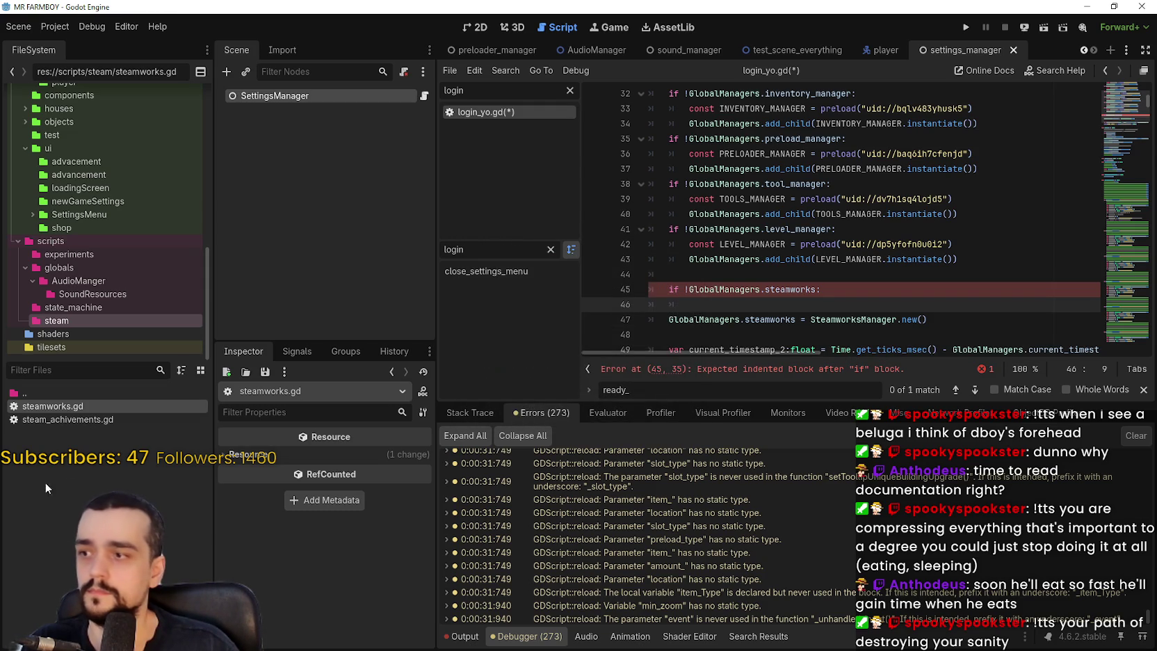
left_click(292, 95)
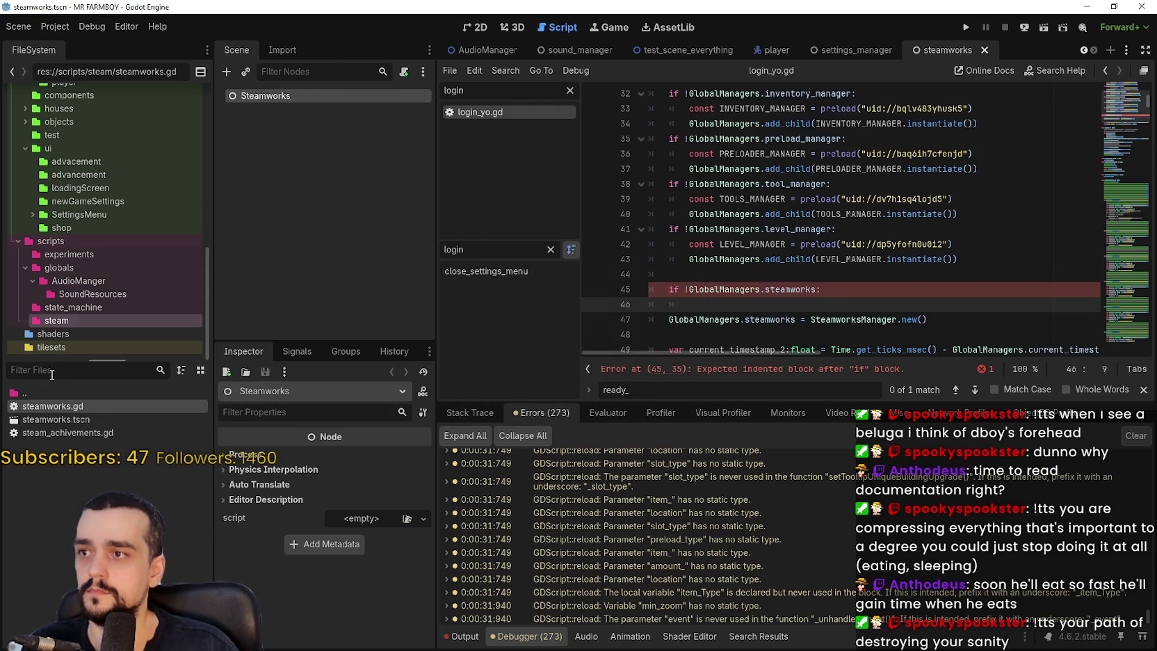
left_click(66, 420)
mouse_move(79, 412)
left_mouse_down()
mouse_move(389, 553)
mouse_move(375, 518)
left_mouse_up()
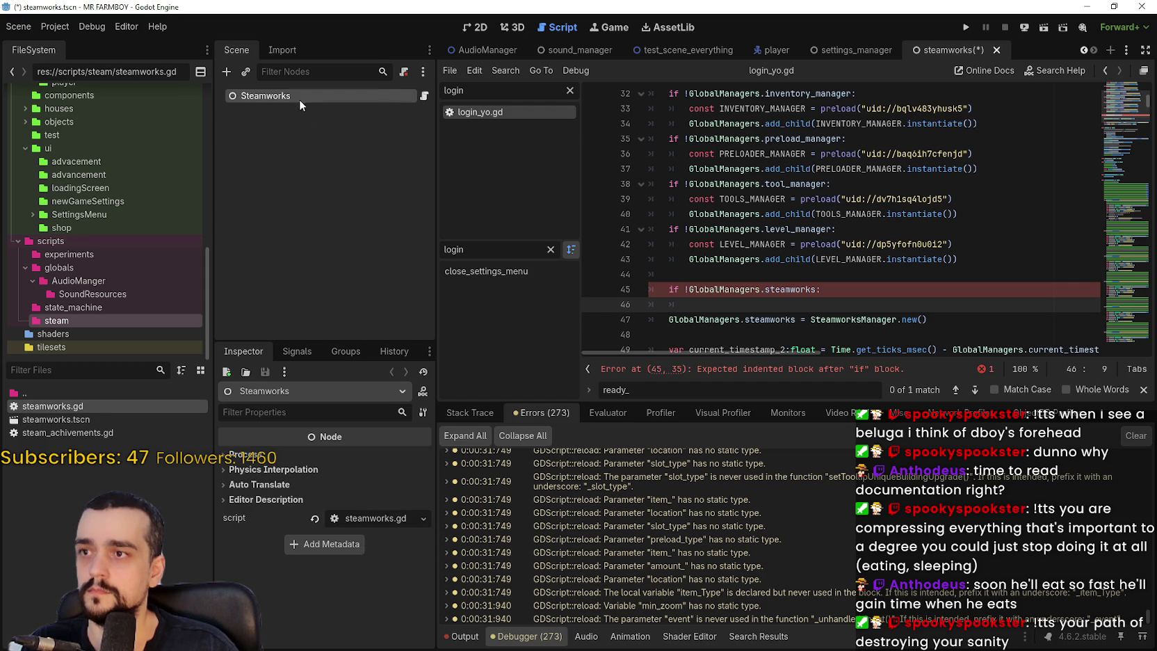
- Save the steamworks scene and drop the Steamworks node under the steamworks check
left_click_drag(288, 95, 702, 303)
key("ctrl+z")
key("ctrl+z")
key("ctrl+z")
key("ctrl+s")
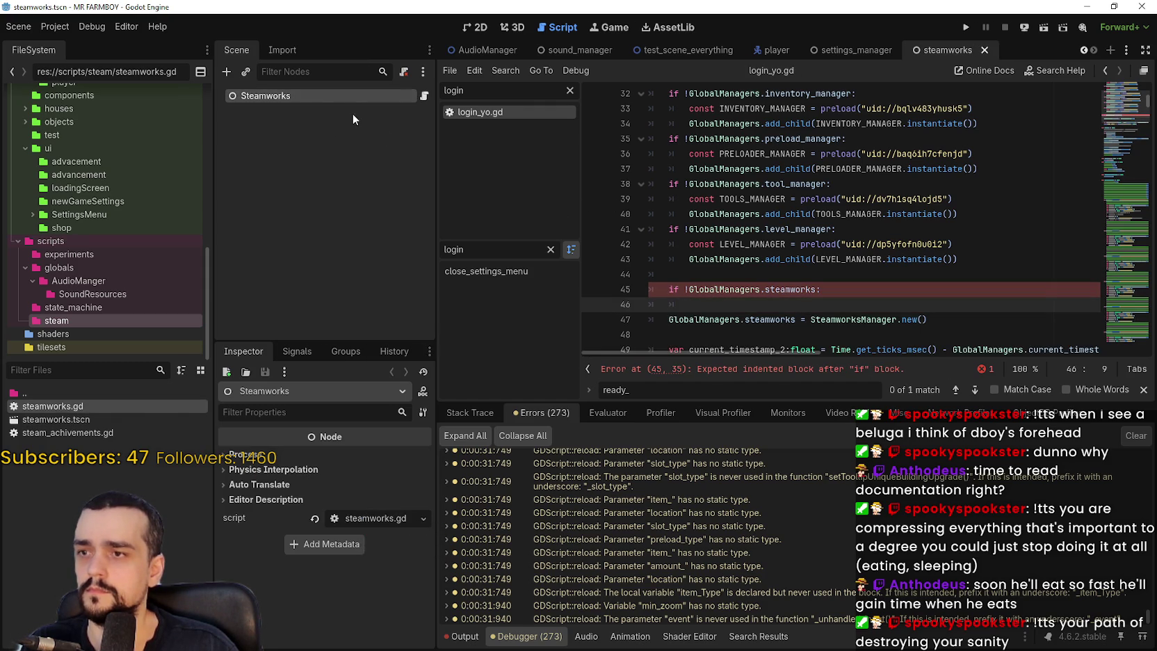
mouse_move(429, 163)
left_mouse_down()
mouse_move(695, 244)
mouse_move(712, 303)
left_mouse_up()
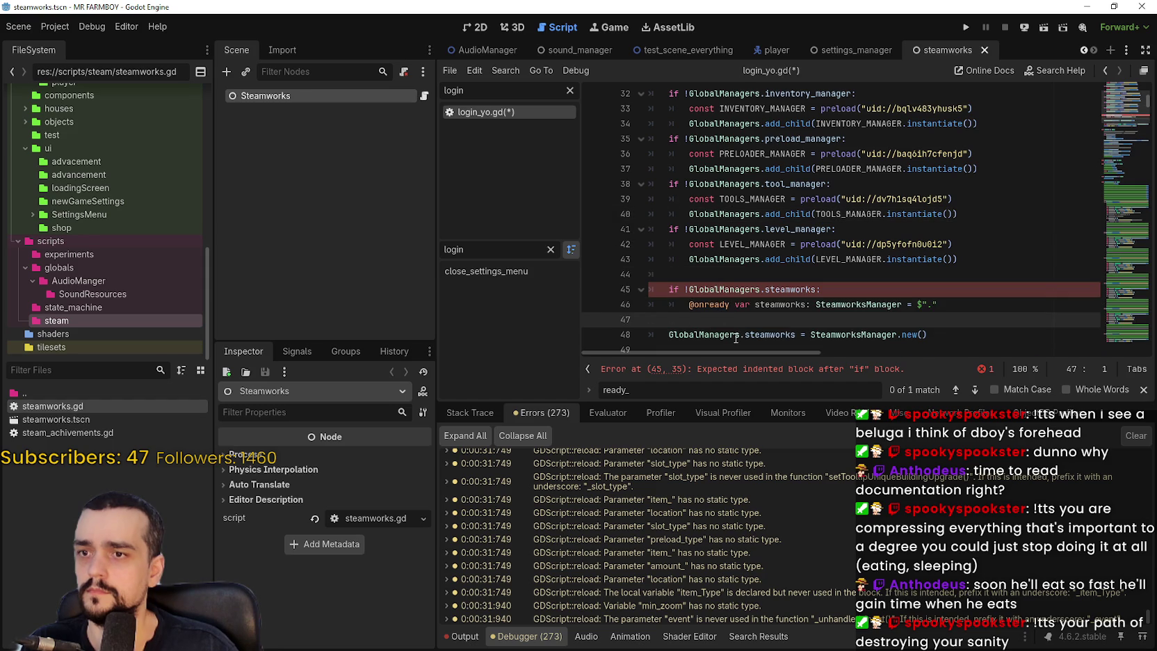
- Swap the node reference for a STEAMWORKS preload of steamworks.tscn with its add_child line
key("ctrl+z")
mouse_move(55, 419)
left_mouse_down()
mouse_move(591, 396)
mouse_move(739, 308)
mouse_move(730, 306)
left_mouse_up()
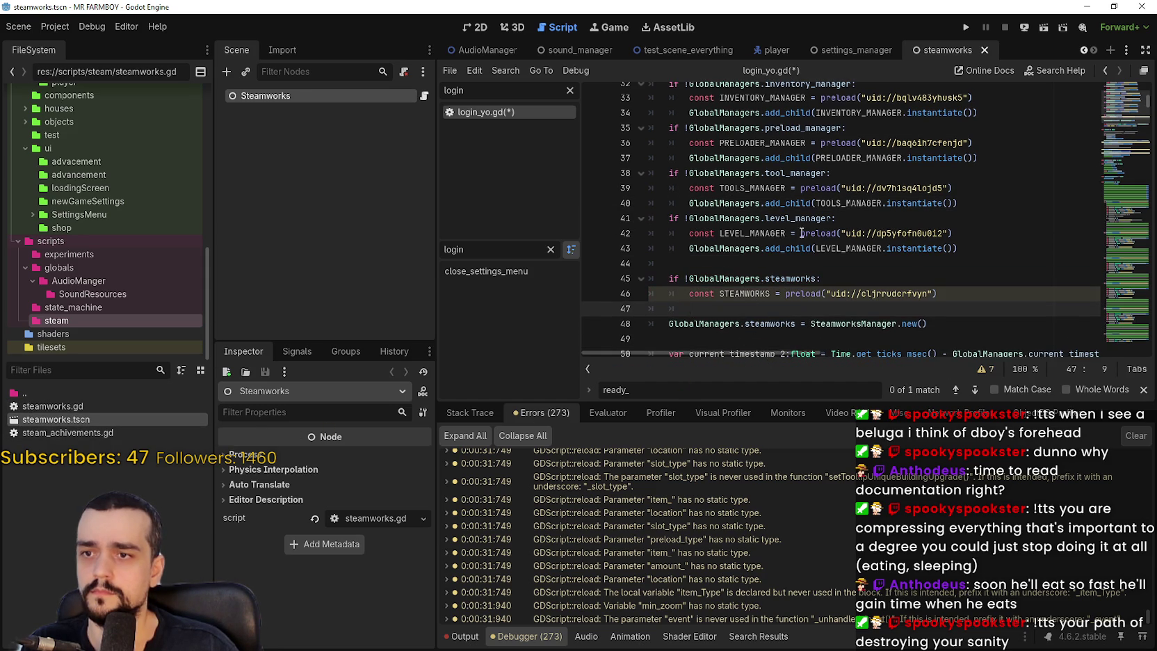
left_click_drag(695, 248, 958, 249)
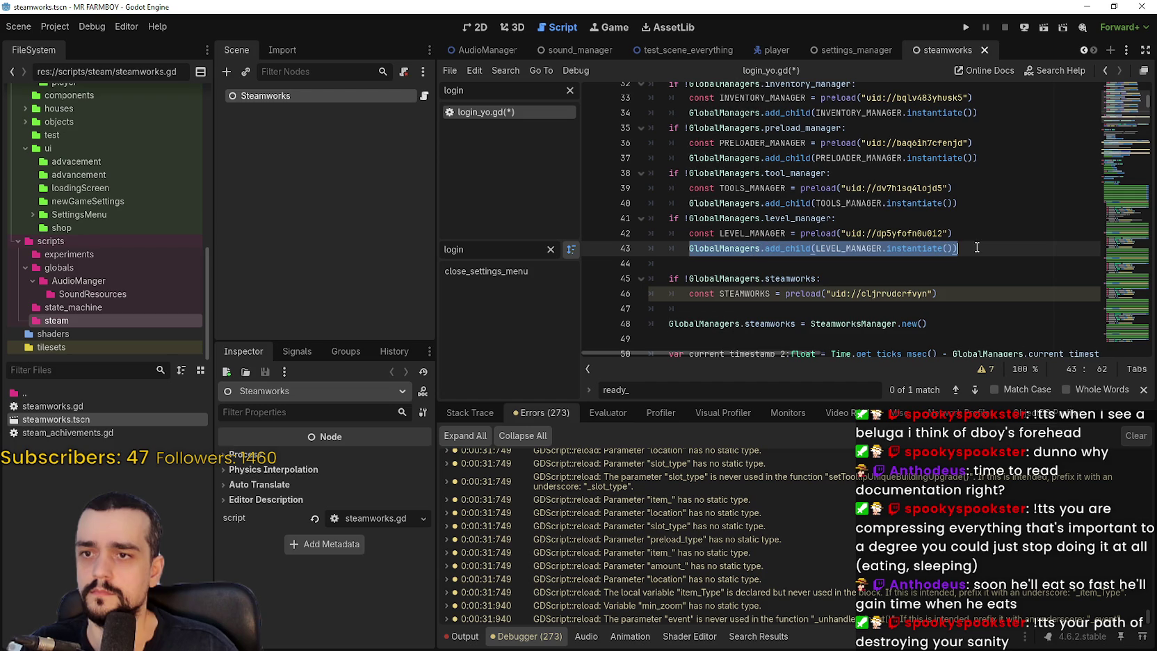
key("ctrl+c")
left_click(709, 308)
key("ctrl+v")
double_click(748, 293)
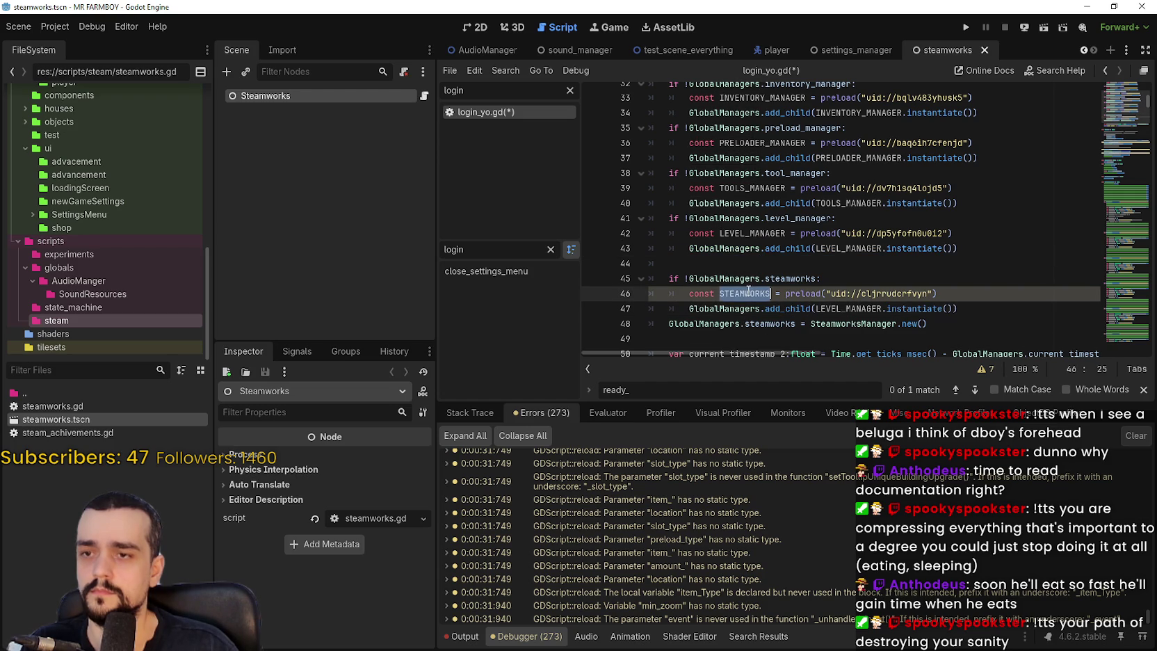
double_click(863, 309)
double_click(855, 319)
left_click(948, 319, "shift")
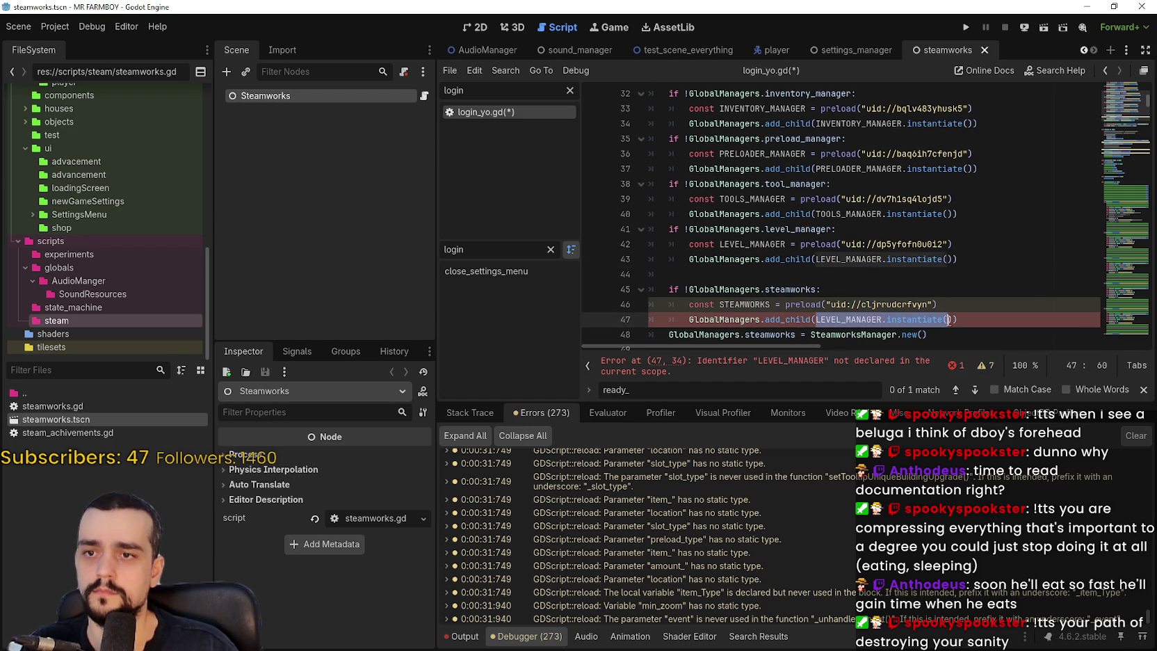
key("ctrl+v")
left_click_drag(961, 306, 853, 321)
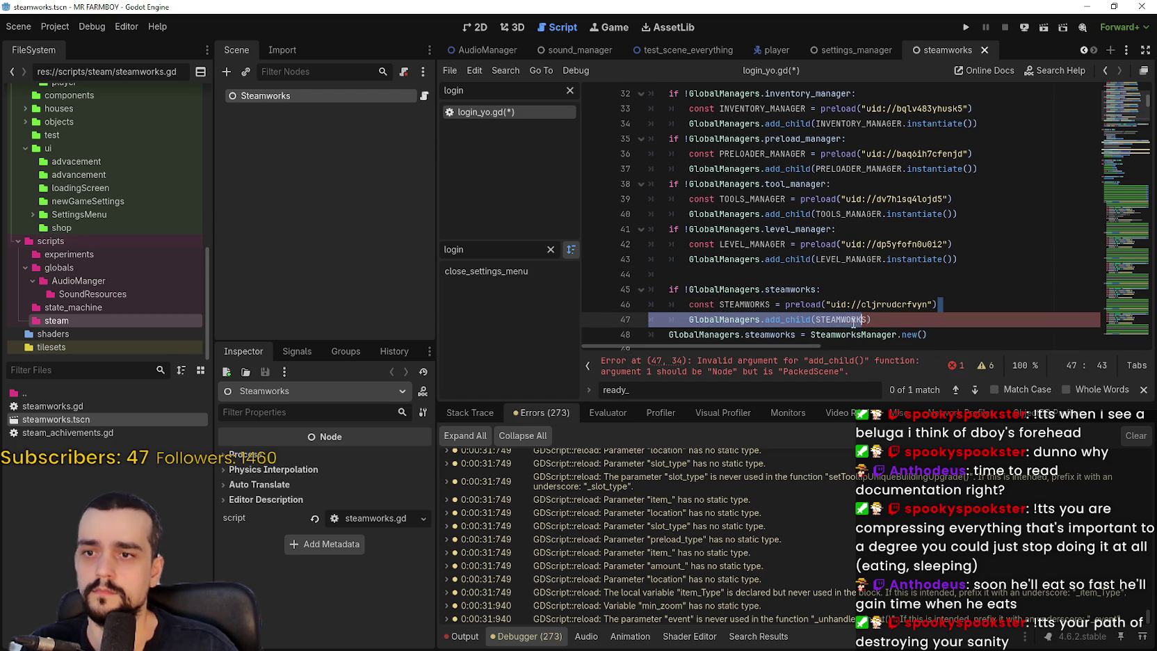
left_click(898, 319)
key("ctrl+z")
key("ctrl+y")
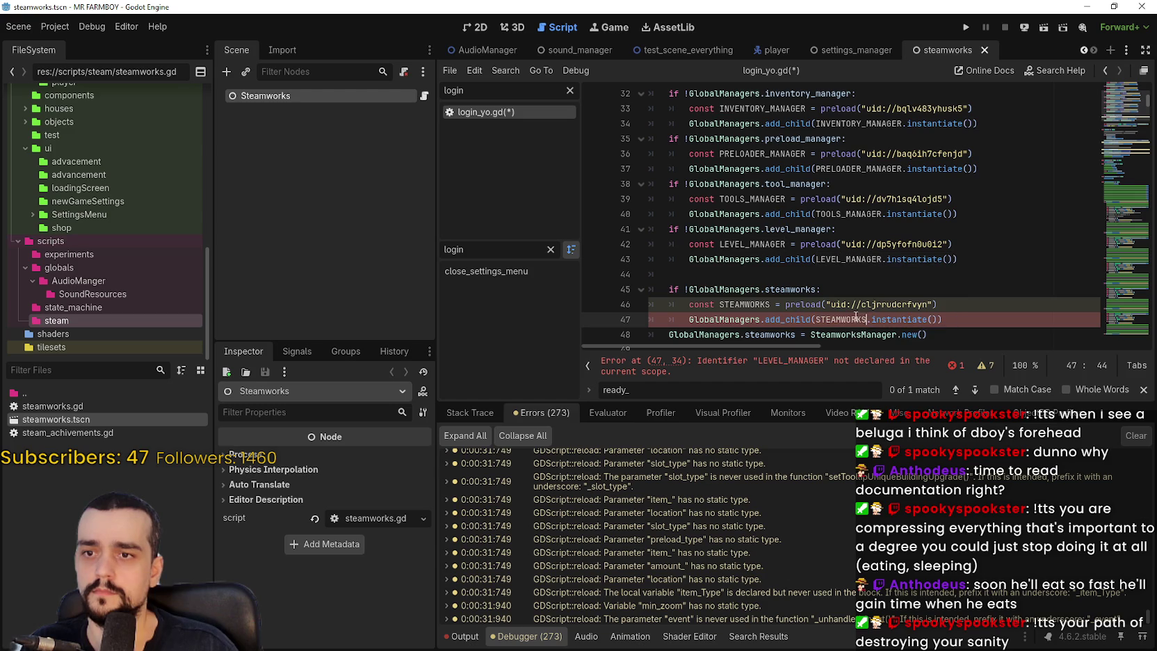
- Delete the old SteamworksManager.new() line and the blank line above the steamworks check
left_click(967, 298)
scroll(932, 276, "down", 3)
left_click_drag(929, 200, 630, 200)
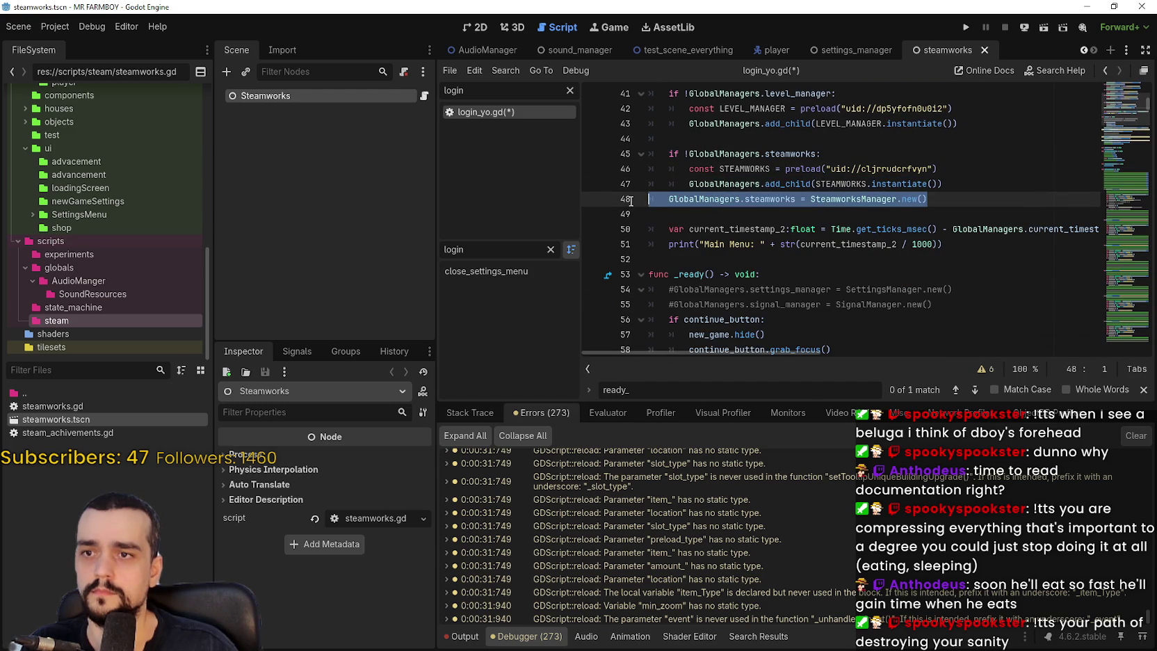
key("BackSpace")
key("BackSpace")
left_click(709, 138)
key("BackSpace")
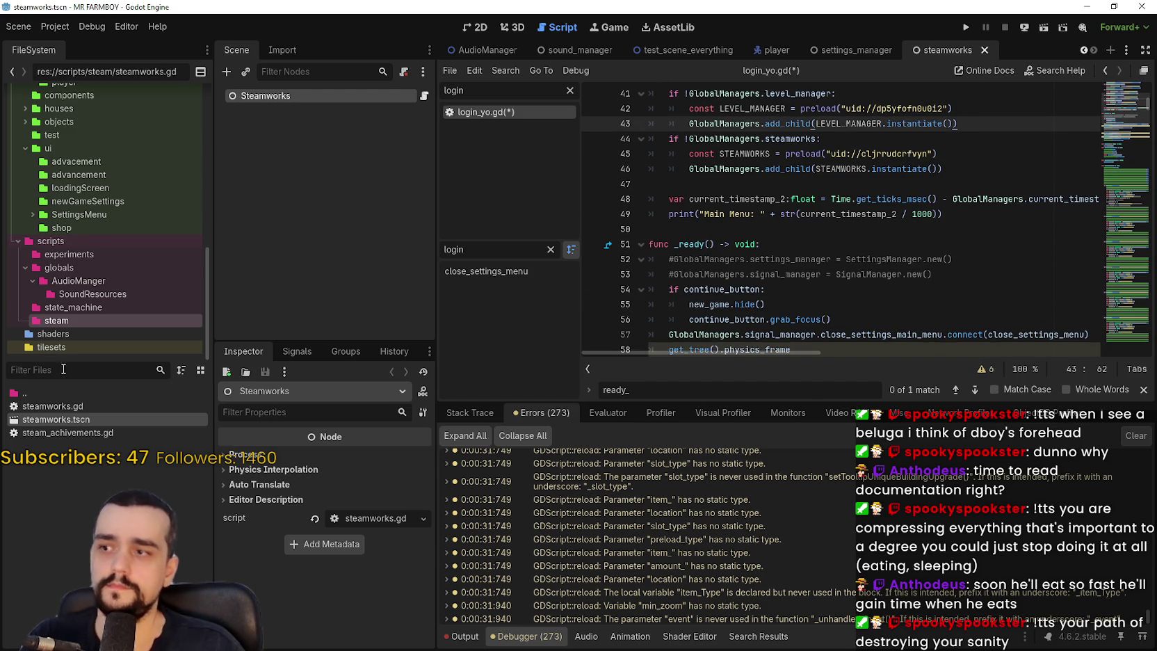
- Set GlobalManagers.level_manager = self in level_manager.gd's _ready, save, and return to login_yo.gd
left_click(88, 375)
type("level")
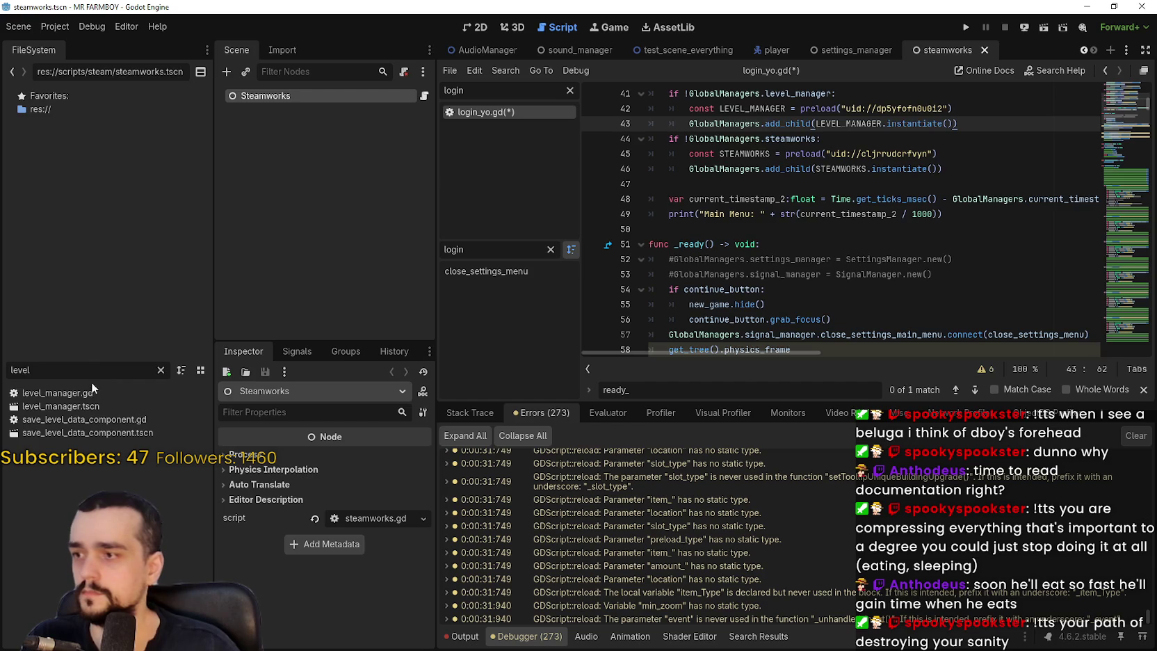
double_click(92, 394)
scroll(779, 288, "down", 5)
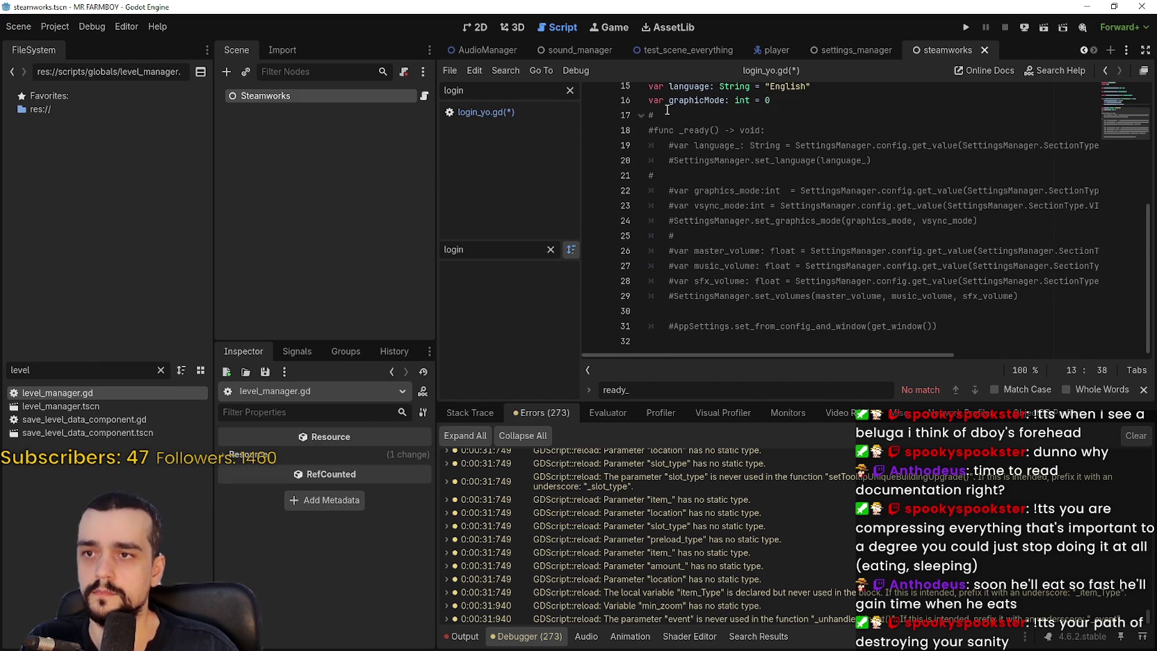
left_click(666, 119)
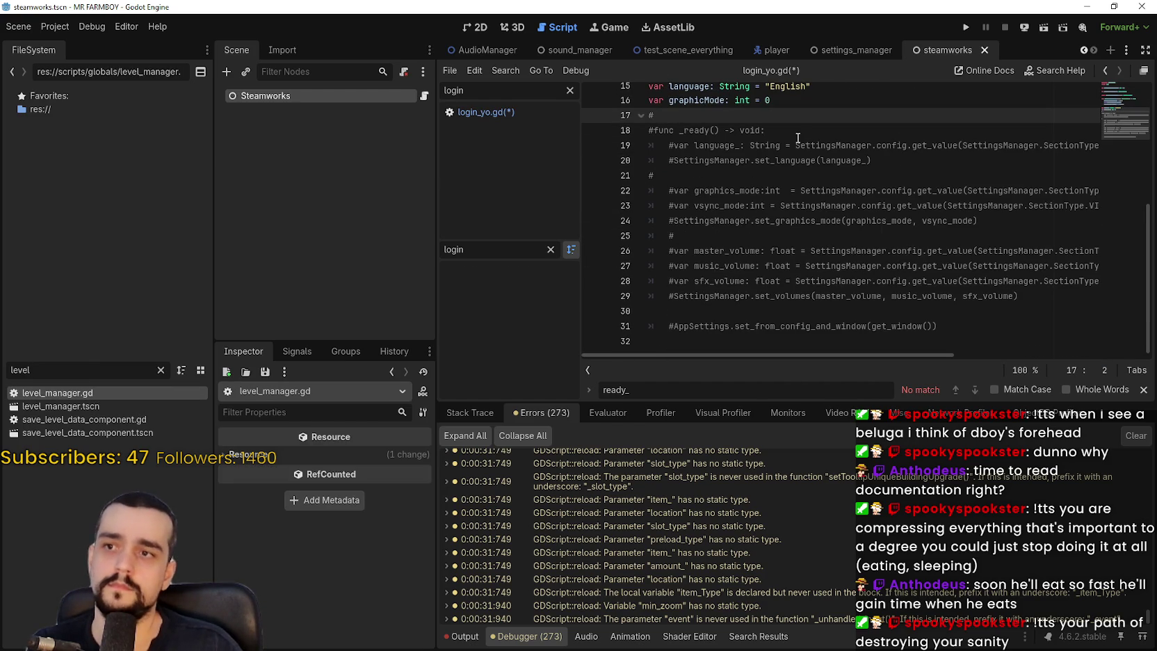
left_click(652, 129)
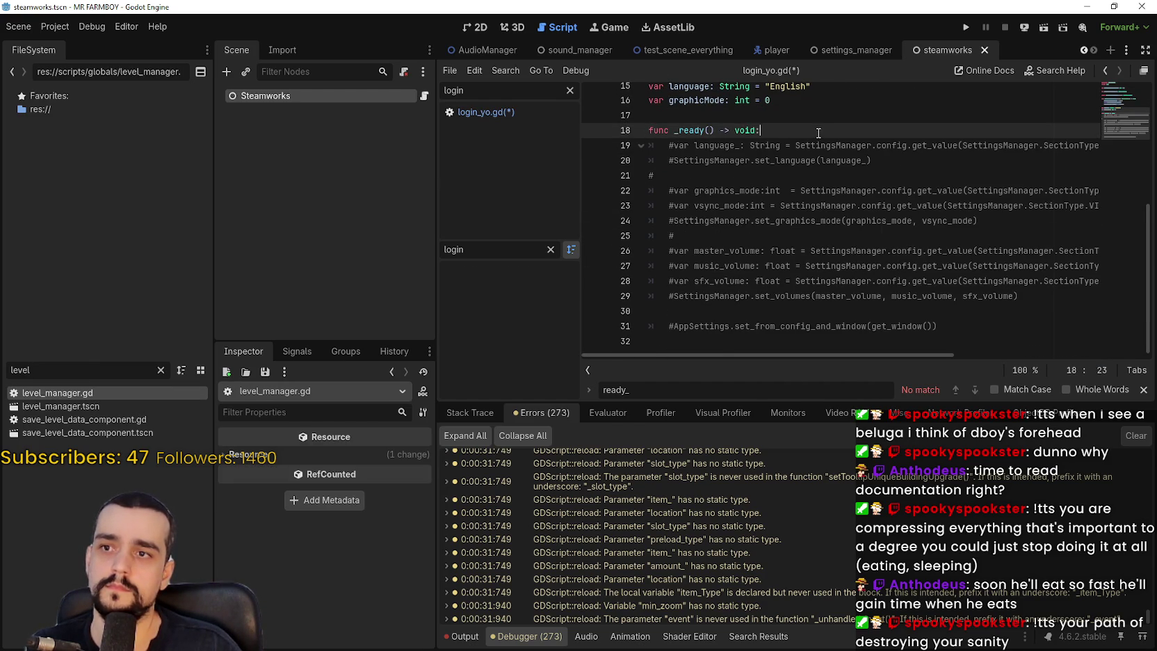
key("Return")
type("Gl")
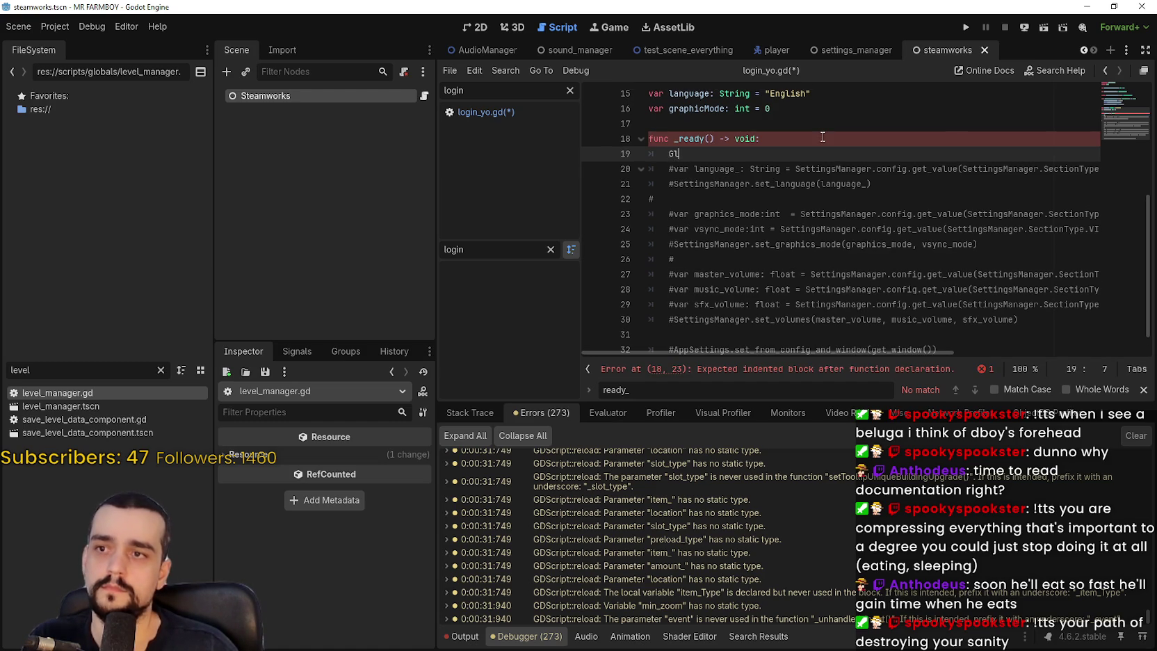
type("obalManagers.level_manager = self")
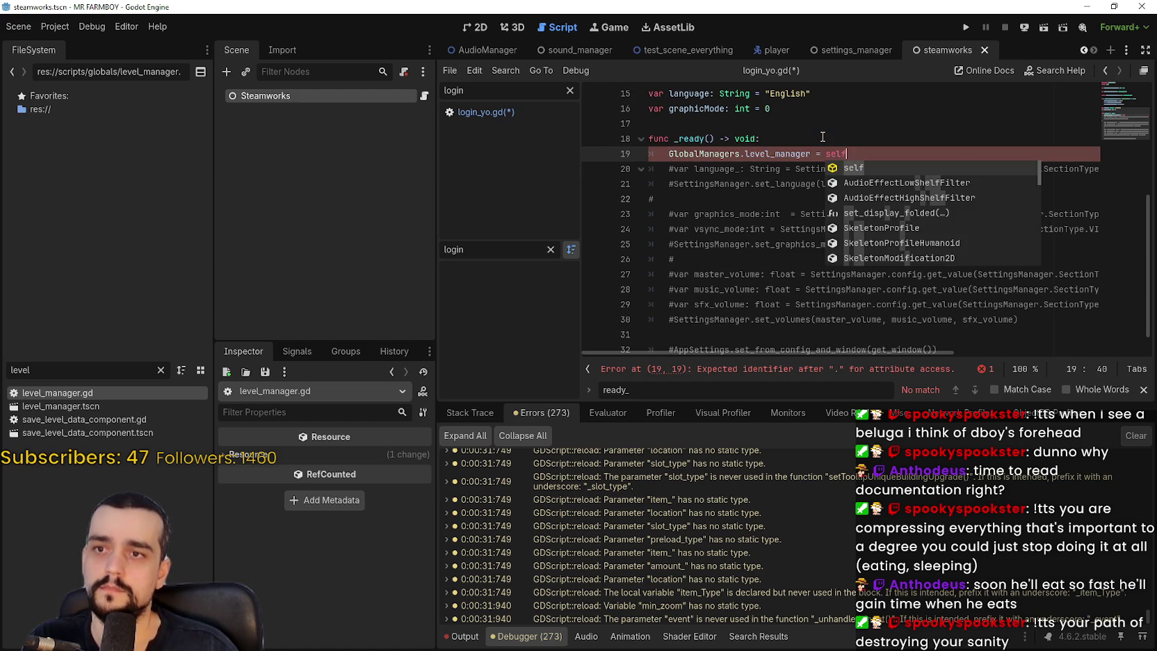
key("ctrl+s")
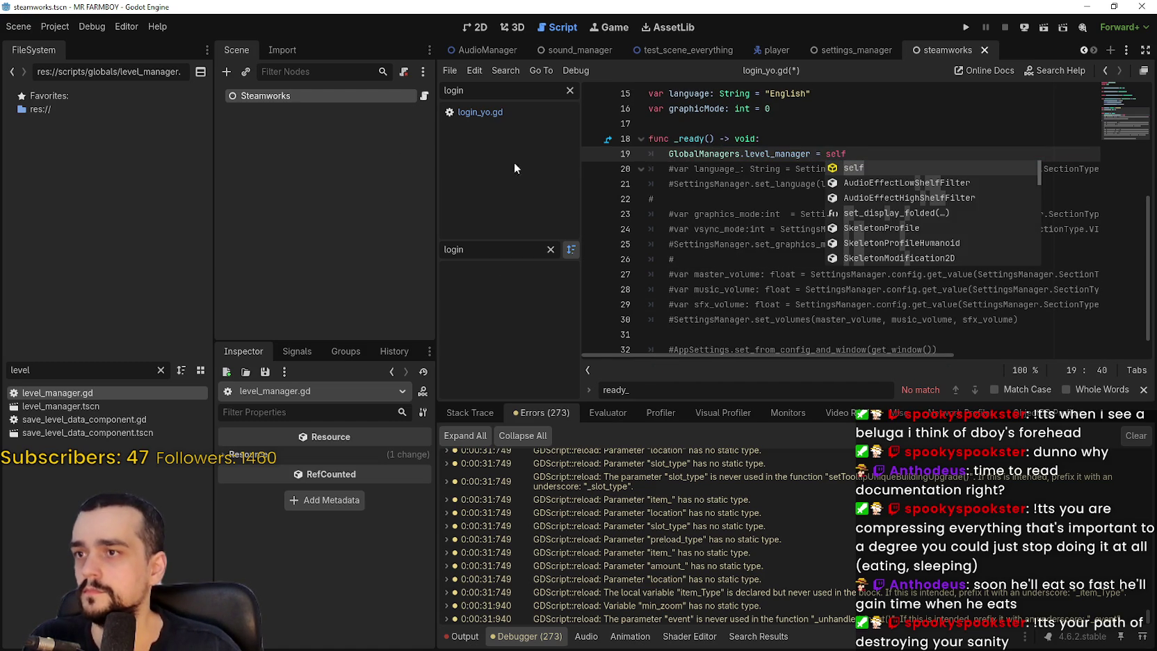
left_click(479, 113)
scroll(632, 141, "up", 4)
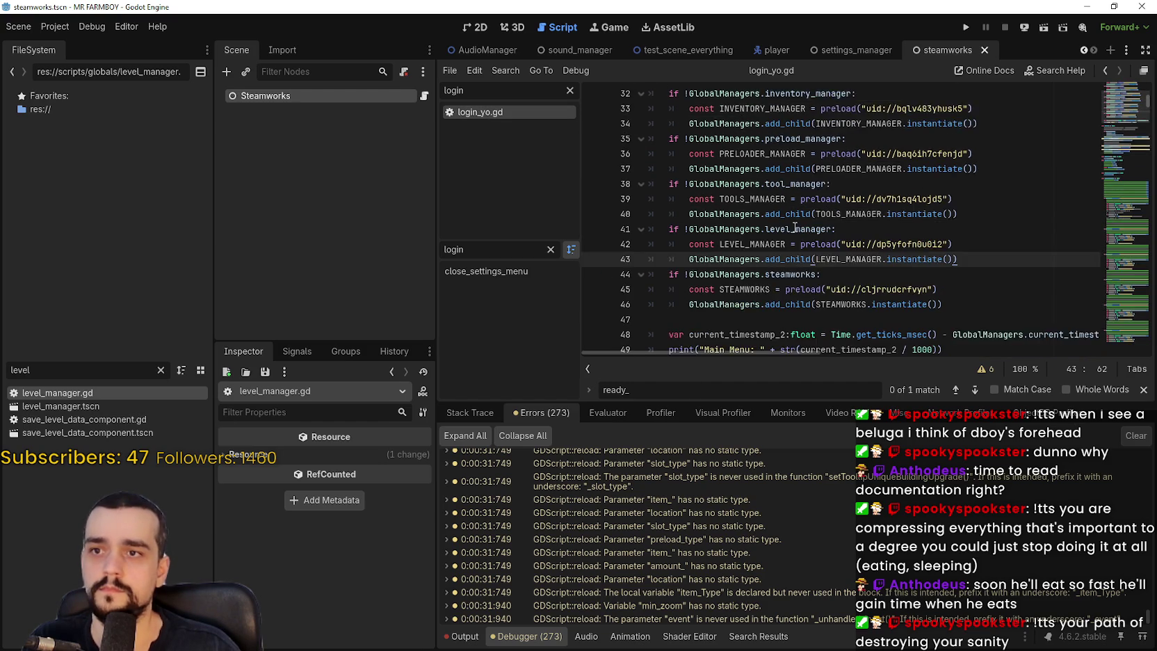
- Close the in-script find bar and return to the manager preload code
left_click(857, 244)
left_click(963, 29)
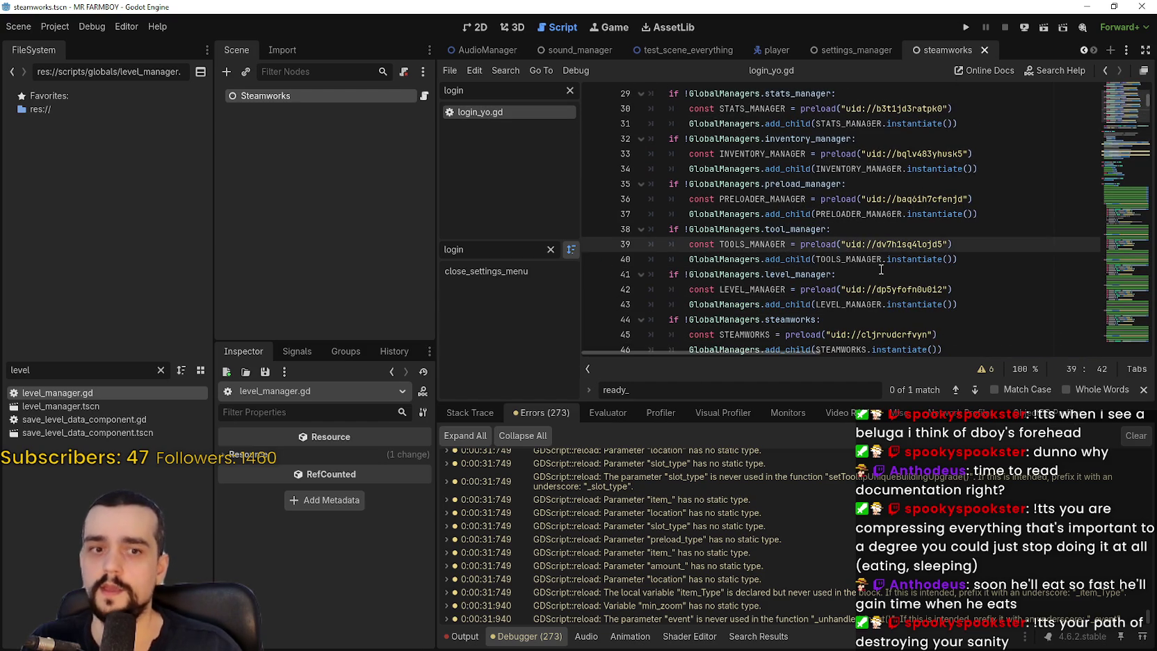
left_click(1143, 390)
left_click(859, 212)
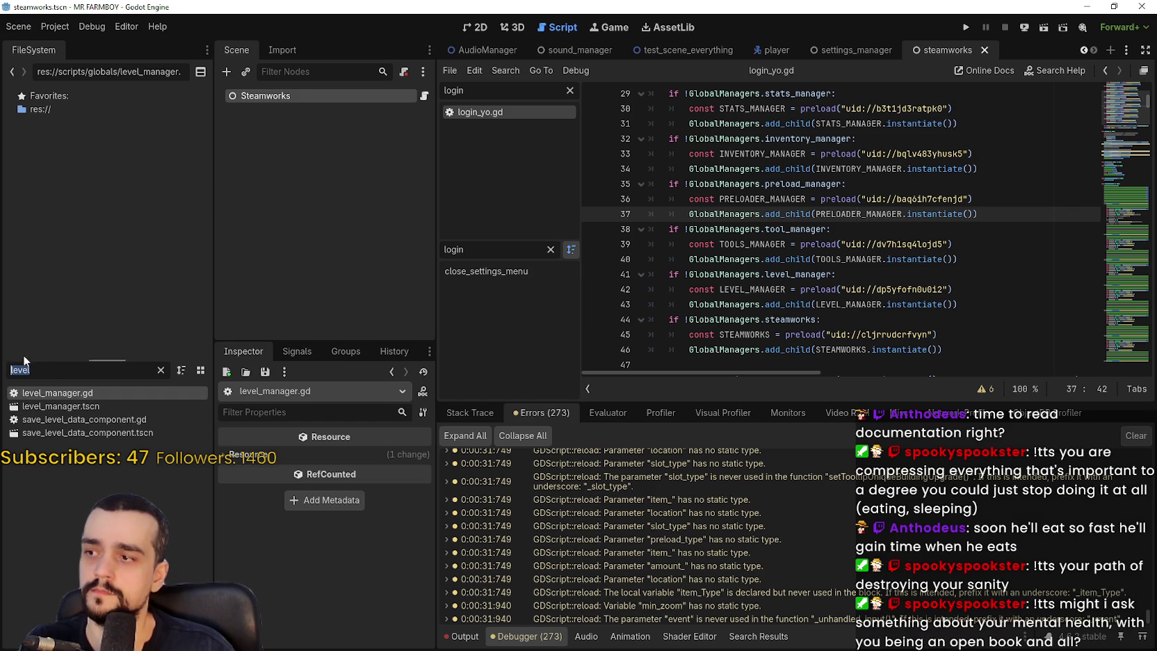
left_click(730, 243)
- Search the whole project for 'GlobalManager.create' and clear the 'login' script-list filter
key("ctrl+shift+f")
type("GlobalManage")
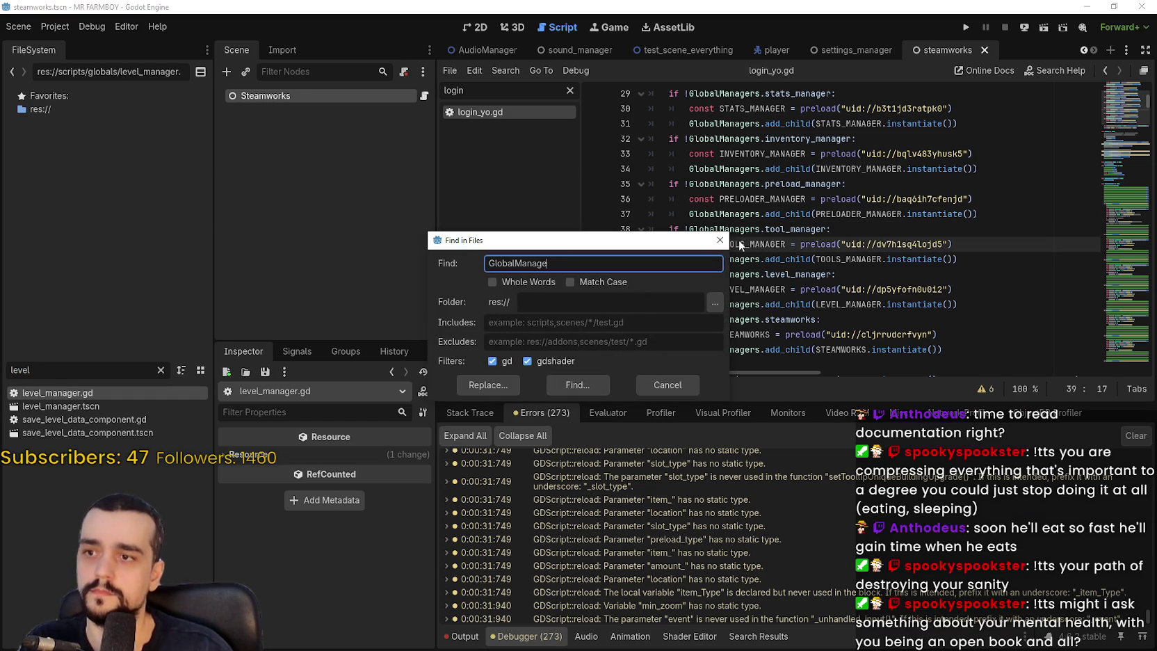
type("r.create")
key("Return")
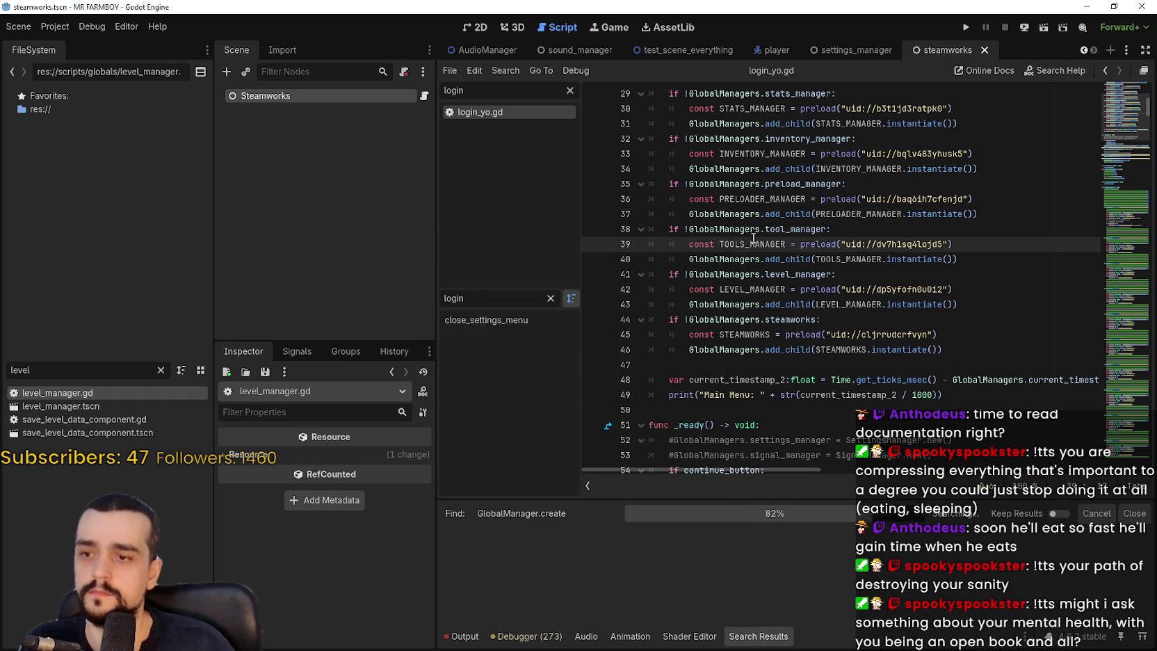
left_click(653, 409)
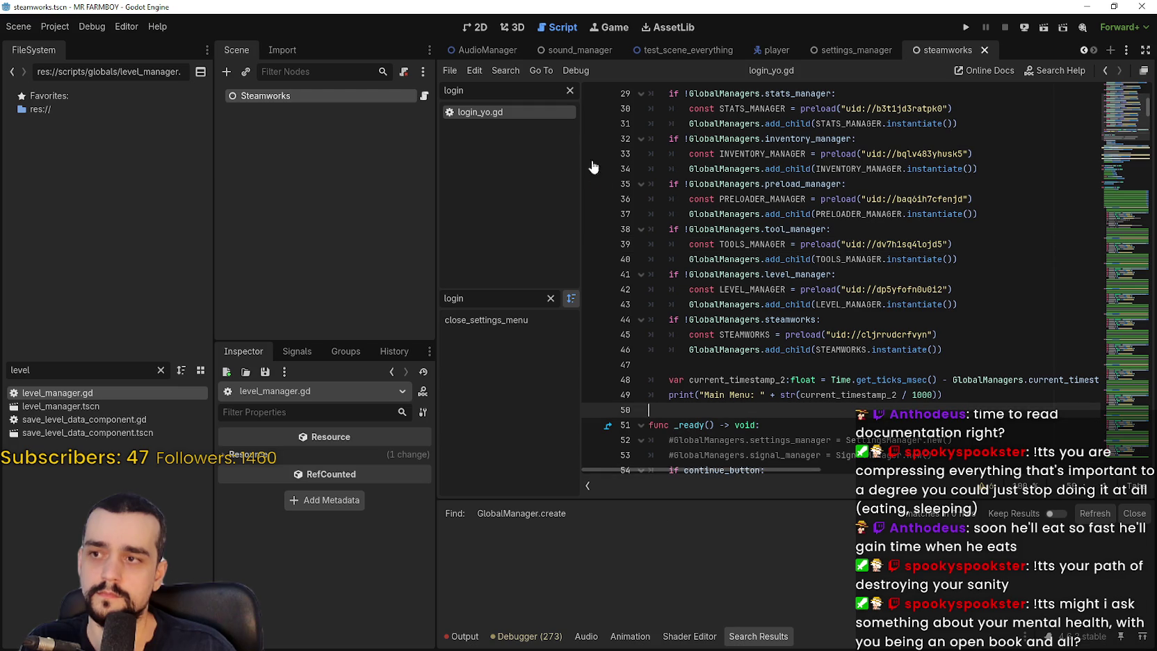
left_click(571, 90)
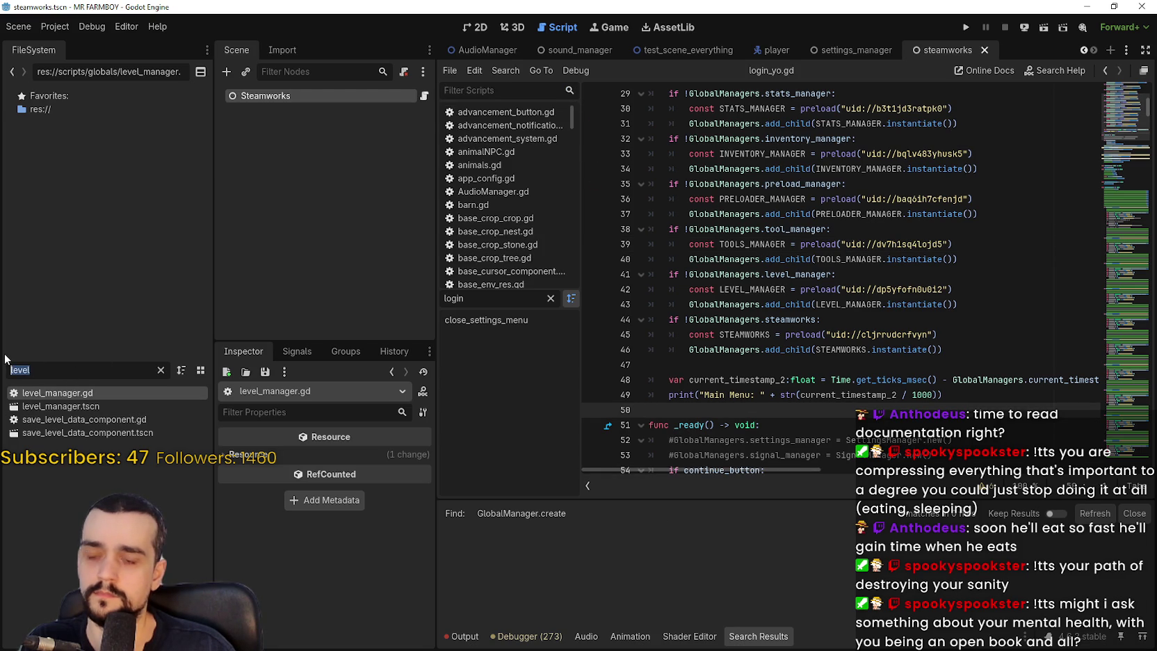
- Filter scripts by 'player', open the player scene and view the Tilling state's script
type("player")
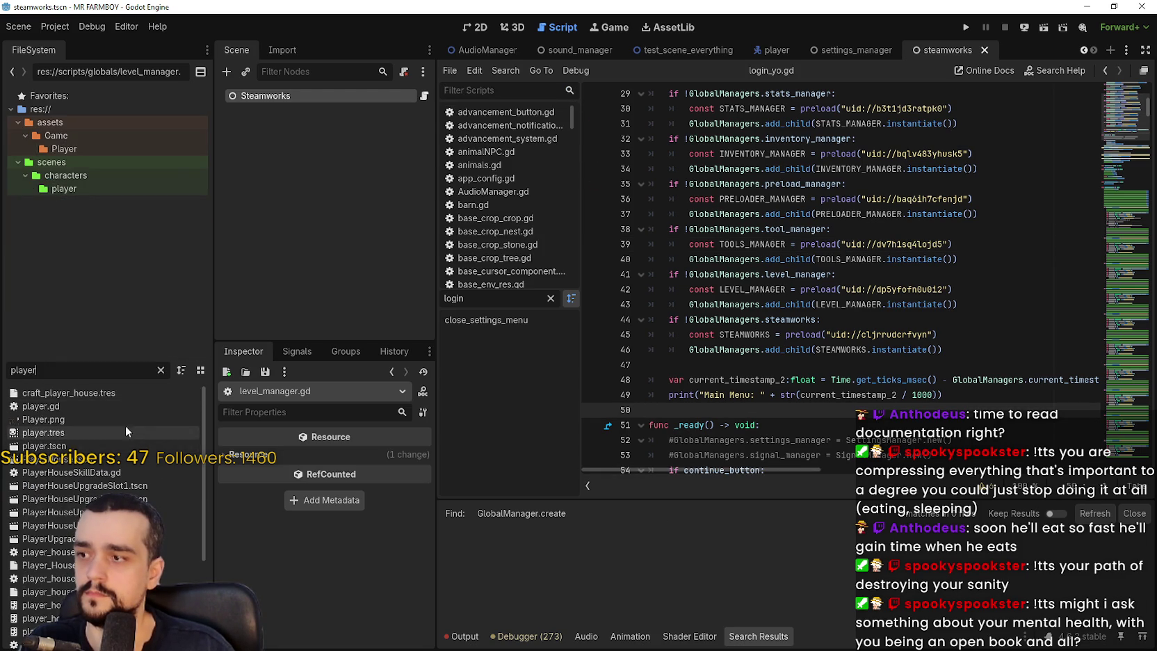
double_click(59, 445)
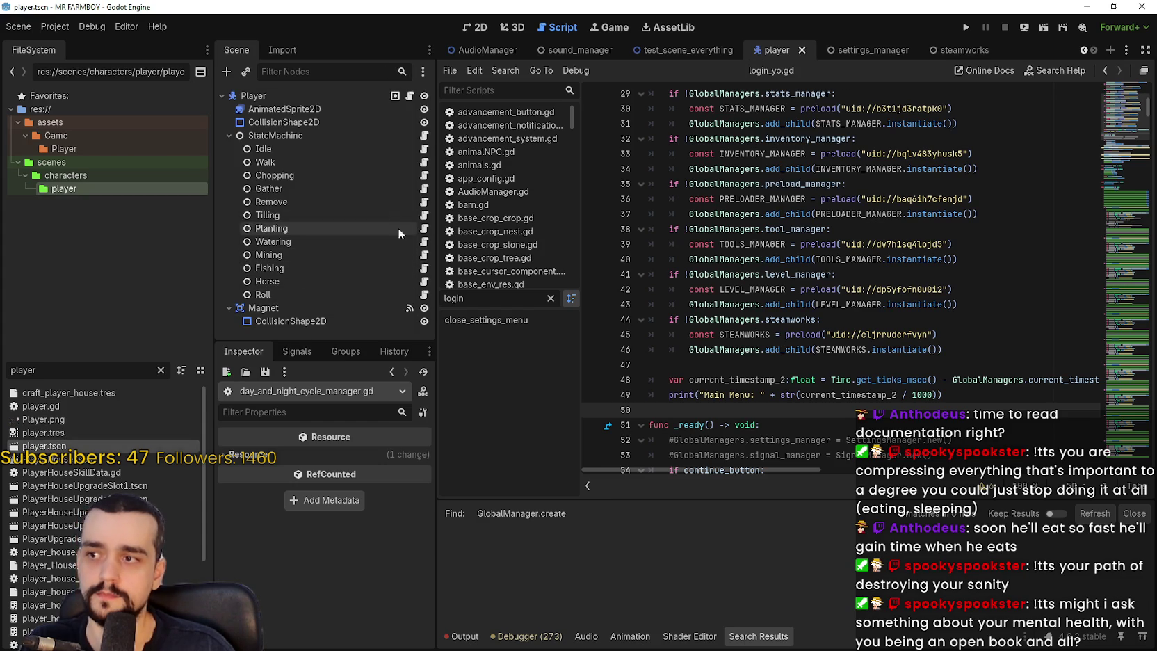
left_click(425, 218)
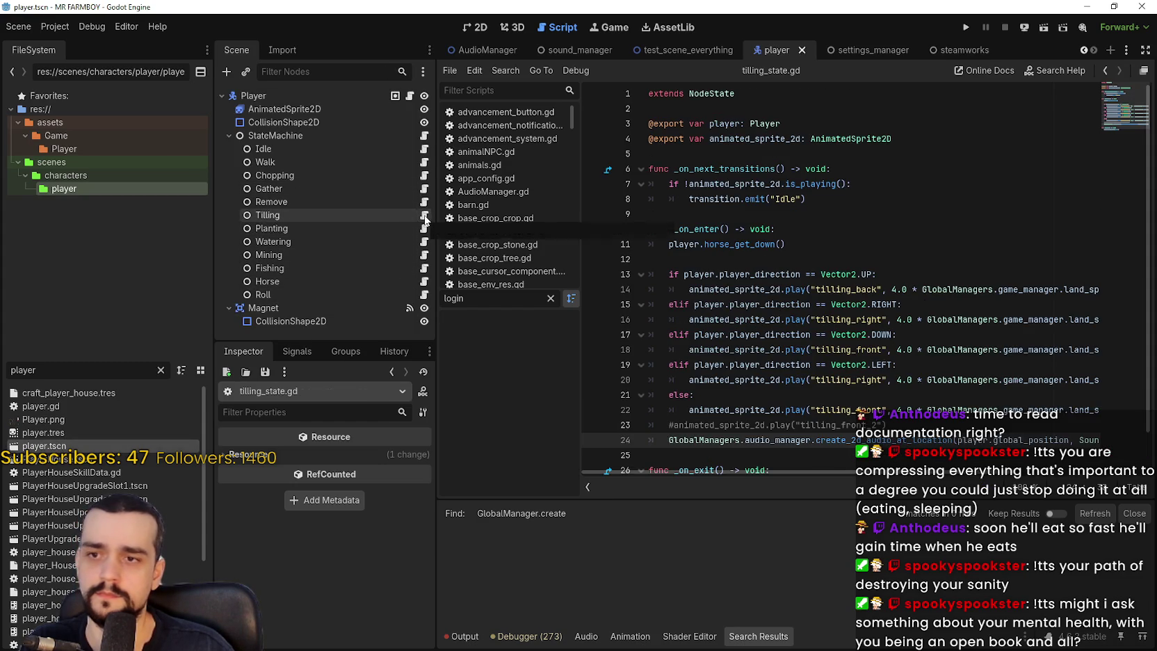
scroll(773, 336, "down", 1)
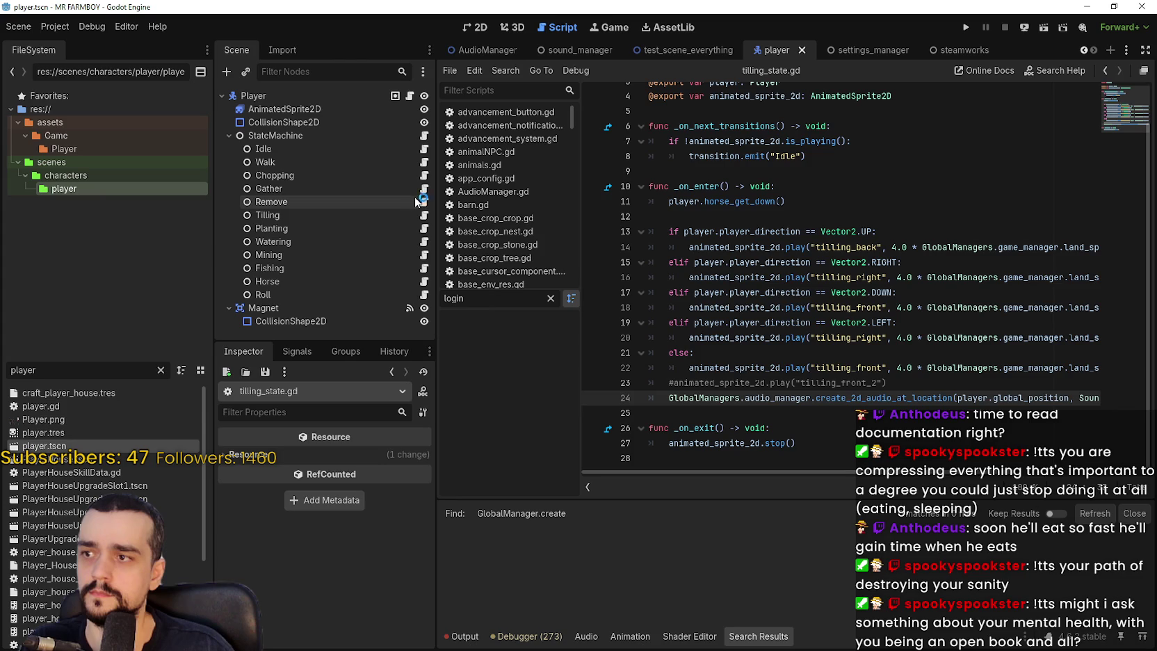
left_click(757, 265)
- Run a project-wide search for 'GlobalManager.get_tree'
key("ctrl+shift+f")
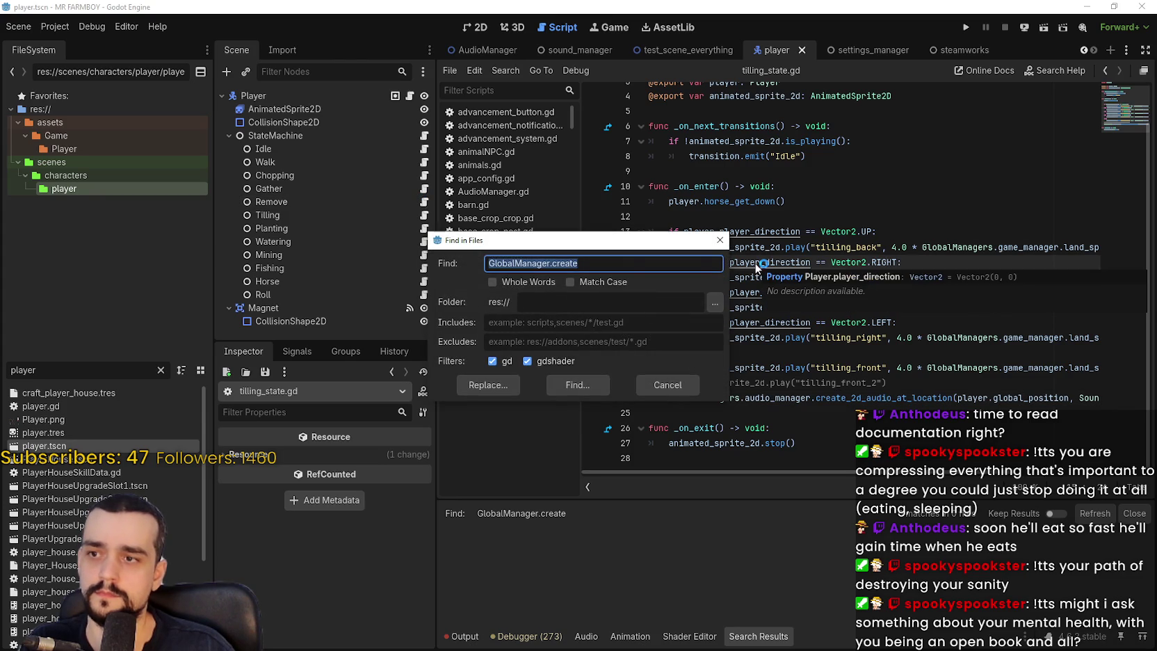
left_click(609, 266)
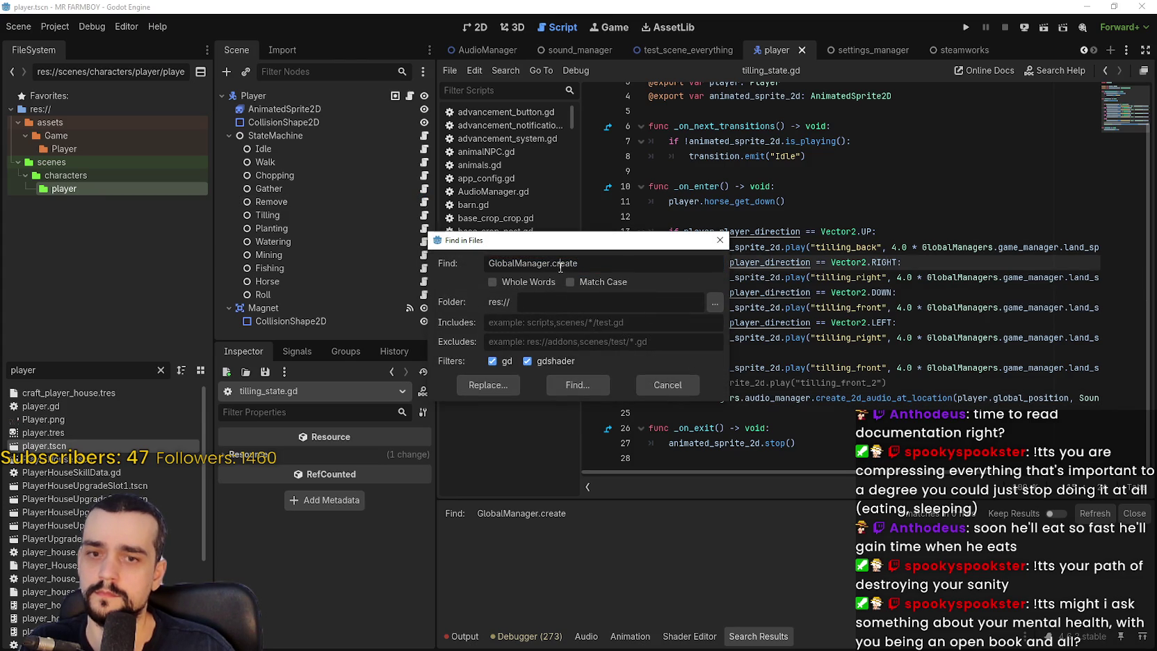
double_click(571, 264)
type("get_tree")
key("Return")
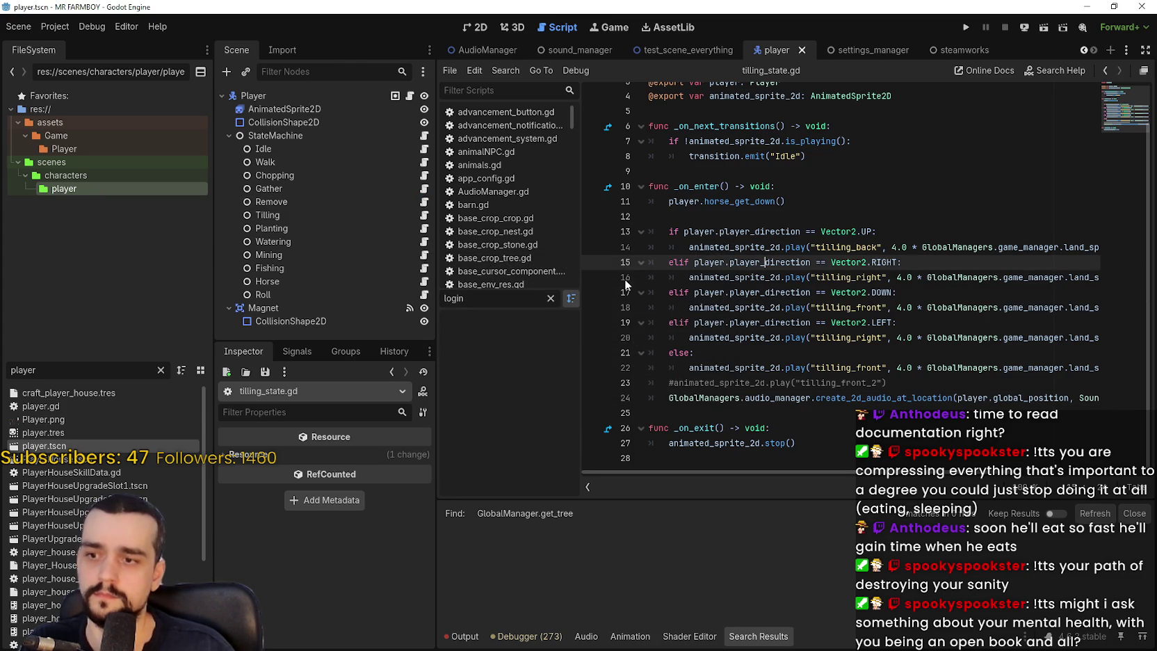
- Broaden the project search to 'GlobalManager' and look through the matches
key("ctrl+shift+f")
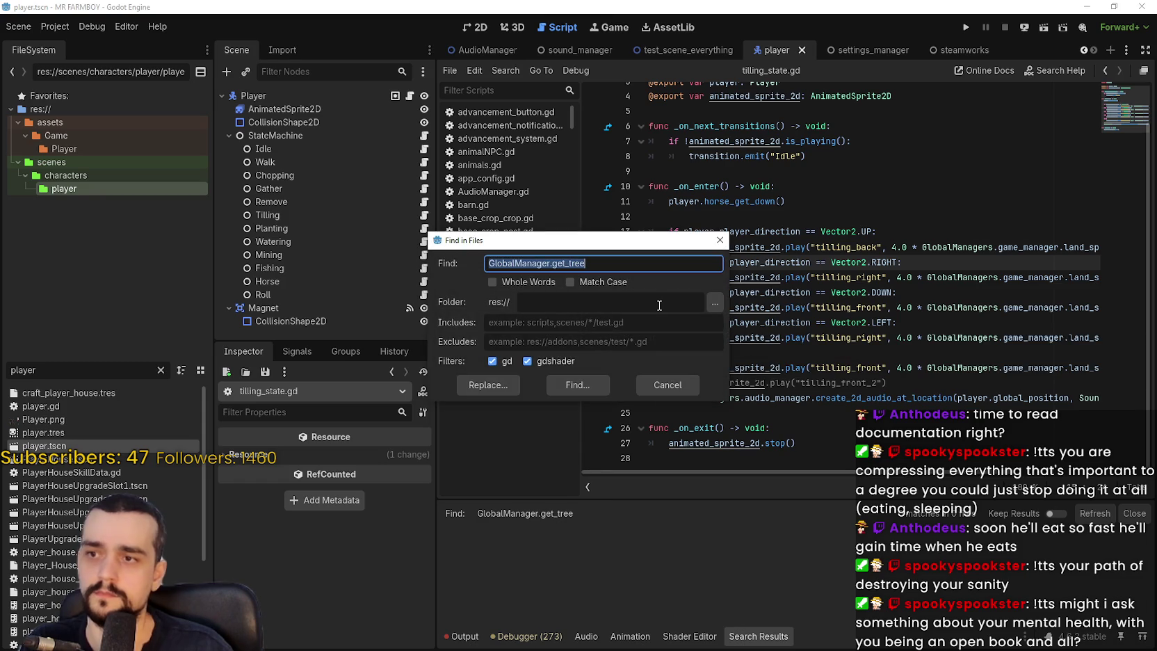
key("End")
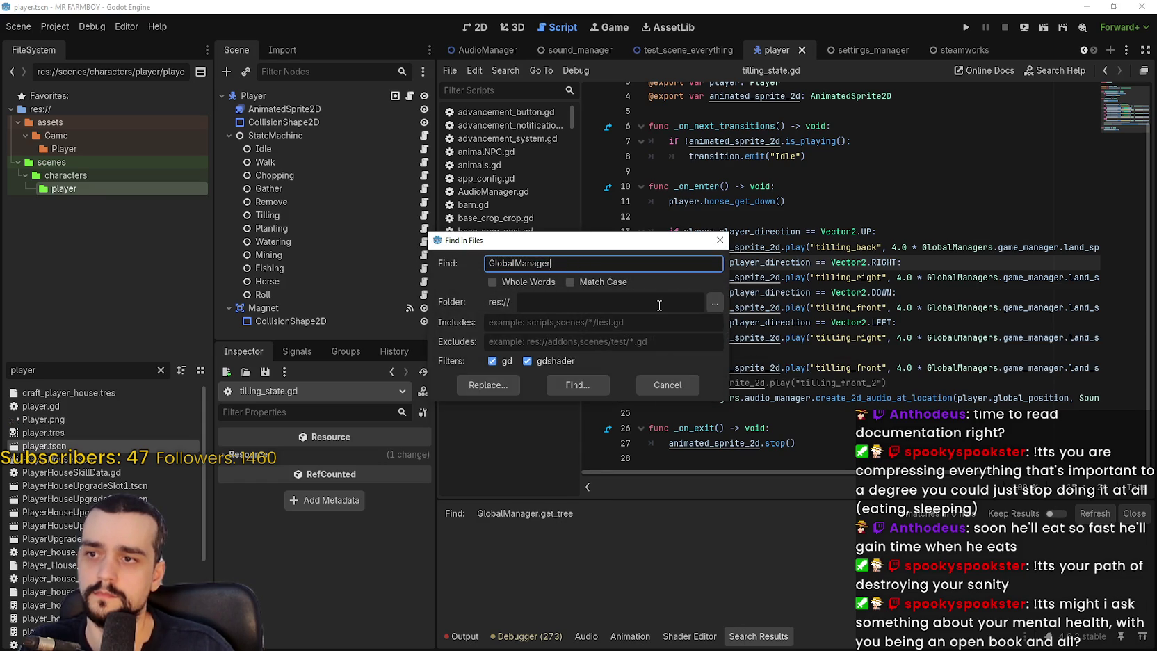
key("Return")
scroll(804, 587, "down", 10)
scroll(807, 585, "down", 8)
scroll(835, 586, "up", 3)
left_click(826, 262)
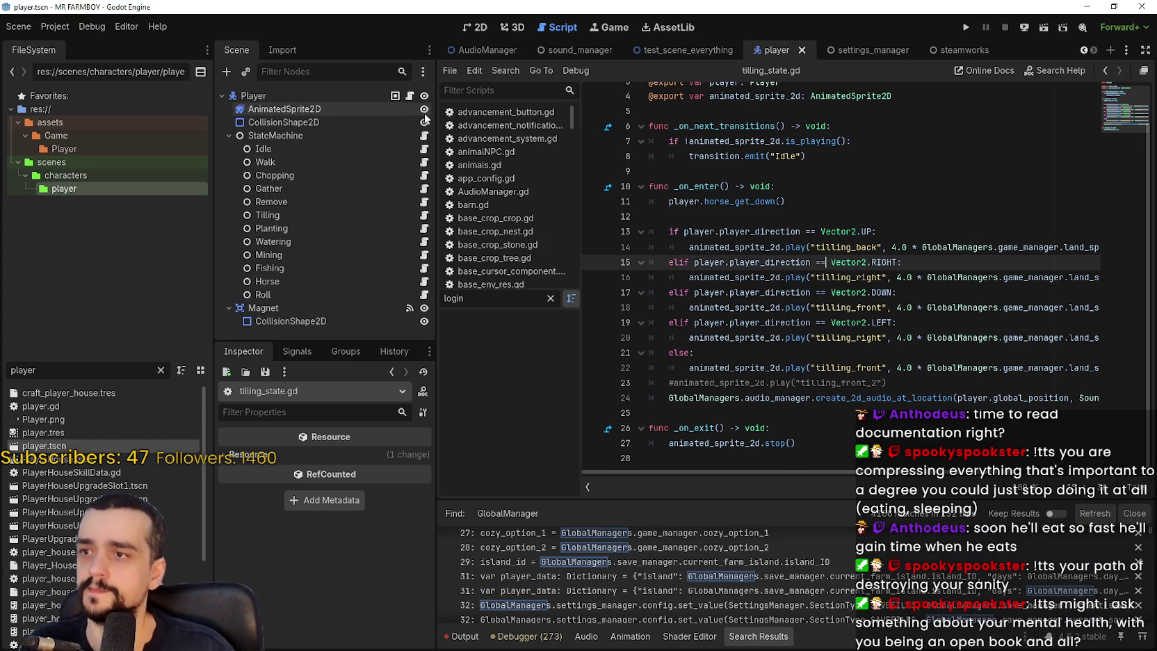
- Open player.gd and select GlobalManagers on line 103
left_click(409, 95)
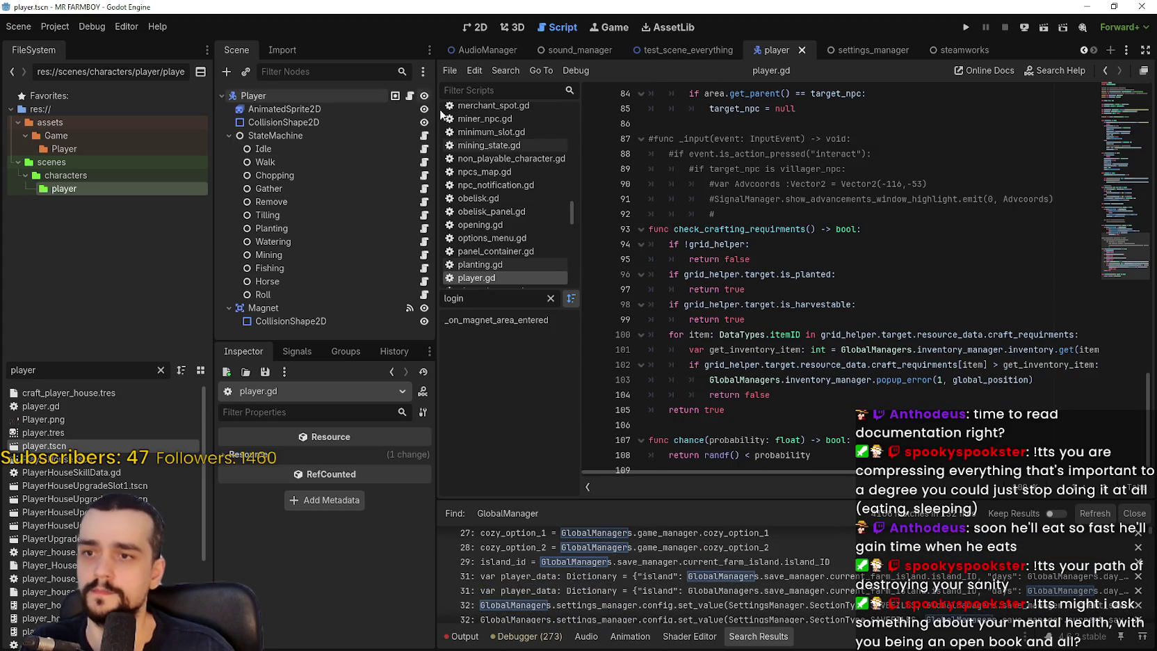
double_click(751, 379)
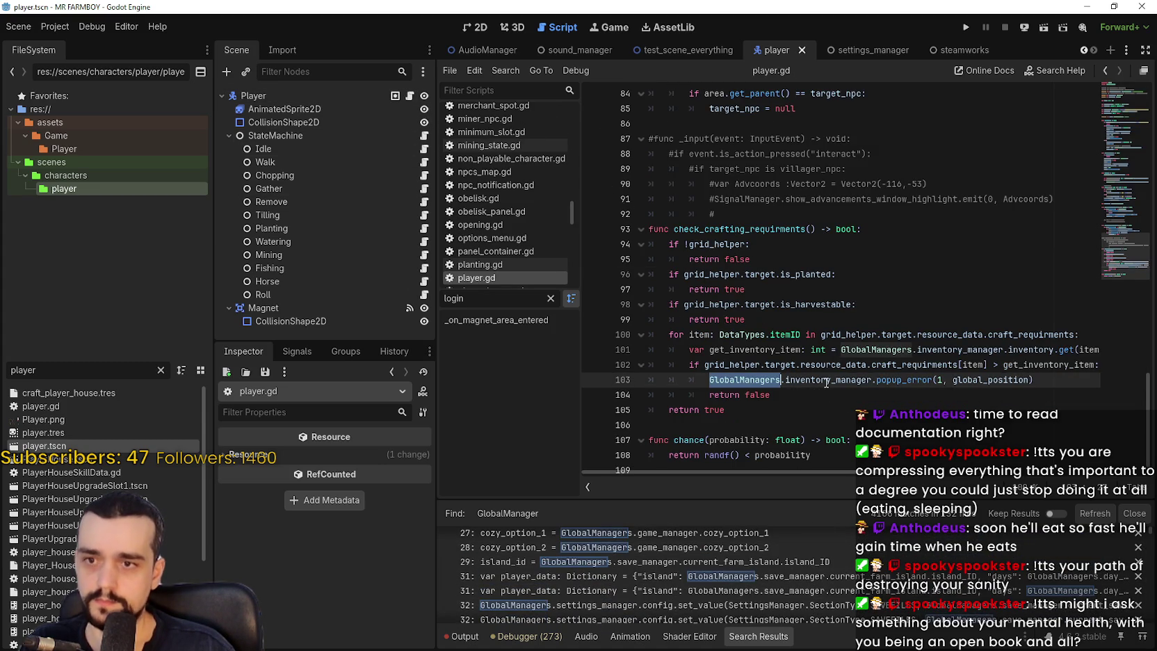
left_click(785, 408)
- Search the project for 'GlobalManager.get', which returns no matches
key("ctrl+shift+f")
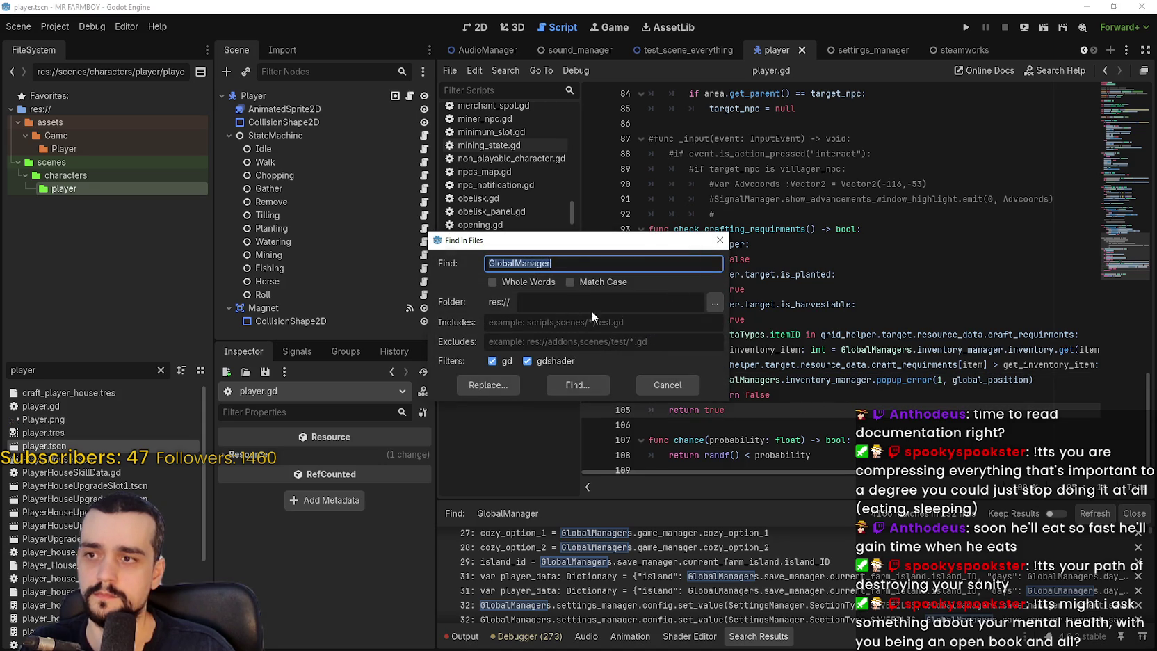
left_click(587, 268)
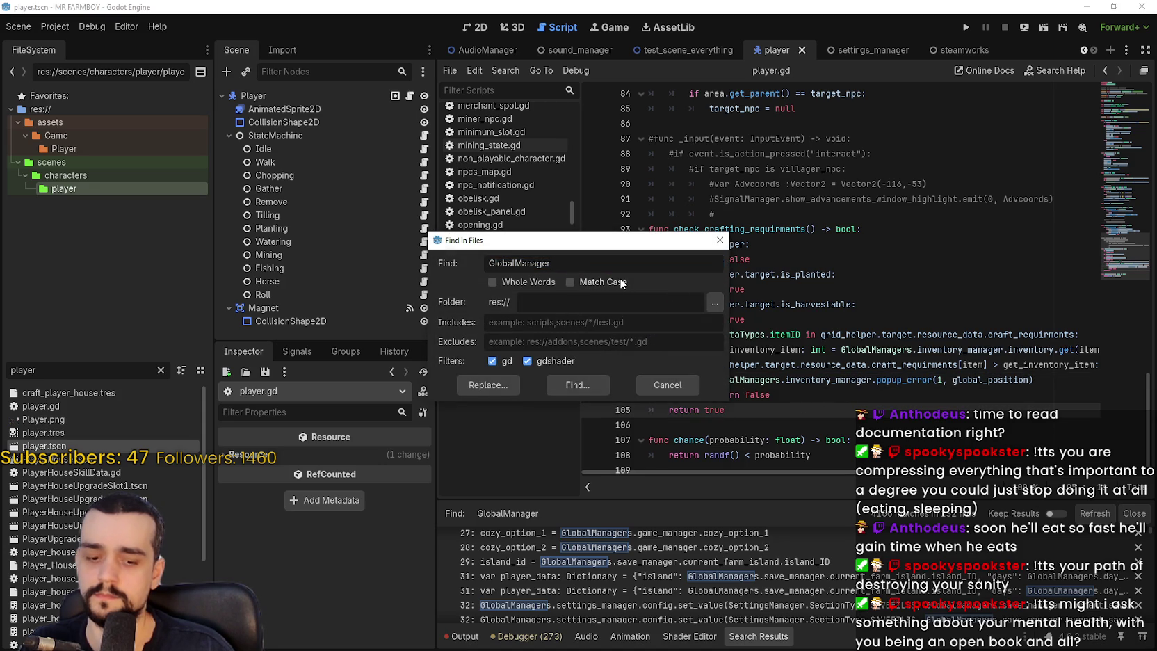
type(".get")
key("Return")
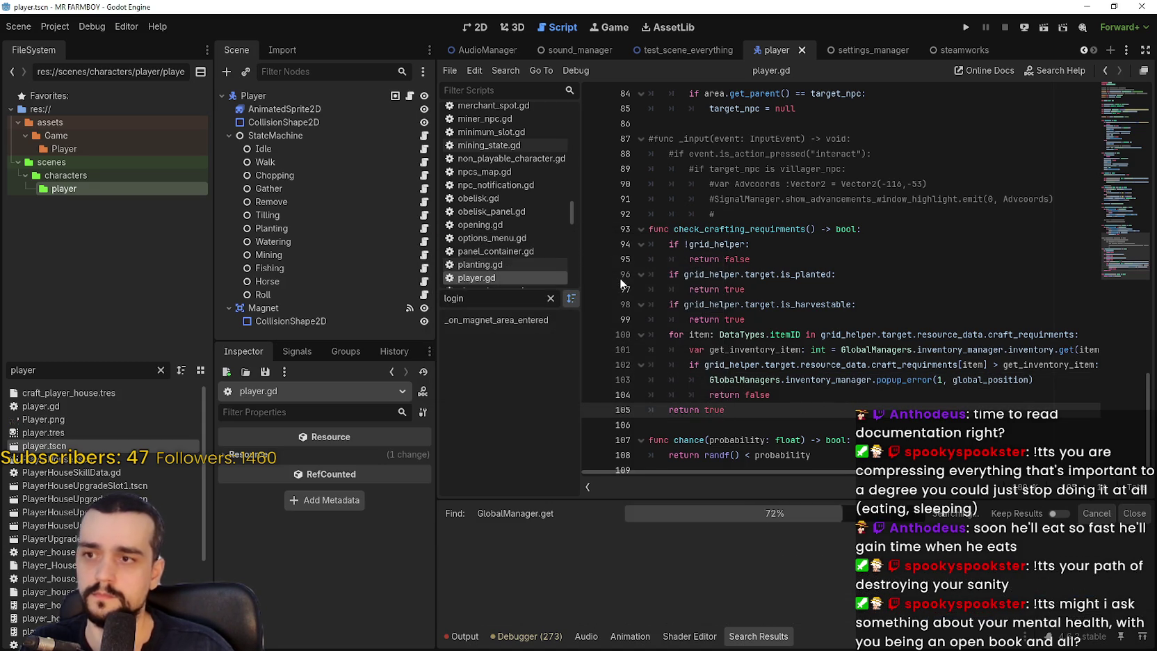
left_click(769, 350)
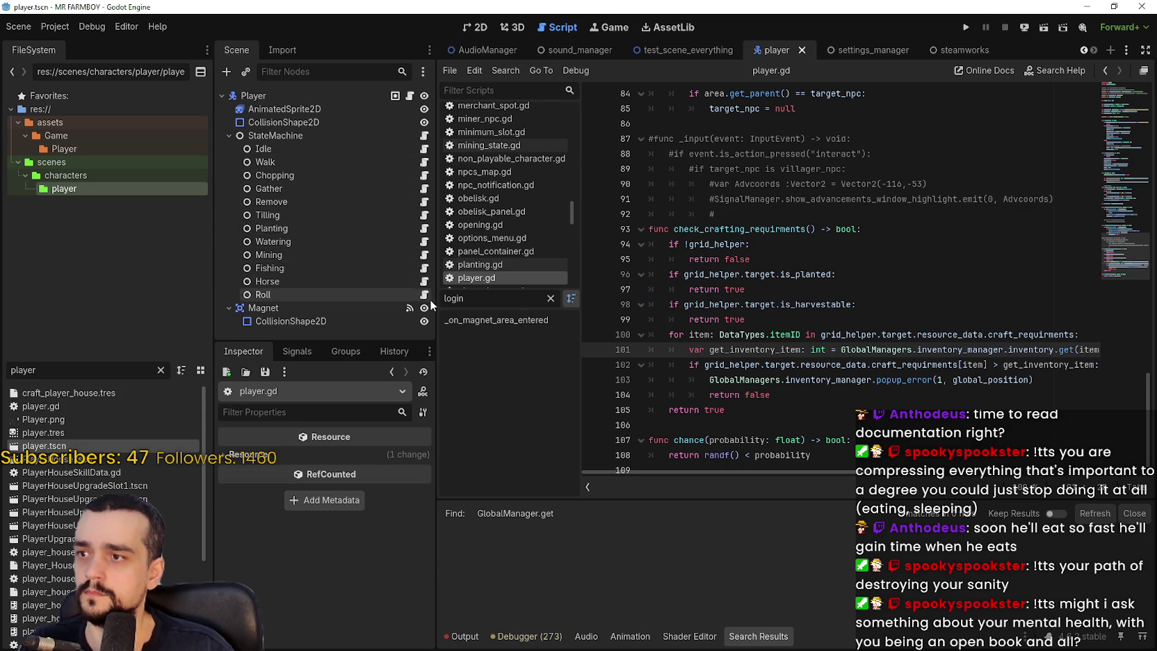
- Review the Idle, Walk, Tilling, Planting, Fishing and Roll state scripts in turn
left_click(424, 149)
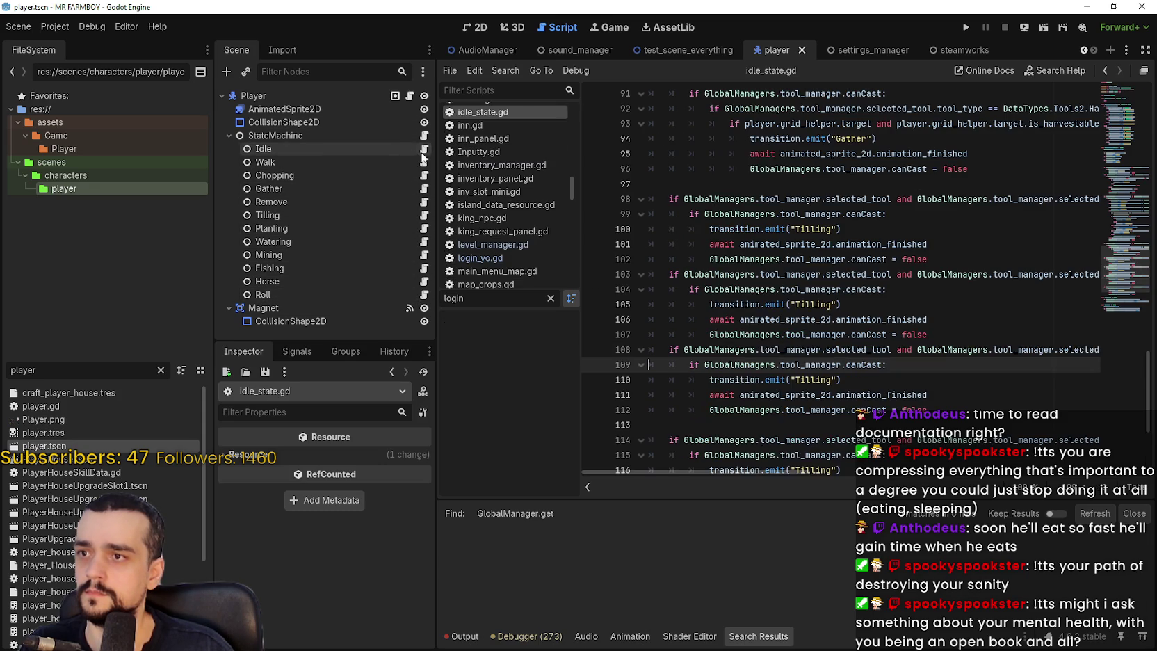
left_click(424, 161)
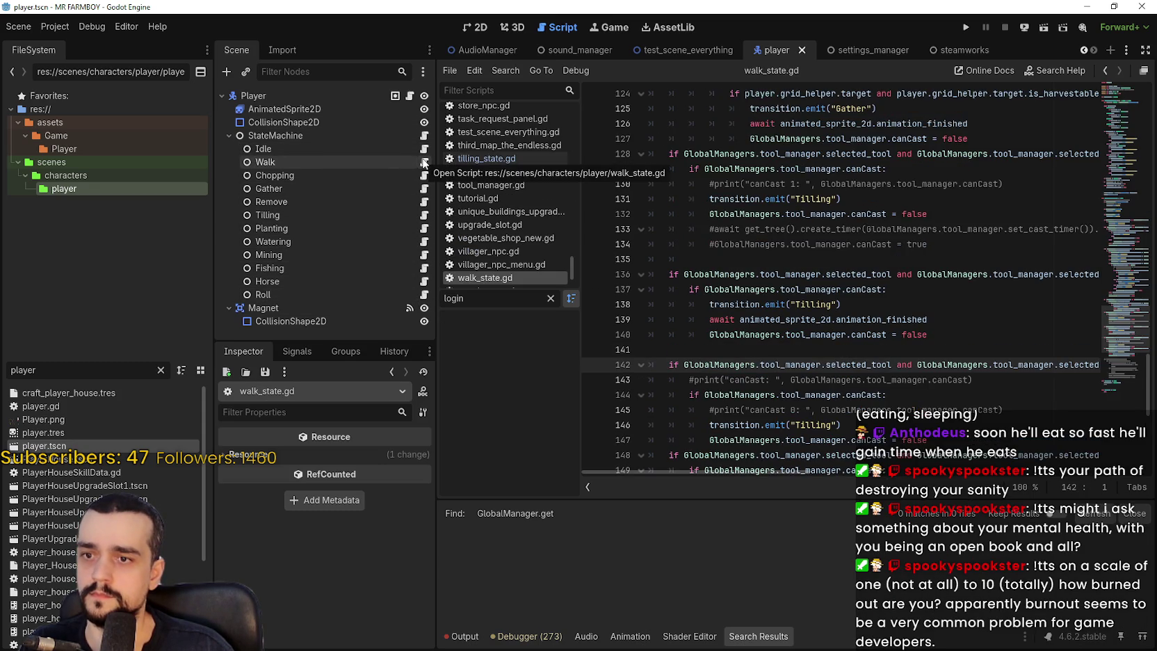
left_click(423, 216)
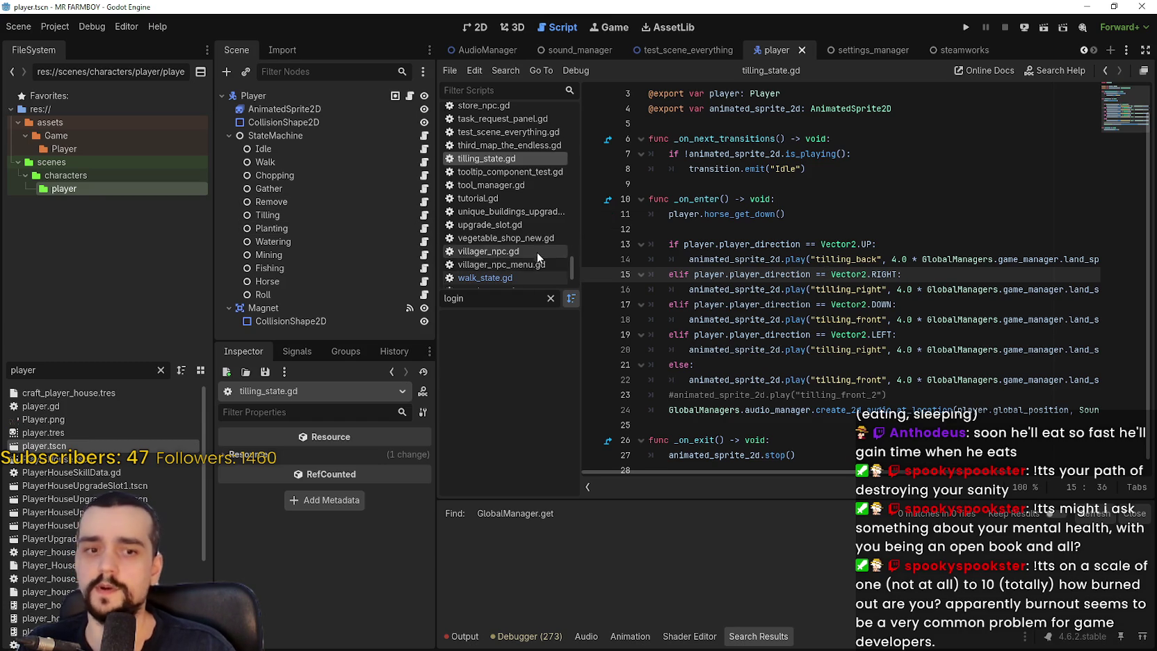
scroll(523, 246, "down", 1)
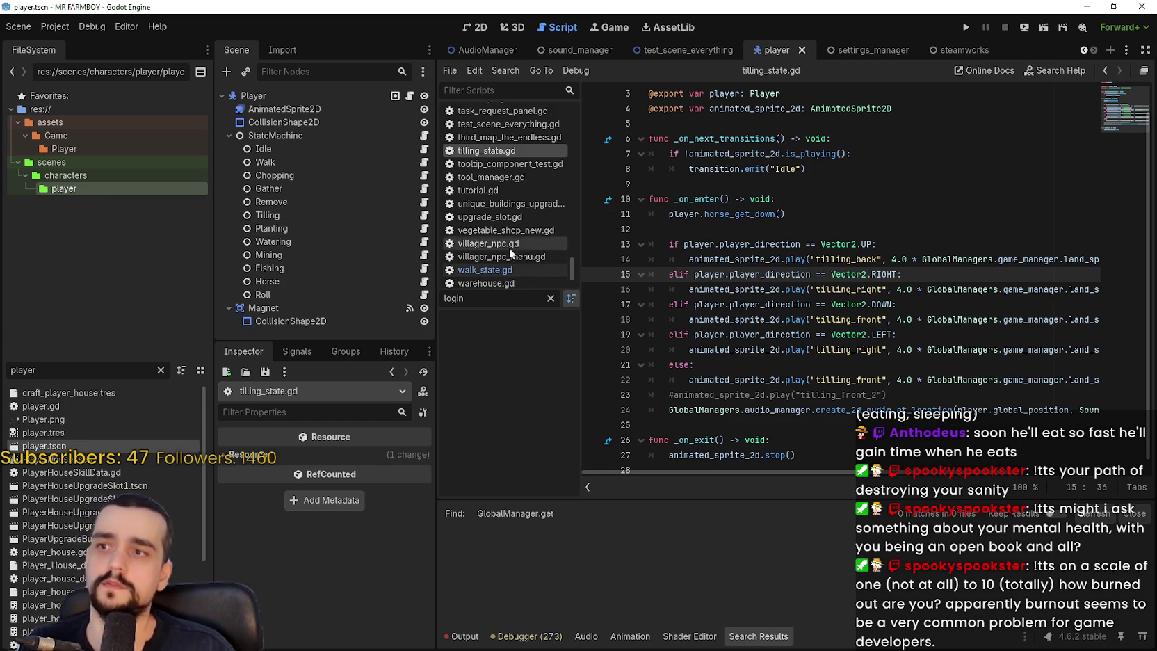
left_click(425, 228)
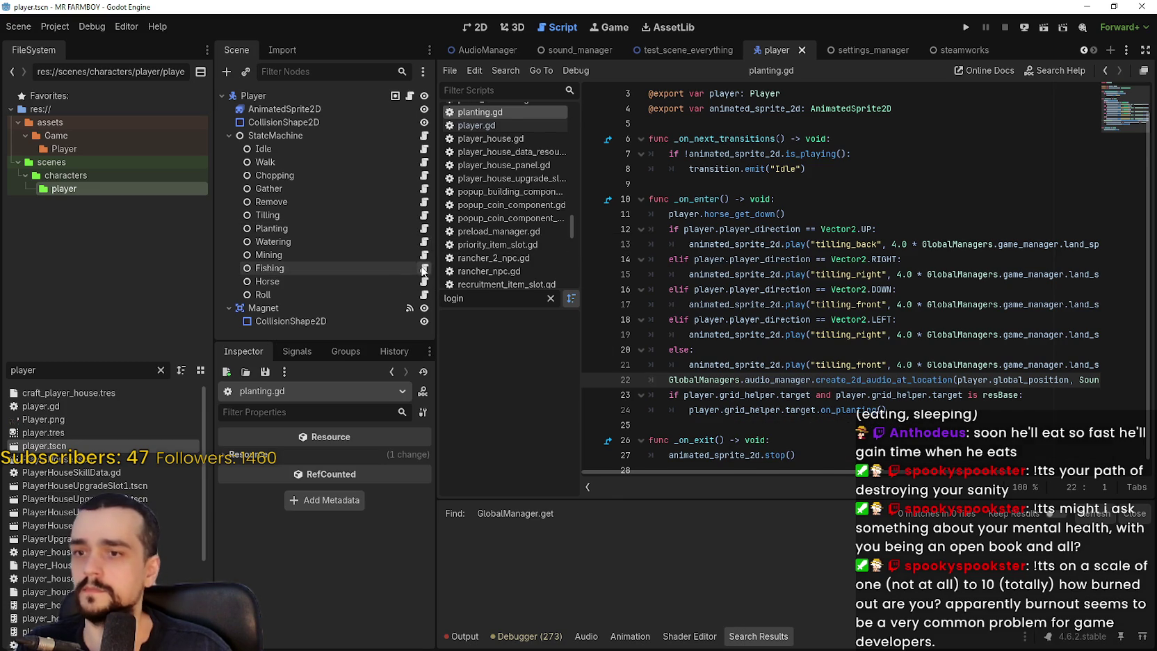
left_click(423, 270)
scroll(712, 343, "down", 7)
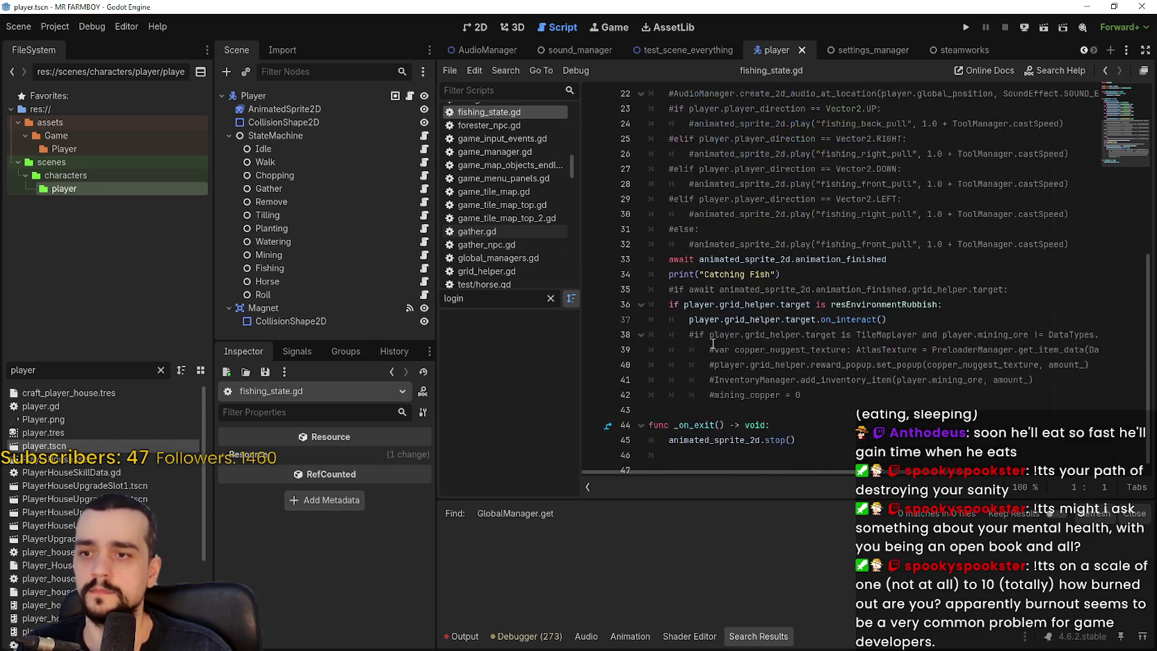
left_click(423, 294)
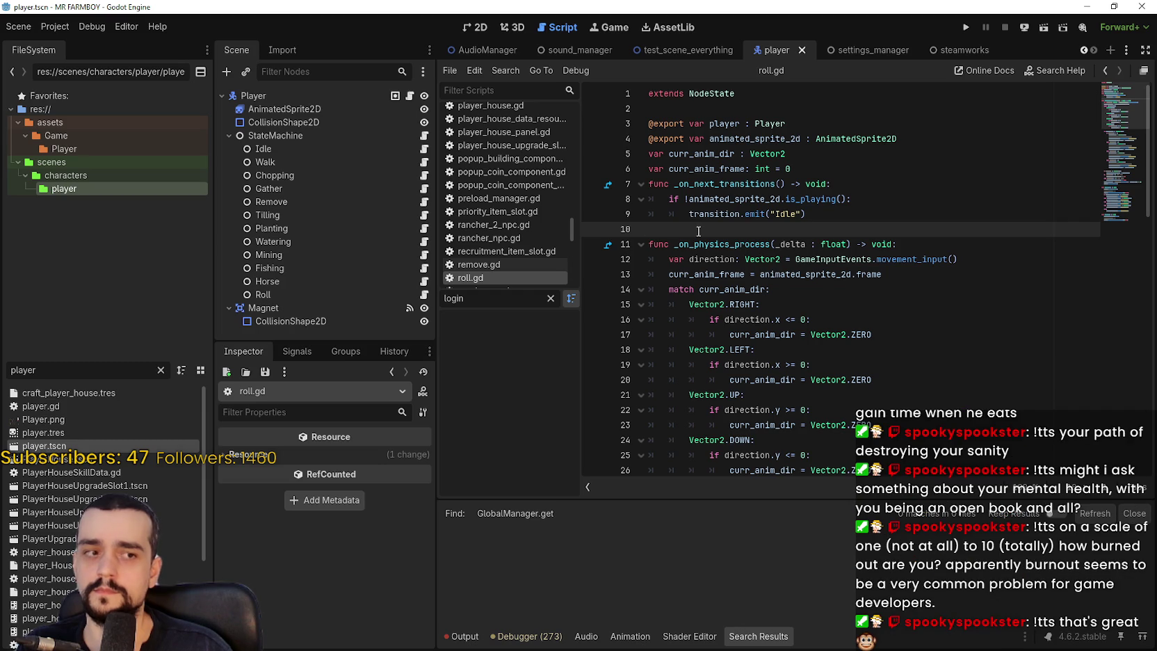
- Review the Gather and Chopping scripts, revisit Walk and Idle, then open state_machine_player.gd
left_click(423, 188)
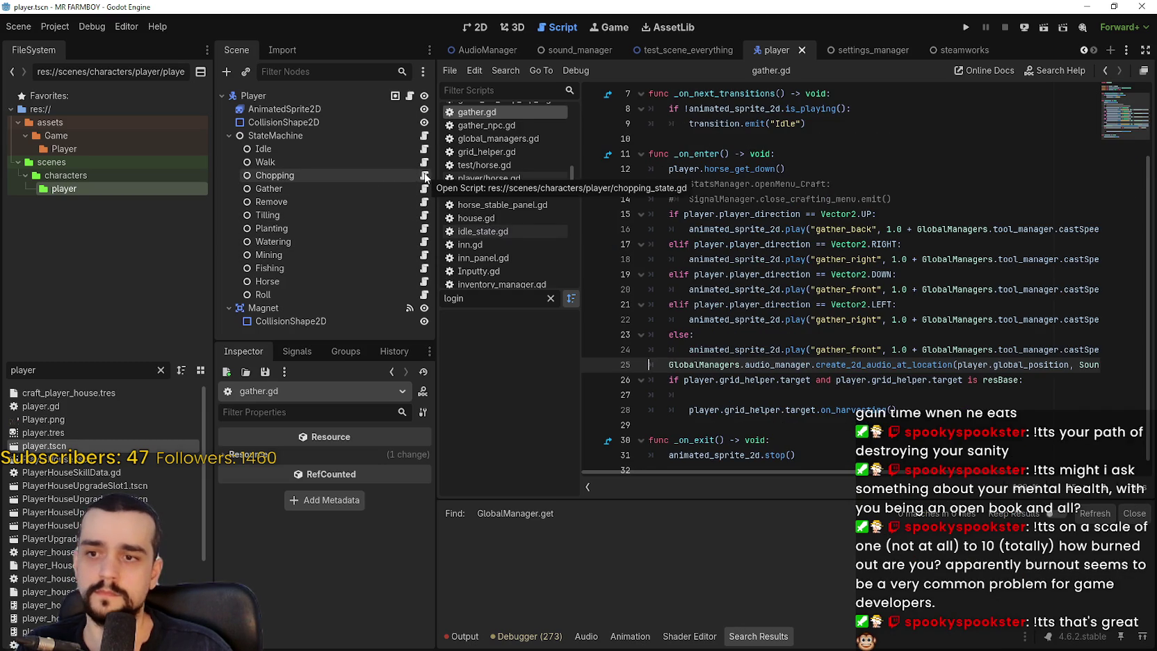
left_click(424, 175)
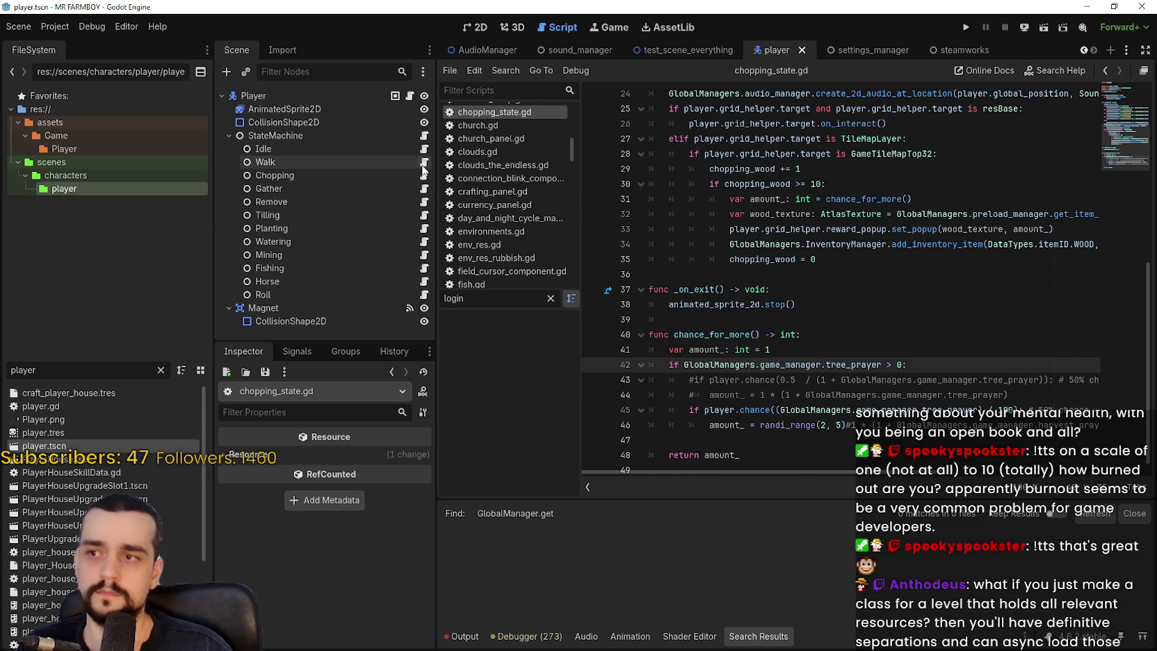
left_click(425, 162)
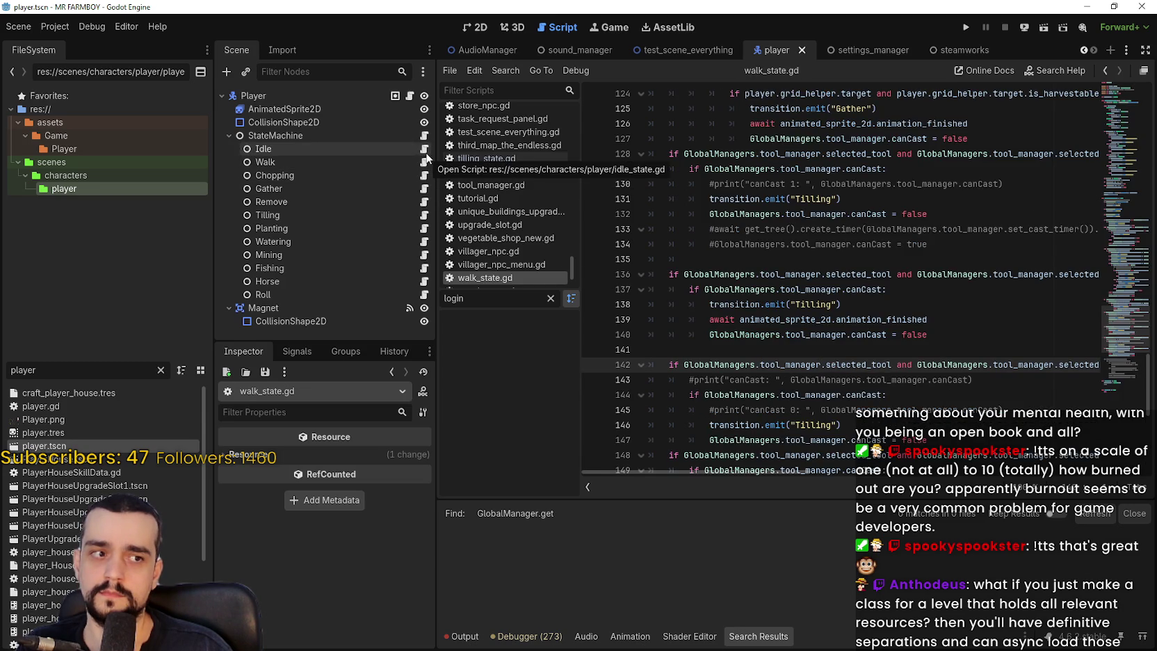
left_click(426, 154)
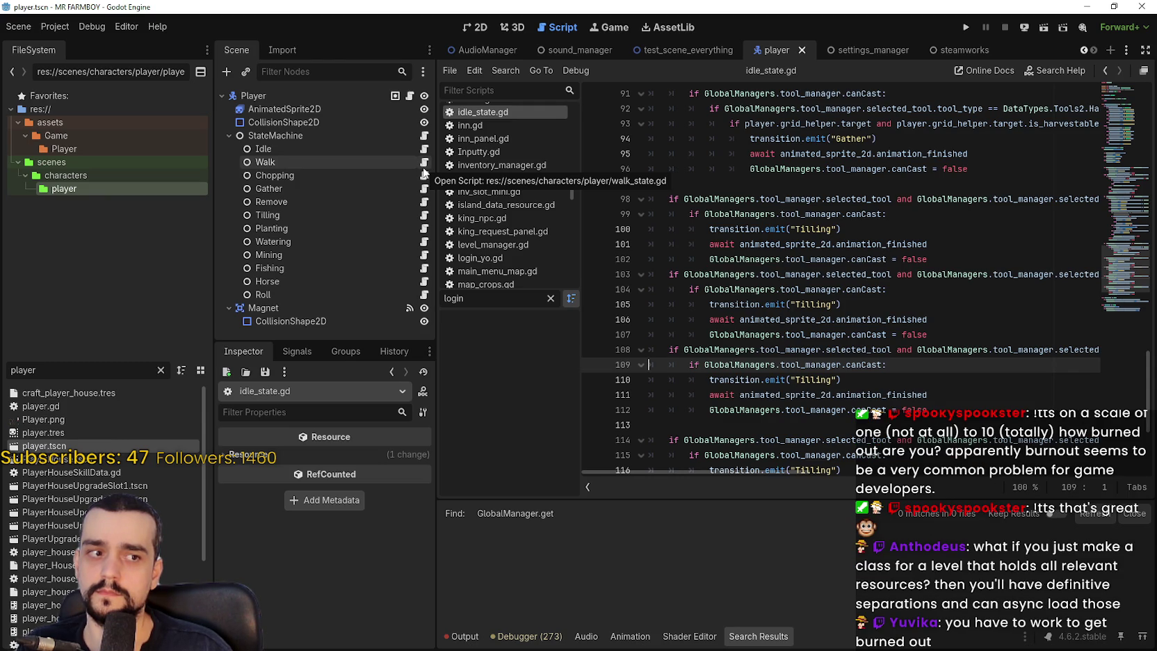
left_click(423, 167)
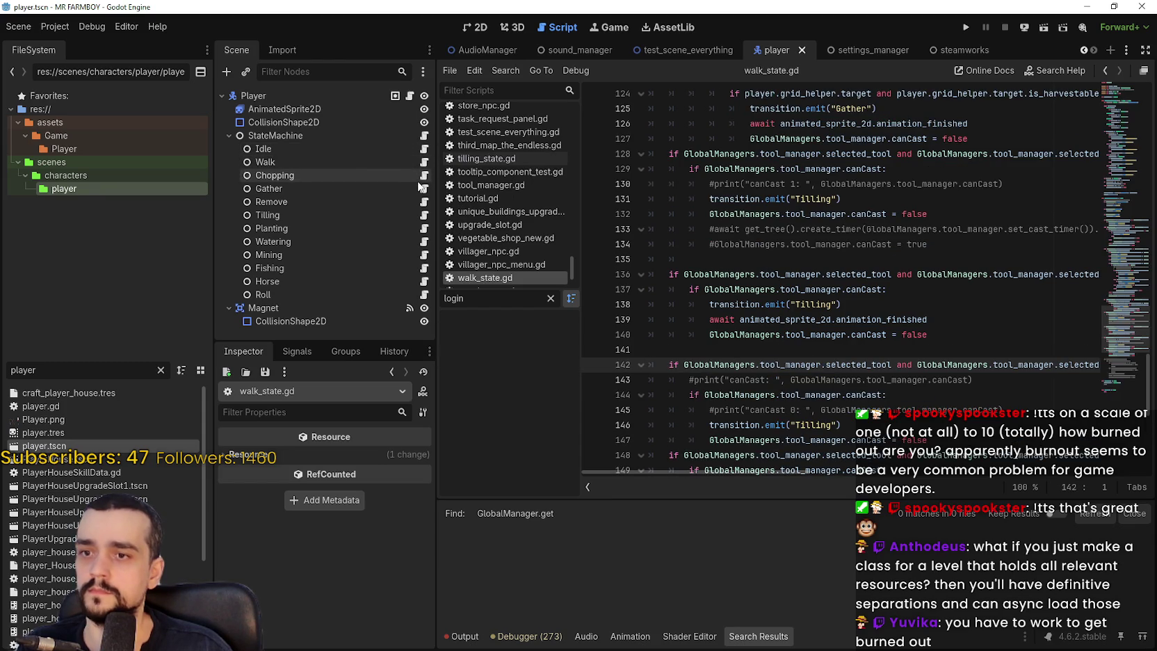
left_click(423, 149)
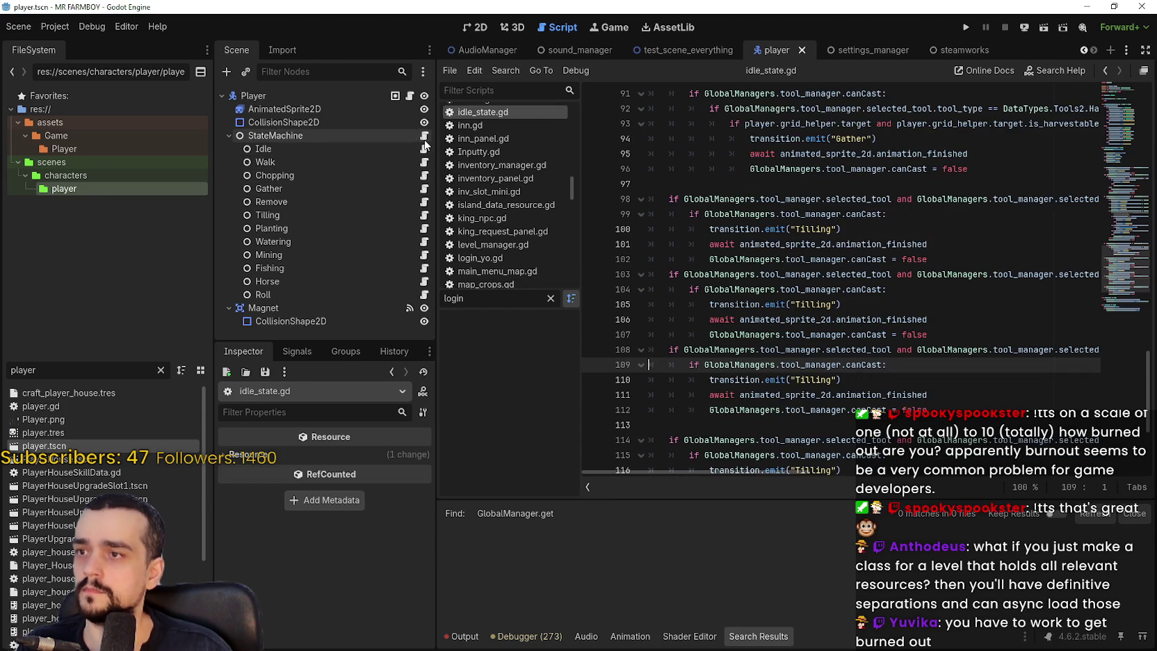
left_click(424, 136)
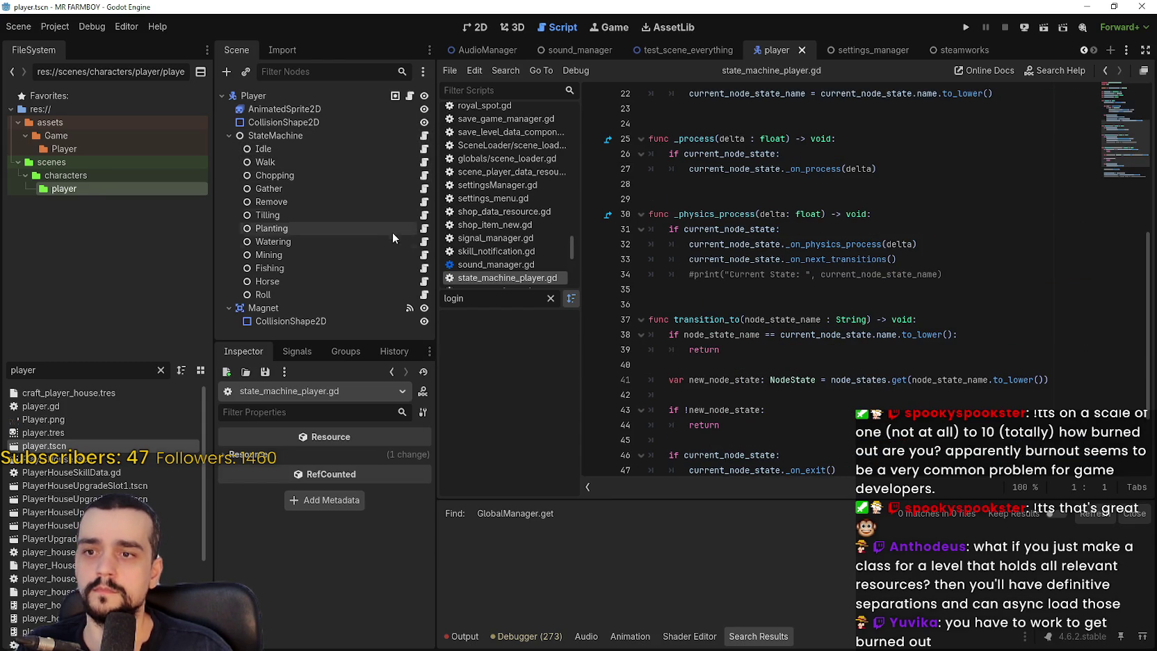
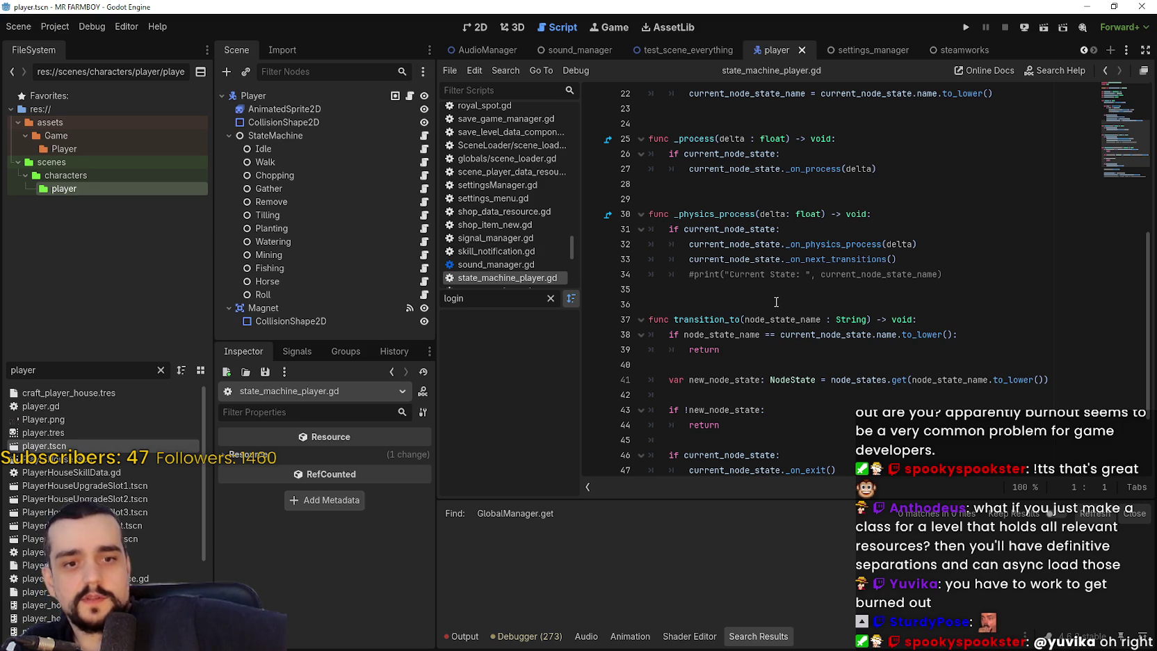
- Review the script around blank line 29, _physics_process and the commented print line
left_click(765, 199)
scroll(765, 209, "up", 1)
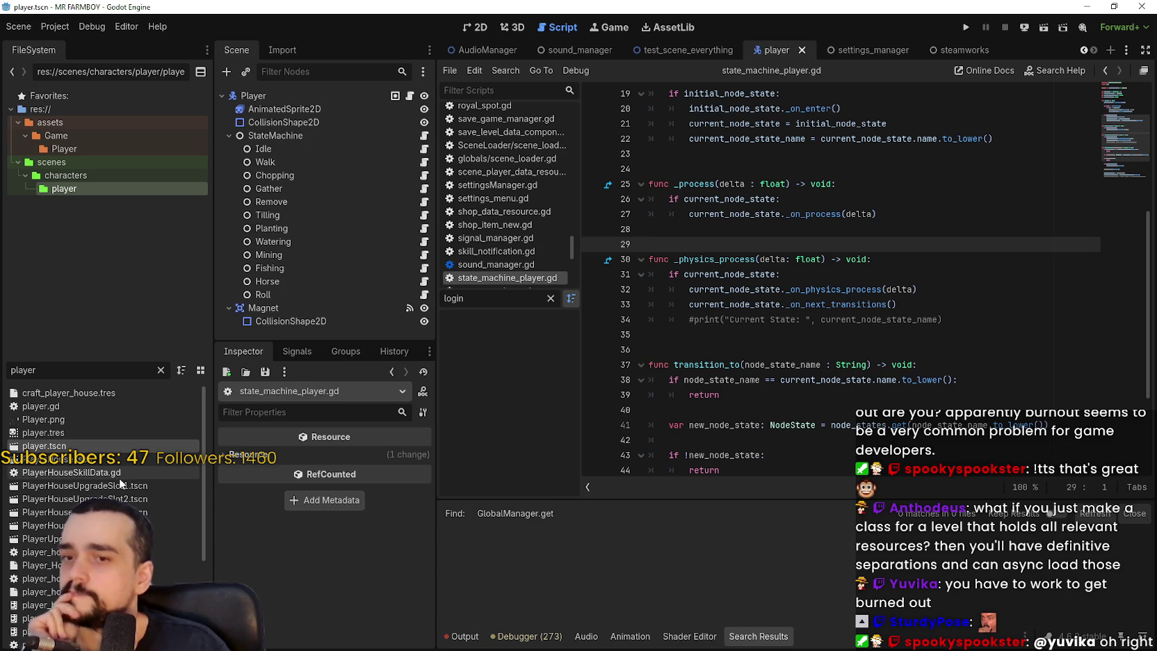
scroll(120, 477, "down", 1)
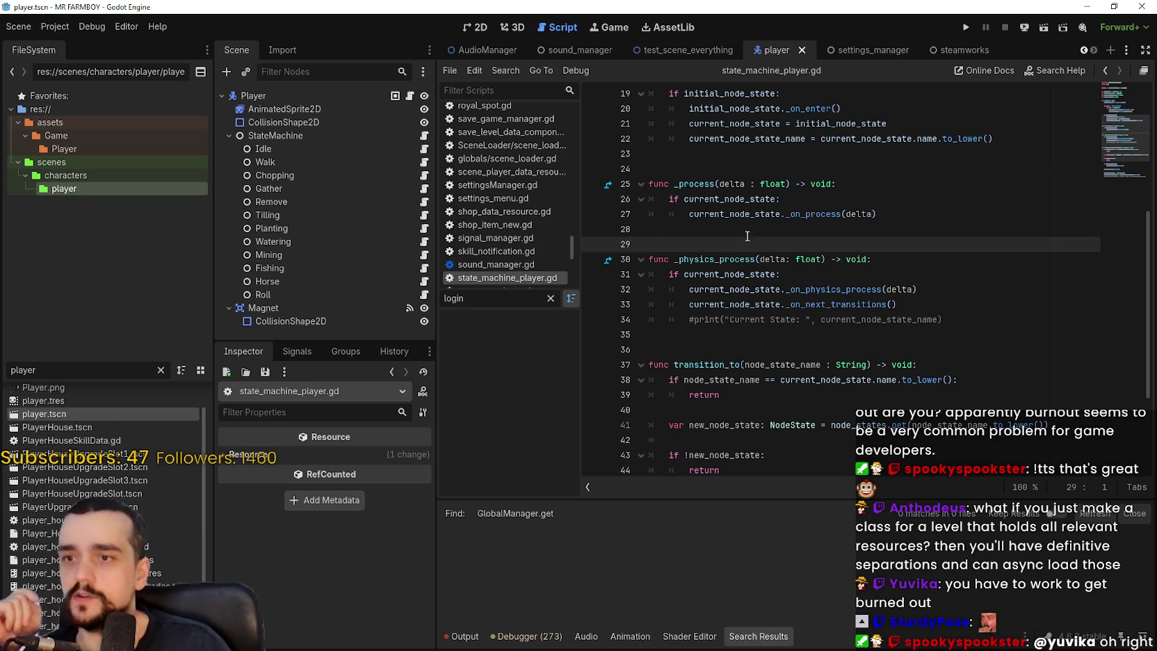
left_click(714, 257)
left_click(714, 247)
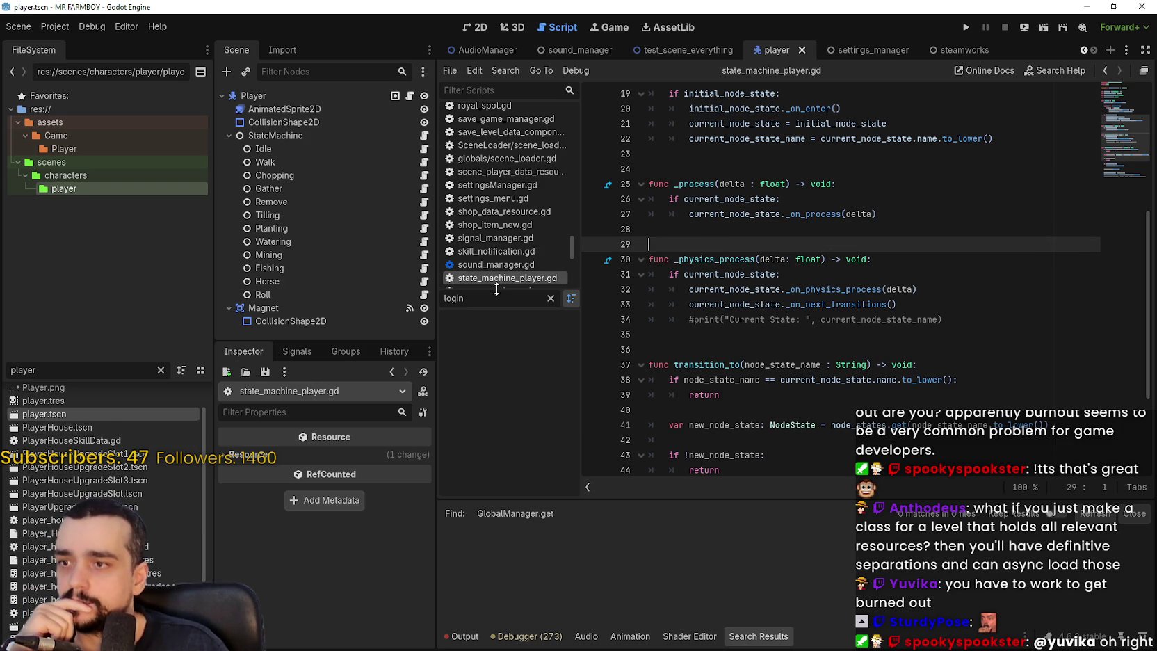
scroll(527, 277, "down", 4)
scroll(542, 251, "down", 3)
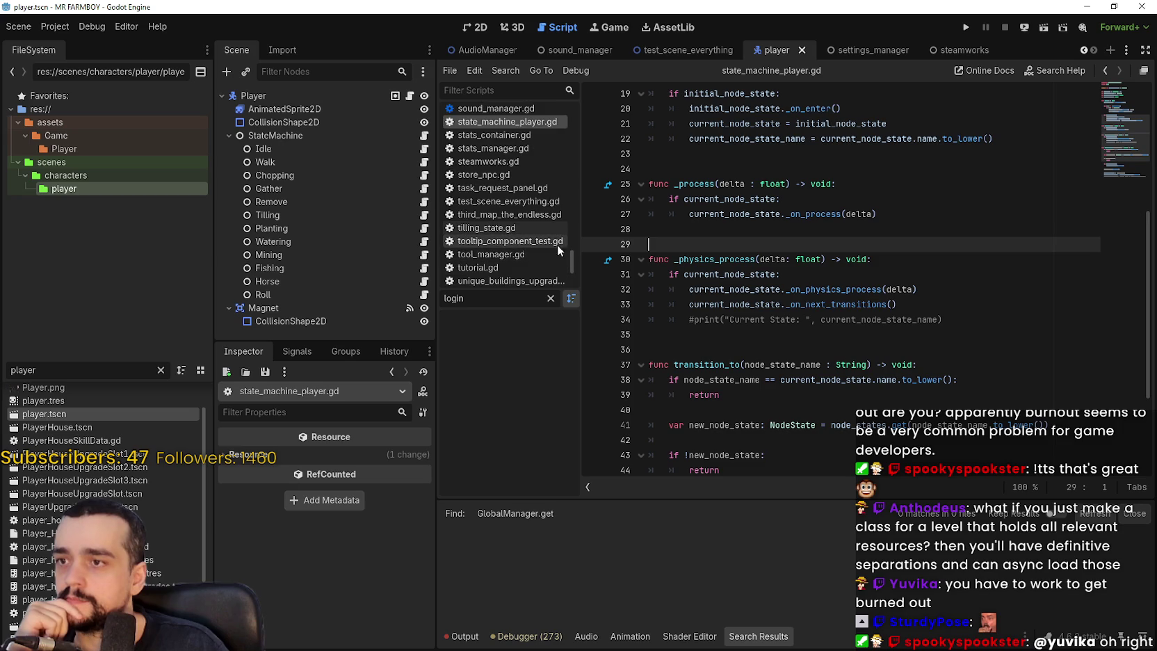
scroll(534, 223, "up", 3)
scroll(534, 226, "up", 1)
left_click(72, 371)
left_click(854, 314)
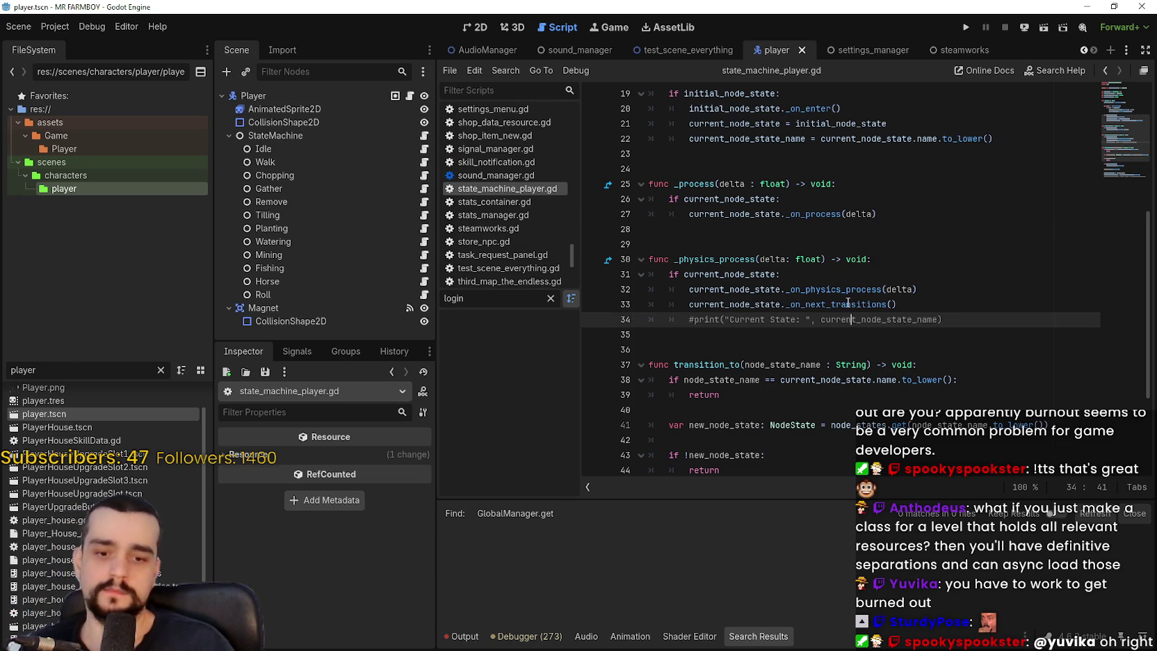
- Search the whole project for 'create_time' and scroll through the results
key("ctrl+shift+f")
type("crea")
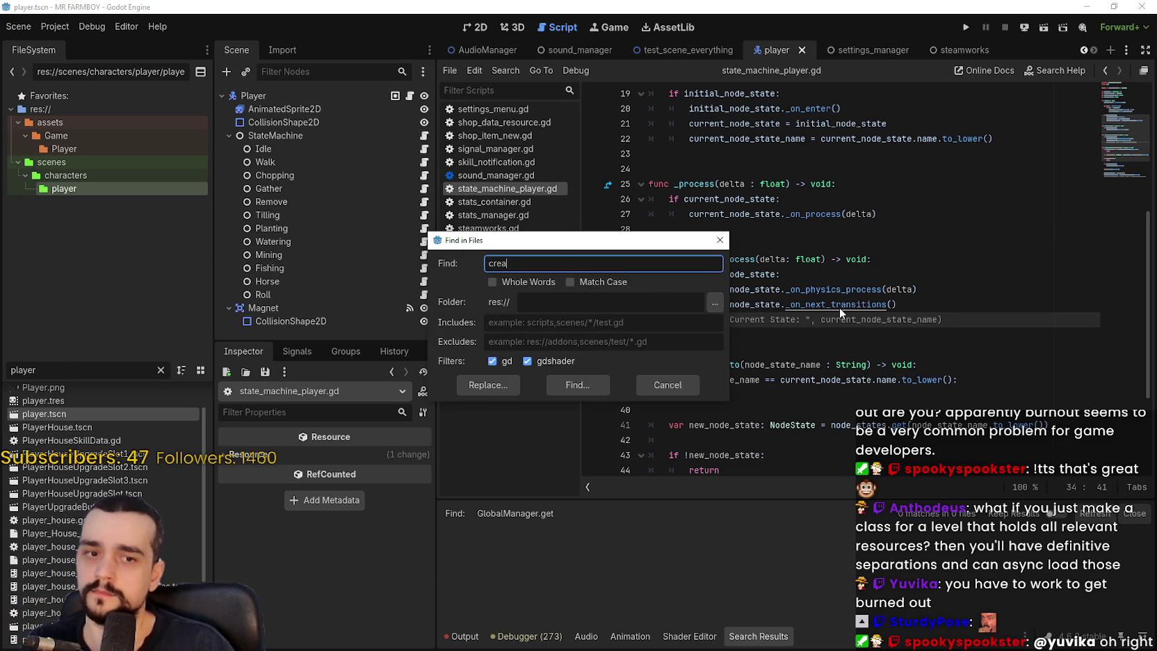
type("te_time")
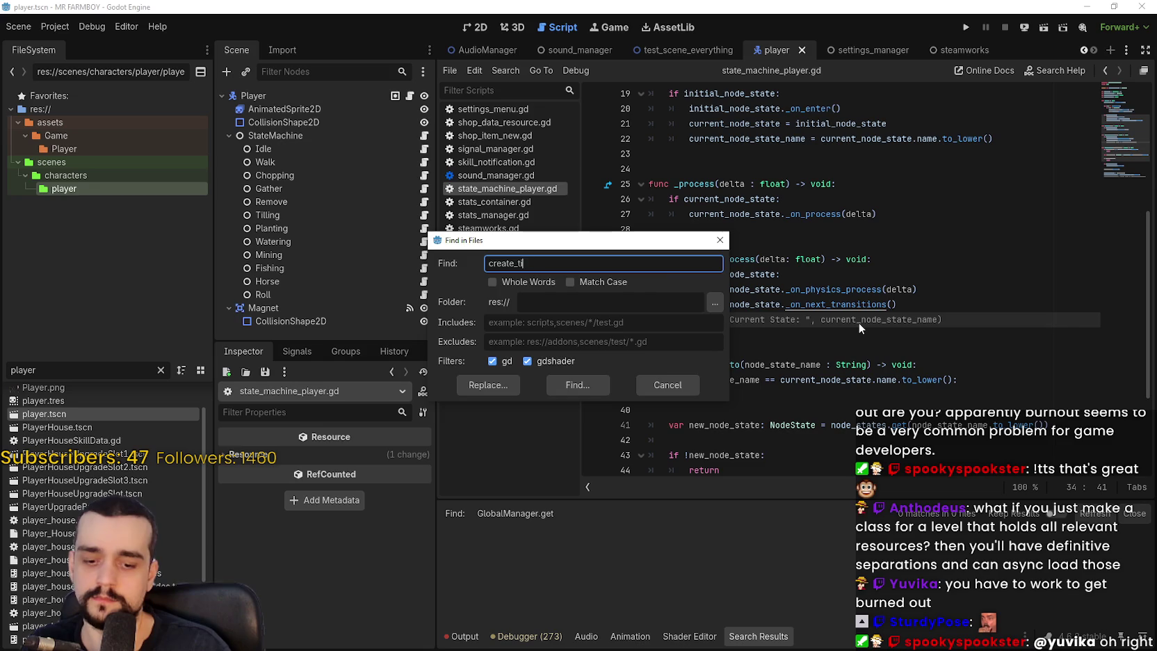
key("Return")
scroll(739, 576, "down", 2)
scroll(800, 589, "down", 1)
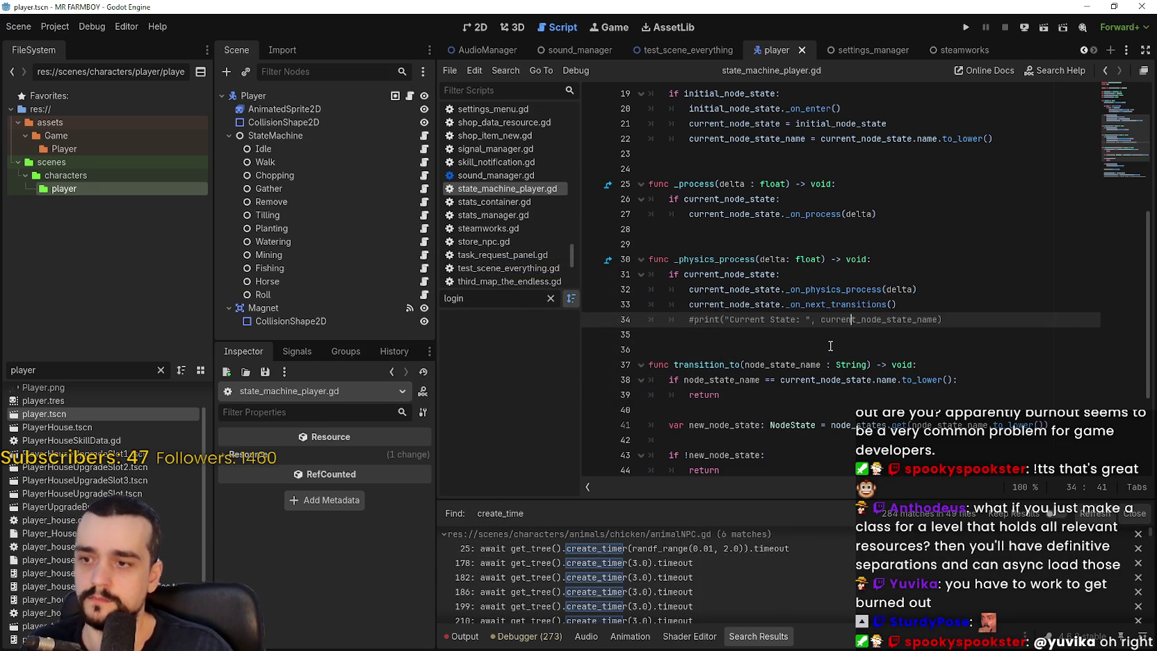
scroll(837, 587, "down", 5)
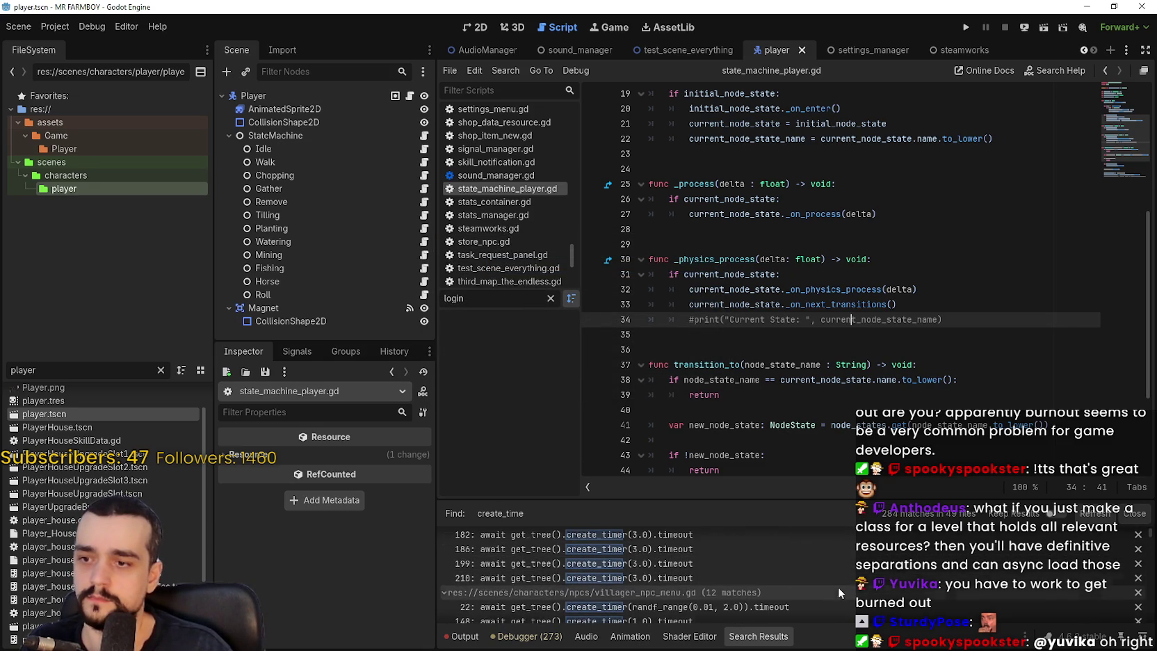
scroll(840, 581, "down", 6)
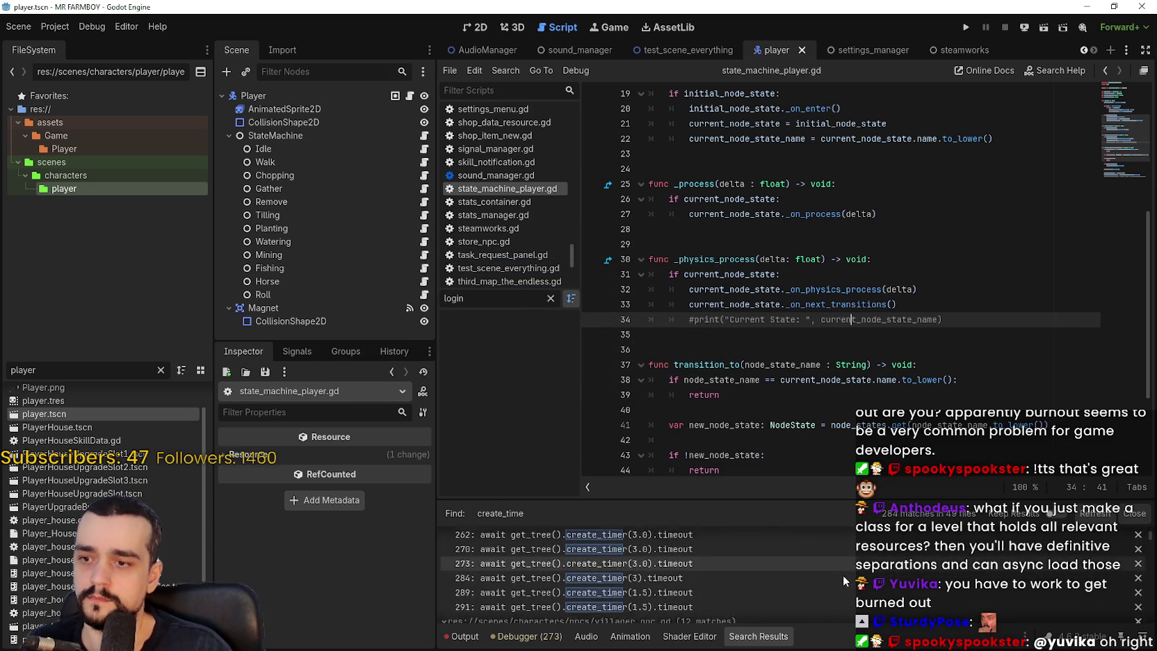
scroll(843, 570, "down", 6)
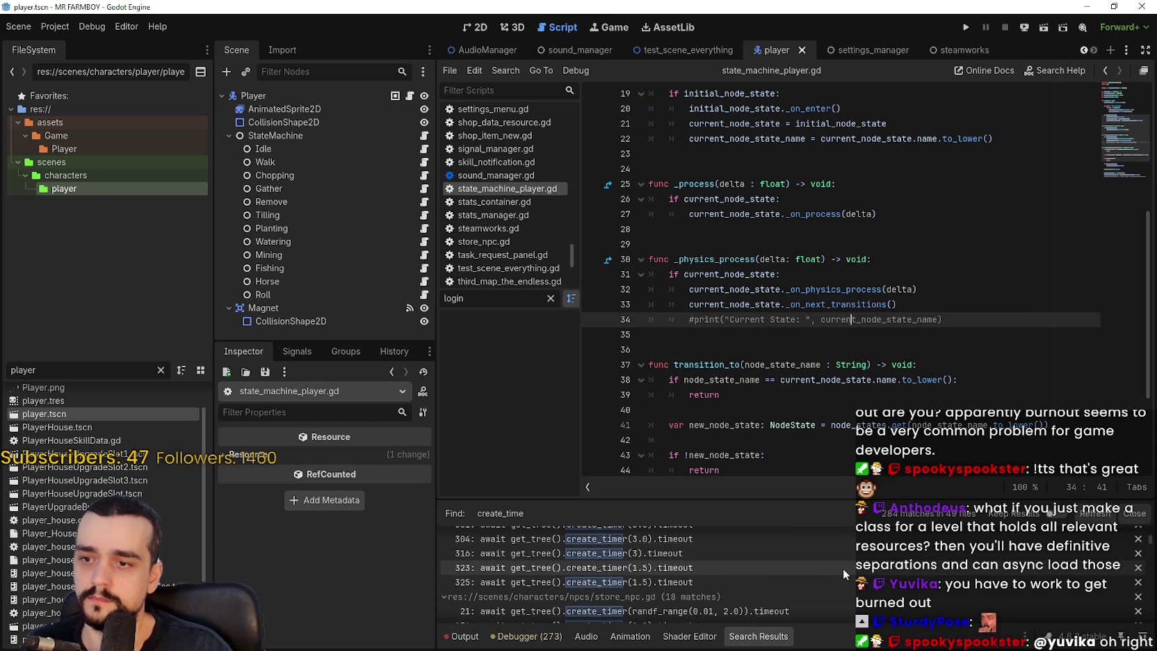
scroll(843, 567, "down", 3)
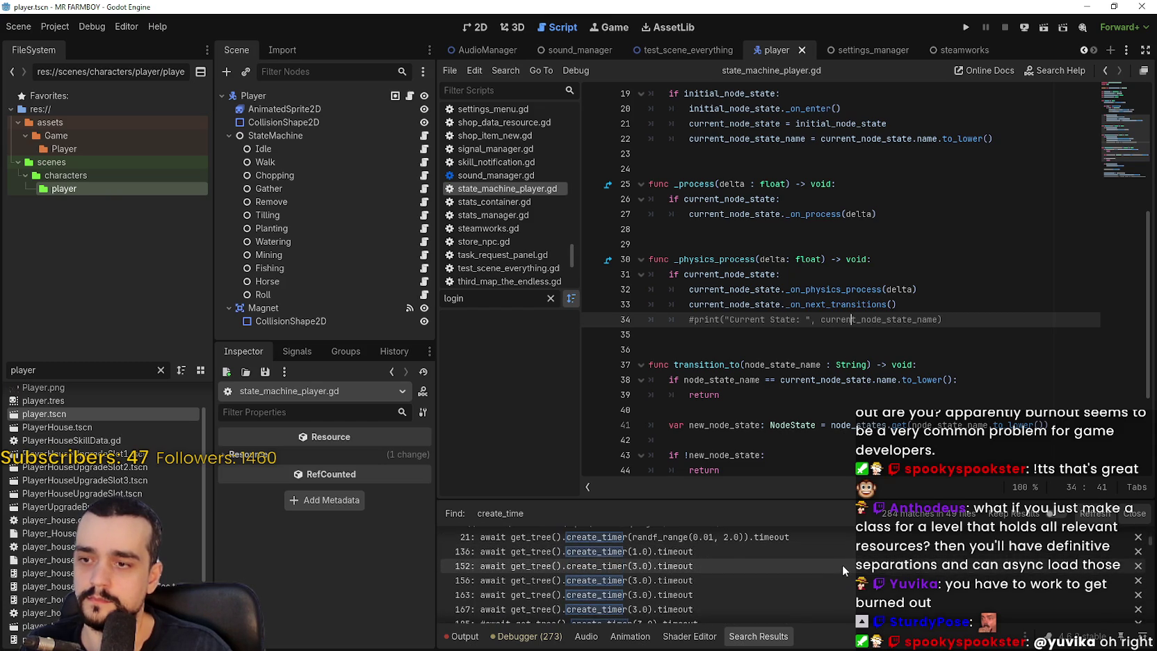
scroll(843, 566, "down", 5)
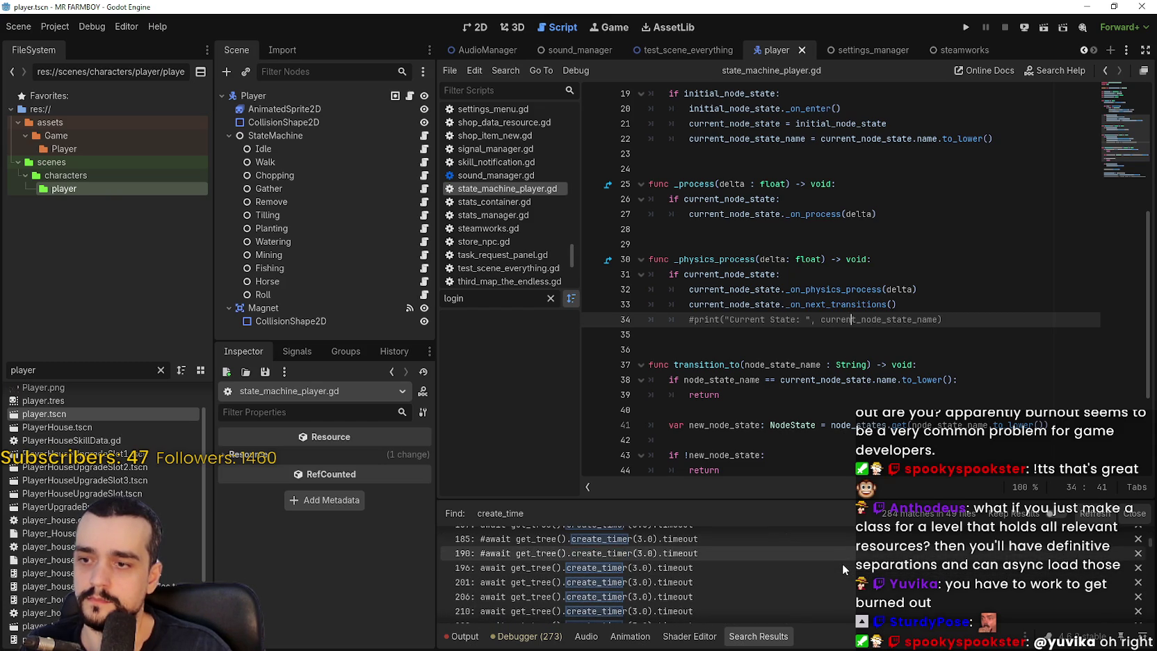
scroll(843, 563, "down", 2)
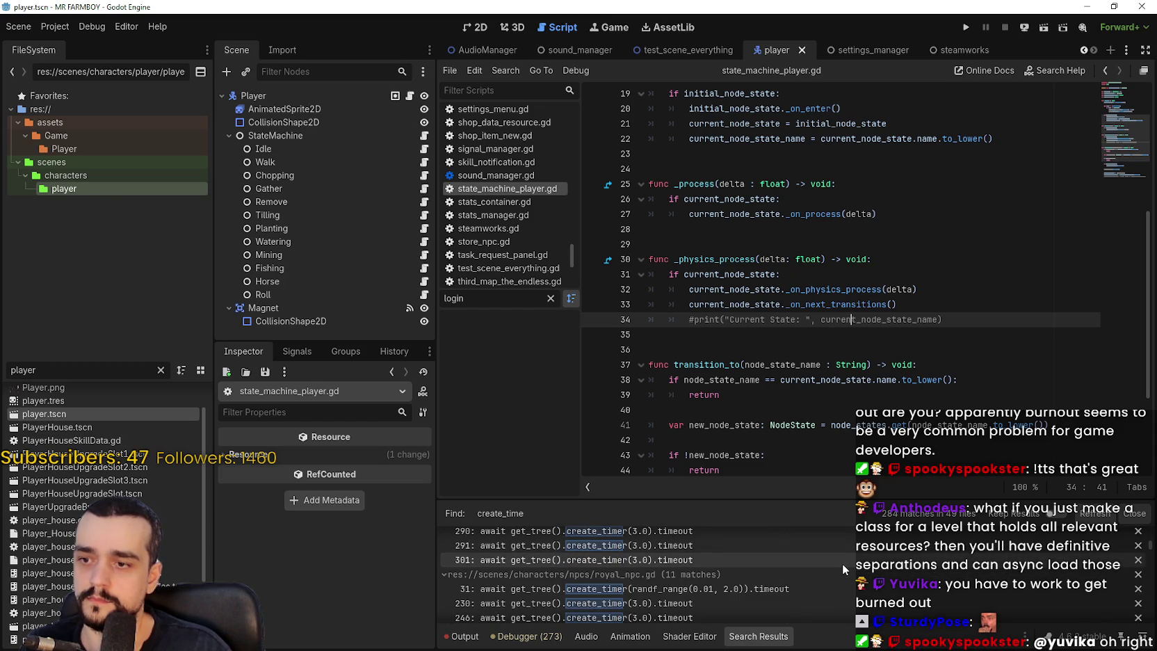
- Search the project for 'await GlobalManager' and open the inventory_manager.gd match at line 340
key("ctrl+shift+f")
type("await")
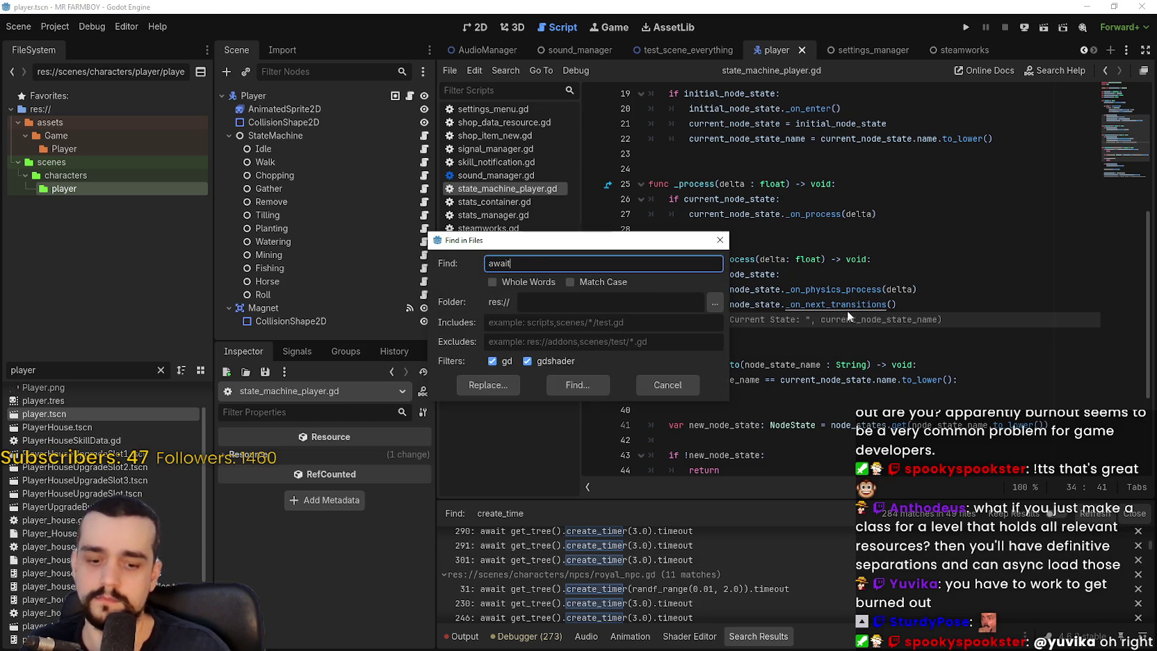
type(" GlobalManager")
key("Return")
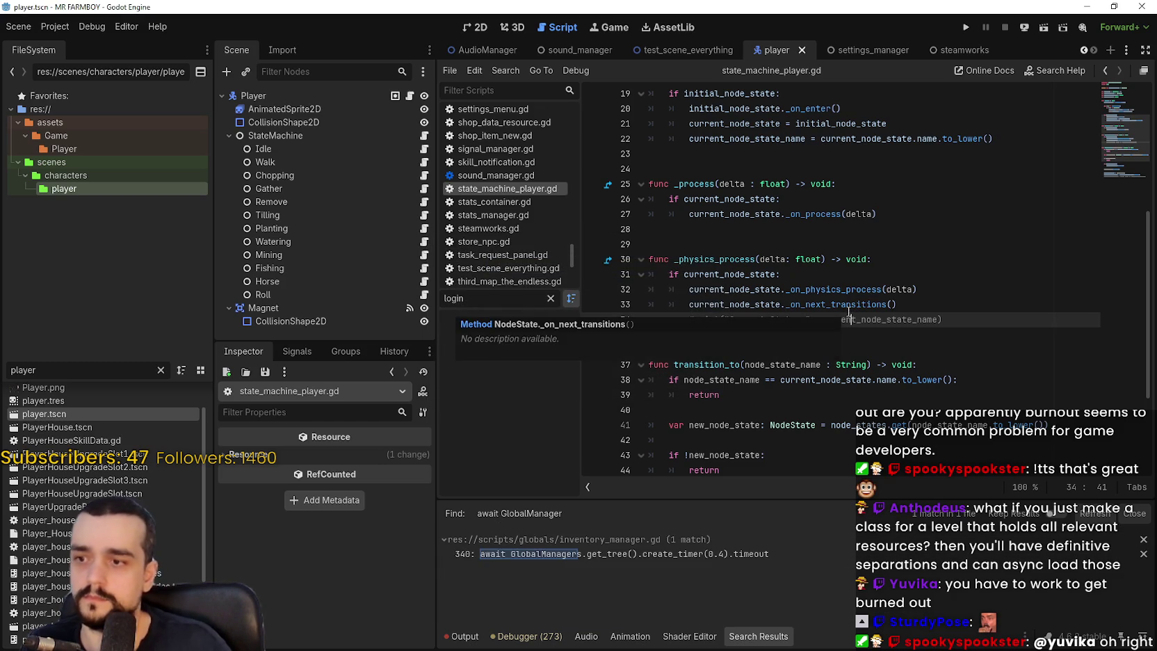
left_click(723, 553)
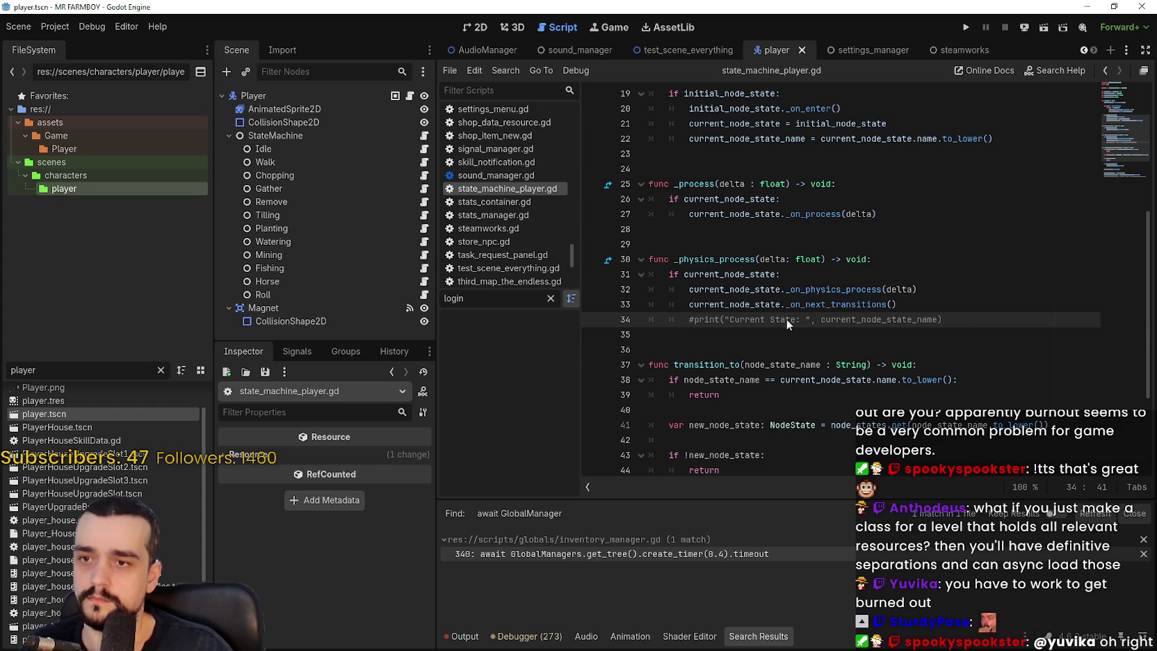
left_click(749, 351)
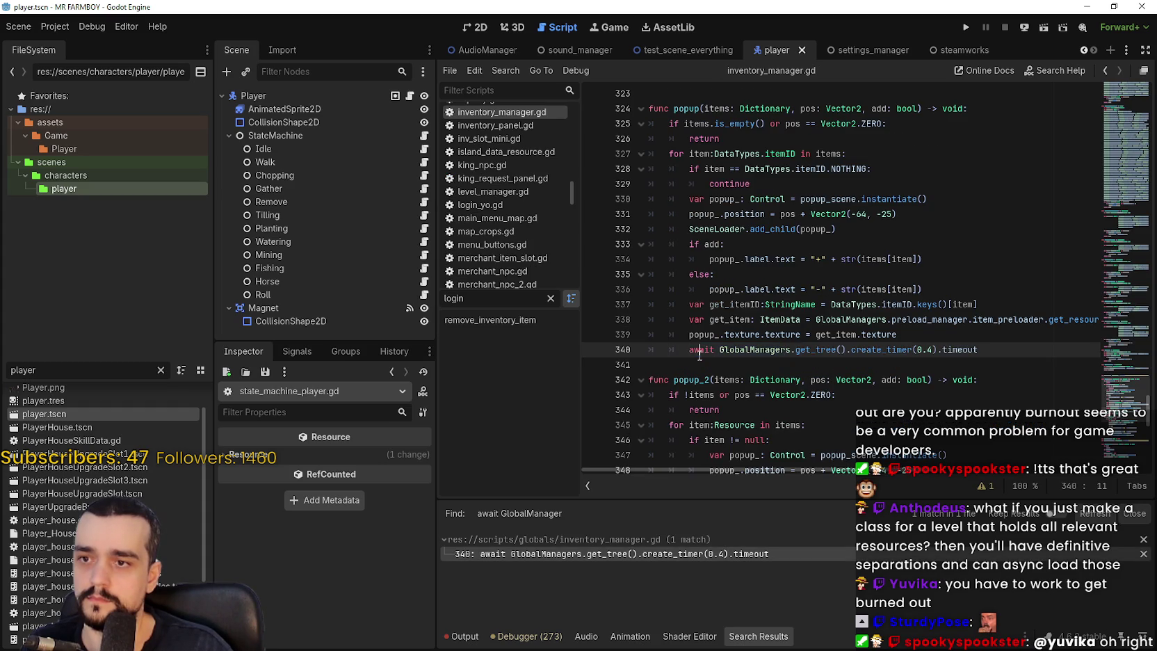
- Delete the 'GlobalManagers.' prefix on line 340 so it awaits get_tree() directly
double_click(782, 351)
left_click_drag(782, 351, 795, 350)
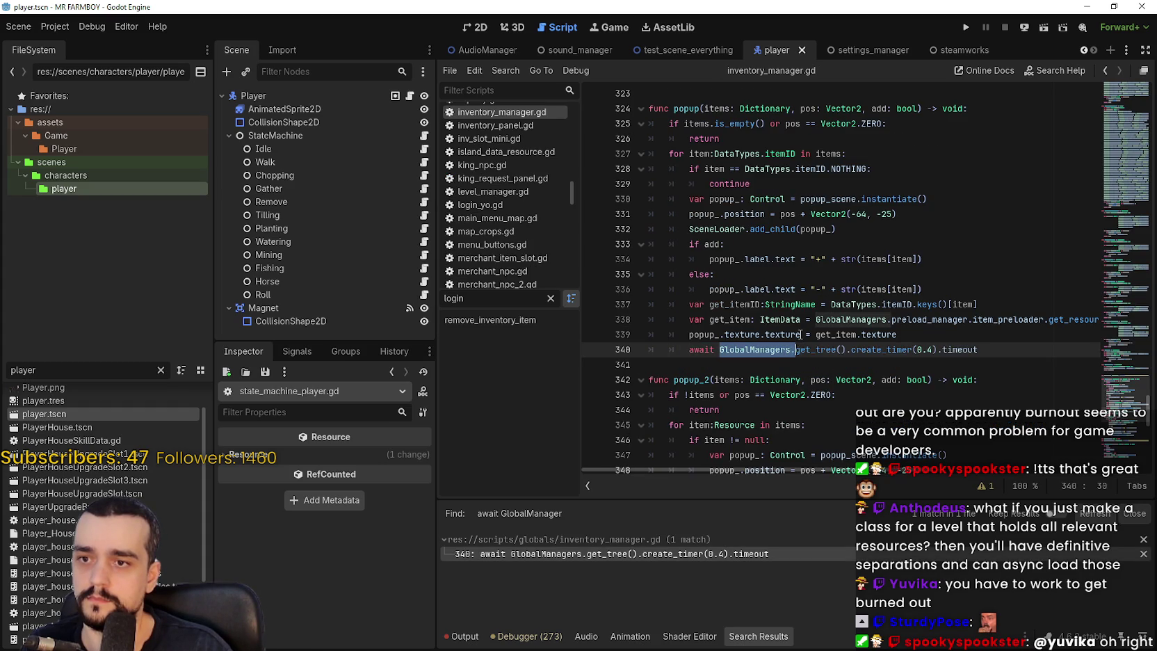
key("BackSpace")
- Save inventory_manager.gd, run the game, and return to the editor to view errors
key("ctrl+s")
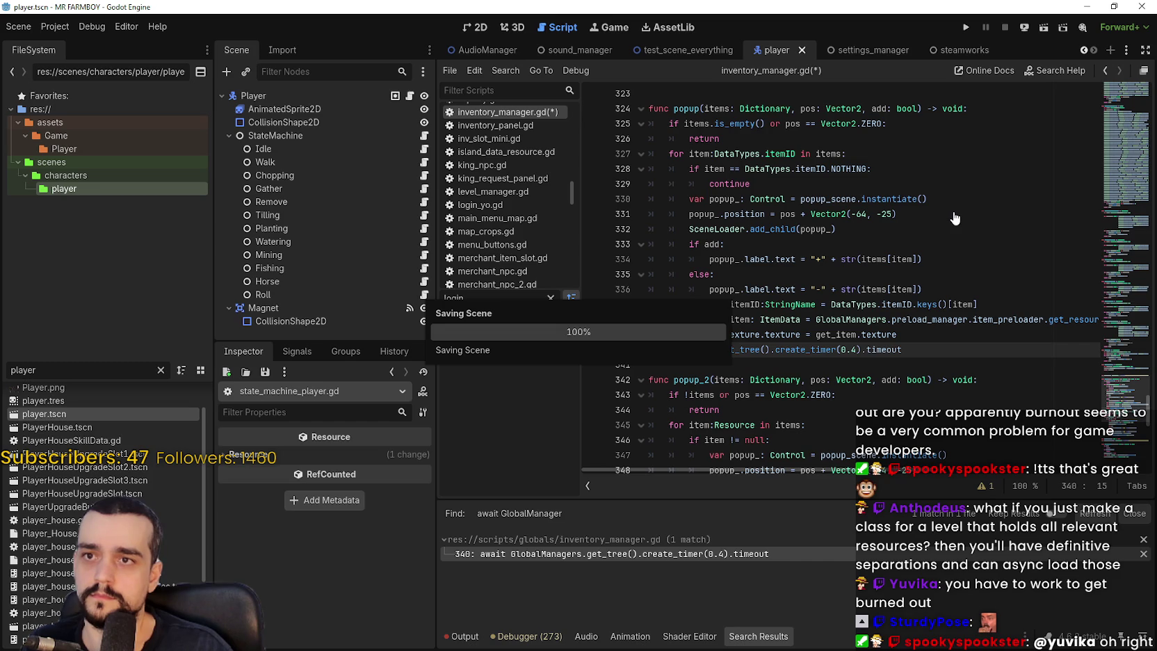
left_click(965, 31)
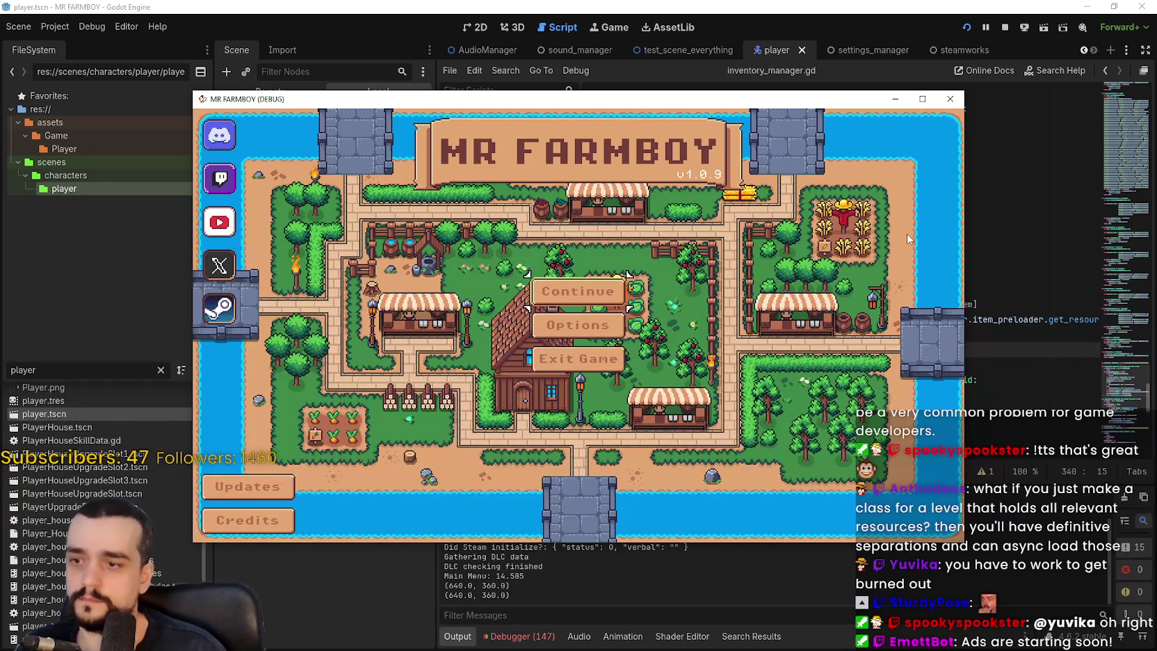
left_click(526, 643)
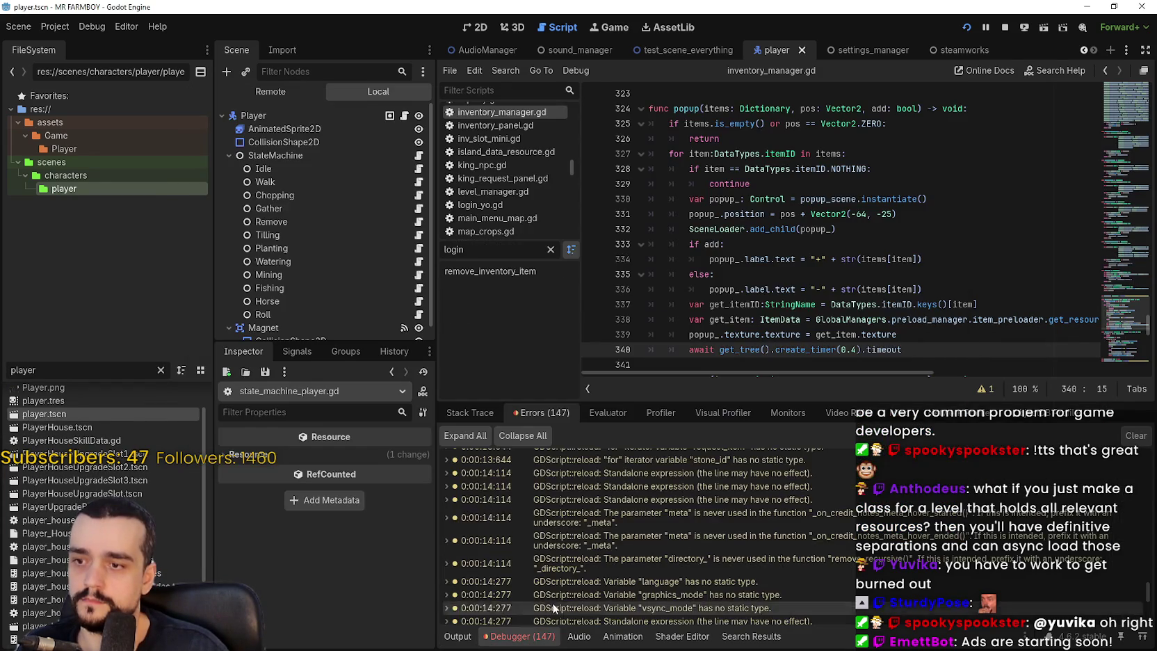
- Jump to the erroring code in login_yo.gd and comment out the settings_manager trigger_ready call on line 59
left_click_drag(1145, 594, 1149, 623)
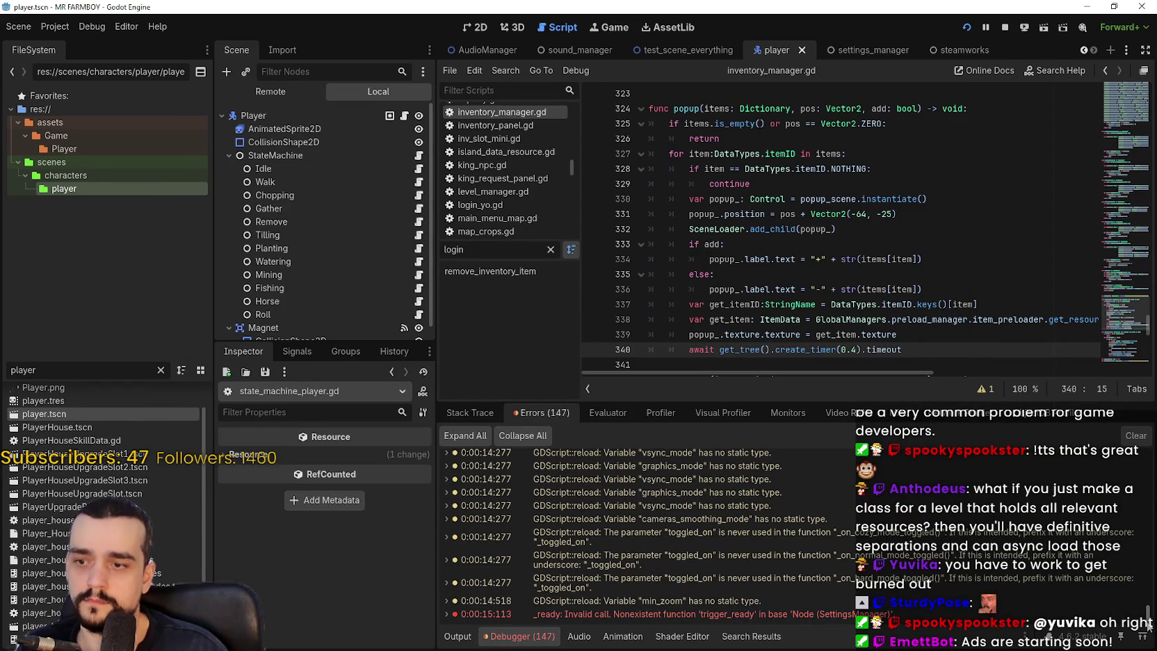
left_click(797, 614)
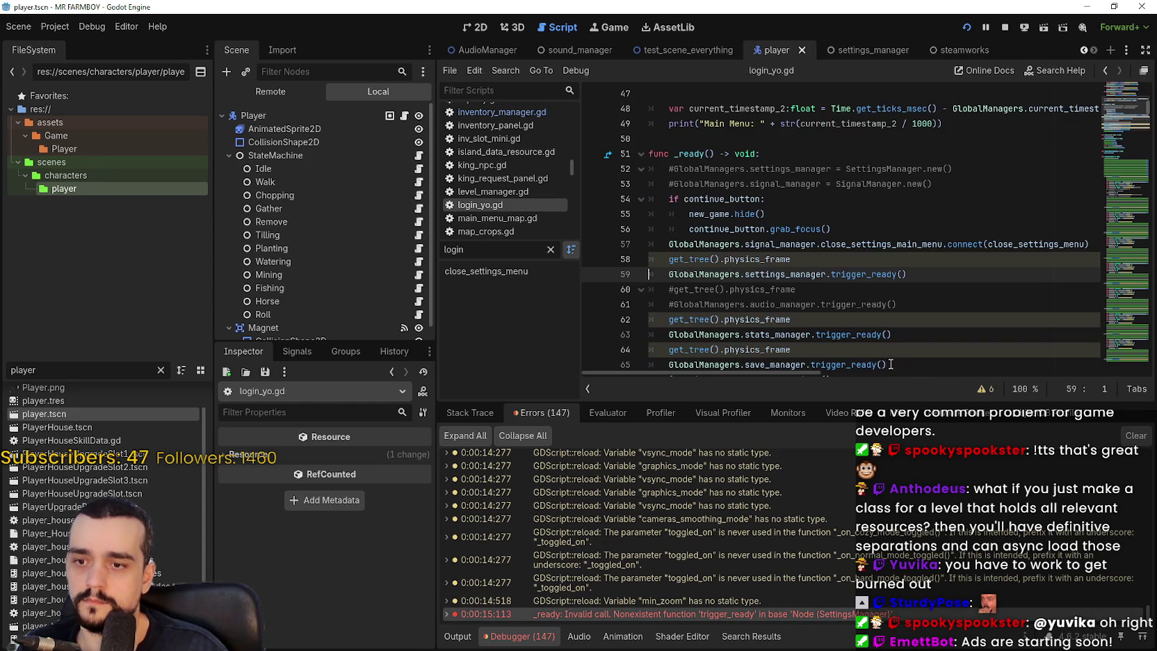
left_click(667, 272)
scroll(675, 254, "down", 1)
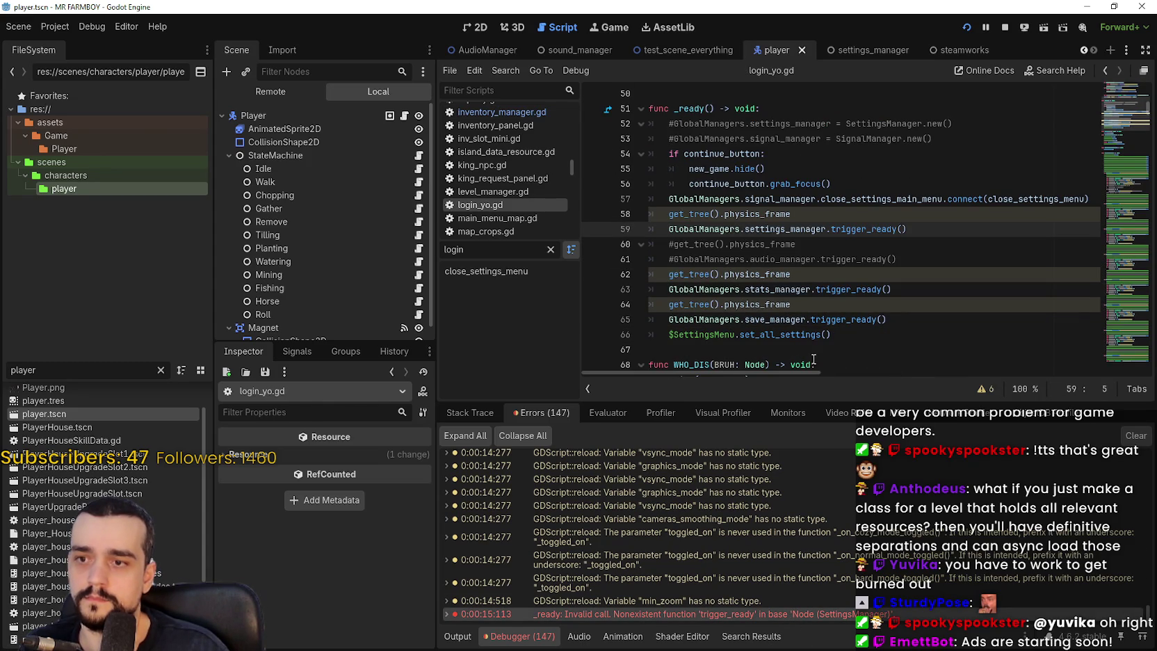
double_click(773, 230)
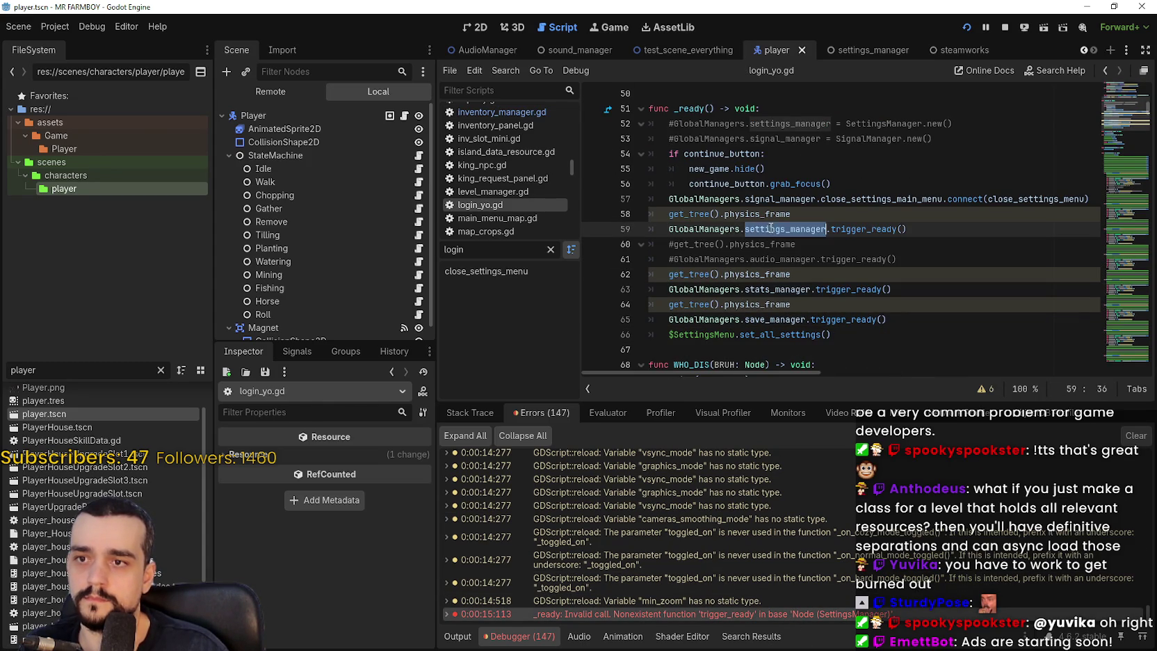
left_click(666, 227)
key("ctrl+k")
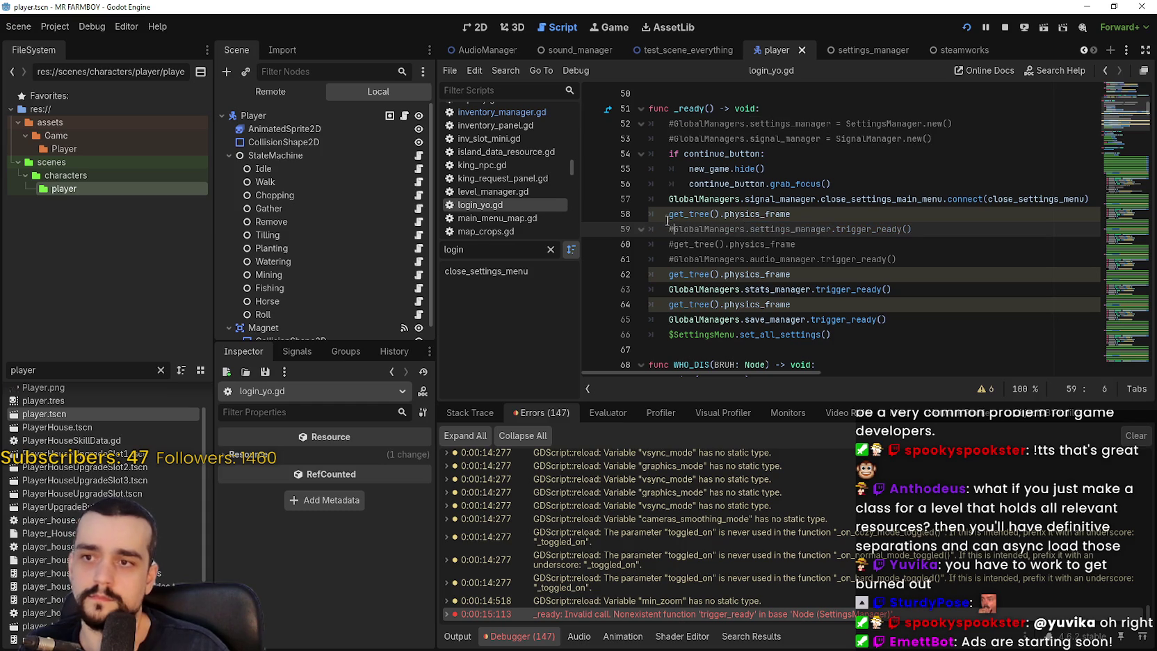
key("Up")
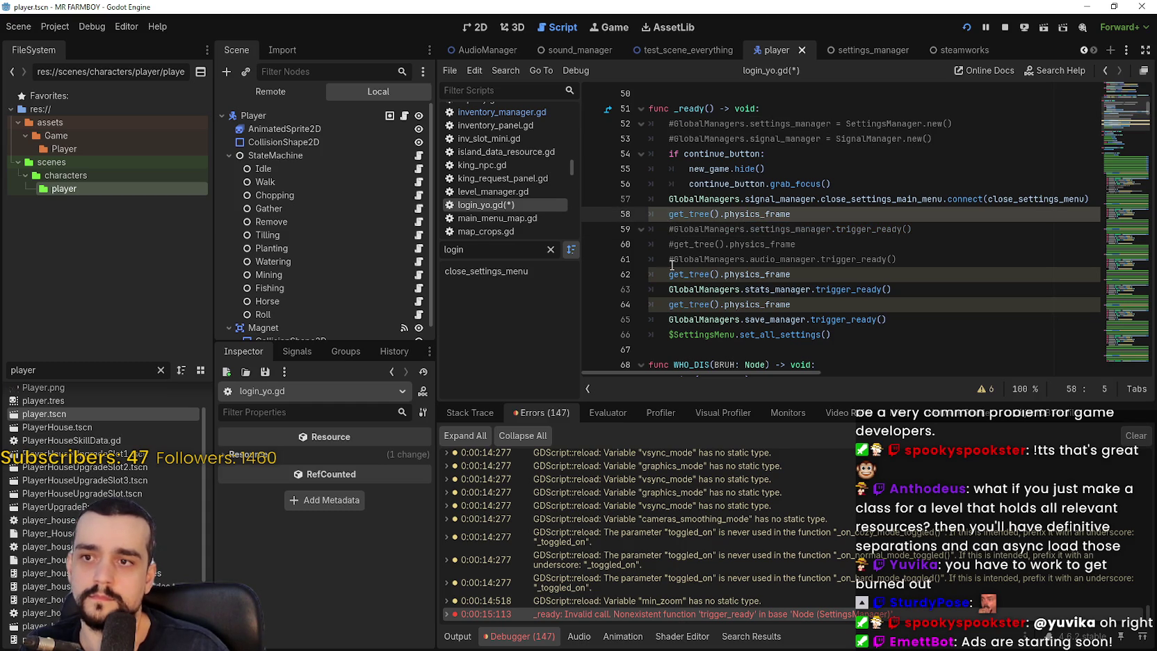
- Comment out the physics_frame wait on line 62 of login_yo.gd
left_click(664, 273)
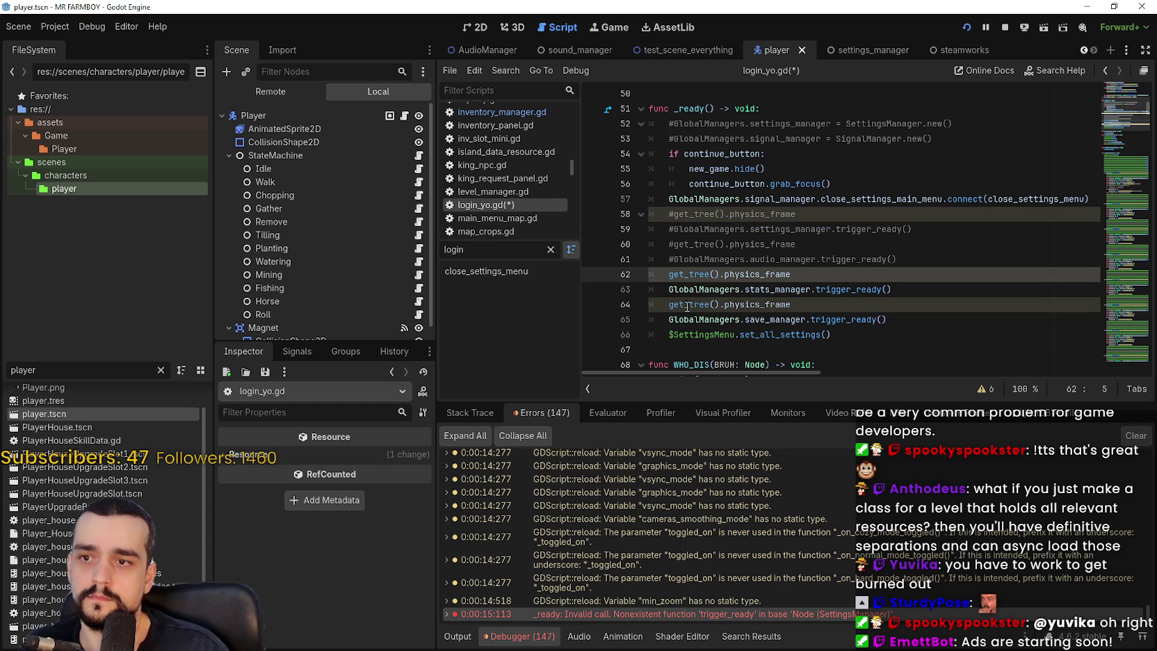
key("ctrl+k")
right_click(878, 296)
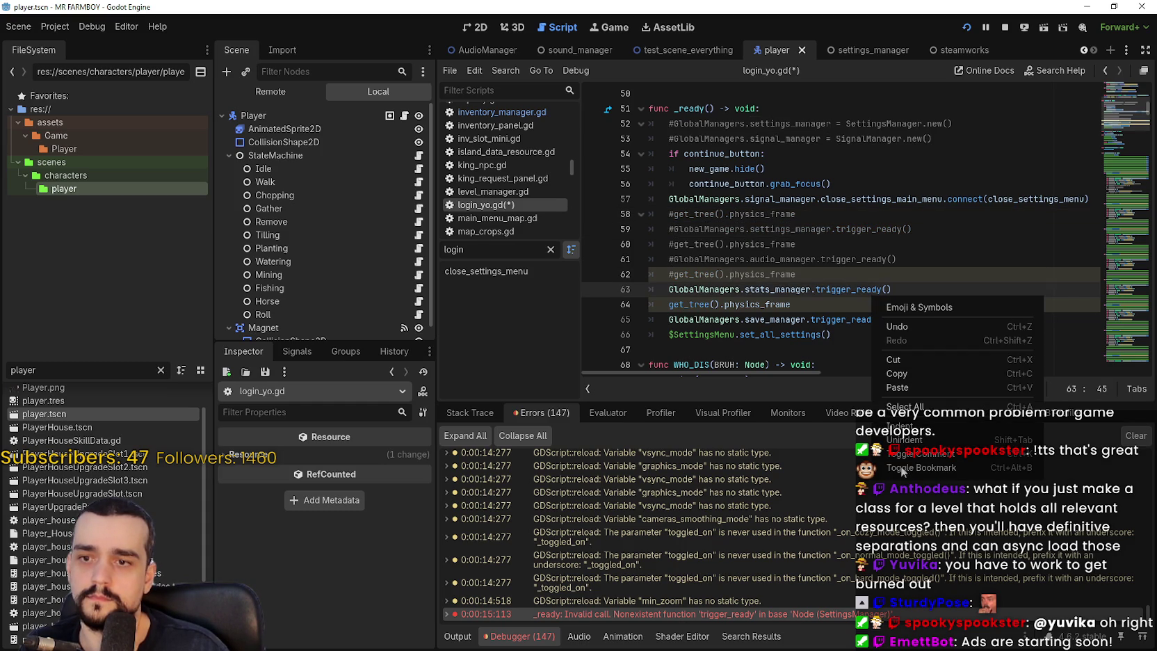
right_click(826, 293)
key("Escape")
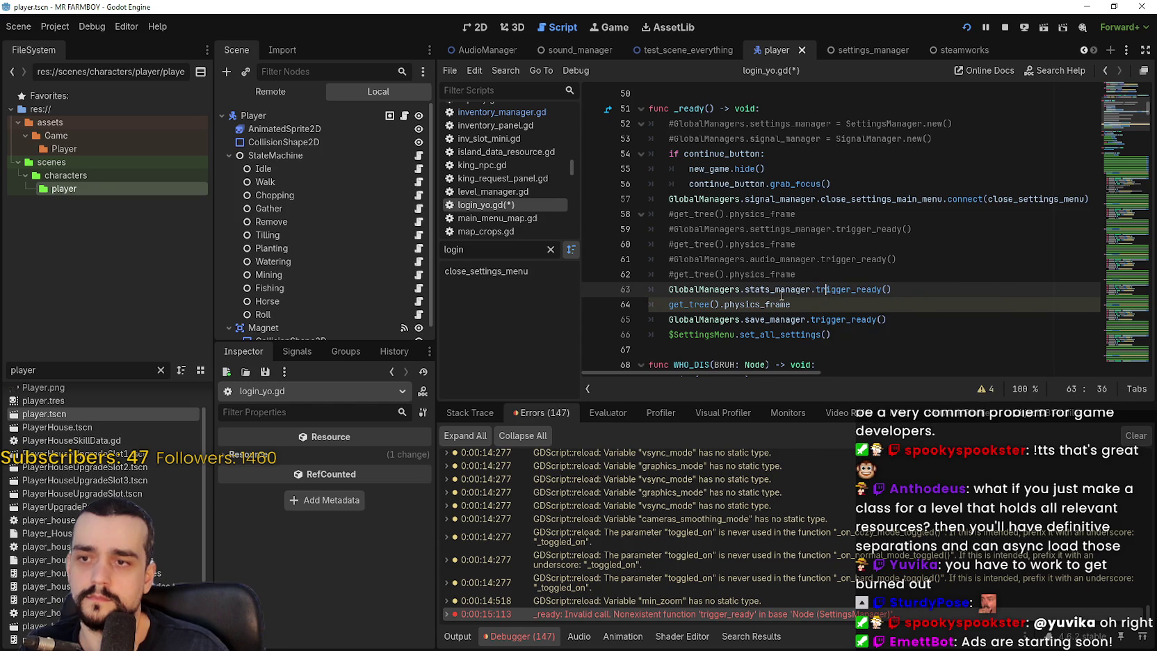
- Filter FileSystem for 'stats', search stats_manager.gd for 'trigg', and check lines 63–65 in login_yo.gd
left_click_drag(38, 370, 2, 370)
type("stats")
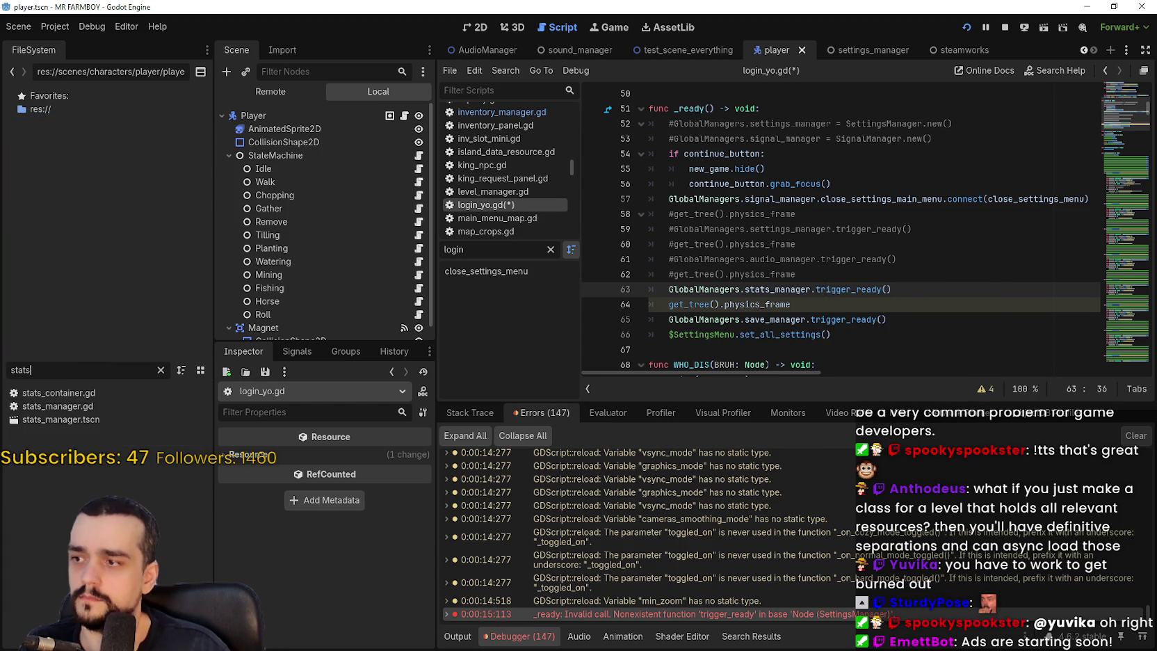
double_click(61, 407)
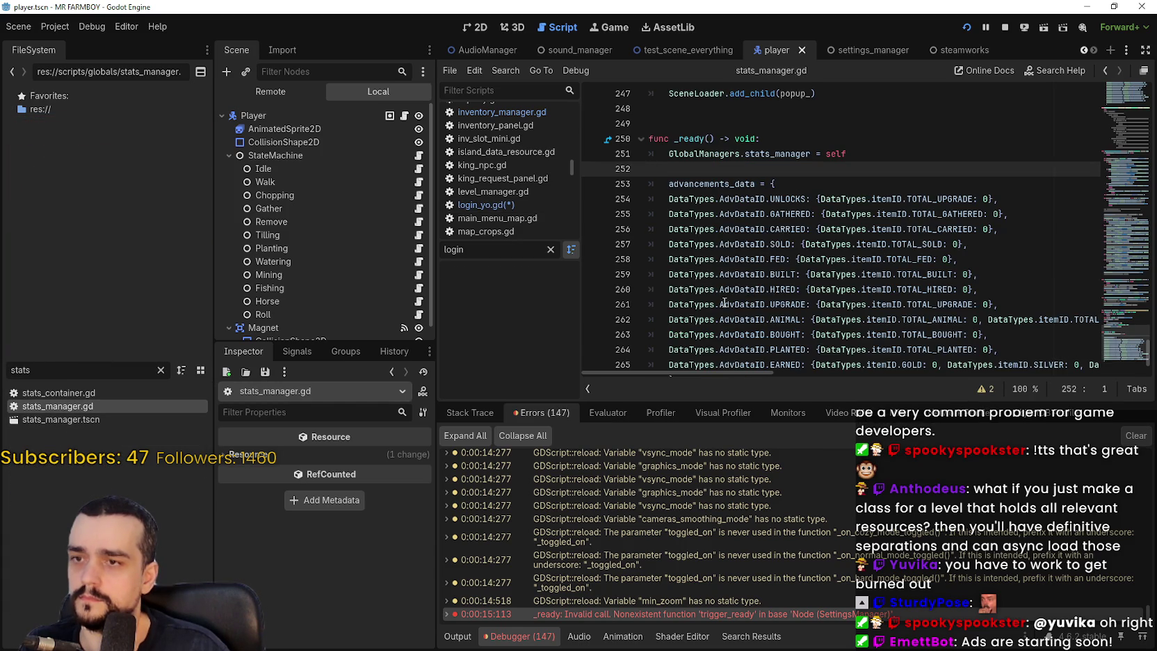
key("ctrl+f")
type("tr")
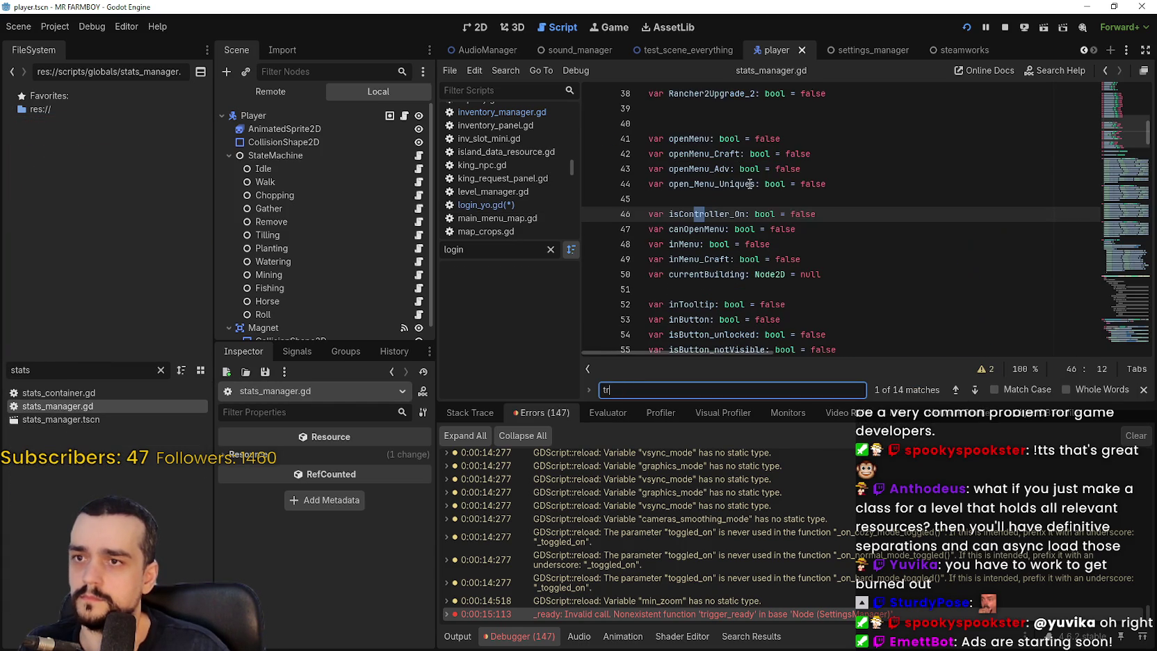
type("igger")
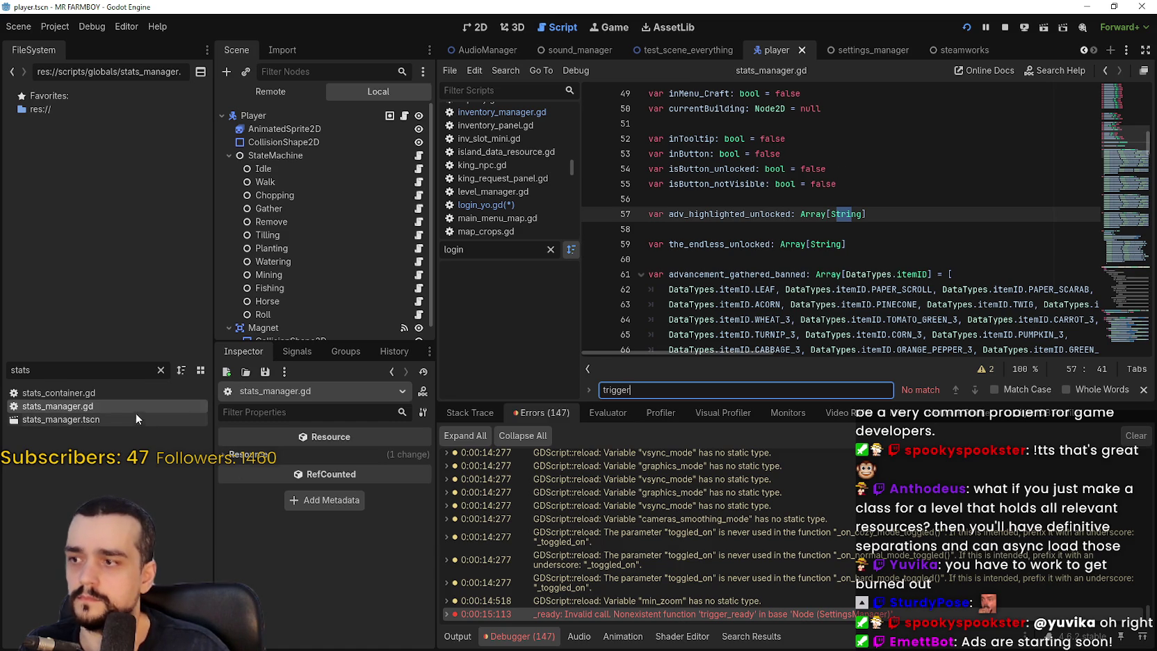
double_click(591, 615)
left_click(665, 276)
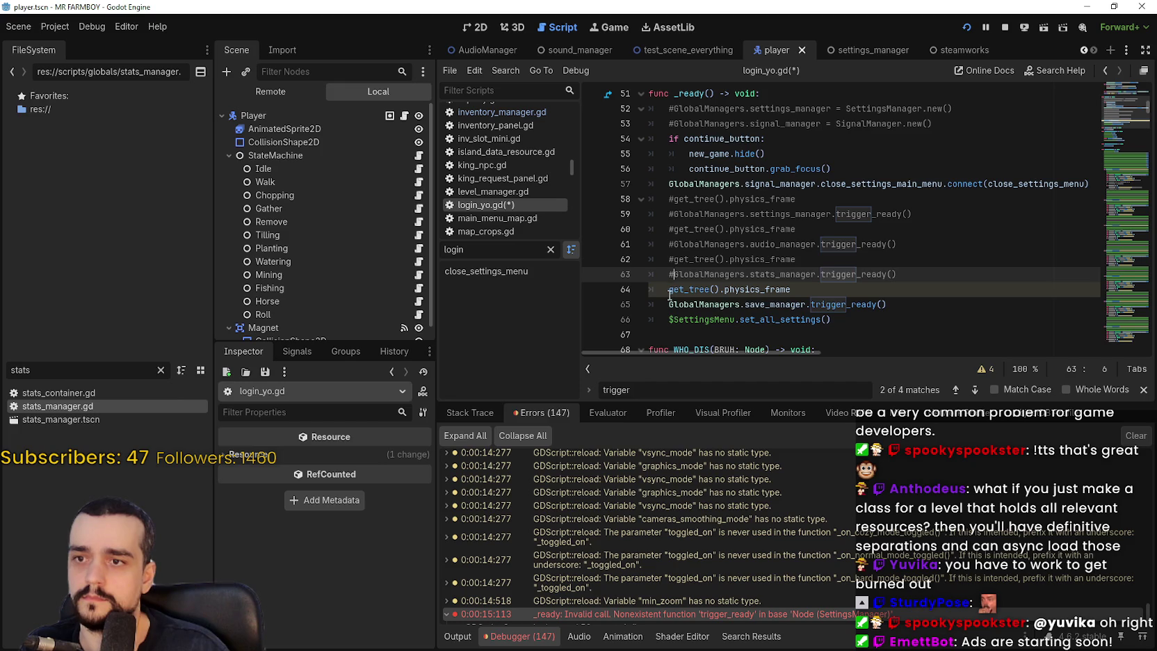
left_click(669, 292)
left_click(670, 306)
type("#")
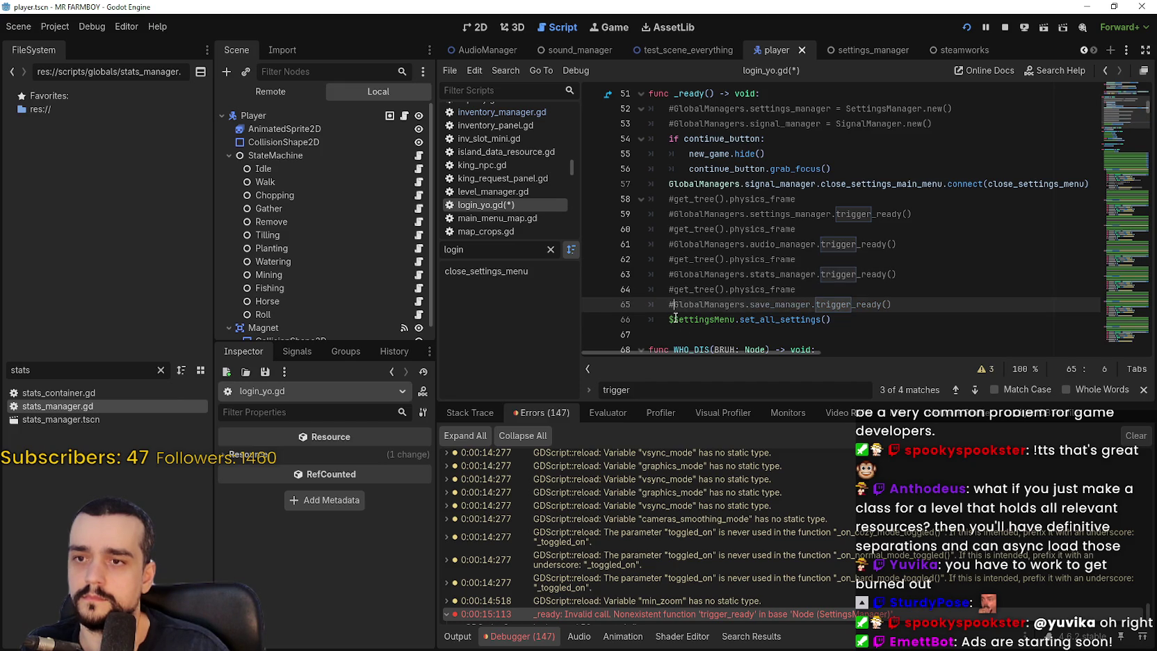
- Filter for 'save', inspect save_game_manager.gd's time_tick_day connection on line 24, and save
key("BackSpace")
key("BackSpace")
key("BackSpace")
type("save")
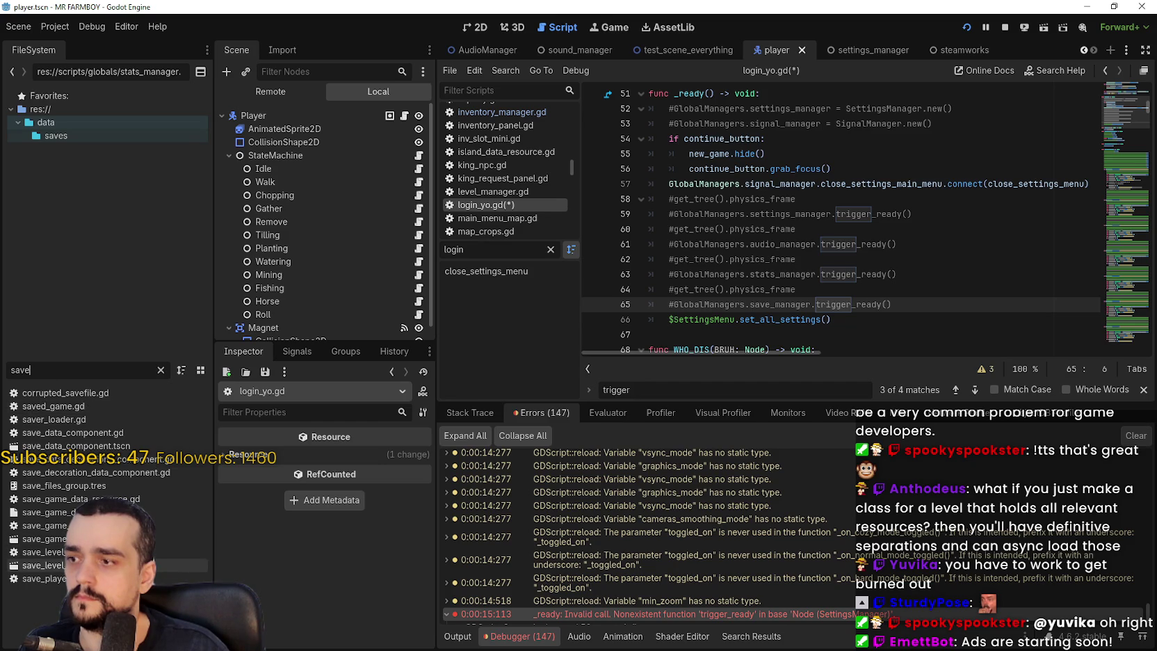
double_click(104, 525)
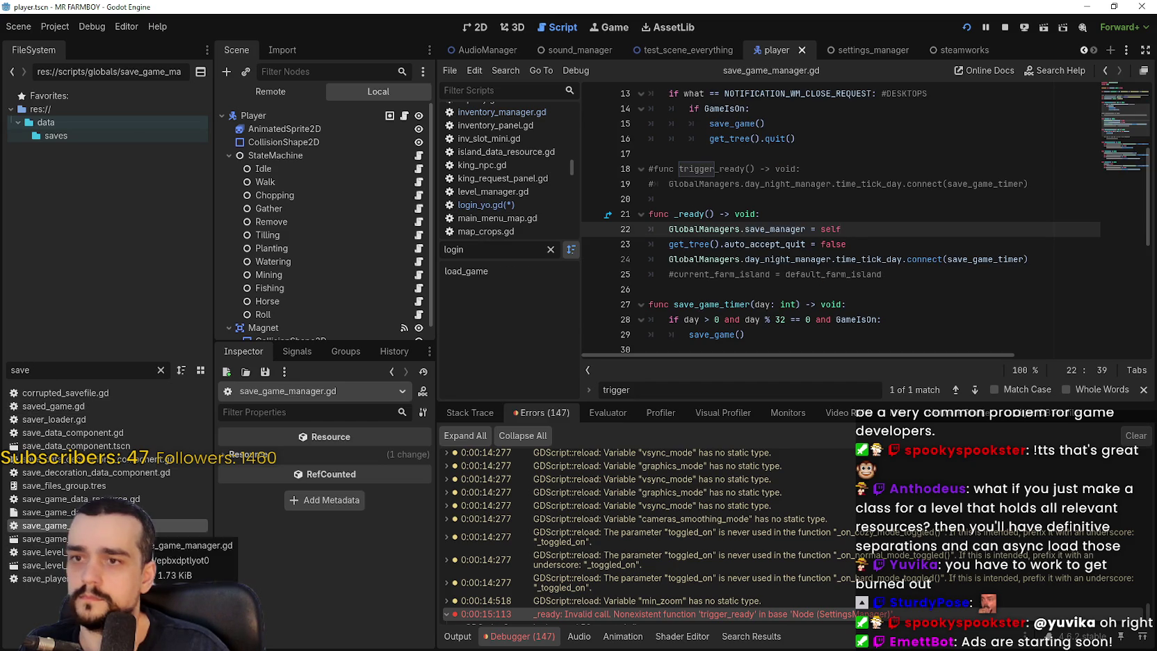
left_click(887, 259)
key("ctrl+s")
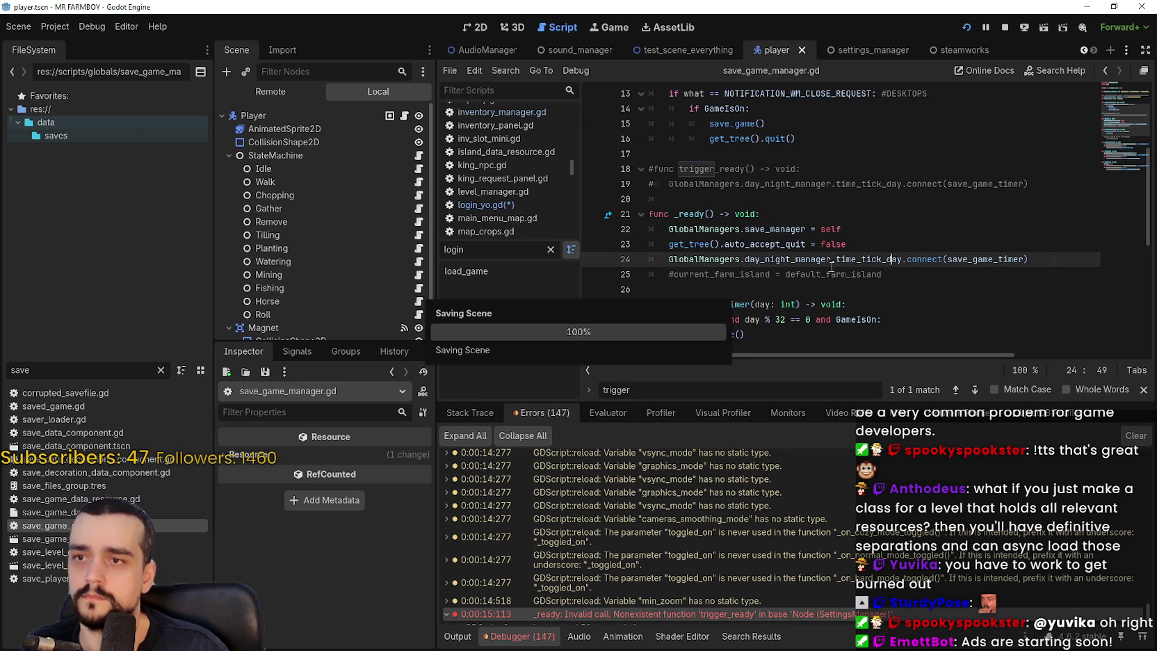
- Return to login_yo.gd, stop the running game, and relaunch it with F5
left_click(496, 206)
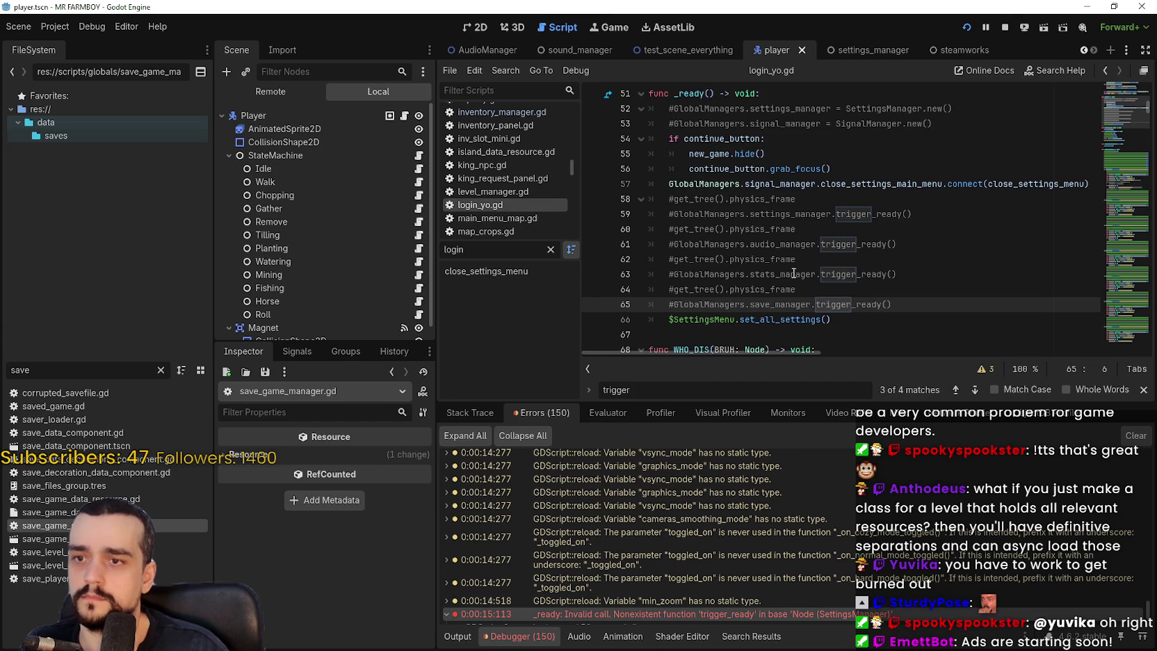
left_click(1005, 25)
key("F5")
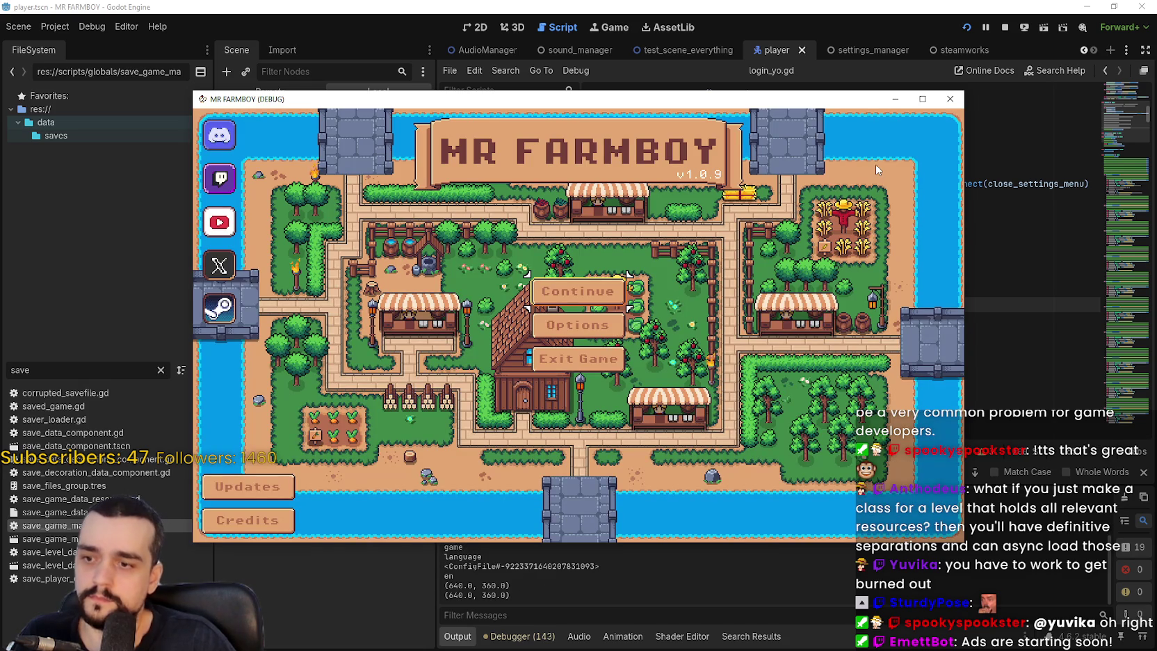
- Create a new save, step through island and difficulty selection, start, and dismiss the intro message
left_click(574, 287)
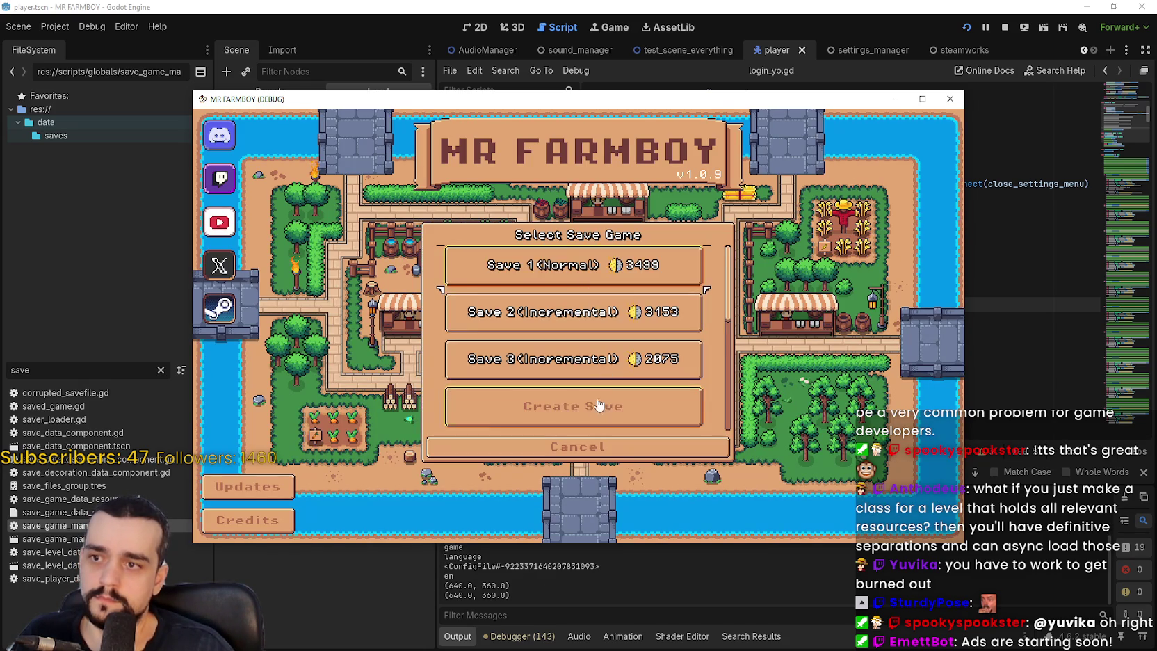
left_click(580, 336)
left_click(520, 448)
left_click(524, 448)
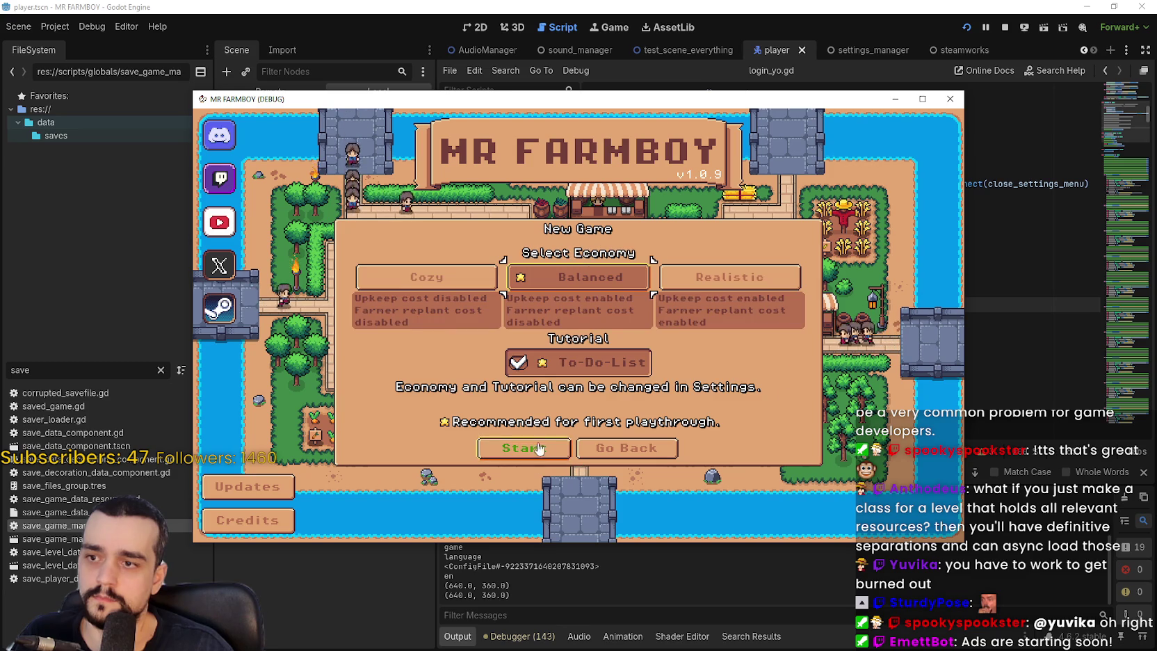
left_click(530, 449)
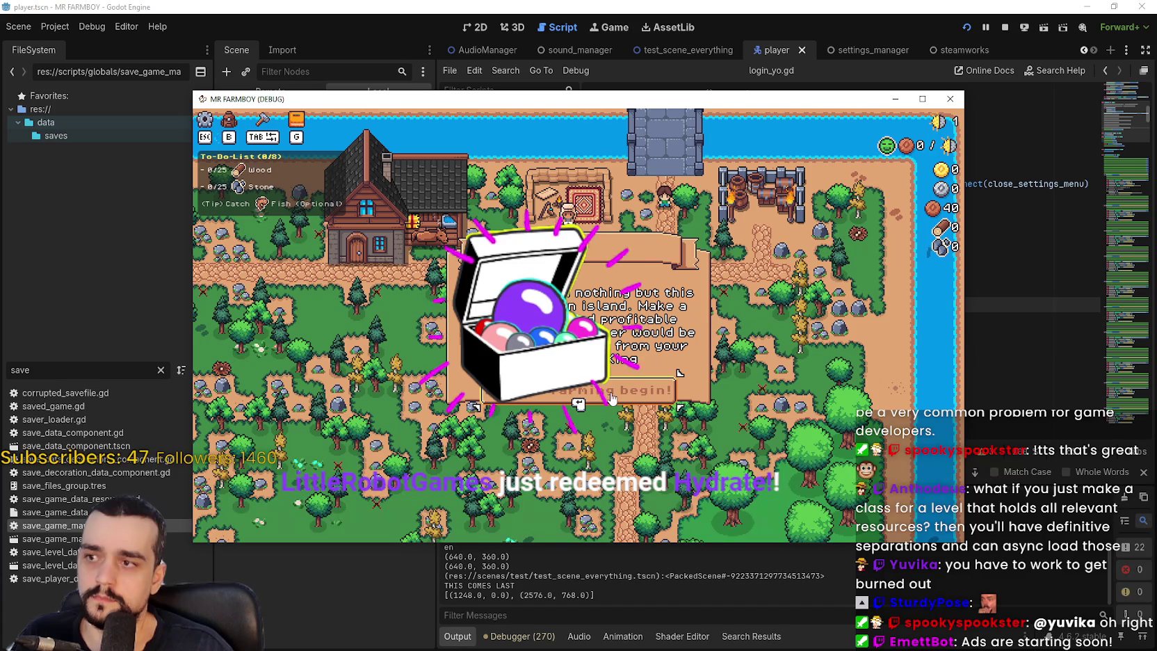
left_click(608, 393)
- Walk the farmer down and check the advancements panel
scroll(734, 328, "up", 3)
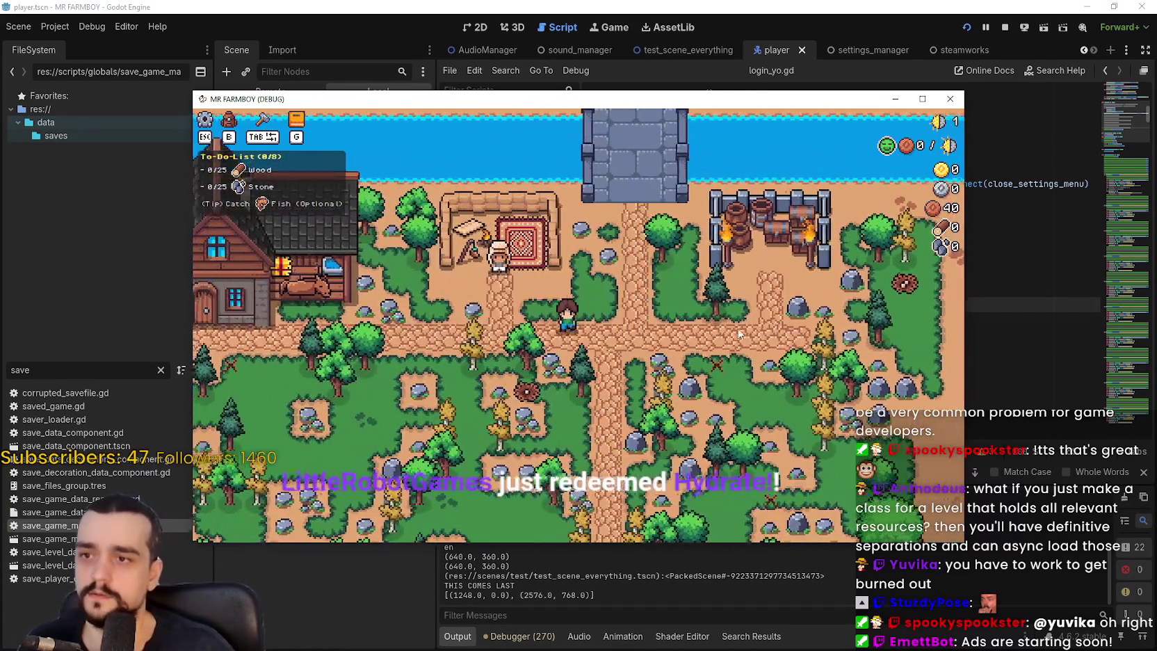
key("s")
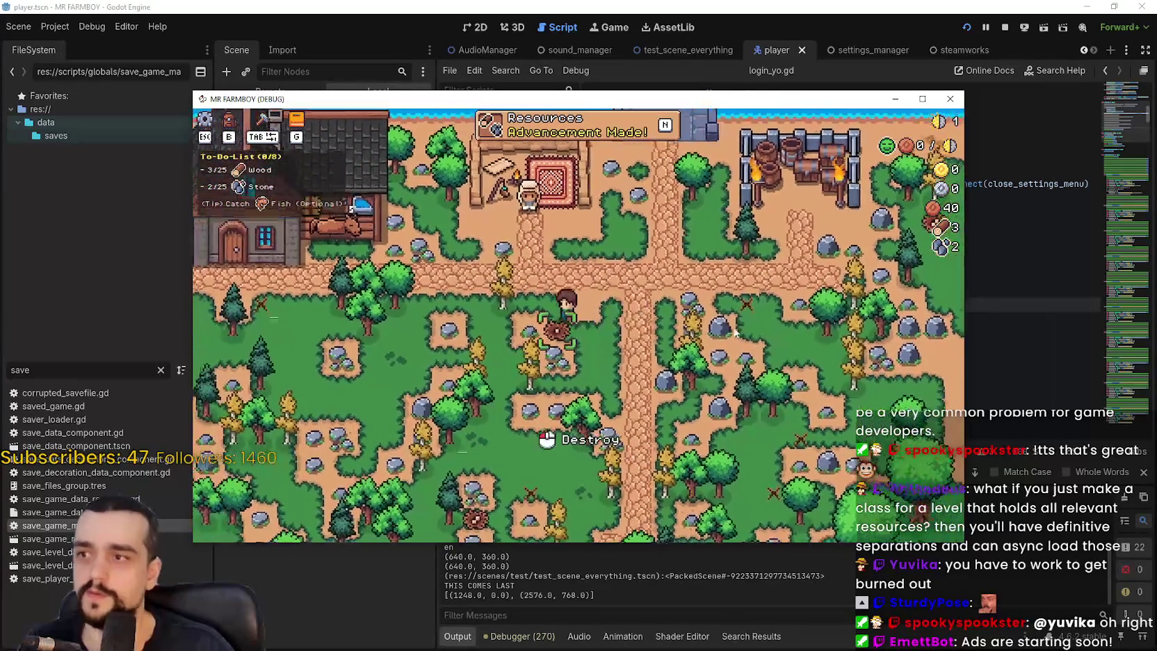
key("h")
key("h")
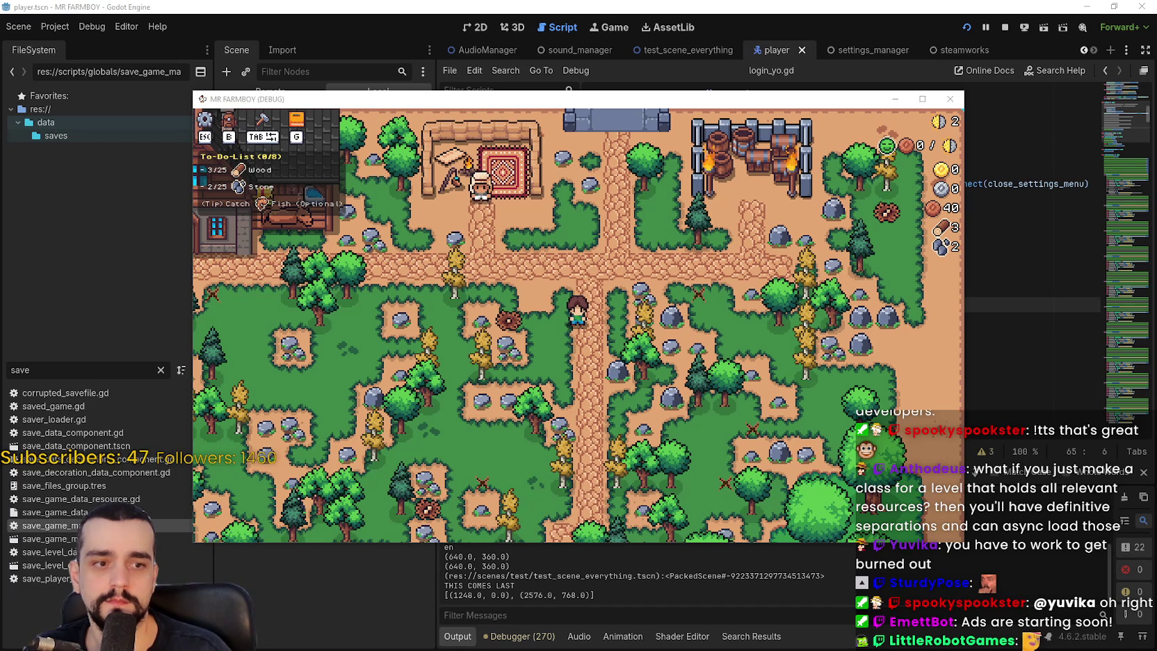
- Mine the rocks around the farmer for stone and gather some wood
key("a")
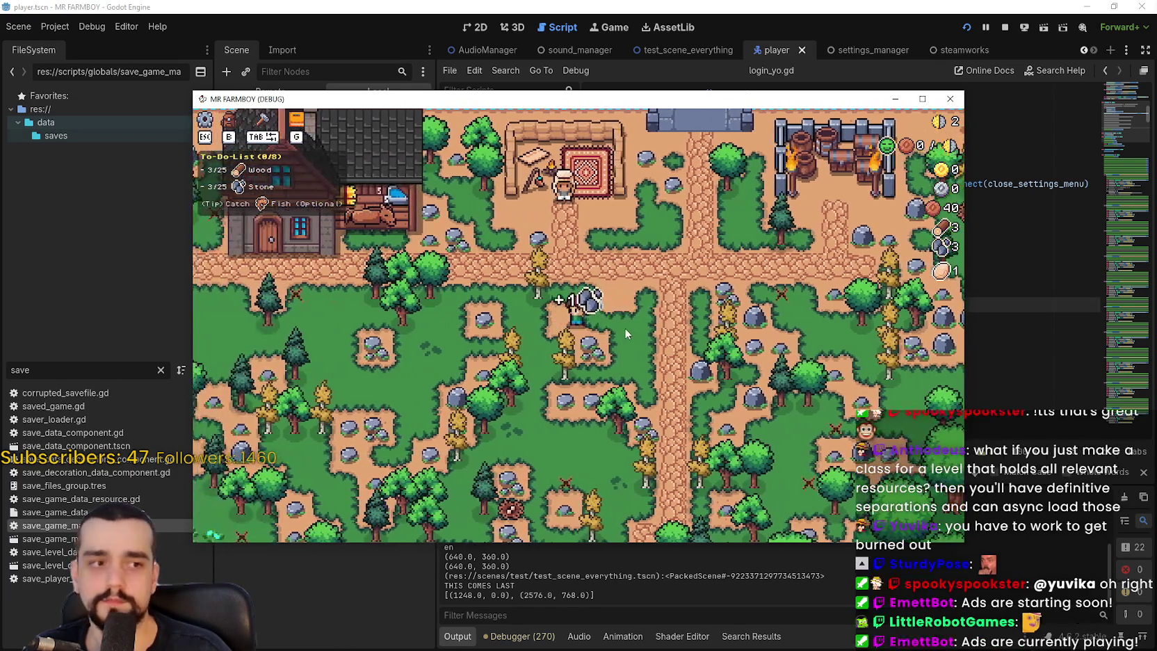
left_click(625, 327)
key("s")
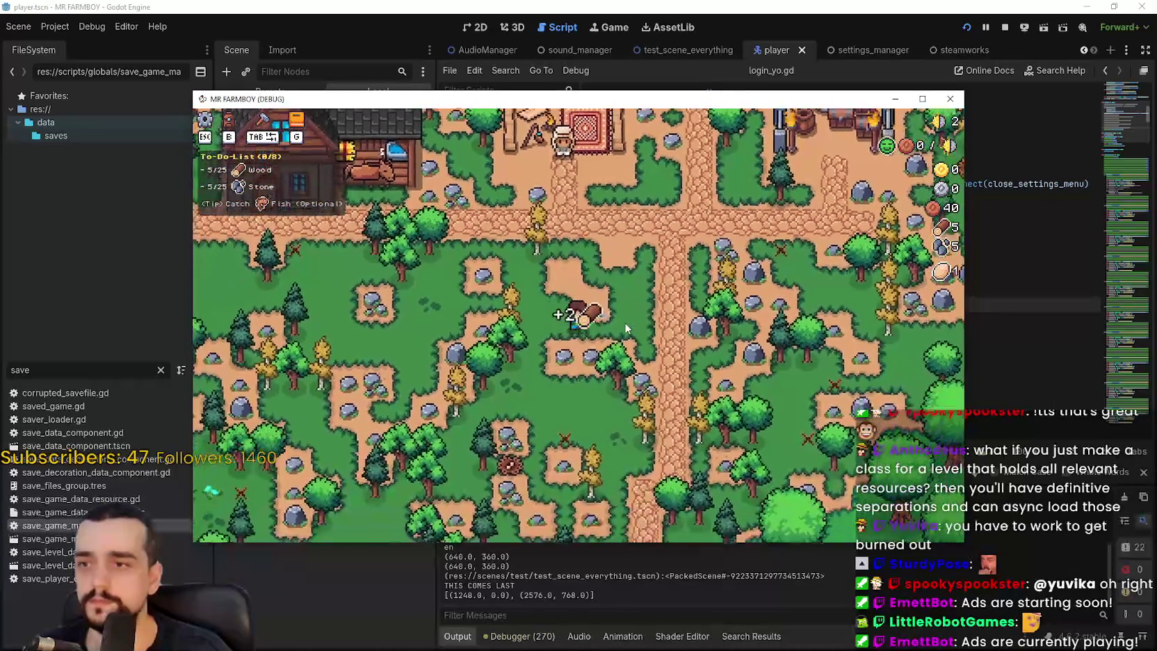
left_click(625, 327)
key("d")
left_click(622, 333)
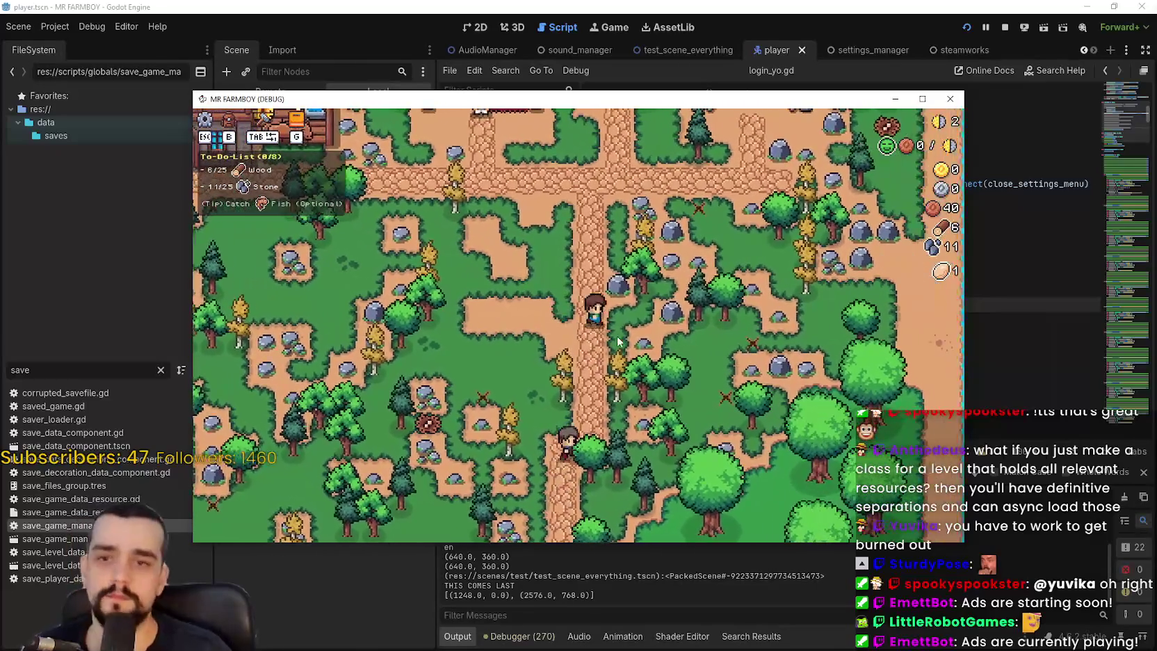
key("w")
key("d")
left_click(615, 340)
key("w")
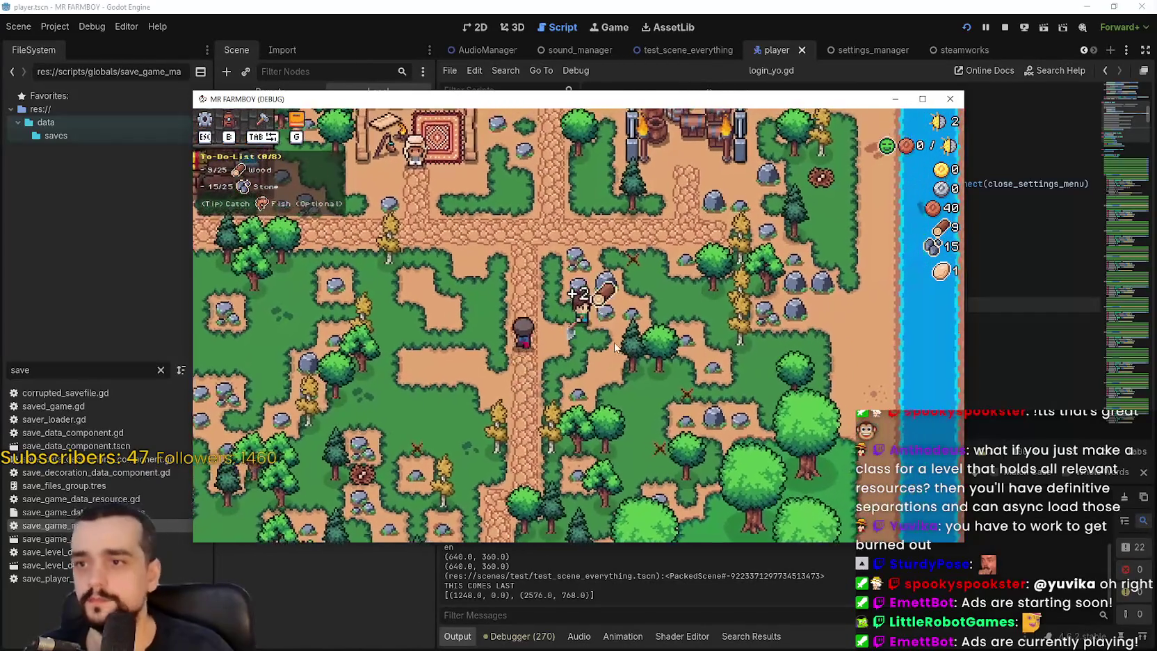
left_click(614, 341)
left_click(614, 342)
- Mine more rocks down-right to finish the Stone goal
key("s")
key("s")
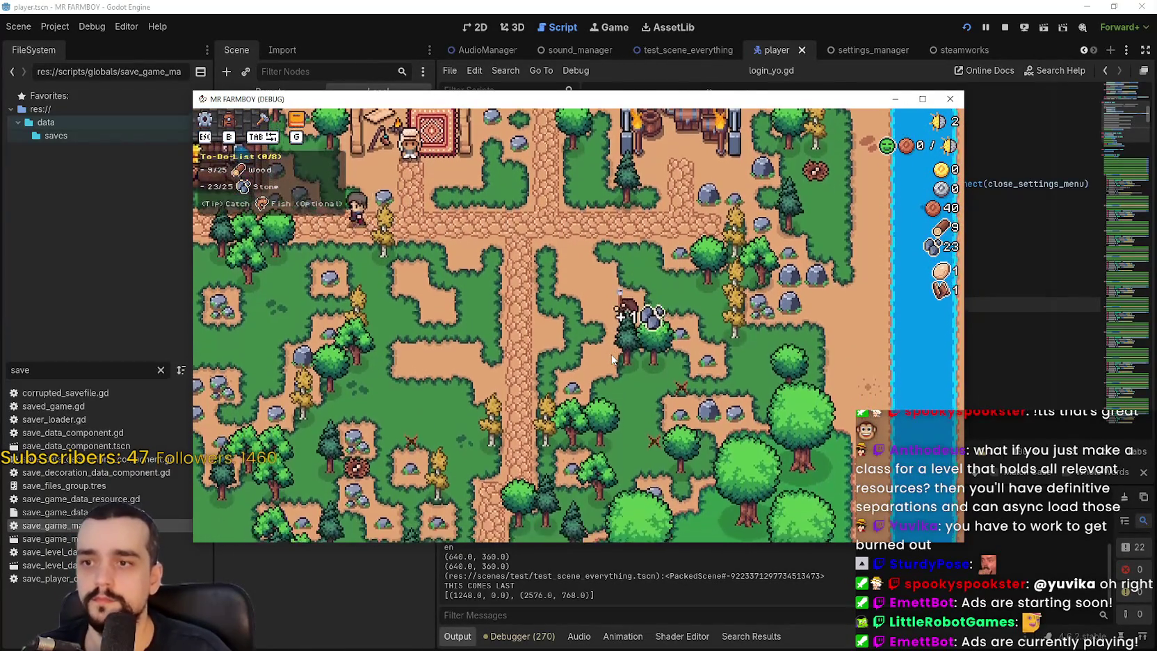
key("d")
left_click(612, 358)
key("s")
left_click(612, 356)
key("s")
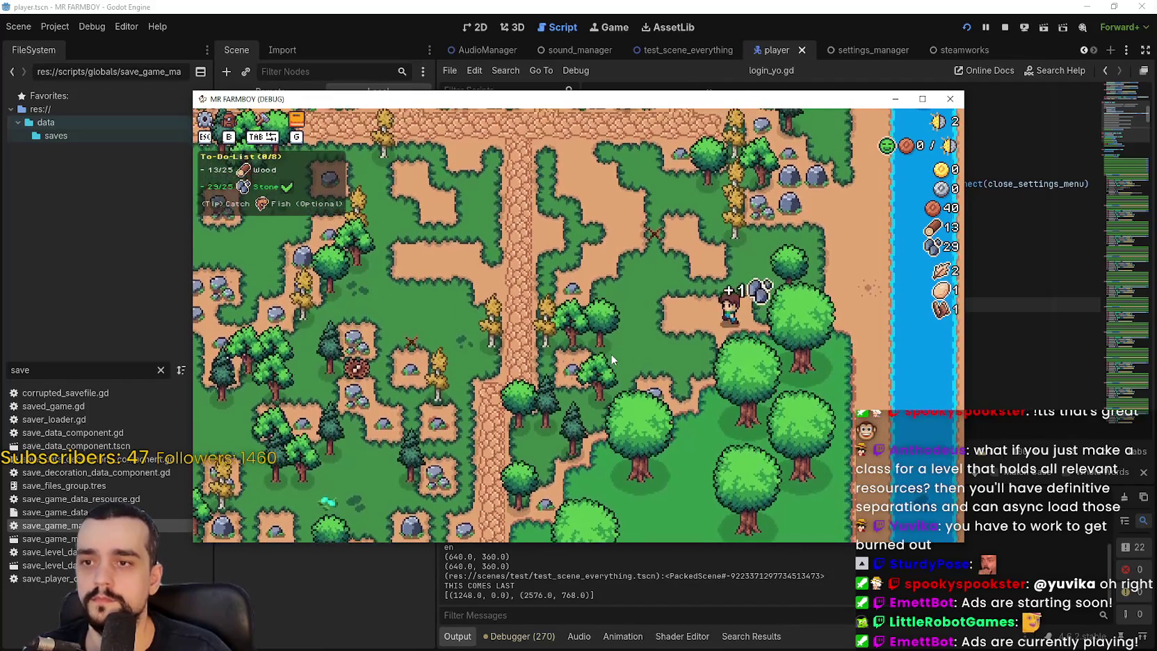
- Chop several trees for wood, collect the drops, and pick the market from the crafting menu
key("a")
key("a")
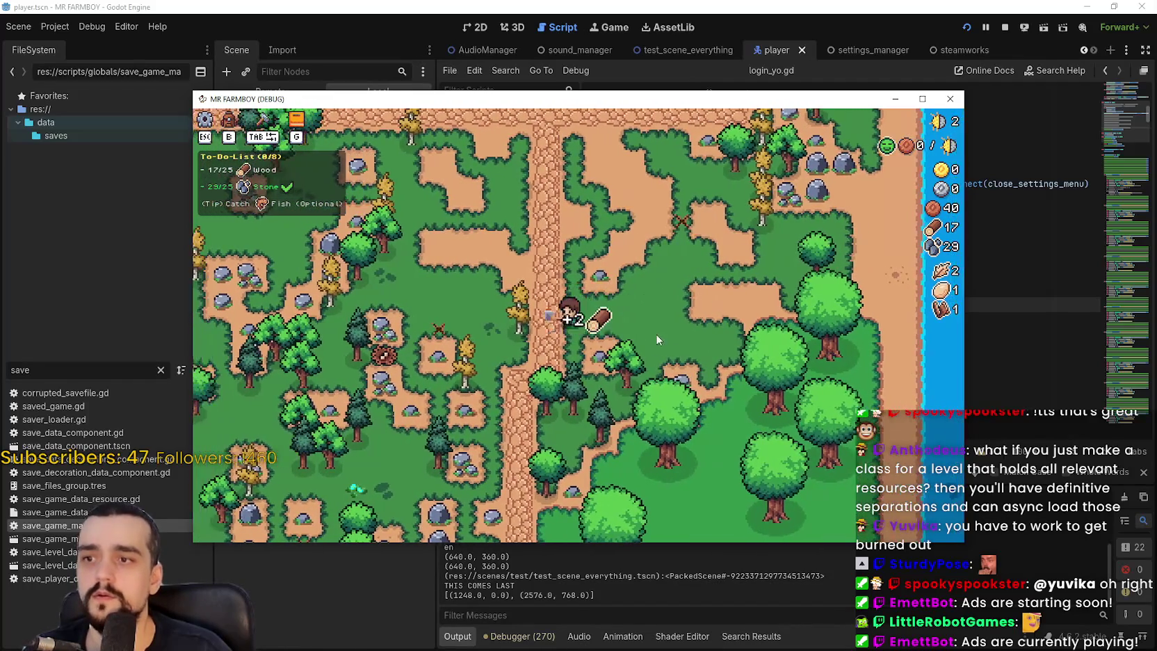
left_click(666, 323)
key("d")
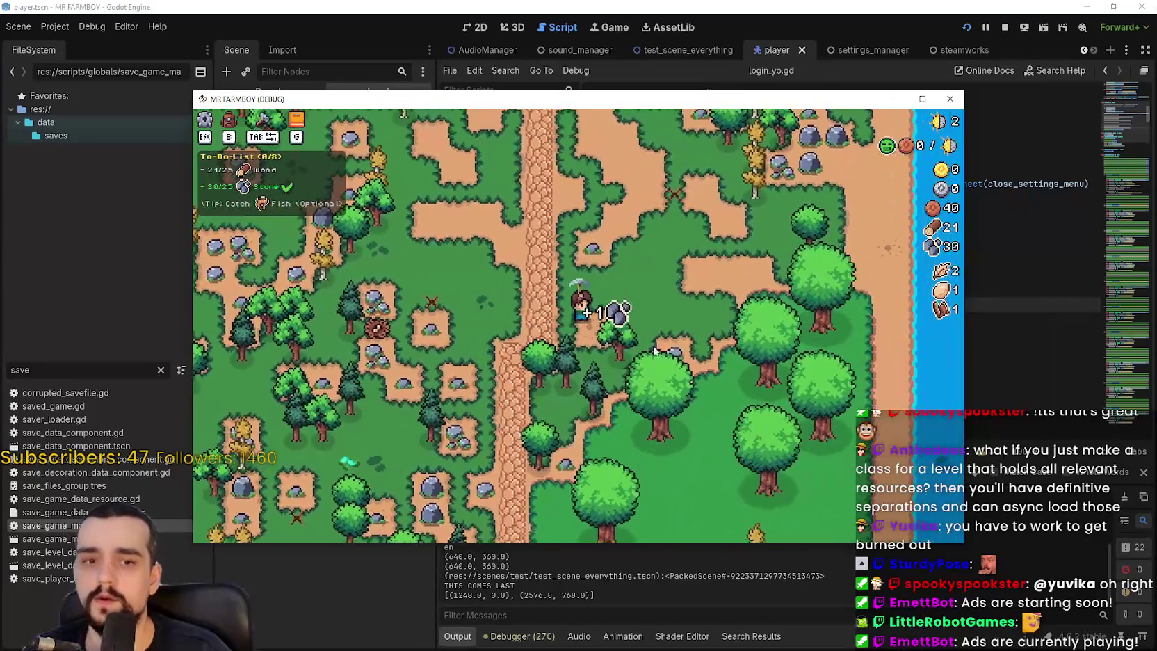
left_click(473, 249)
key("d")
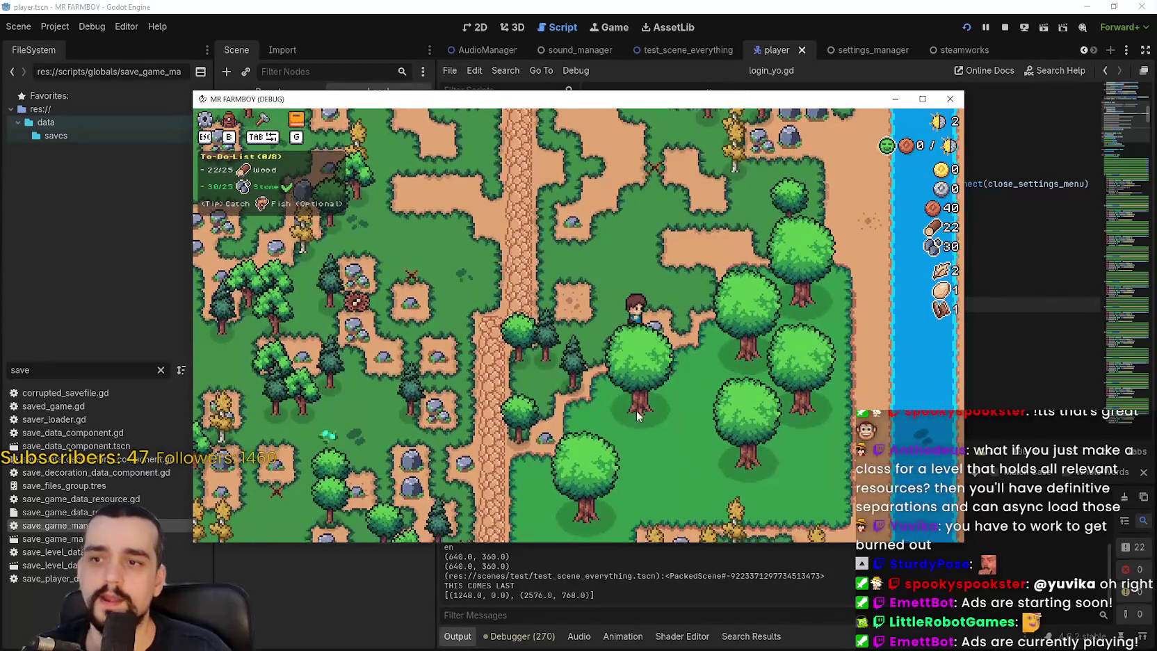
key("w")
key("alt+Tab")
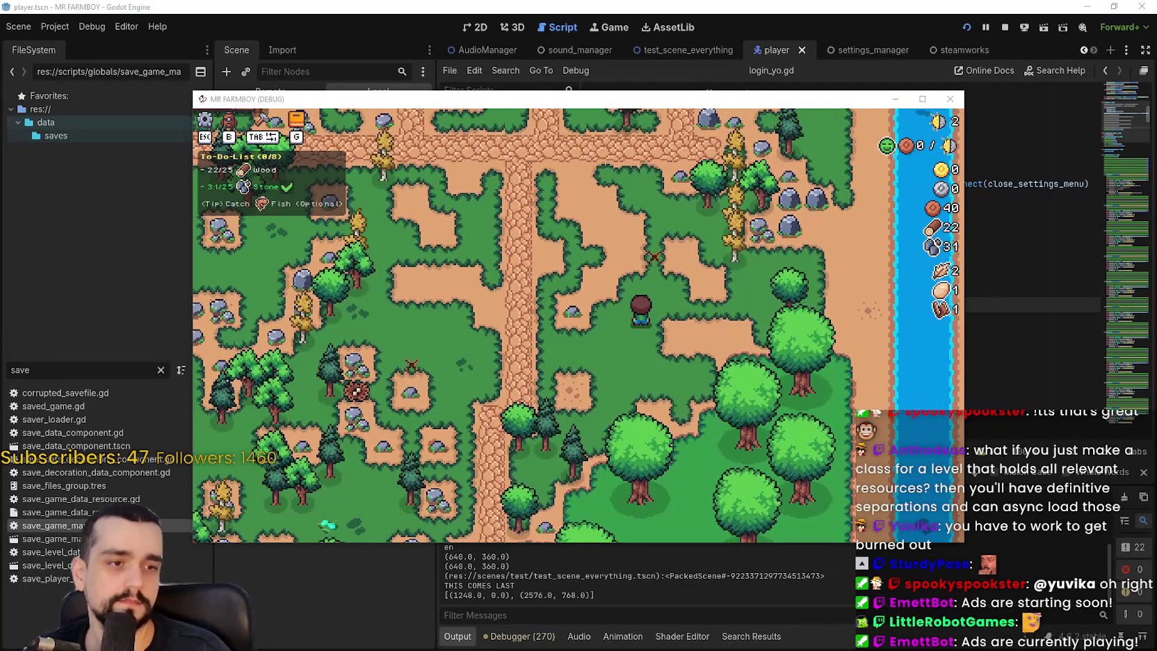
key("w")
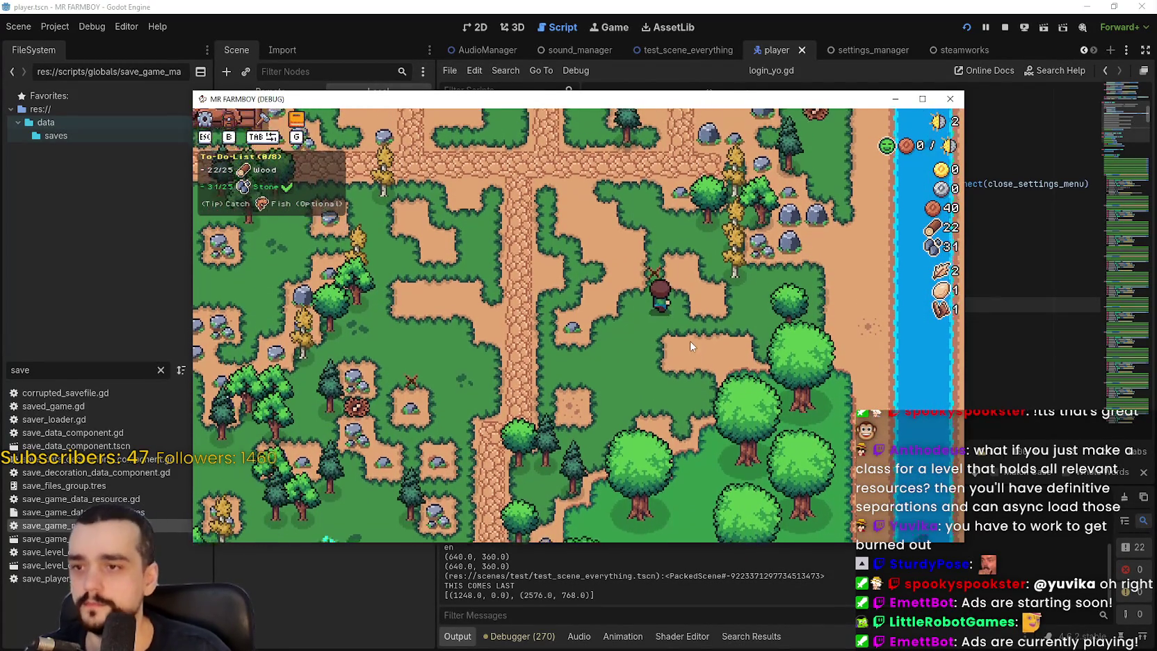
key("d")
left_click(745, 336)
key("a")
key("s")
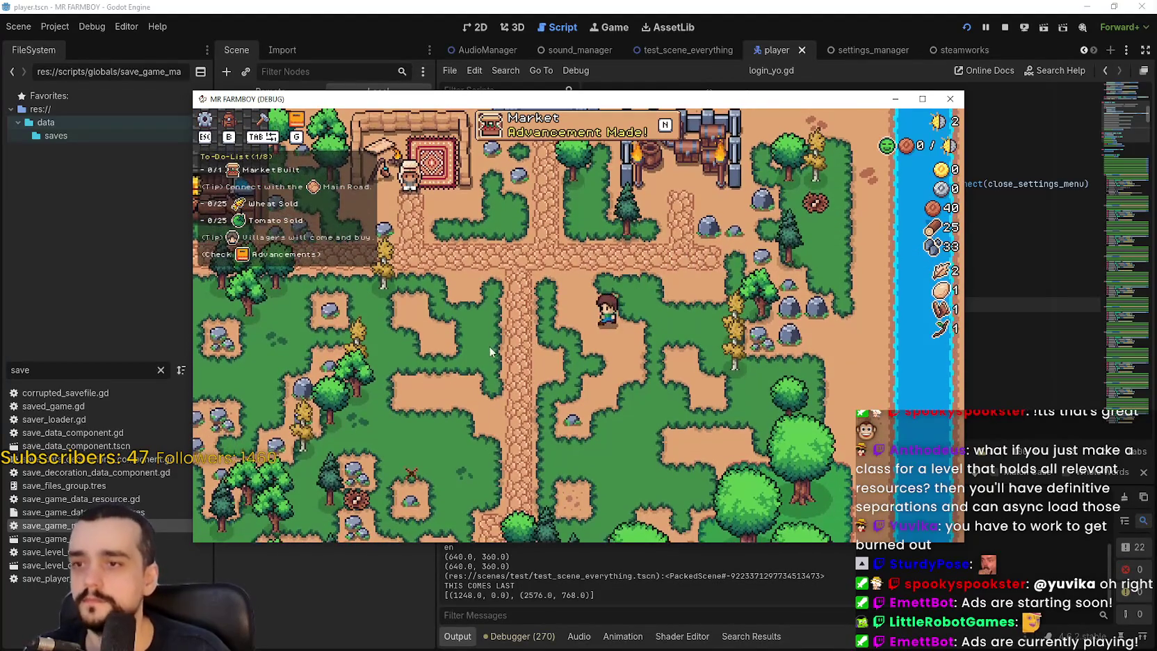
key("b")
left_click(221, 351)
- Place and confirm the market building, then walk around it adding land tiles
key("s")
left_click(680, 398)
key("s")
key("a")
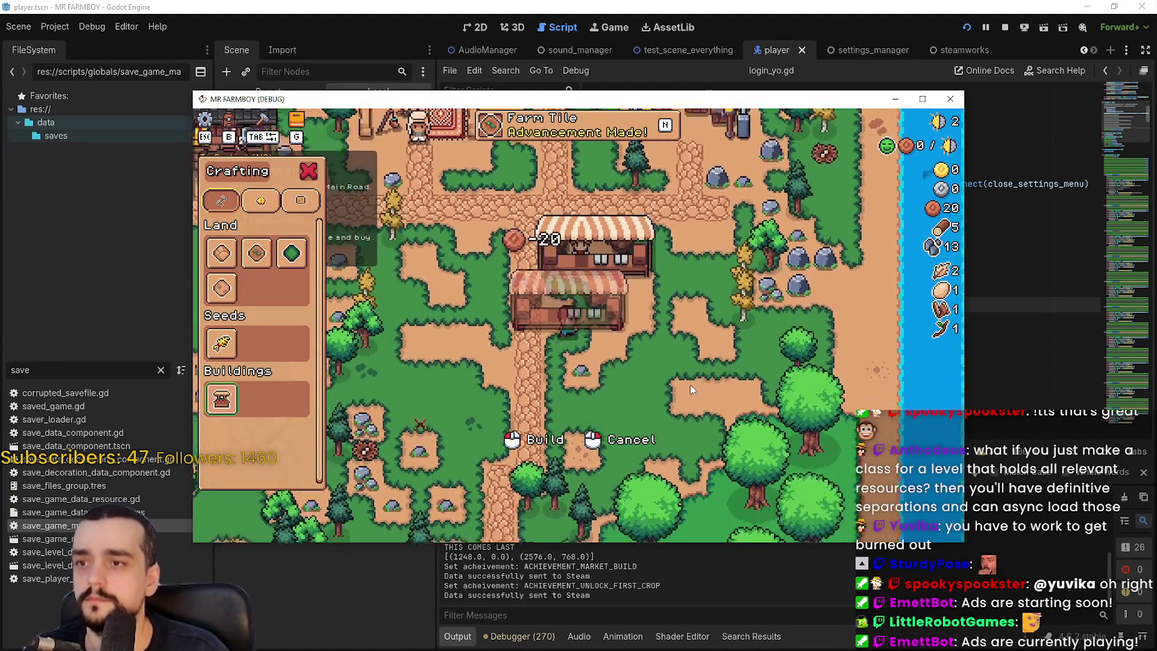
key("w")
key("d")
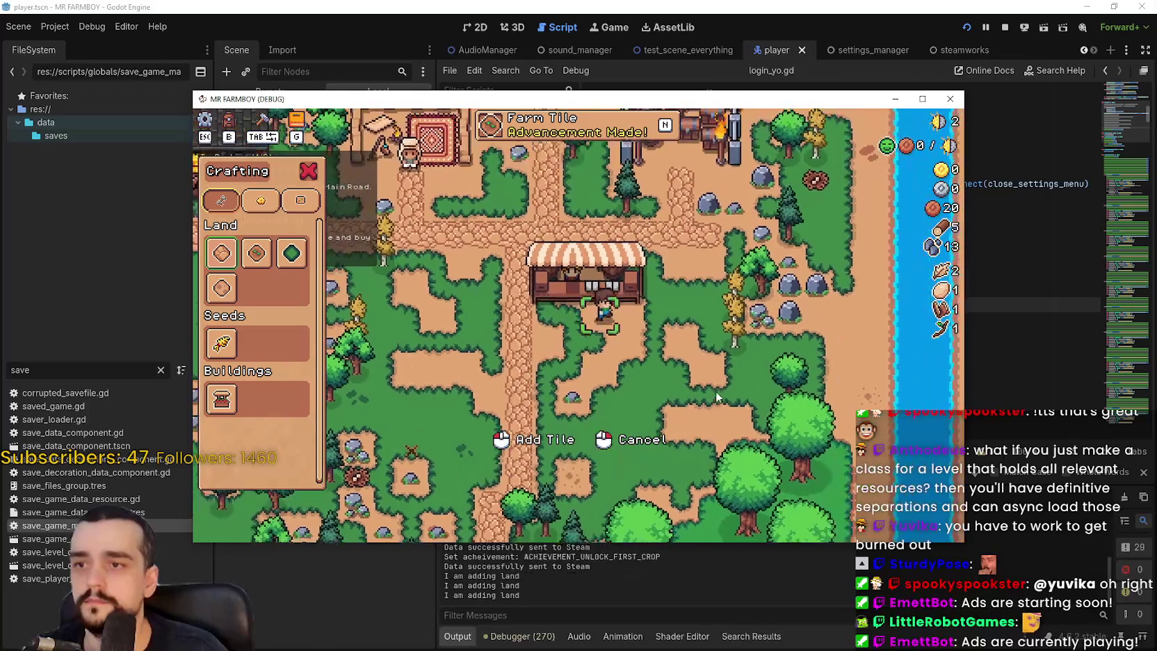
key("a")
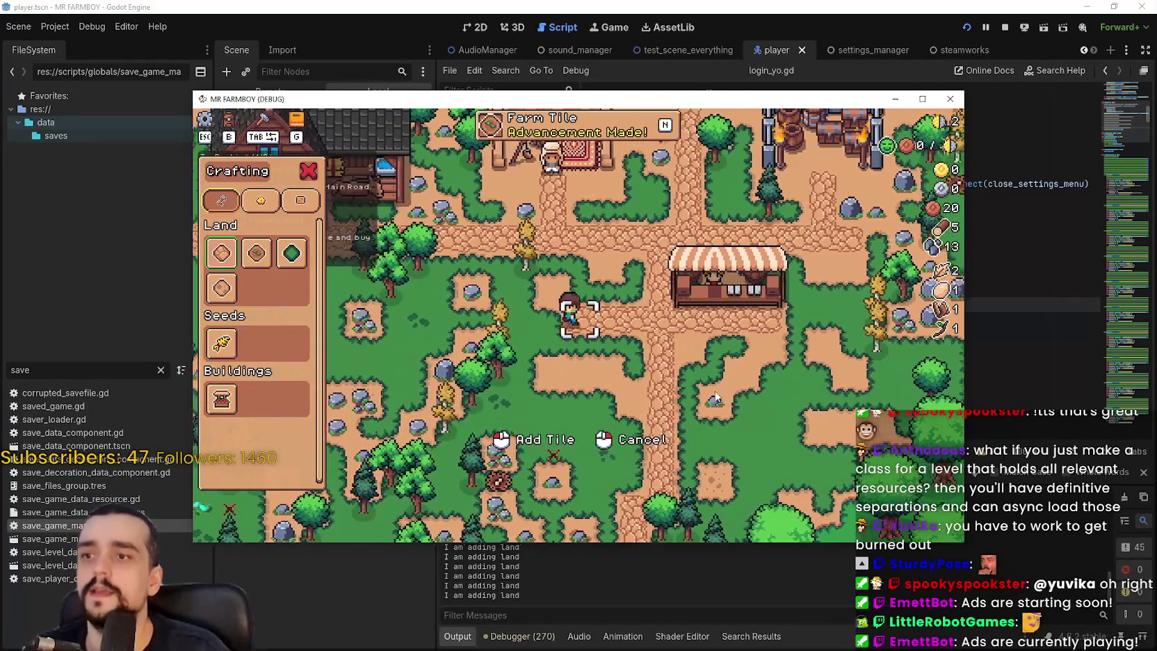
key("w")
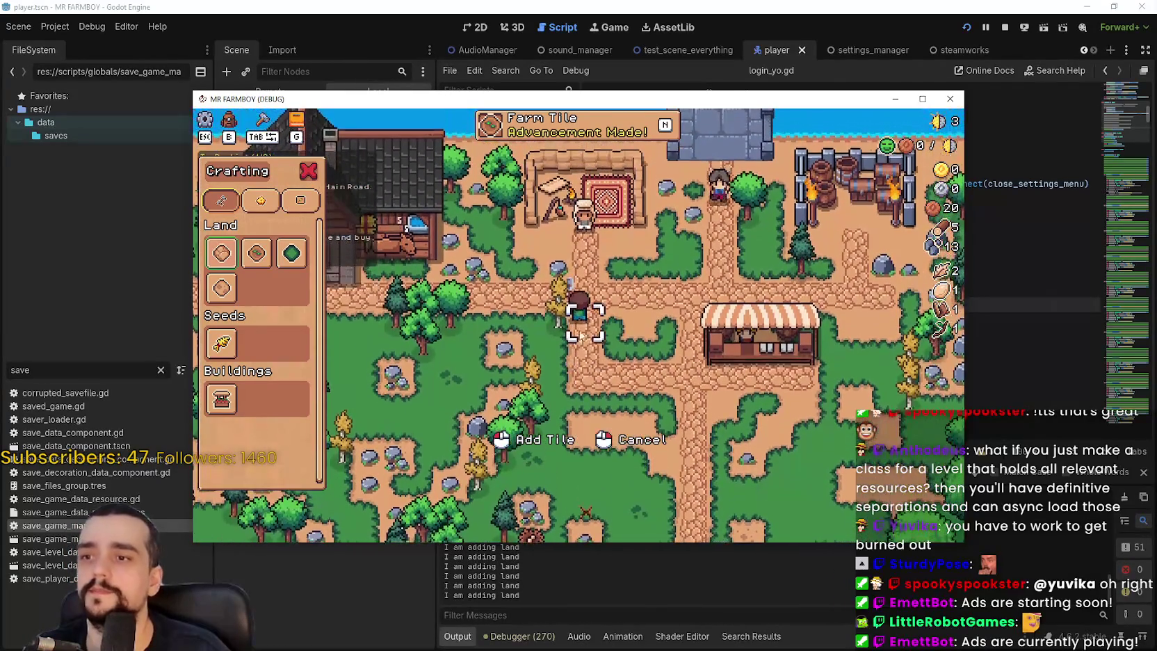
- Bring the editor forward and show the live Remote scene tree under GlobalManagers
left_click(284, 90)
left_click(284, 90)
scroll(316, 299, "down", 2)
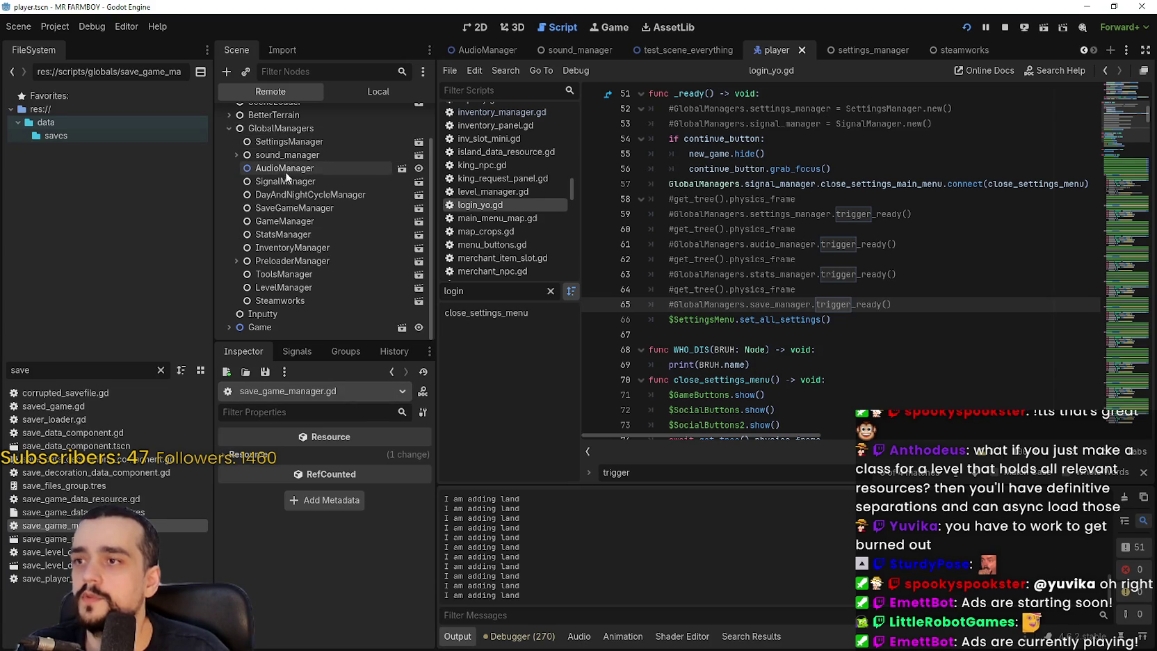
- Expand PreloaderManager in the Remote tree and collapse the GlobalManagers branch
left_click(237, 260)
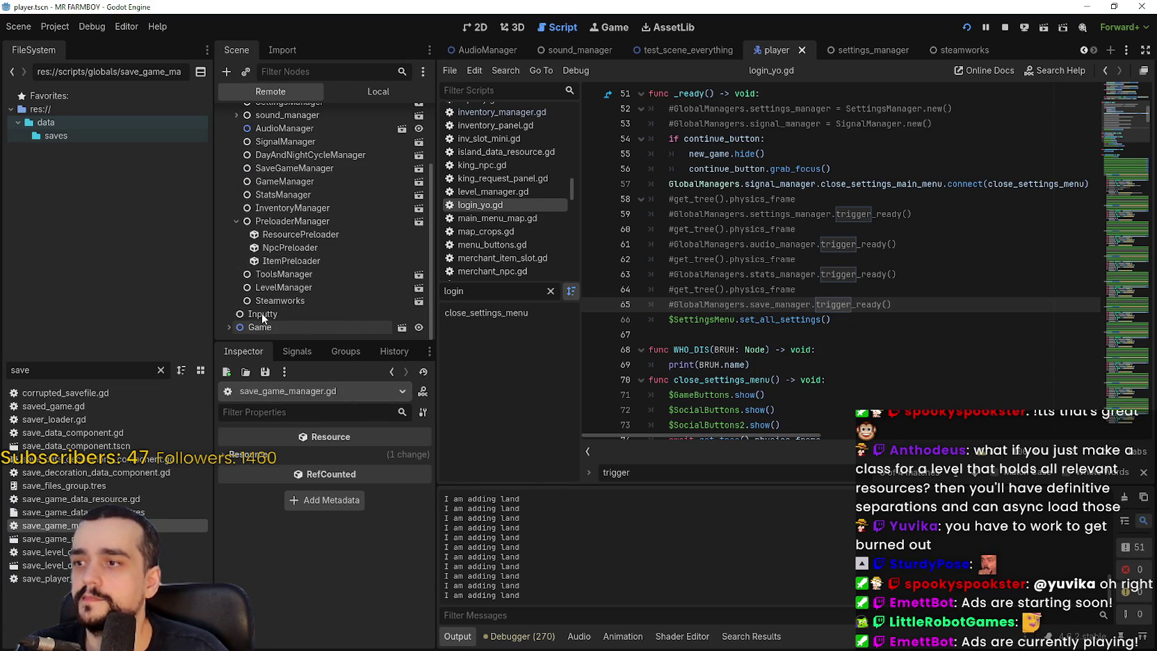
scroll(230, 174, "up", 4)
left_click(228, 169)
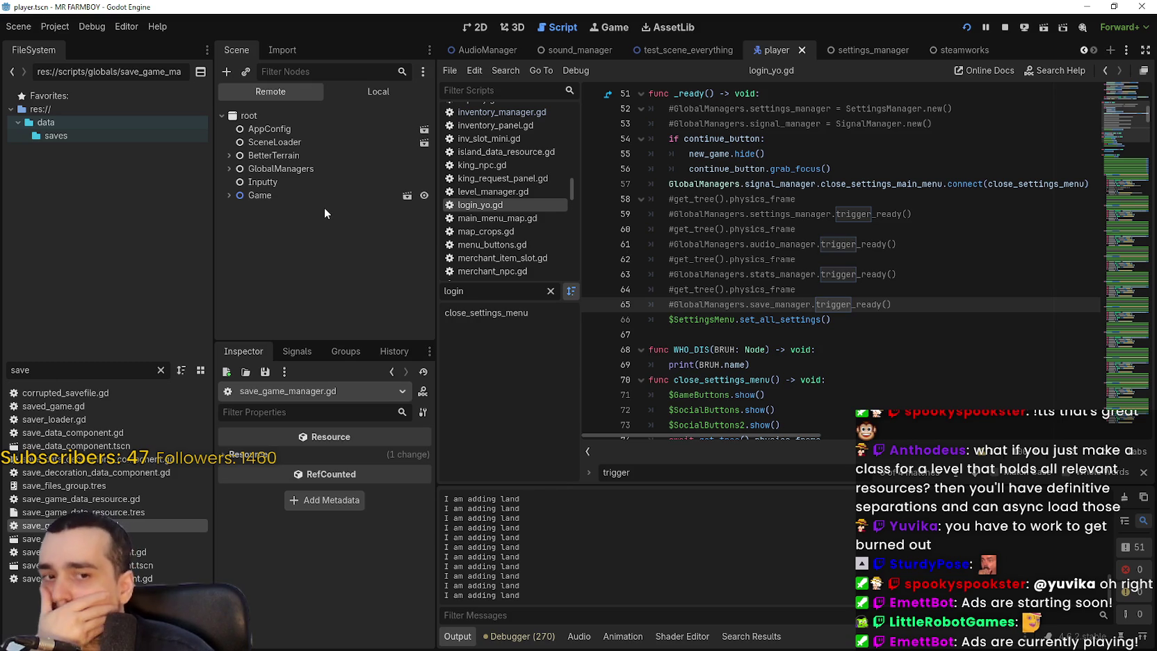
- Stop the running game and open Project Settings at the Autoload list
left_click(1001, 30)
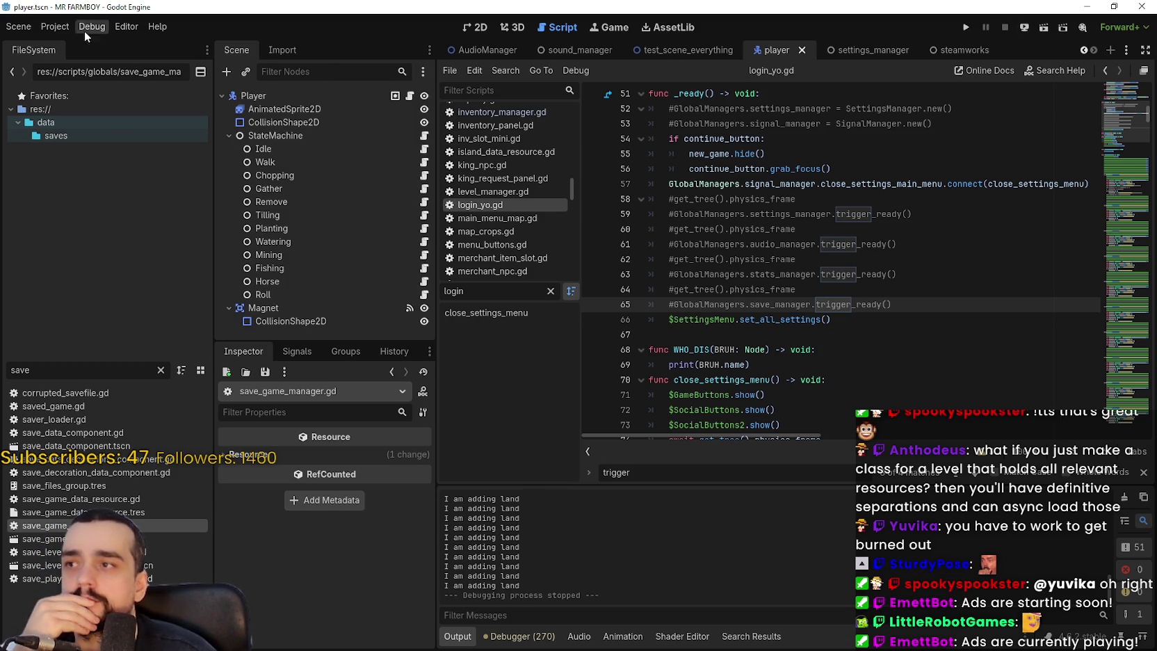
left_click(55, 26)
left_click(58, 46)
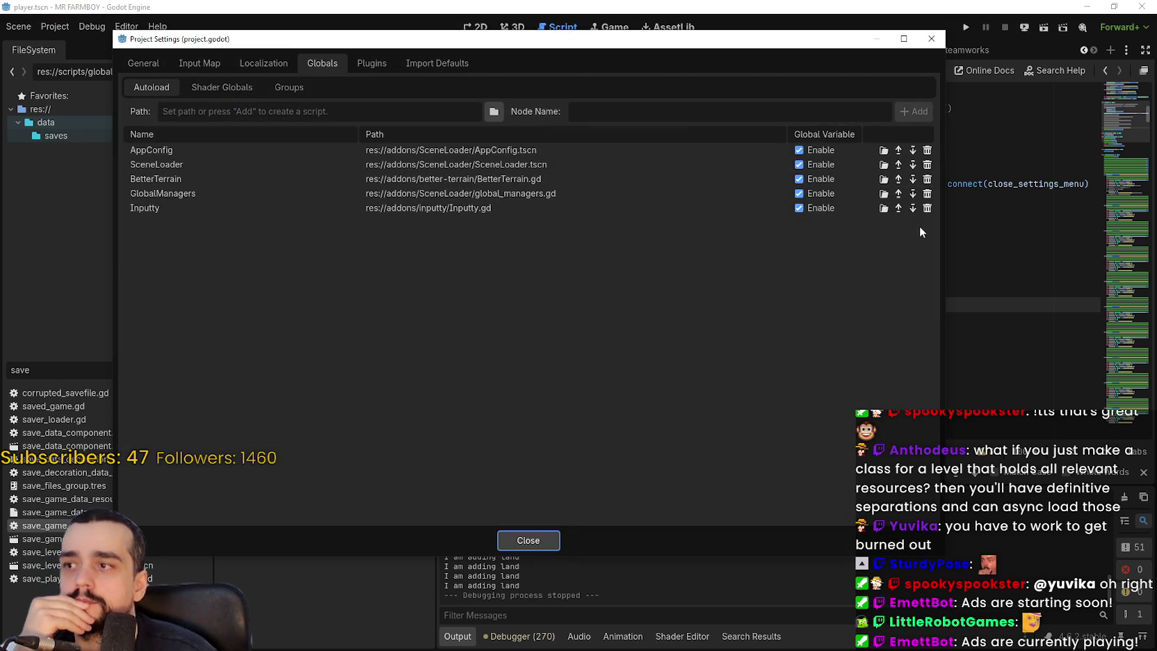
- Move the GlobalManagers autoload below Inputty, close Project Settings, and relaunch the game
left_click(912, 194)
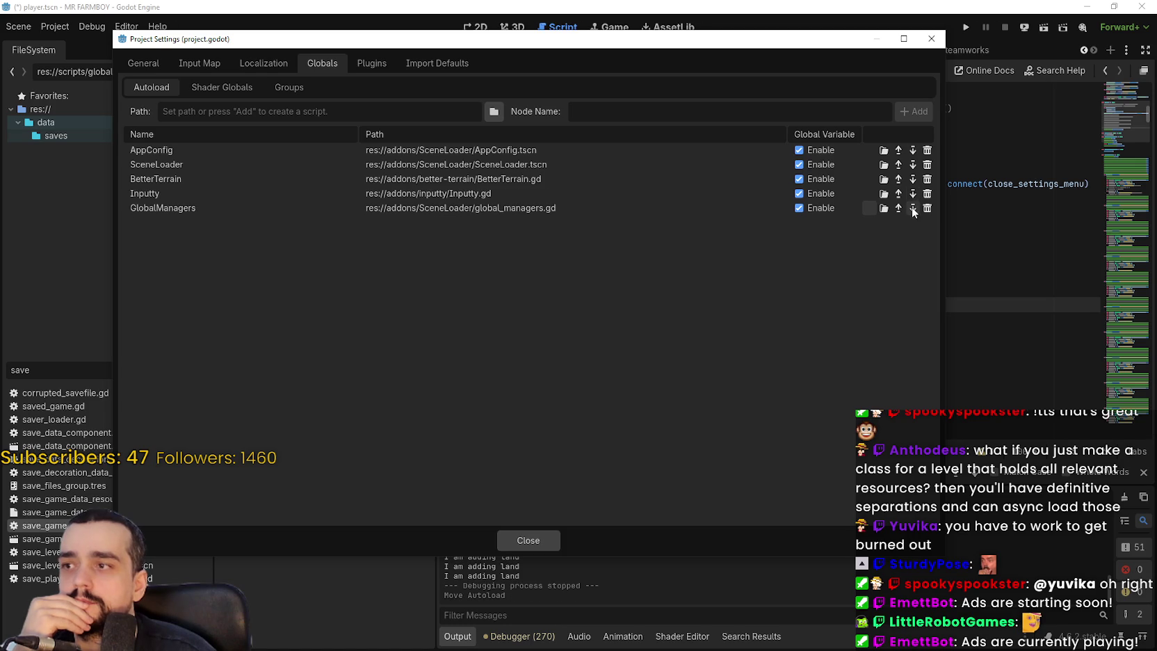
left_click(531, 540)
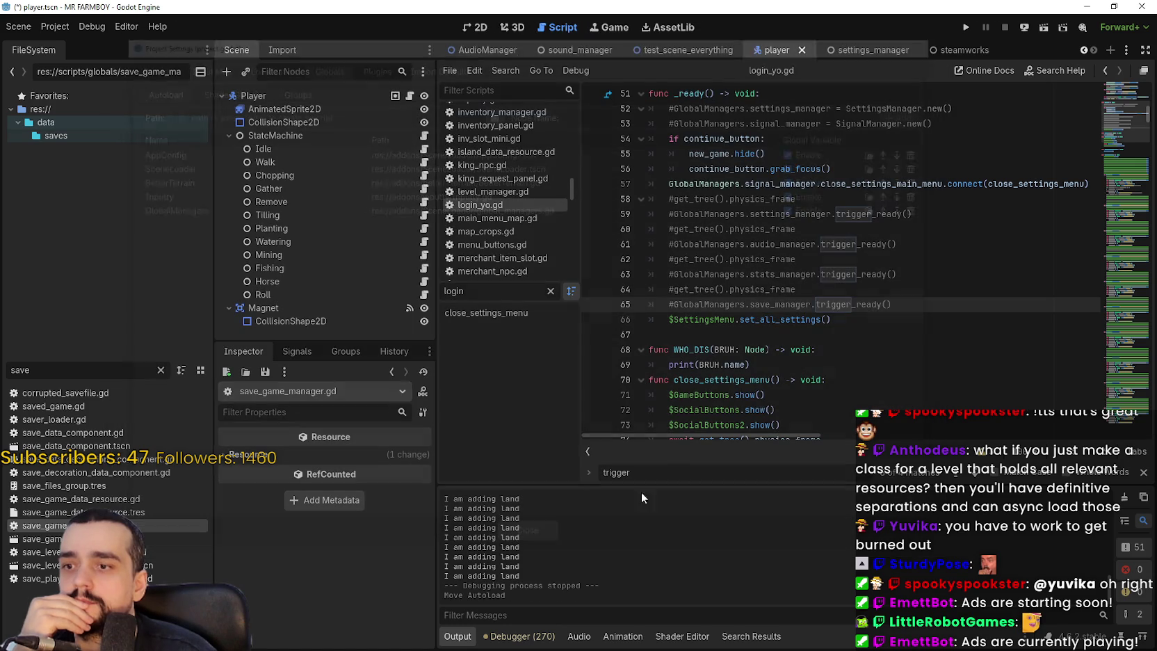
left_click(967, 28)
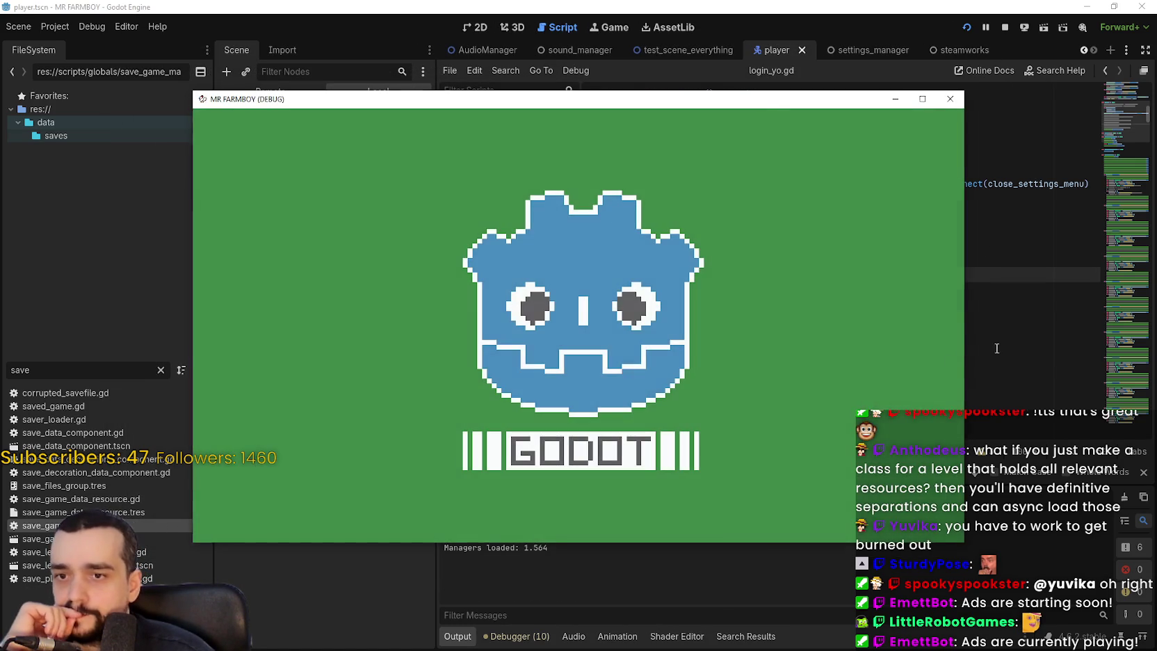
- Select the 'Global Manager: 0.394' line in Output, stop the game, and open the Project menu
left_click(990, 349)
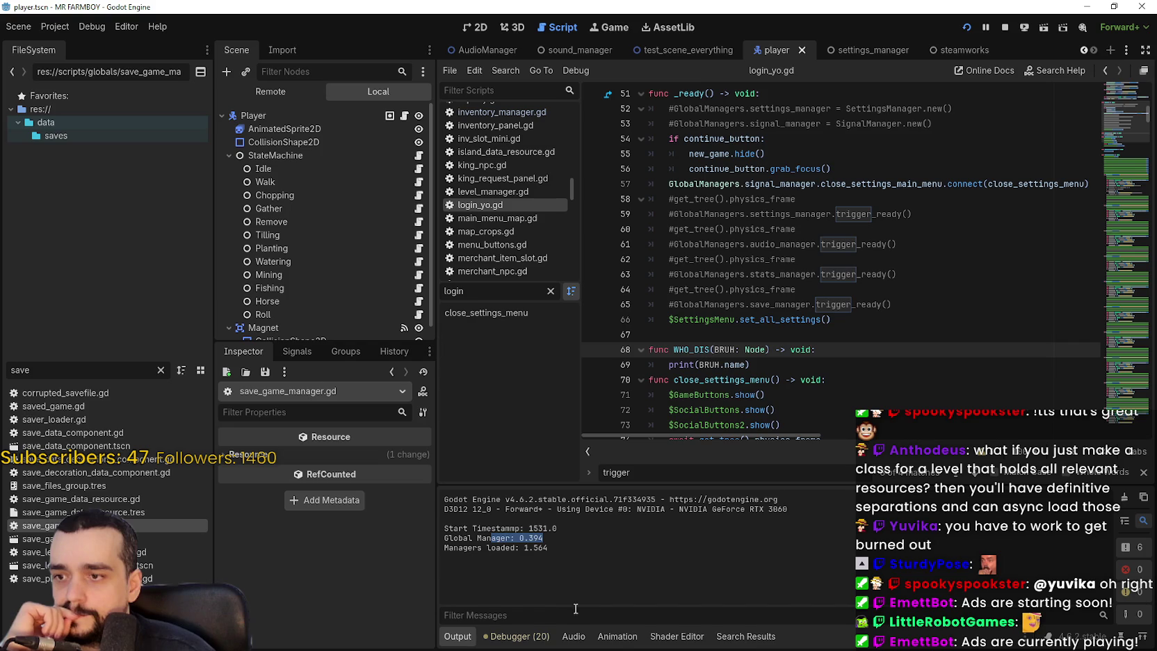
left_click(558, 530)
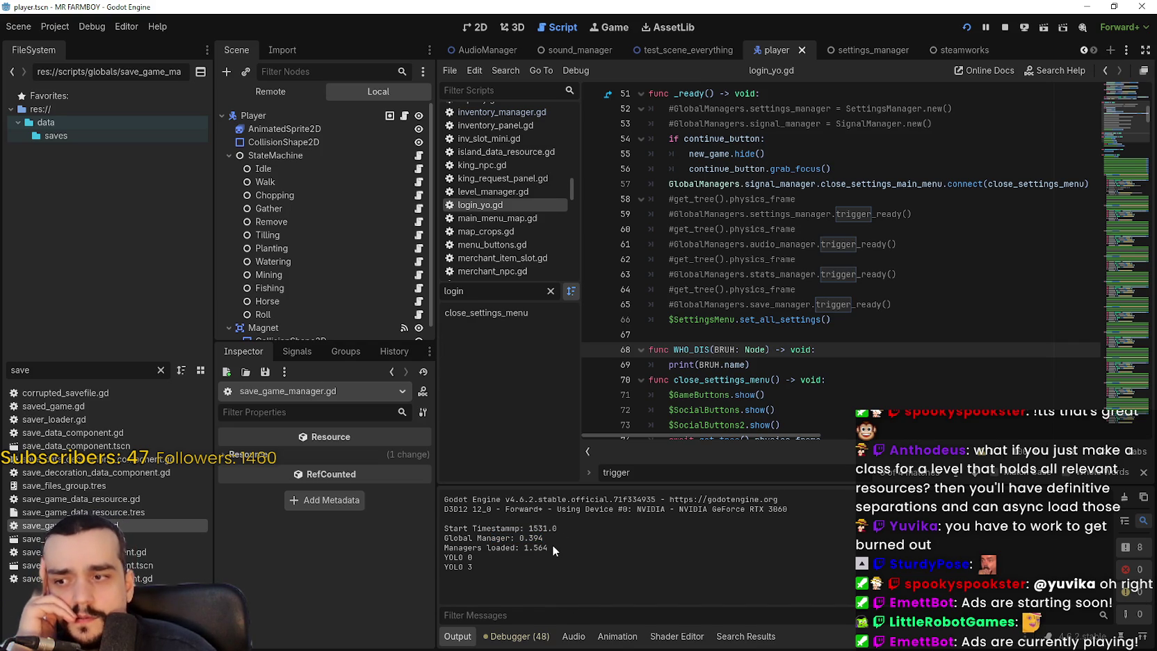
left_click_drag(549, 541, 419, 536)
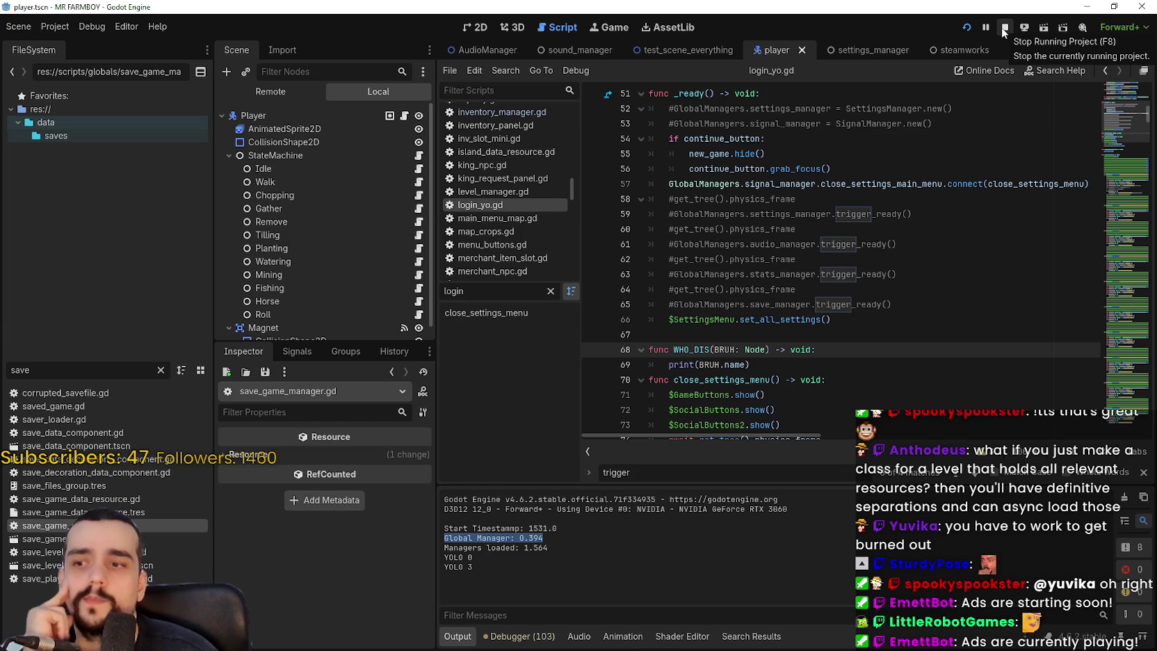
left_click(1002, 29)
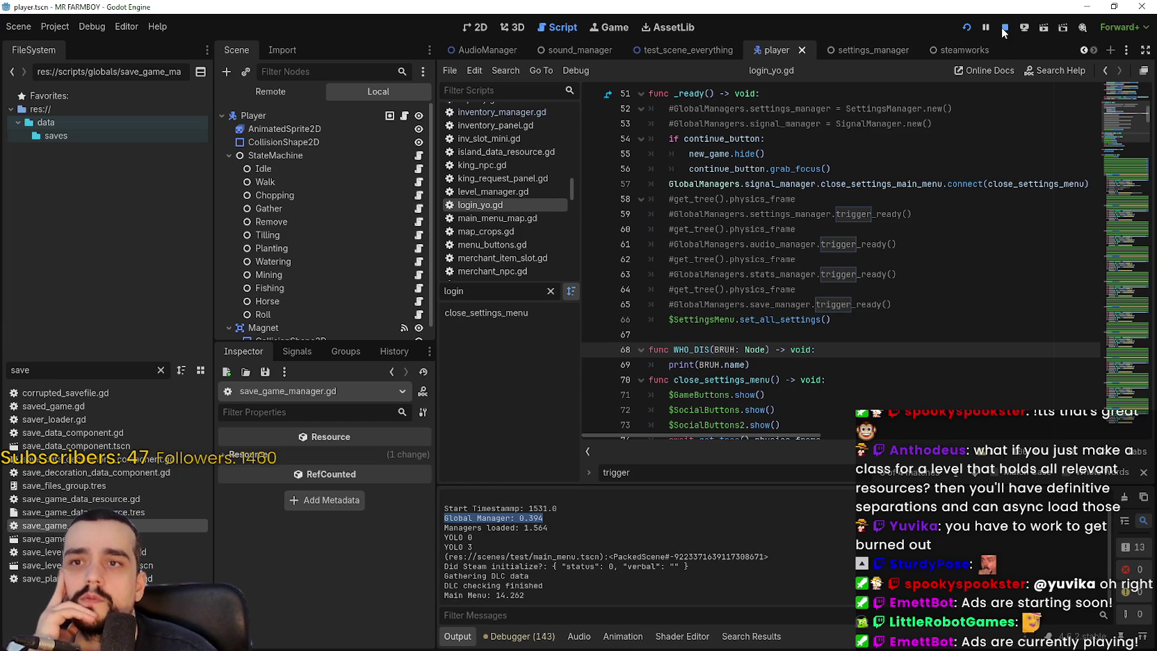
left_click(62, 27)
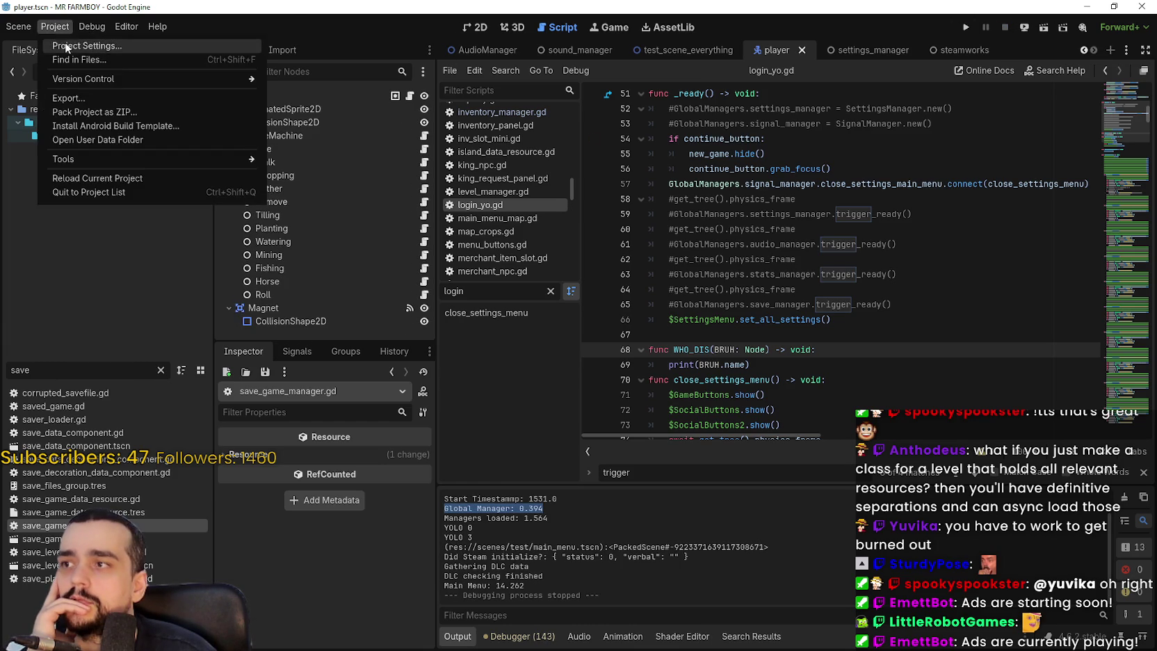
- Move GlobalManagers up above Inputty and BetterTerrain in the Autoload list, then rerun the game
left_click(66, 42)
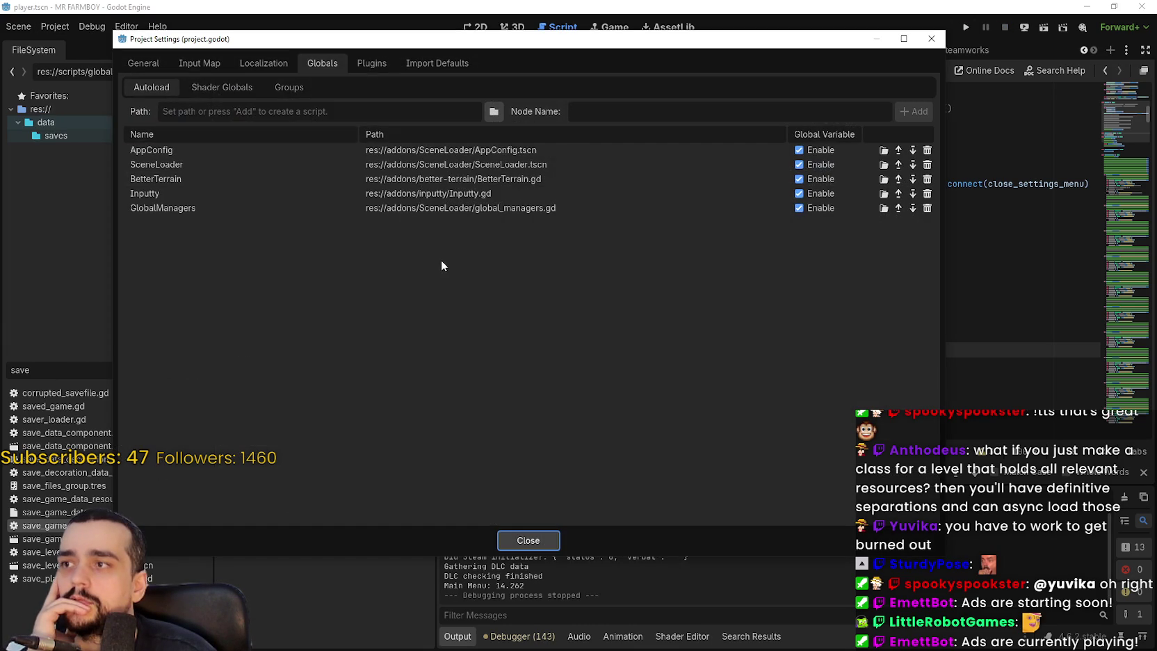
left_click(898, 209)
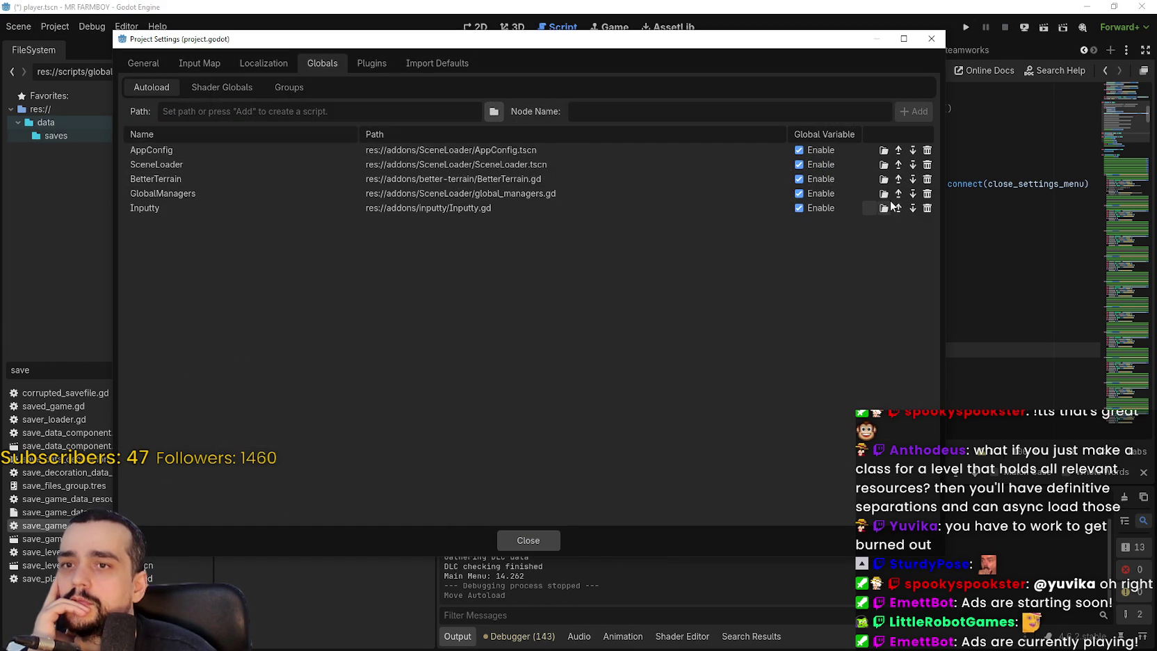
left_click(898, 196)
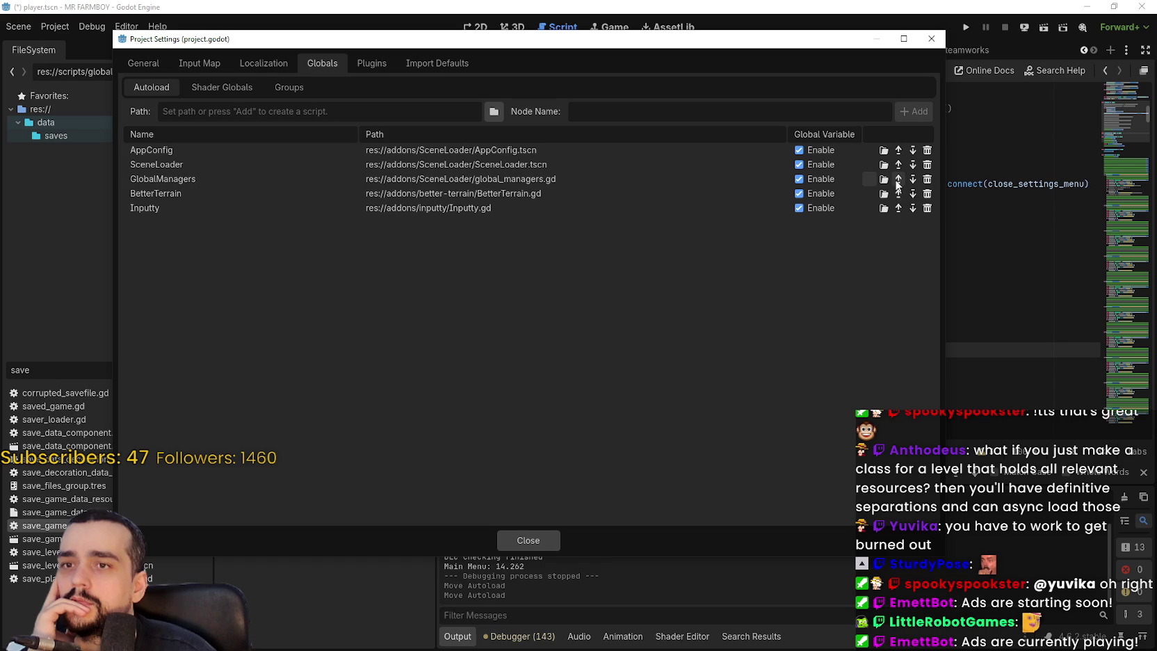
left_click(552, 537)
left_click(970, 27)
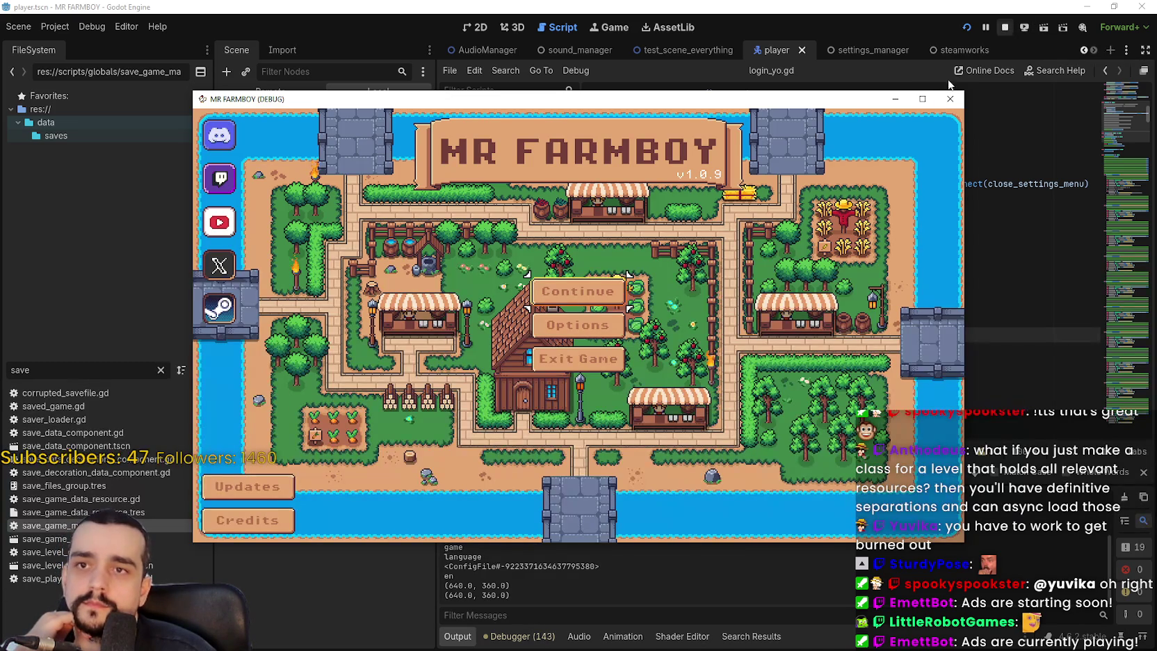
- Stop the running MR FARMBOY game after it reaches the main menu
left_click(1004, 27)
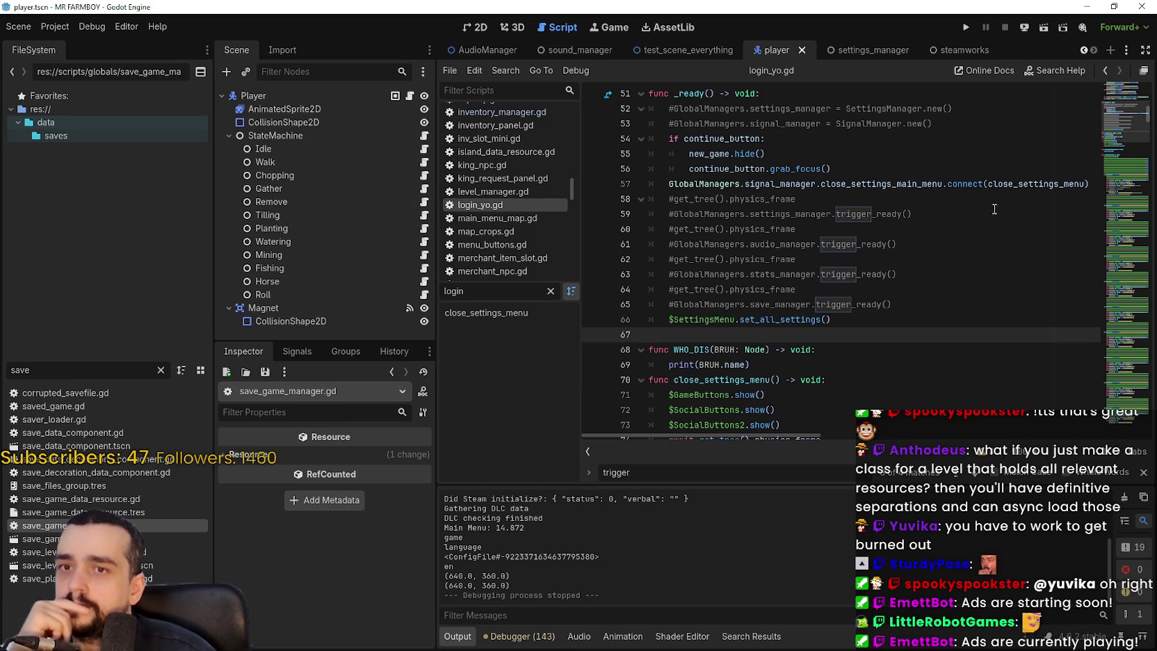
left_click_drag(1119, 123, 1127, 99)
- Comment out the manager-loading lines 8–46 in login_yo.gd's _init with Ctrl+K
scroll(713, 229, "down", 10)
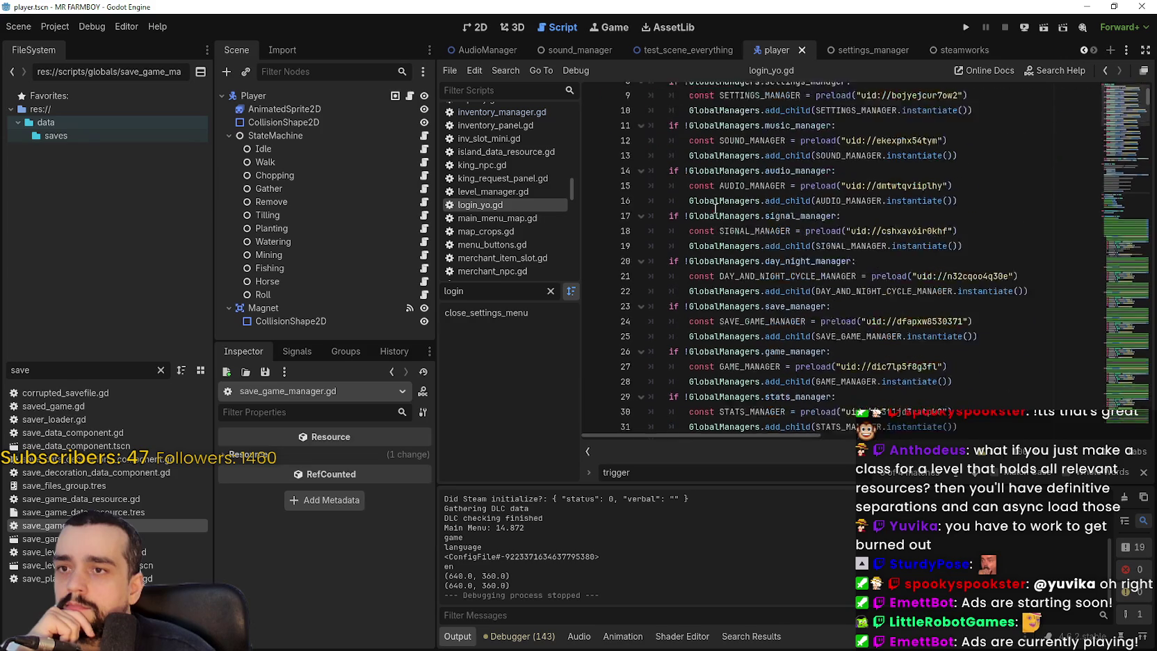
left_click(960, 274)
mouse_move(960, 274)
left_mouse_down()
mouse_move(730, 243)
mouse_move(628, 142)
mouse_move(629, 112)
left_mouse_up()
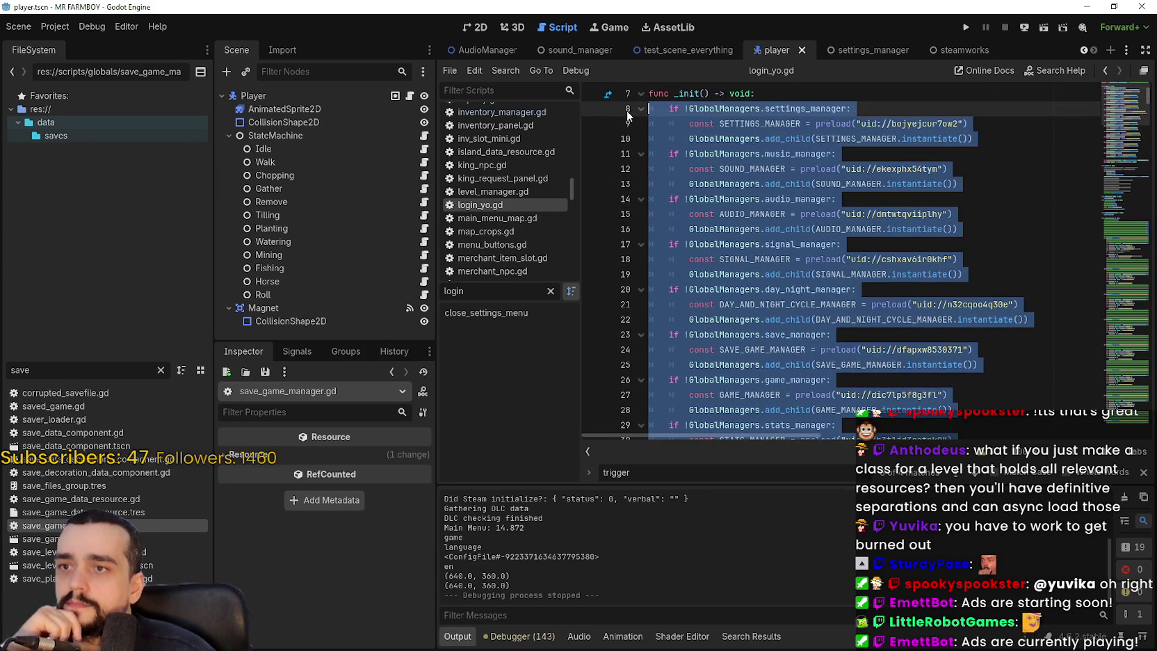
key("ctrl+k")
- Deselect the code and filter the FileSystem dock for 'global'
left_click(804, 173)
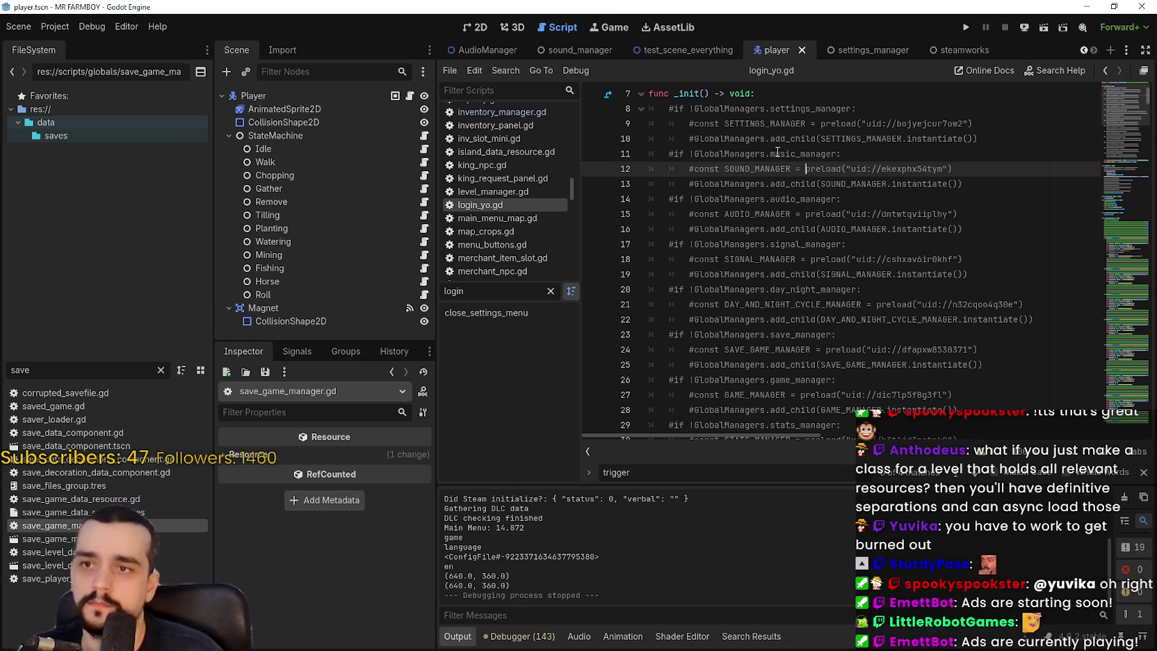
left_click(750, 154)
double_click(114, 368)
type("global")
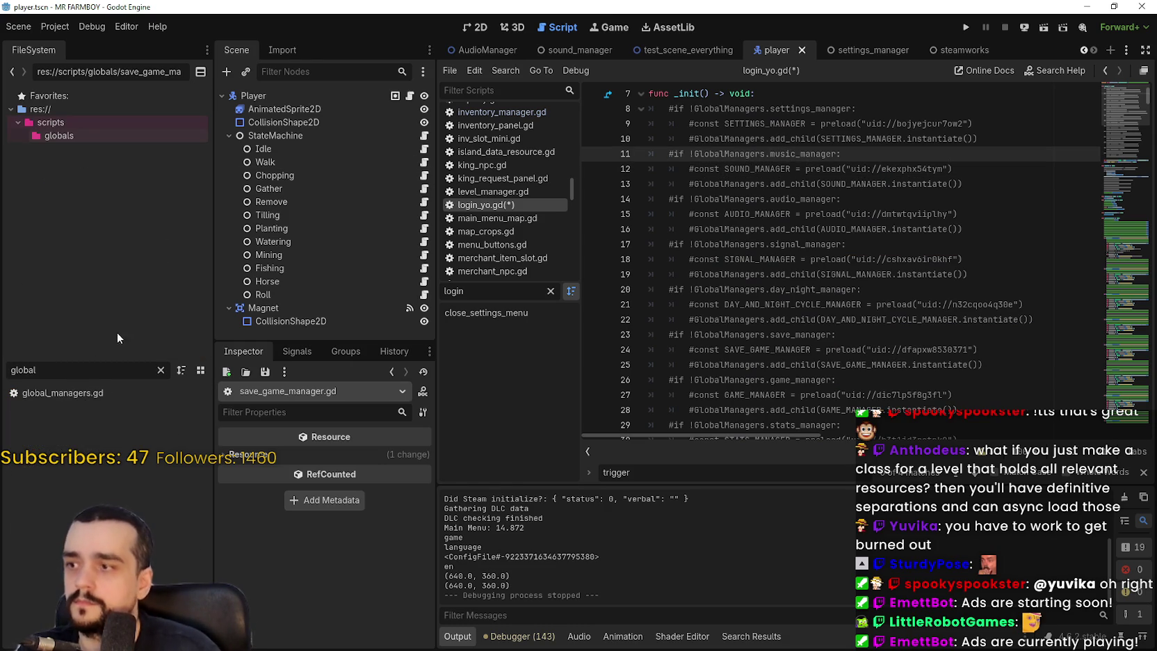
- In global_managers.gd, add func _init_in_main_menu() -> void: and paste the manager-loading code into it
double_click(83, 395)
scroll(748, 268, "down", 3)
left_click(739, 276)
scroll(756, 284, "down", 1)
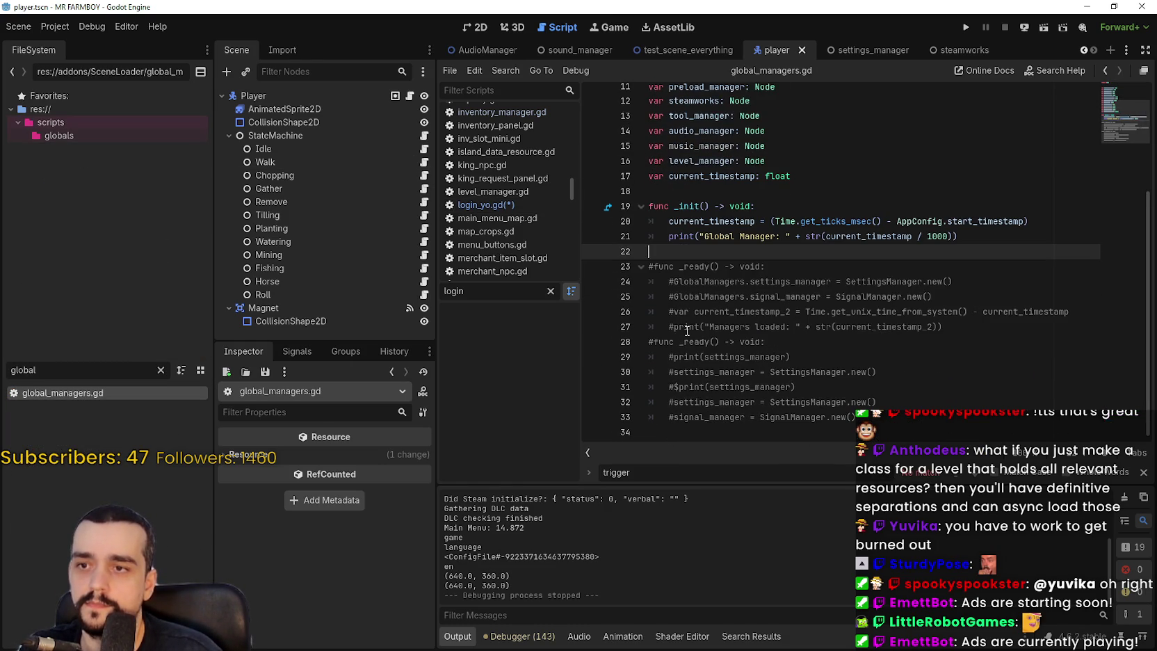
key("Return")
type("func")
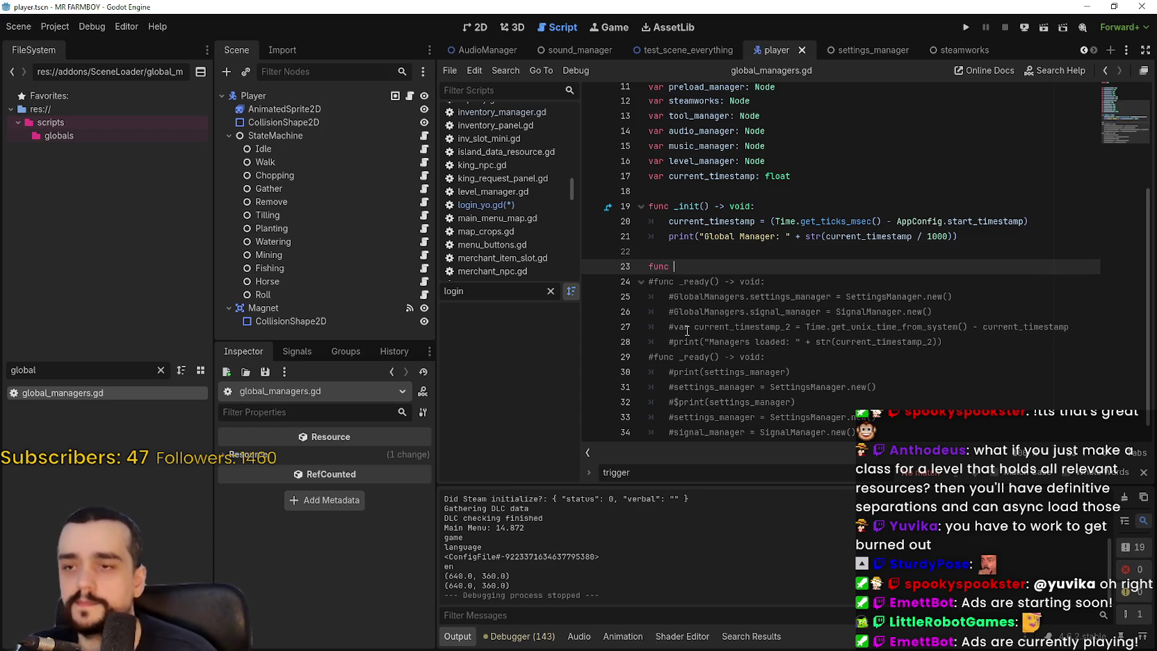
type("fu")
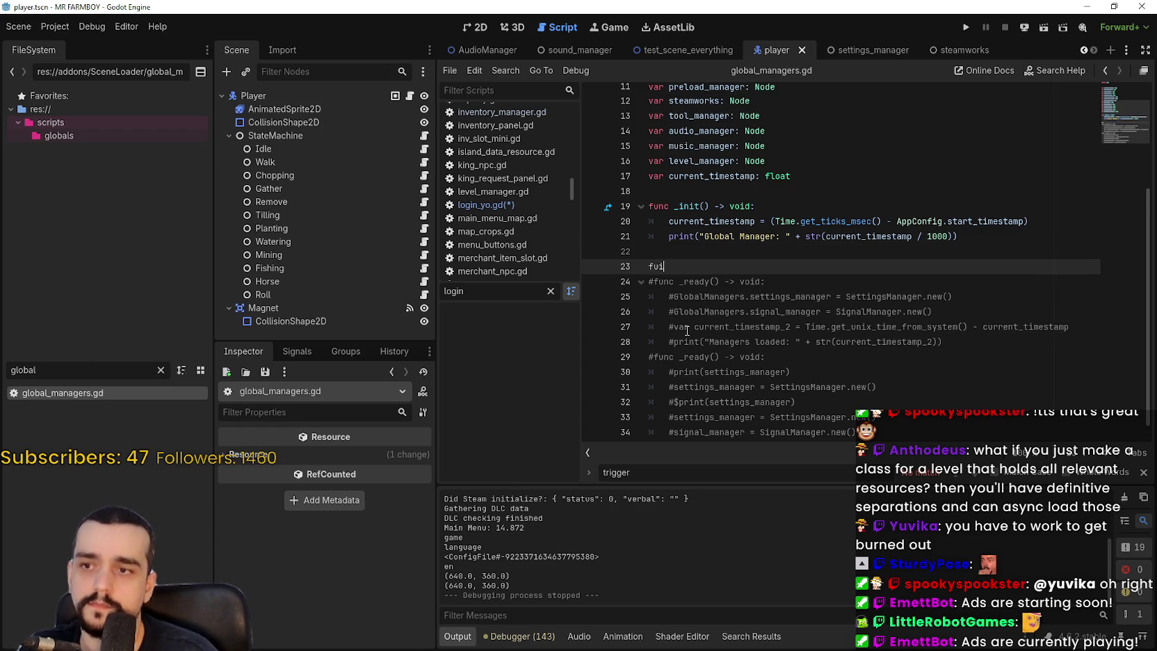
type("nc ")
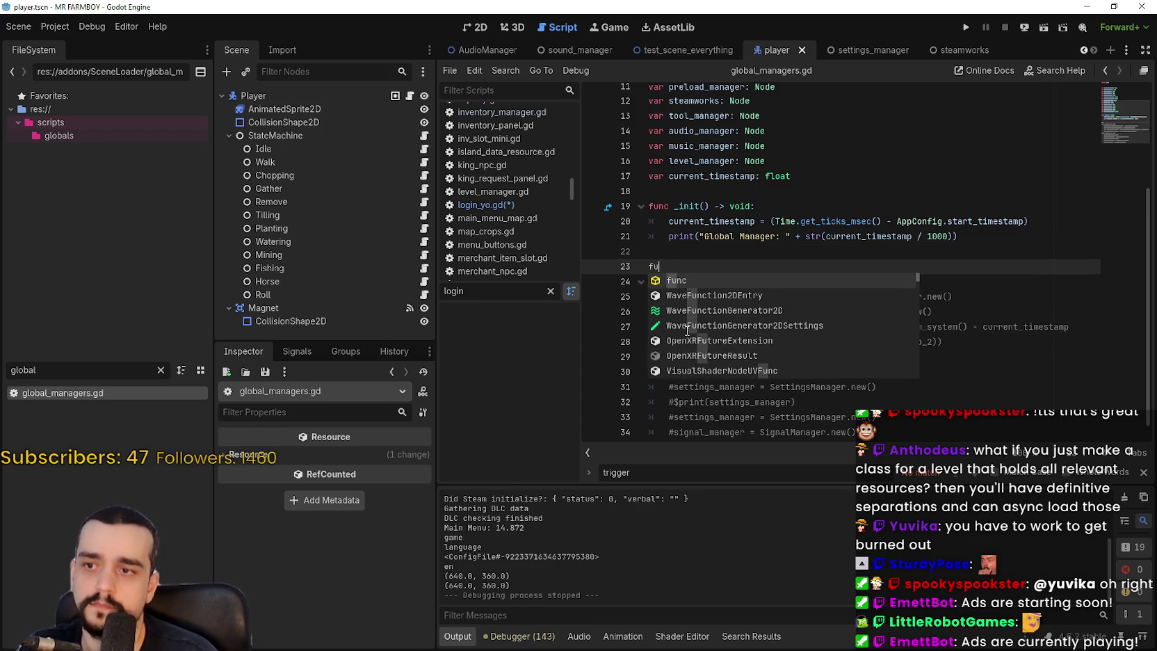
type("_init_in_")
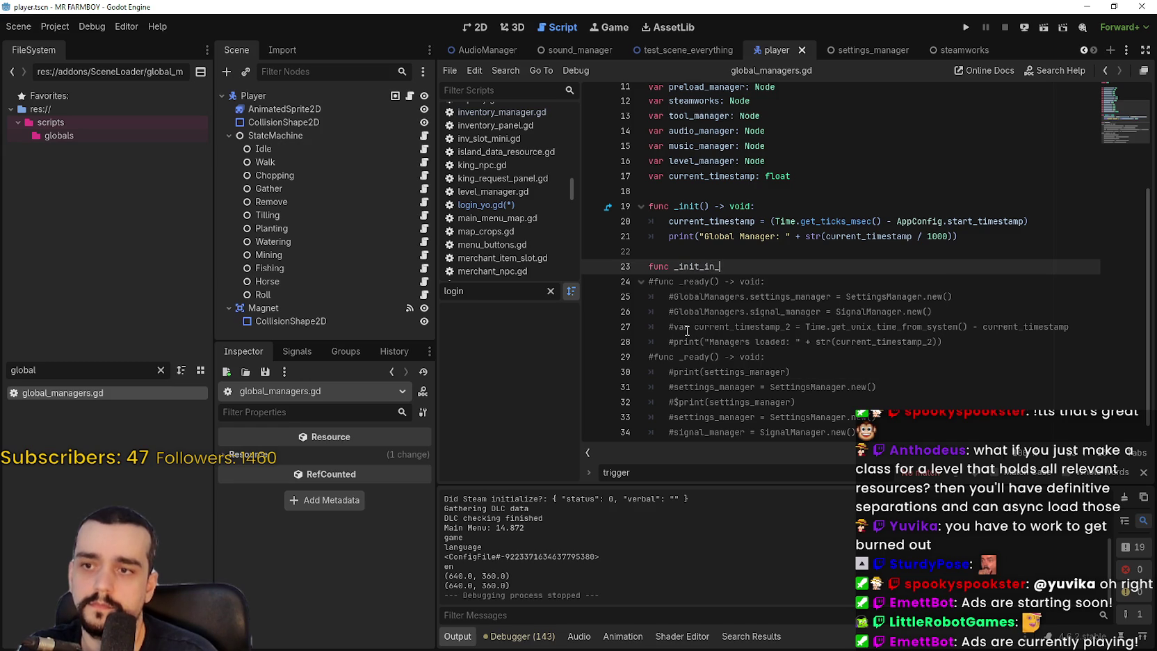
type("main")
type("ain_menu")
type(") -> void:")
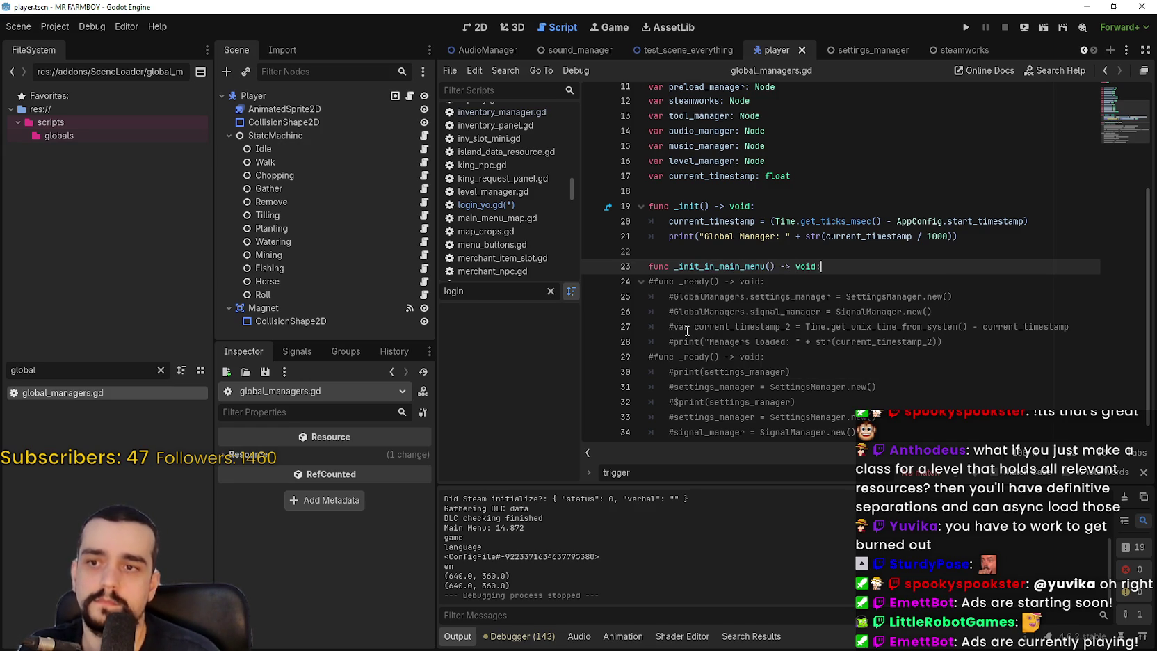
key("Return")
key("ctrl+v")
- Add a func init_in_opening() -> void: declaration after _init
scroll(737, 299, "up", 7)
left_click(730, 176)
key("Return")
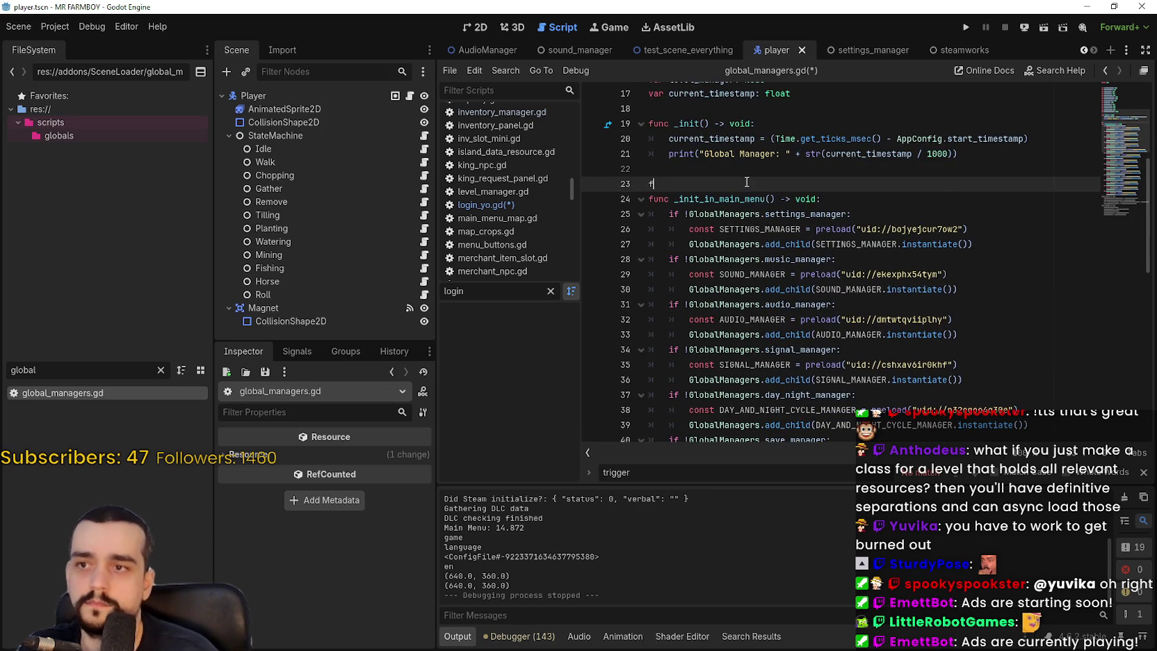
type("func init_in_o")
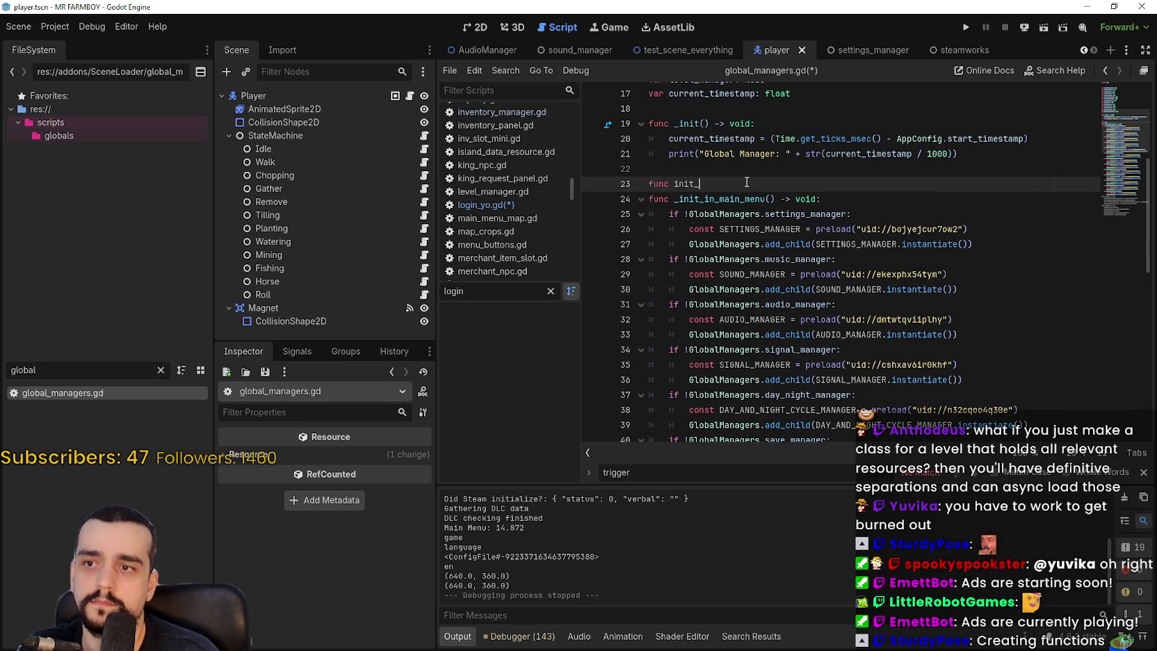
type("pening()")
type(" -> void:")
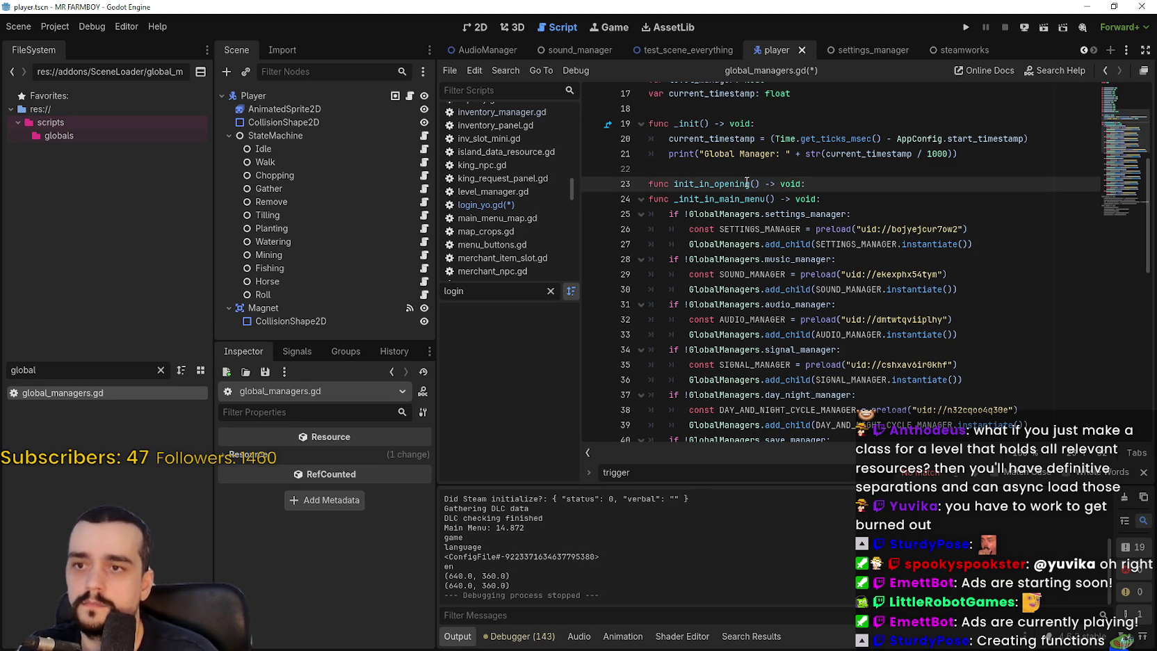
key("Return")
- Add a func init_in_game() -> void: declaration after the steamworks block
scroll(747, 183, "down", 2)
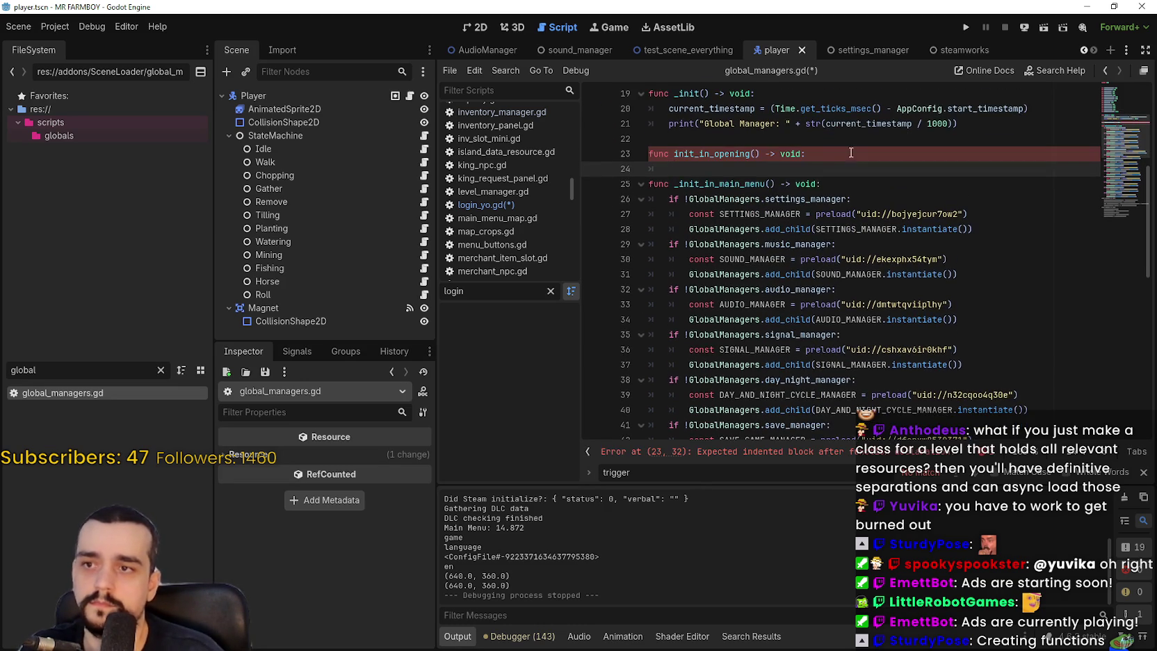
scroll(819, 179, "down", 10)
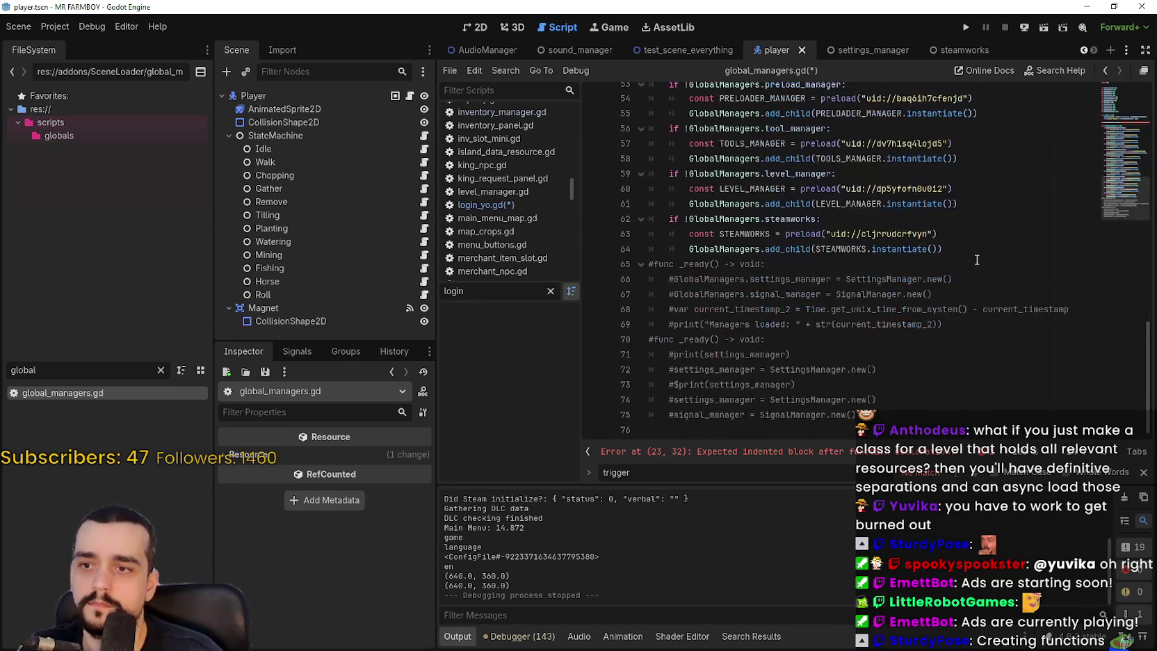
left_click(971, 249)
key("Return")
key("BackSpace")
key("BackSpace")
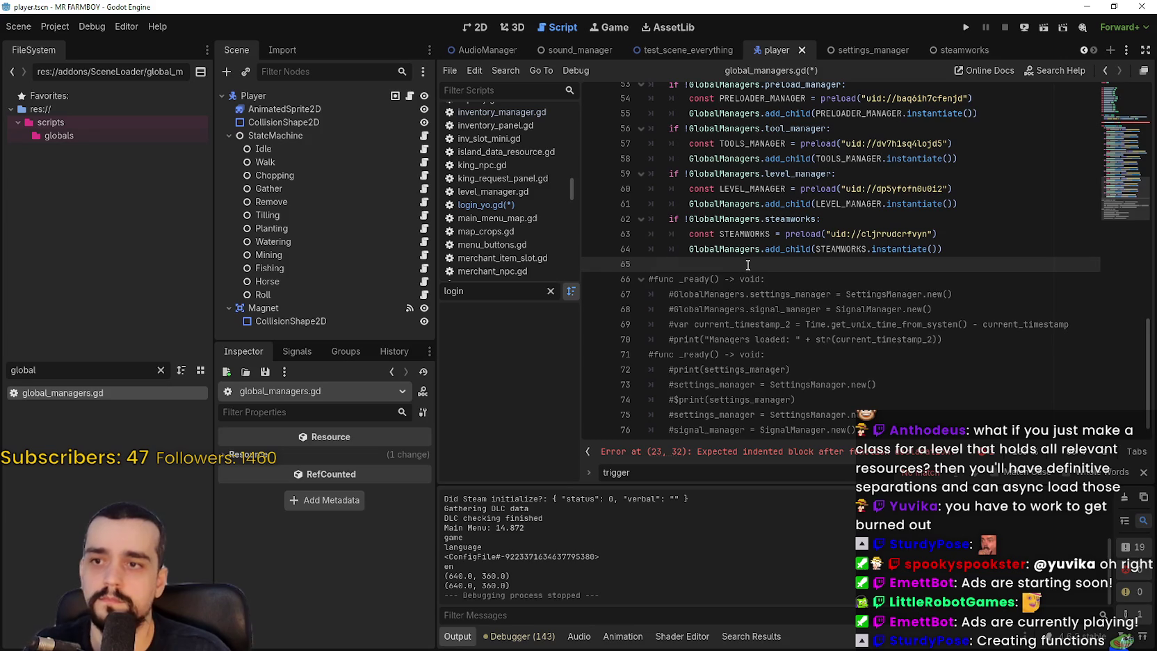
key("Return")
type("func init_in_g")
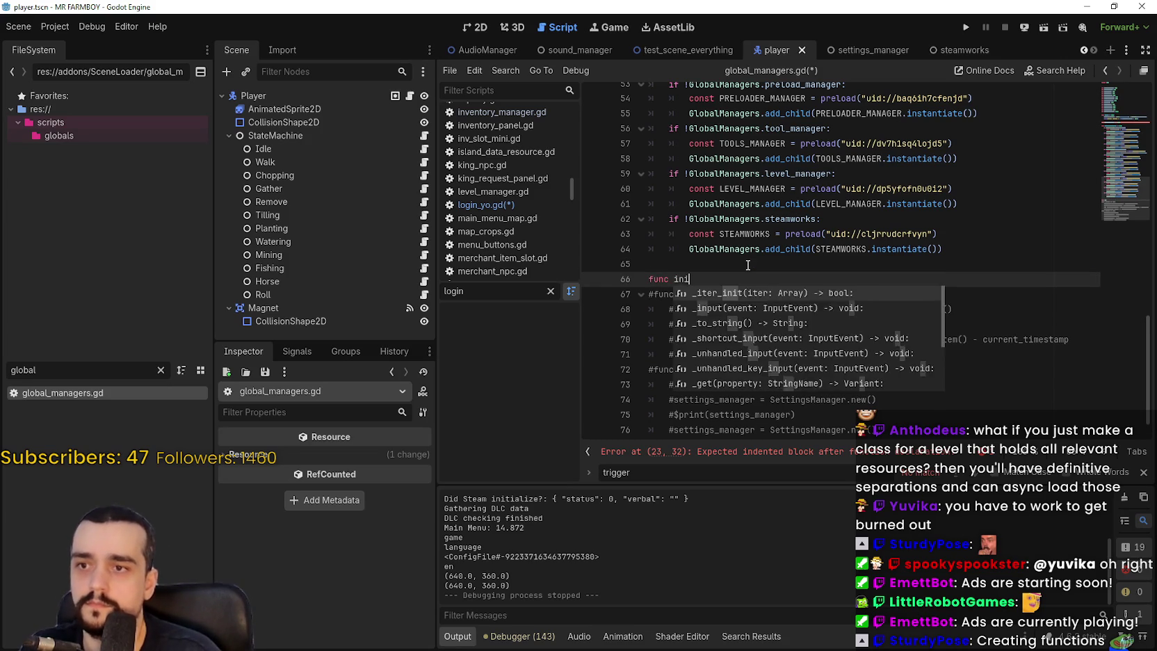
type("ame() -> ")
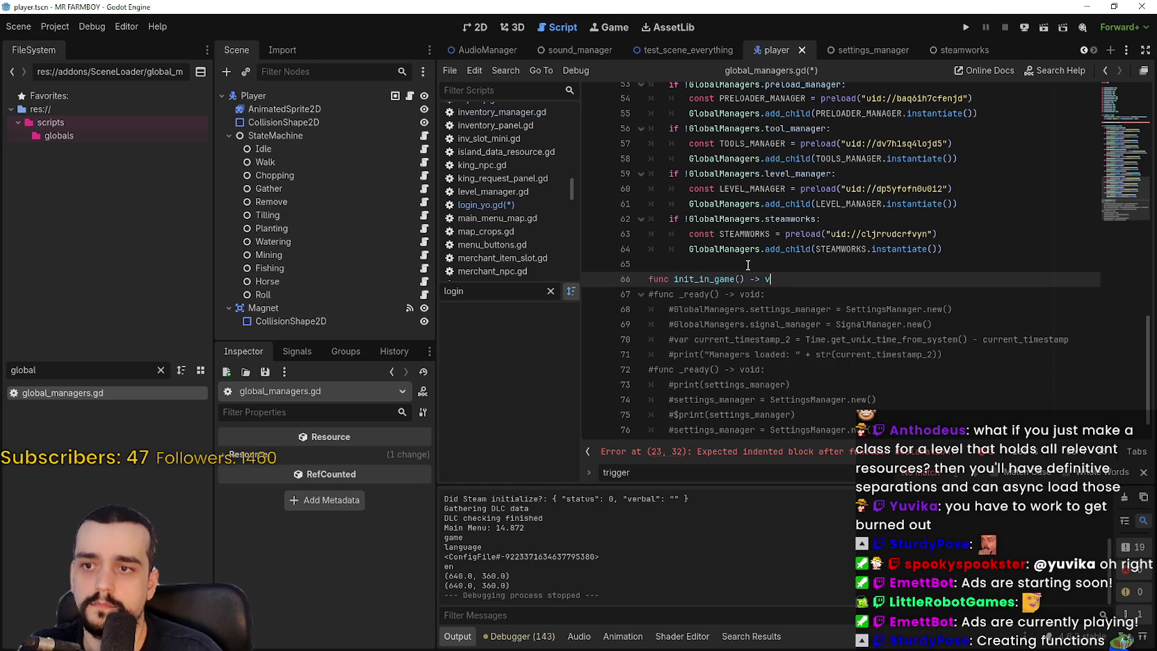
type("void:")
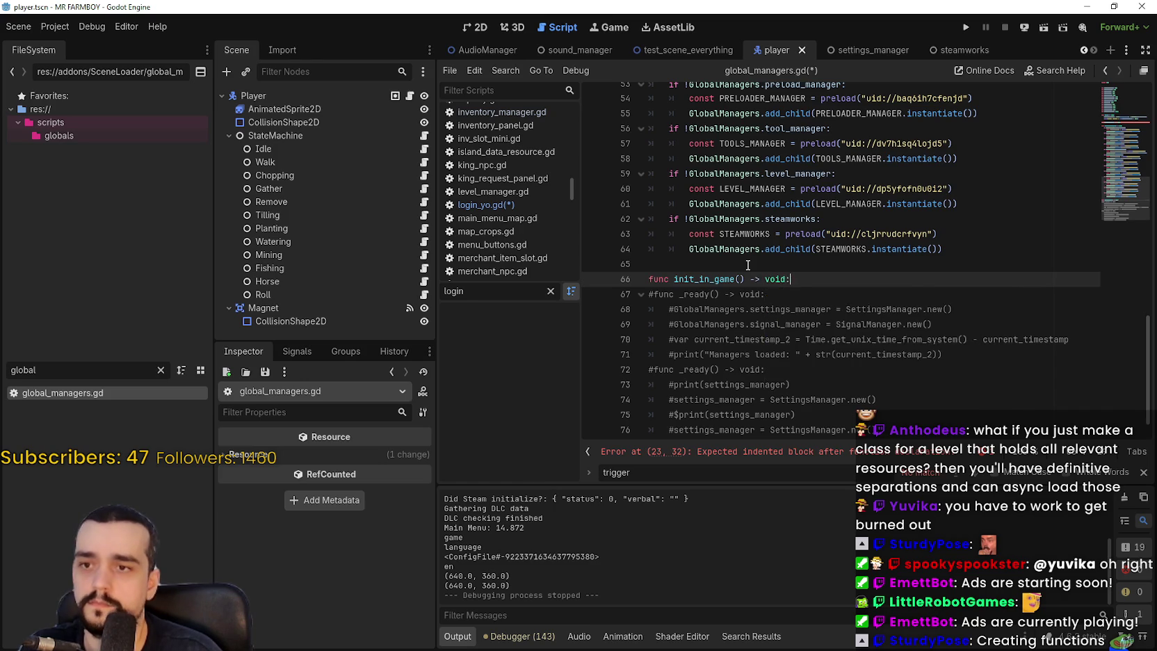
key("Return")
scroll(748, 265, "down", 1)
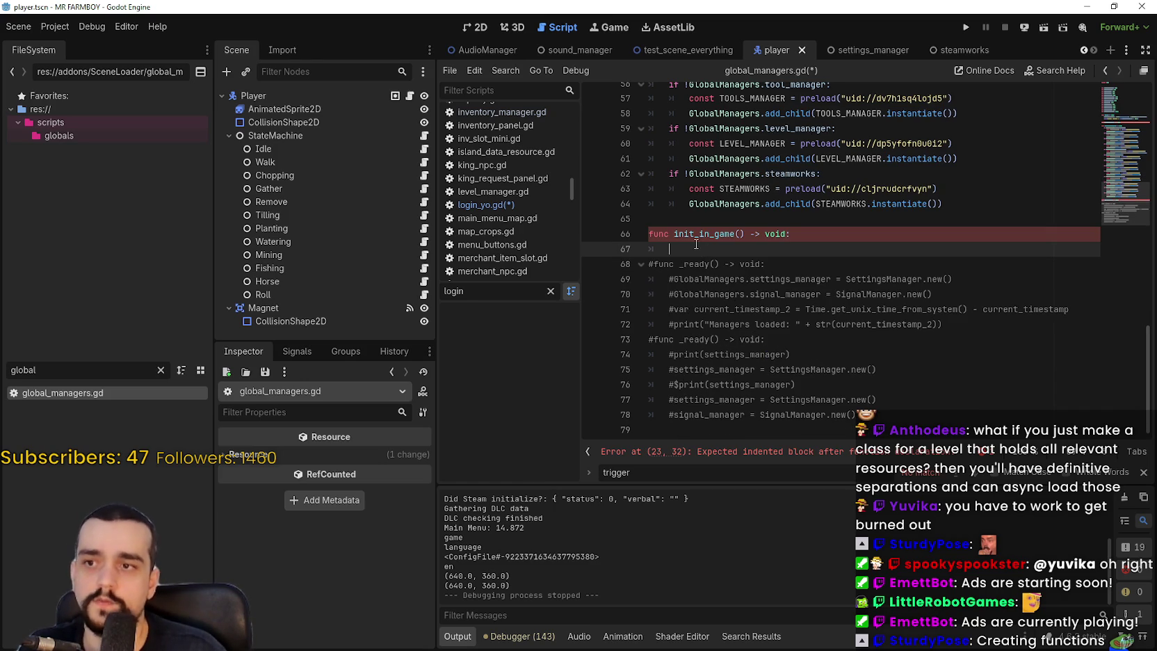
- Cut the music and audio manager blocks from _init_in_main_menu and paste them into init_in_opening
left_click(1143, 472)
left_click_drag(689, 267, 615, 267)
scroll(756, 291, "up", 2)
scroll(756, 291, "up", 9)
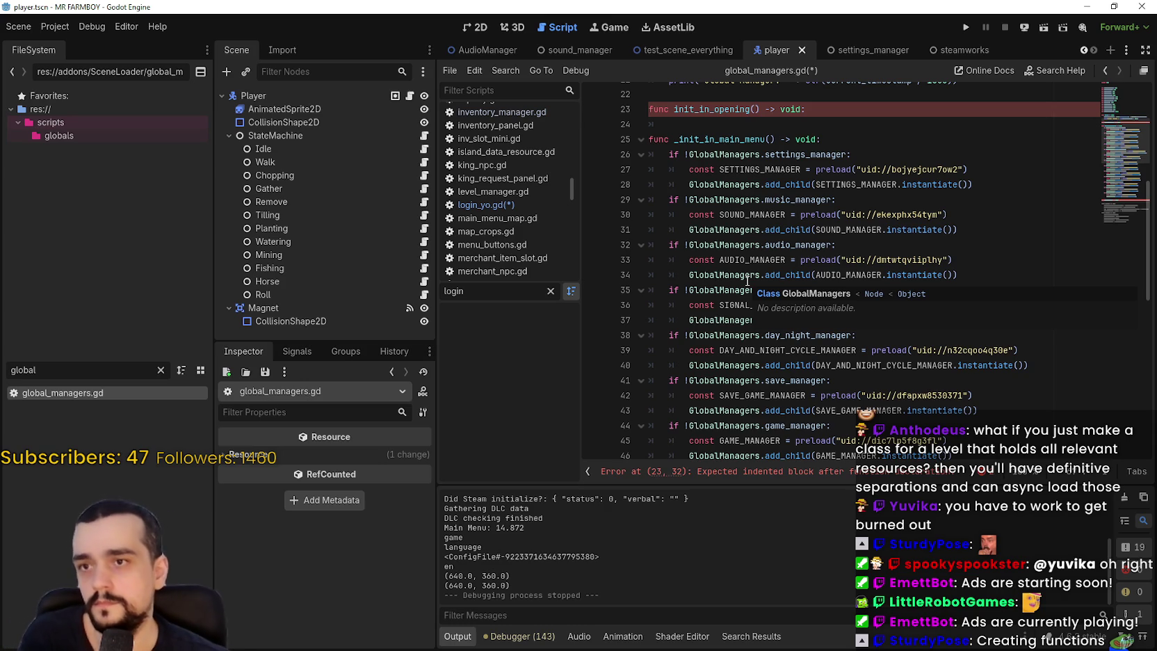
left_click(741, 184)
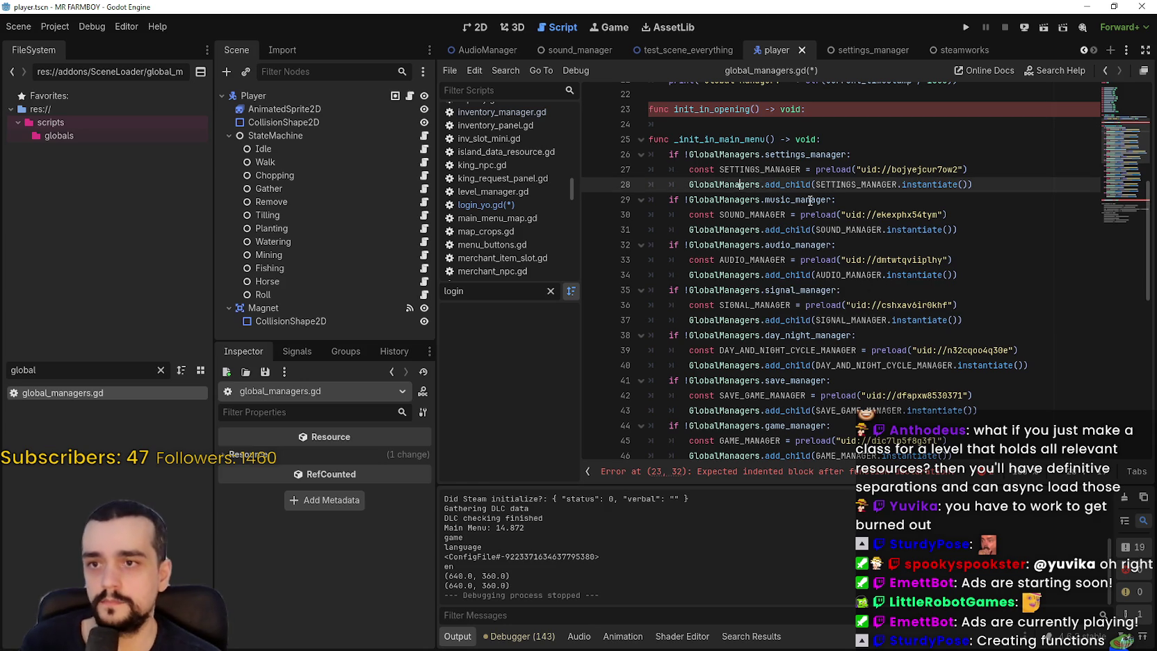
left_click(822, 244)
key("Down")
key("Down")
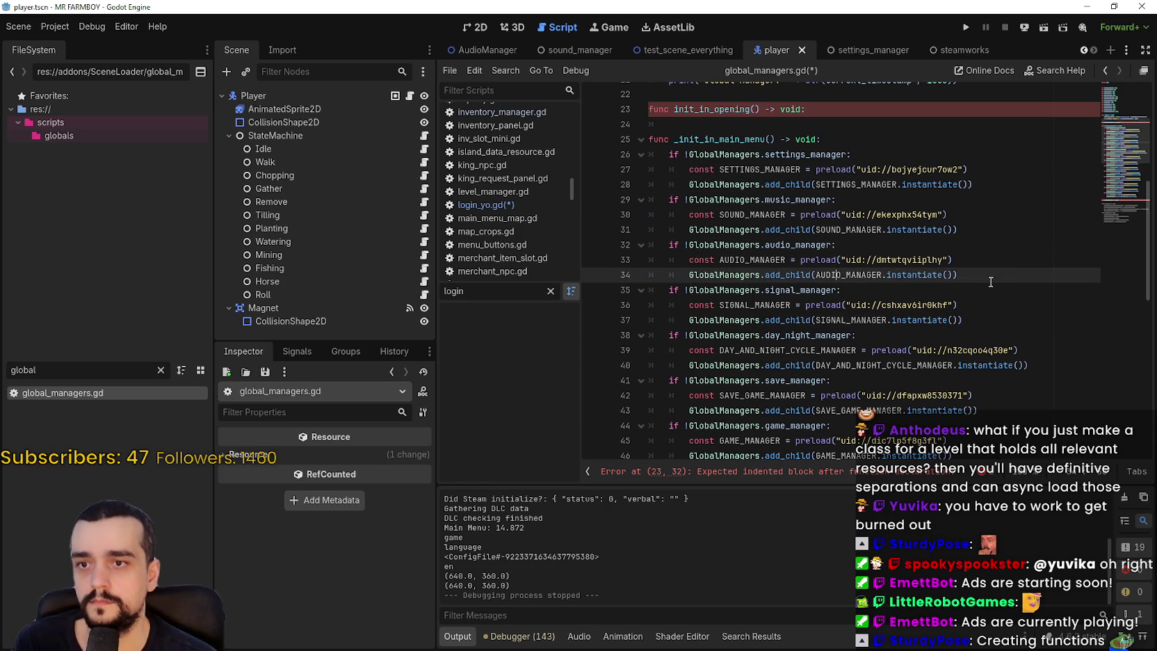
mouse_move(1003, 276)
left_mouse_down()
mouse_move(639, 187)
mouse_move(647, 200)
left_mouse_up()
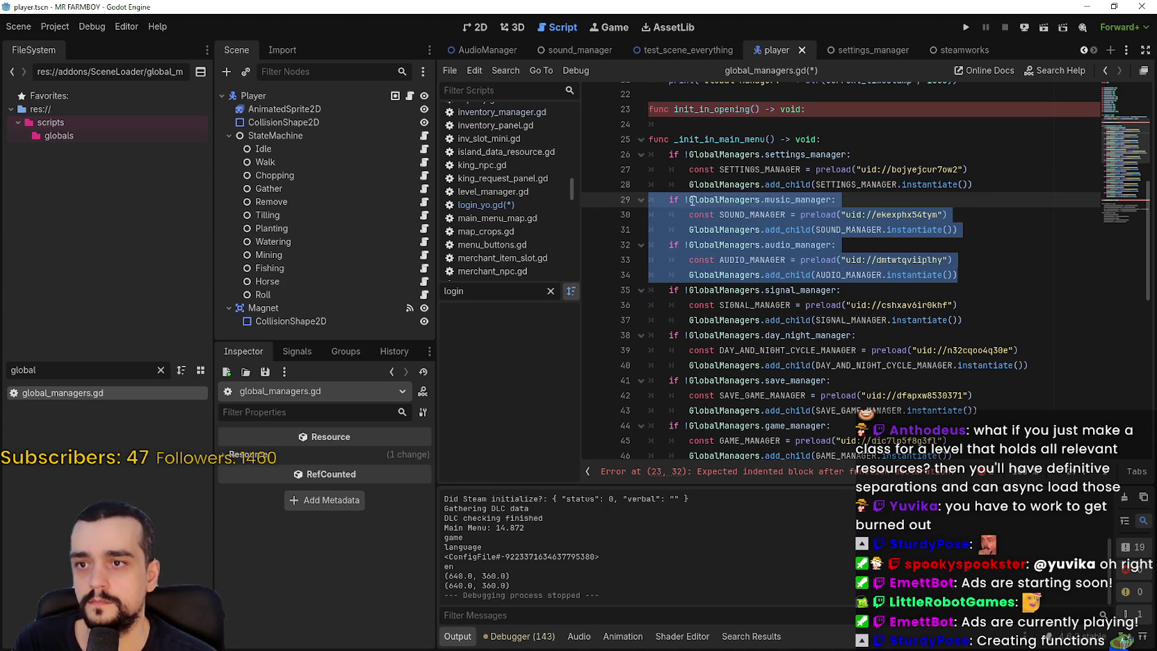
key("ctrl+x")
key("Delete")
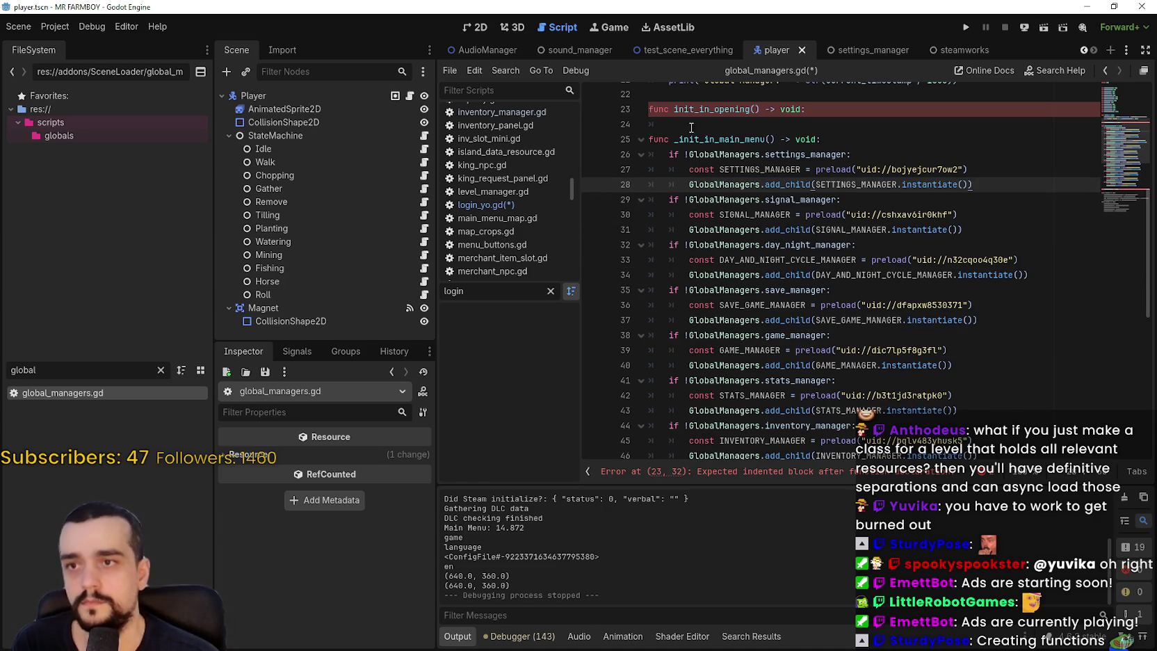
left_click_drag(668, 125, 641, 114)
key("ctrl+v")
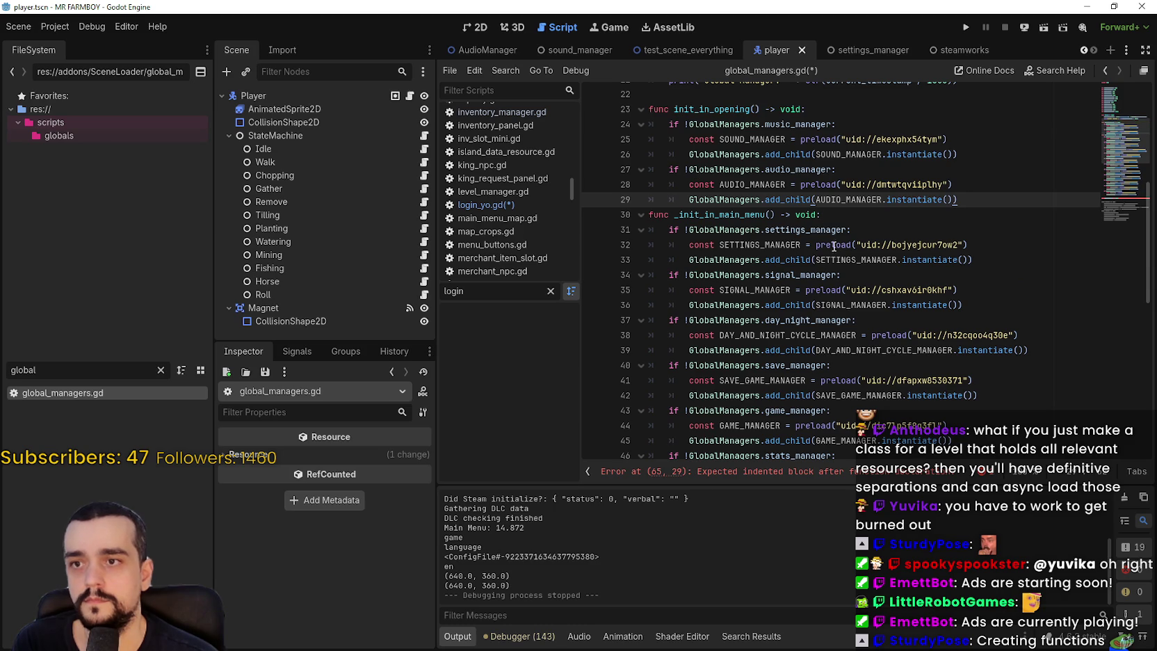
- Review the moved music_manager and audio_manager code in init_in_opening
left_click(796, 110)
double_click(799, 125)
double_click(800, 169)
left_click(987, 208)
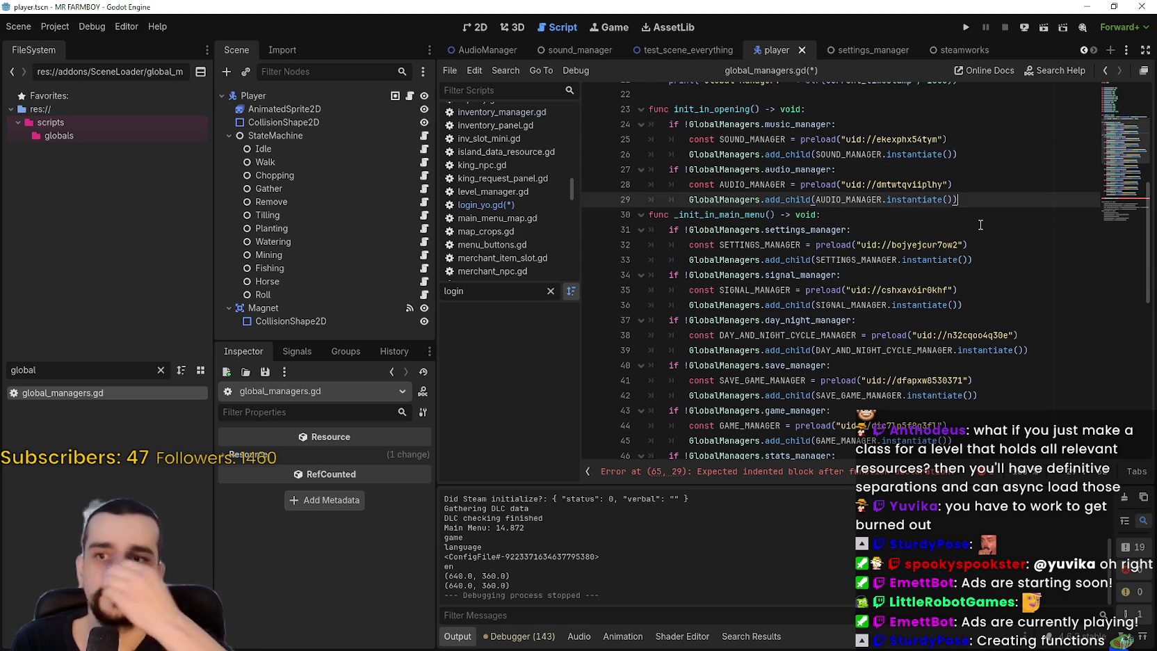
scroll(959, 234, "down", 2)
mouse_move(966, 216)
left_mouse_down()
mouse_move(835, 174)
mouse_move(638, 142)
left_mouse_up()
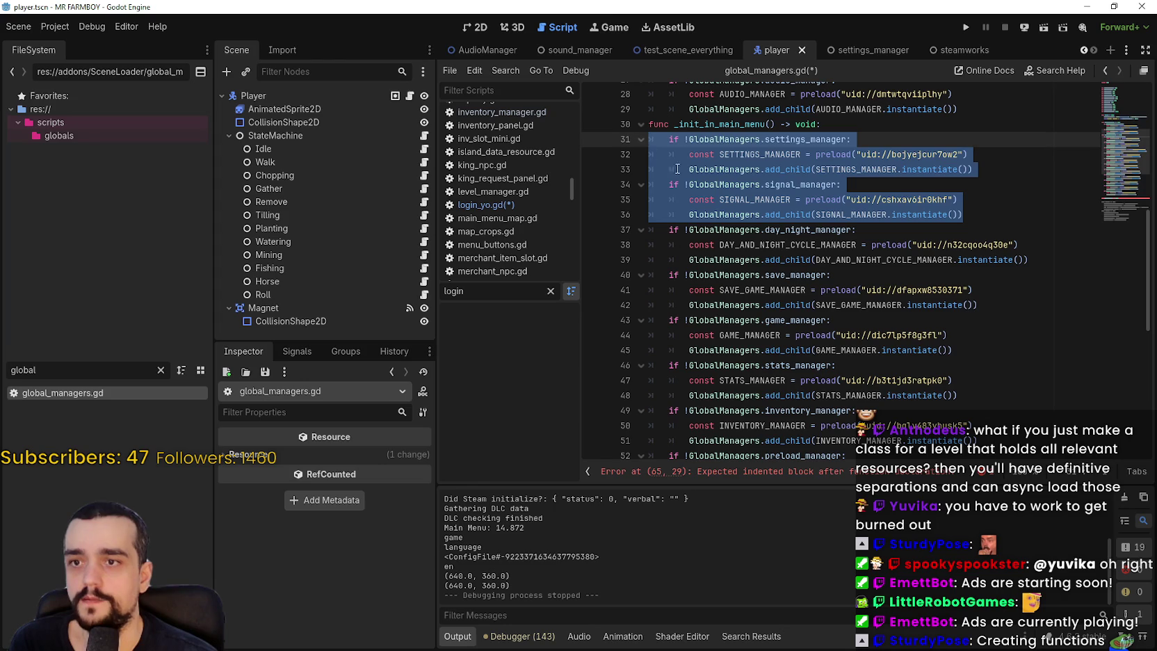
left_click(833, 231)
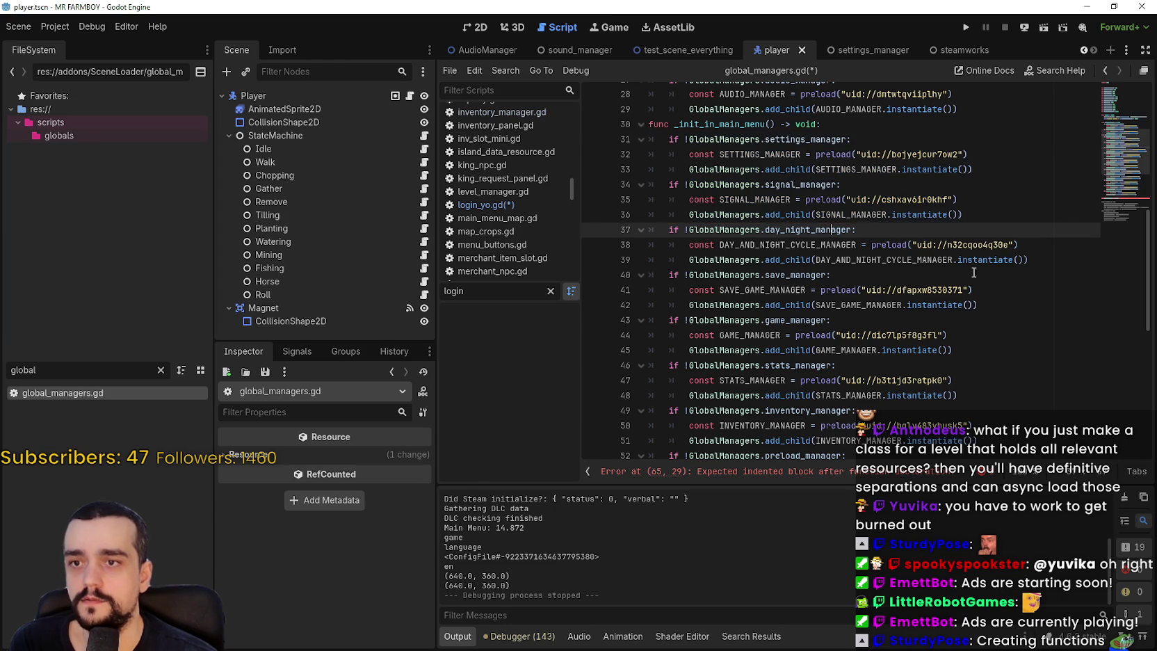
left_click(1021, 259)
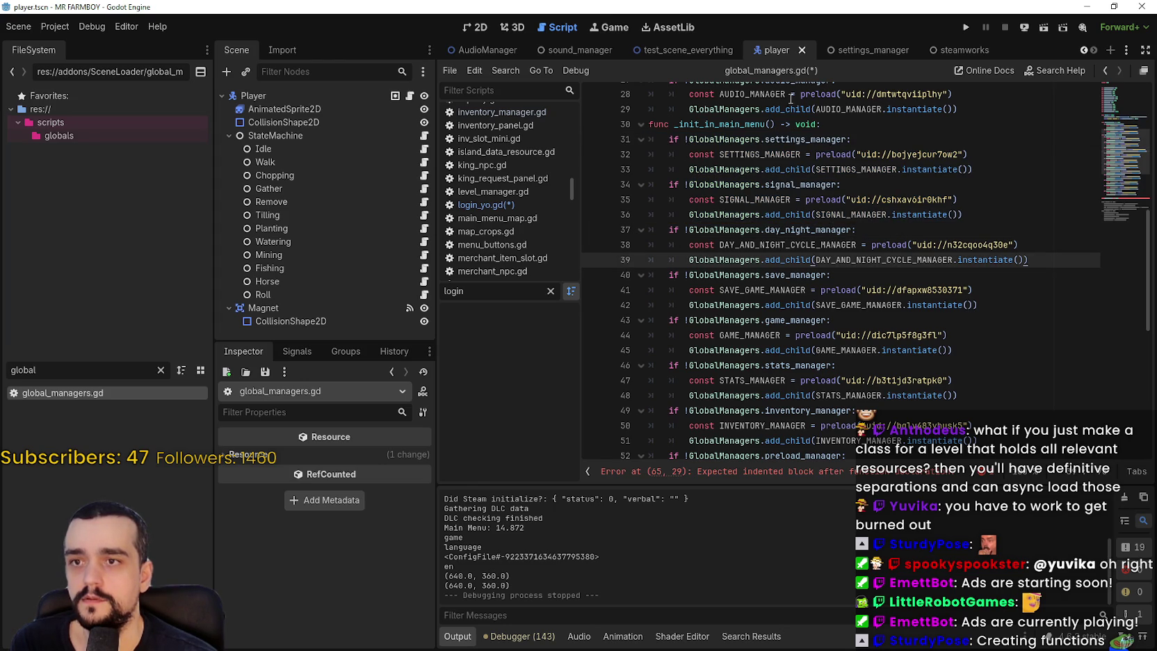
- Delete the empty init_in_game() declaration after the steamworks block
scroll(897, 248, "down", 2)
scroll(897, 248, "down", 7)
mouse_move(671, 275)
left_mouse_down()
mouse_move(625, 268)
mouse_move(620, 252)
left_mouse_up()
left_click_drag(820, 262, 645, 258)
key("BackSpace")
key("BackSpace")
scroll(680, 249, "up", 1)
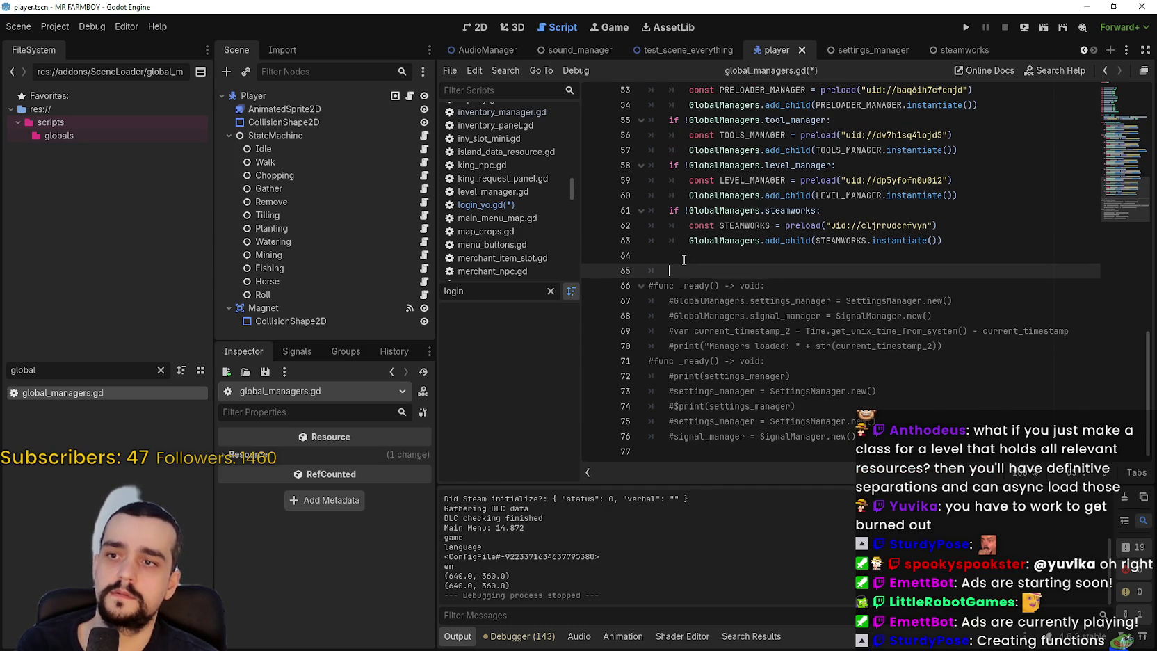
- Add a func init_in_game() -> void: header right after the signal_manager block
scroll(756, 272, "up", 8)
scroll(930, 304, "up", 2)
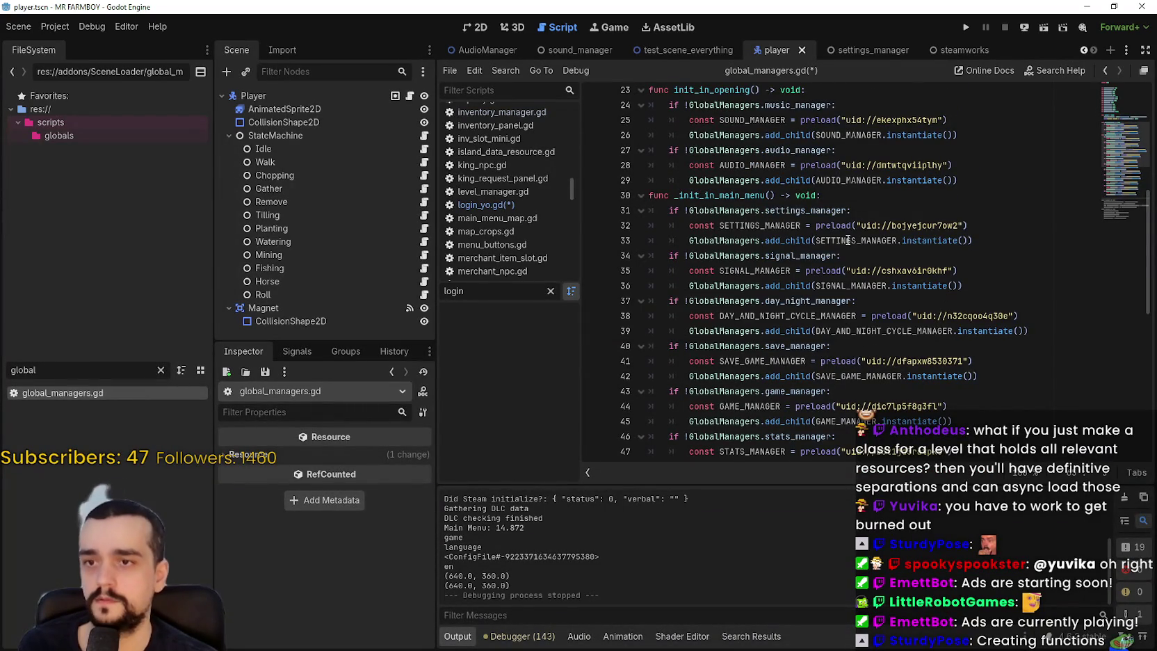
left_click(965, 280)
key("Return")
left_click_drag(688, 300, 636, 295)
type("func init_in_game() -> void:")
left_click(986, 281)
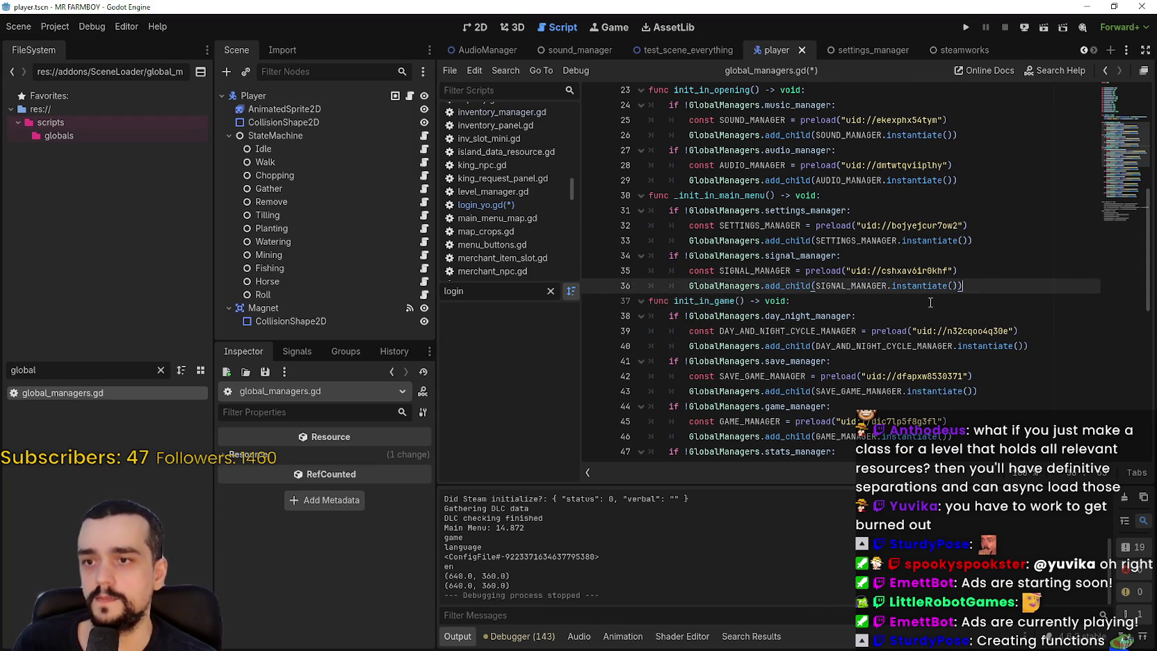
- Select the steamworks block at the end of init_in_game, then return to the signal_manager check
scroll(986, 280, "down", 6)
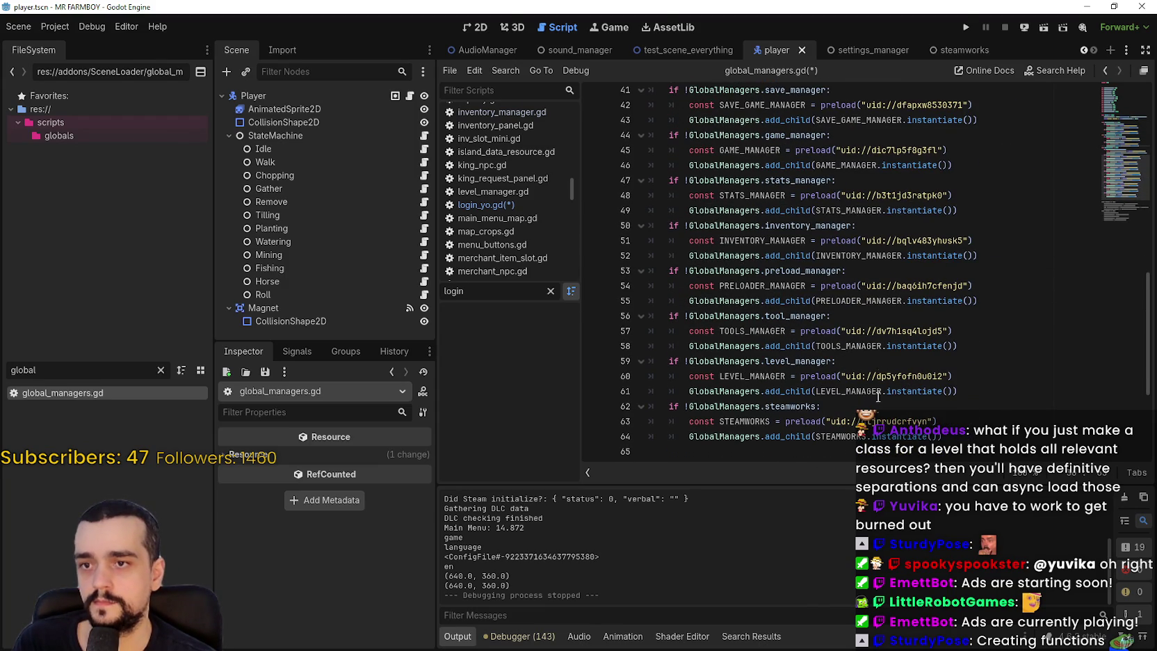
left_click_drag(935, 421, 772, 406)
left_click_drag(999, 436, 608, 408)
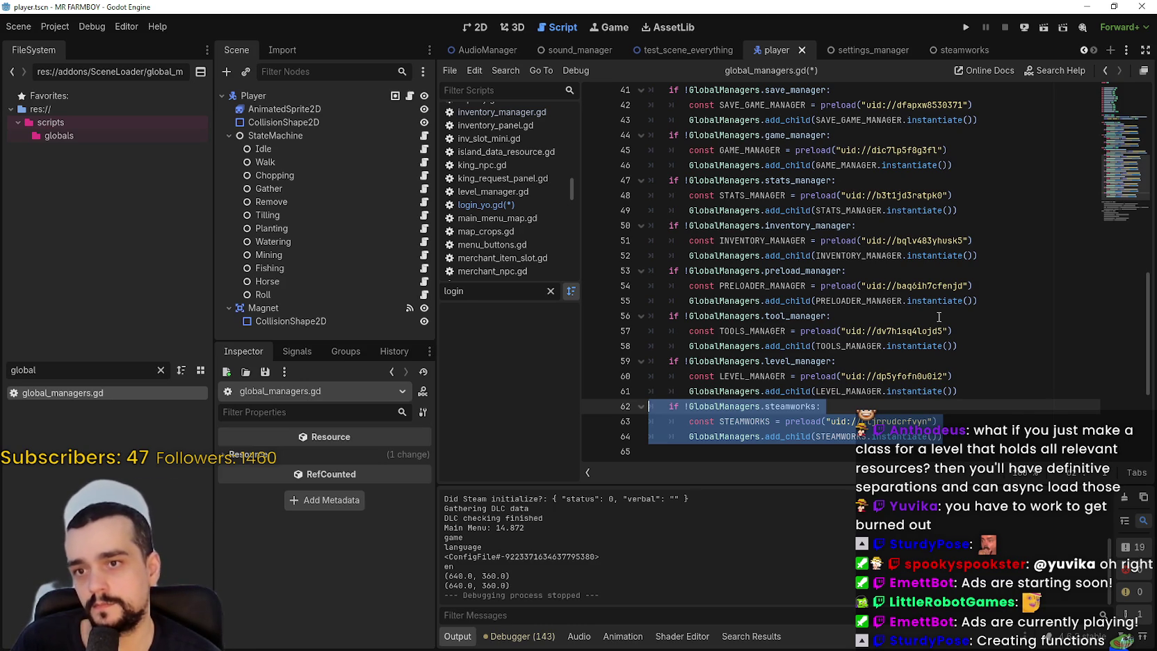
scroll(851, 347, "up", 7)
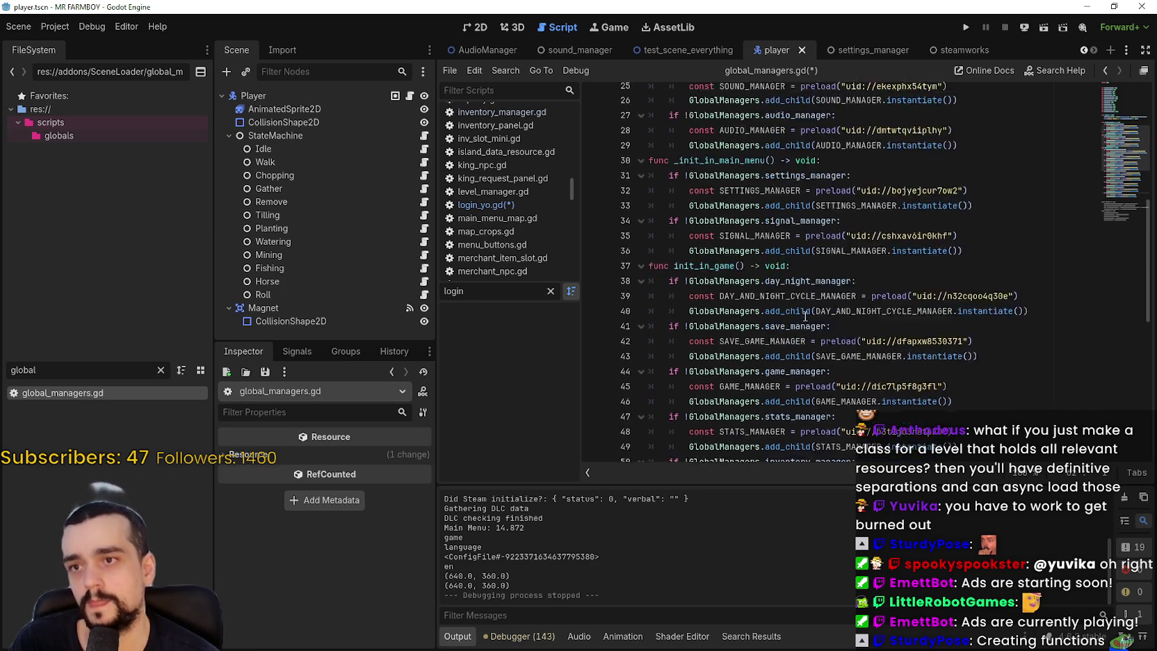
left_click(1037, 324)
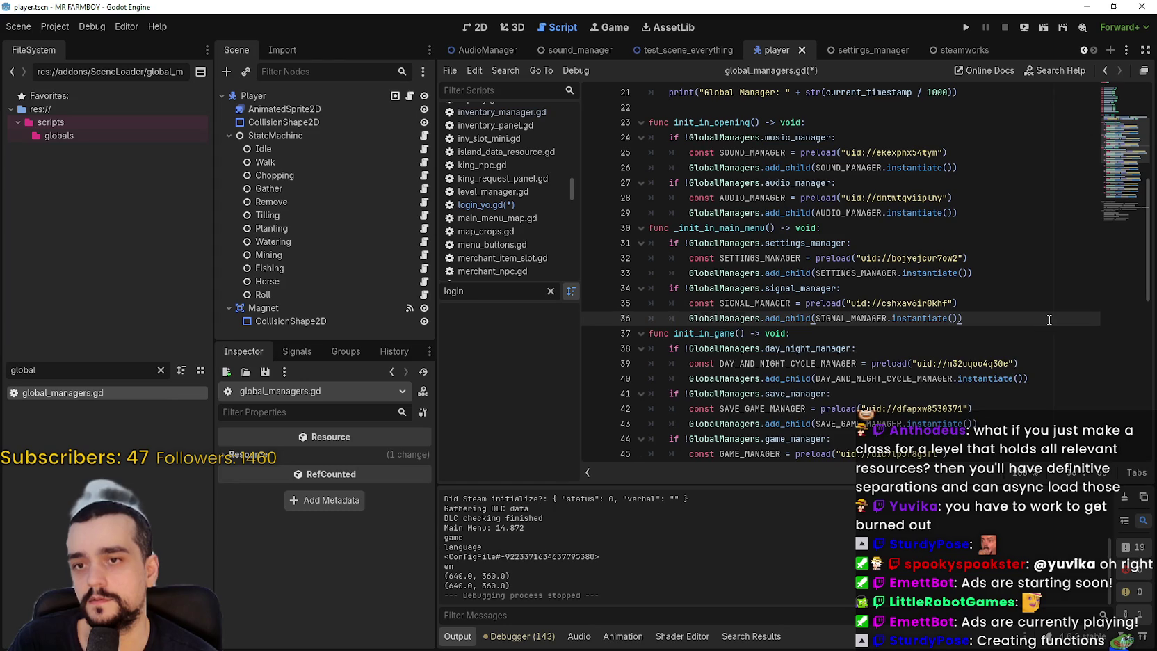
- Move the steamworks check into _init_in_main_menu after the signal_manager check
key("Return")
scroll(821, 329, "down", 10)
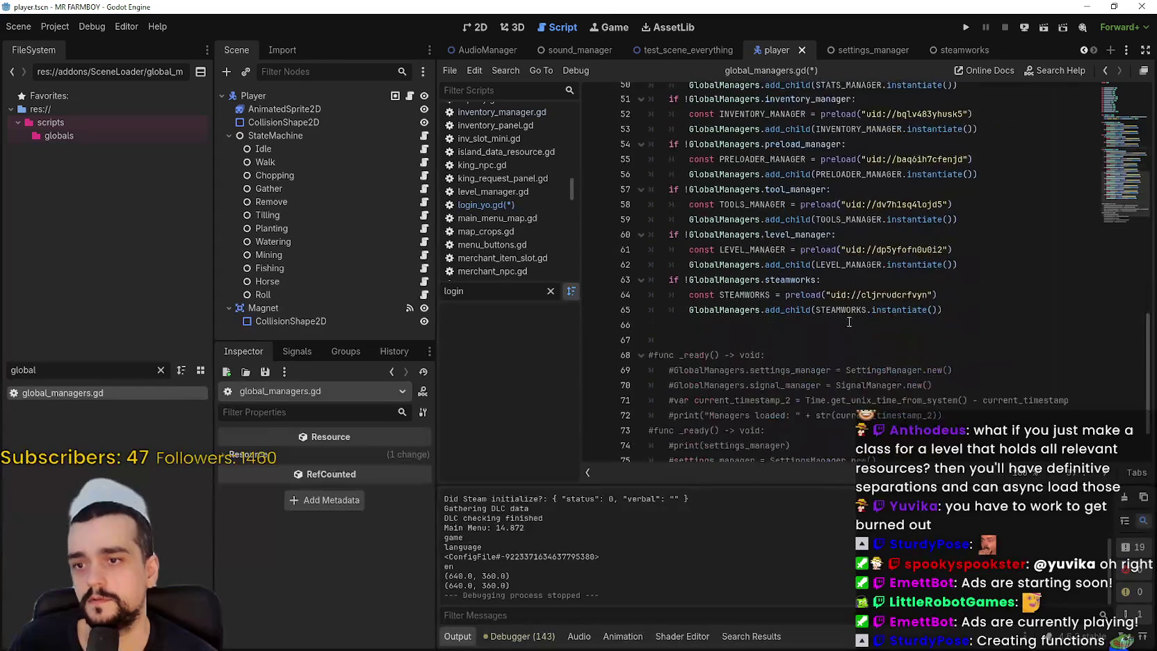
left_click_drag(978, 312, 608, 283)
key("ctrl+c")
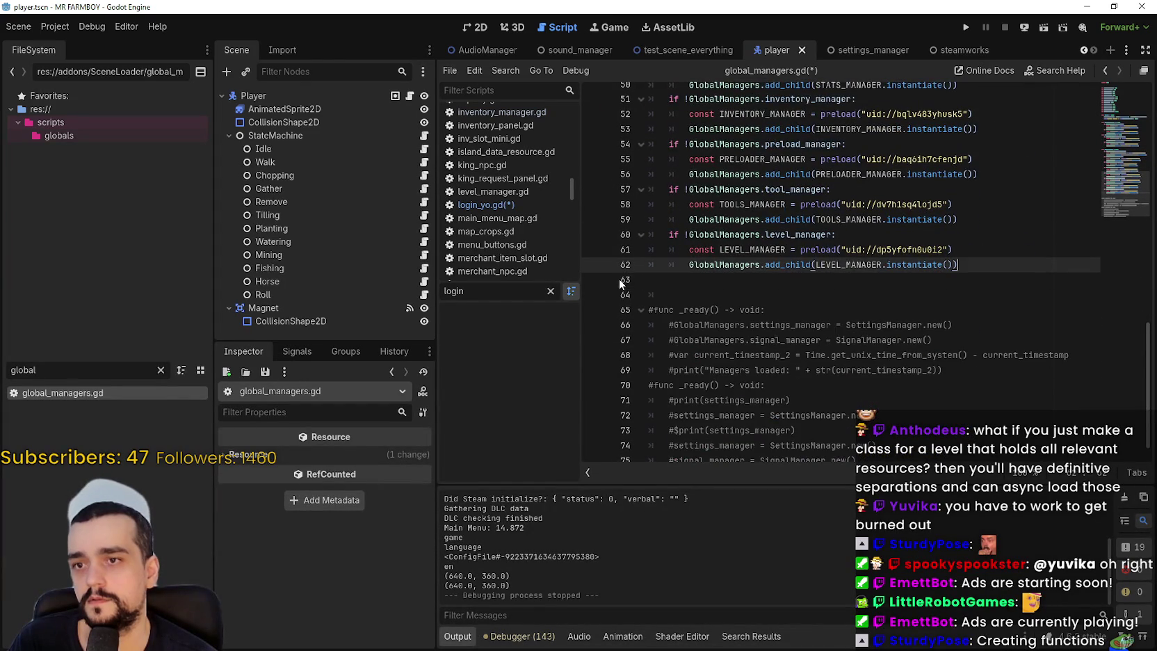
scroll(711, 137, "up", 5)
left_click(710, 136)
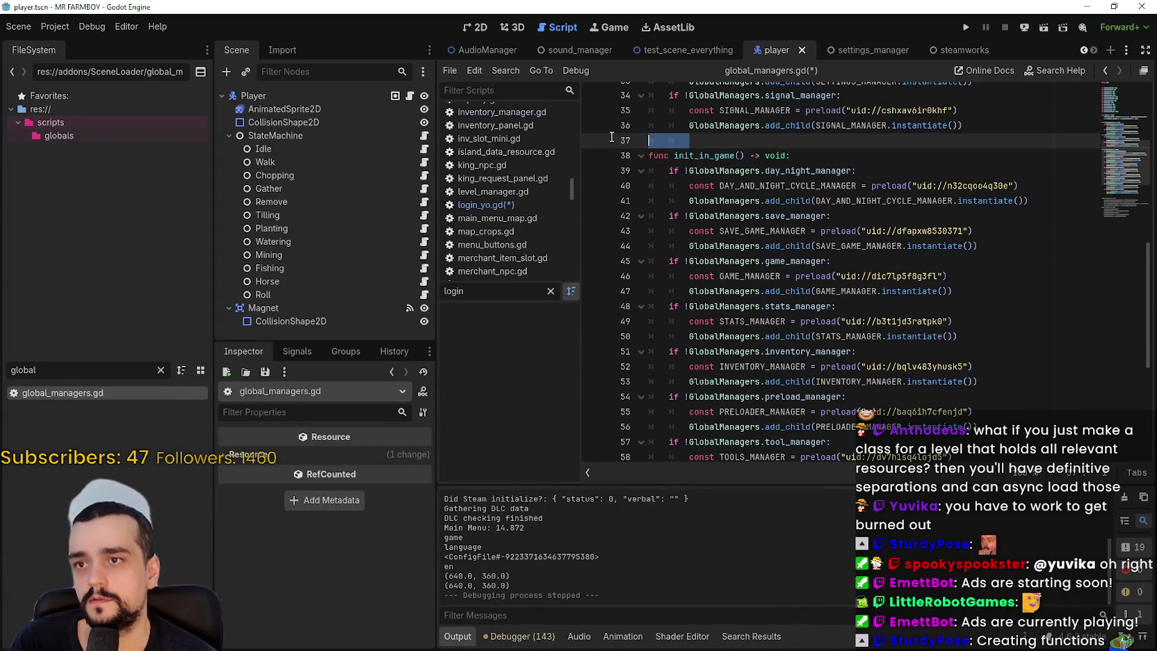
key("ctrl+v")
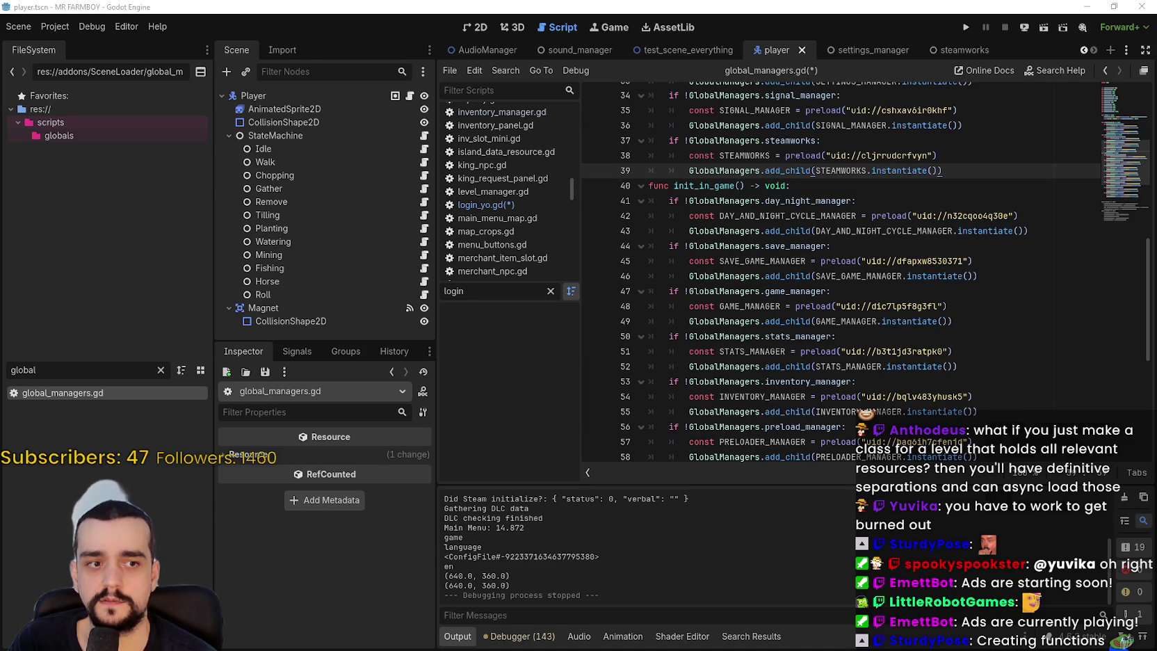
left_click_drag(1154, 132, 844, 55)
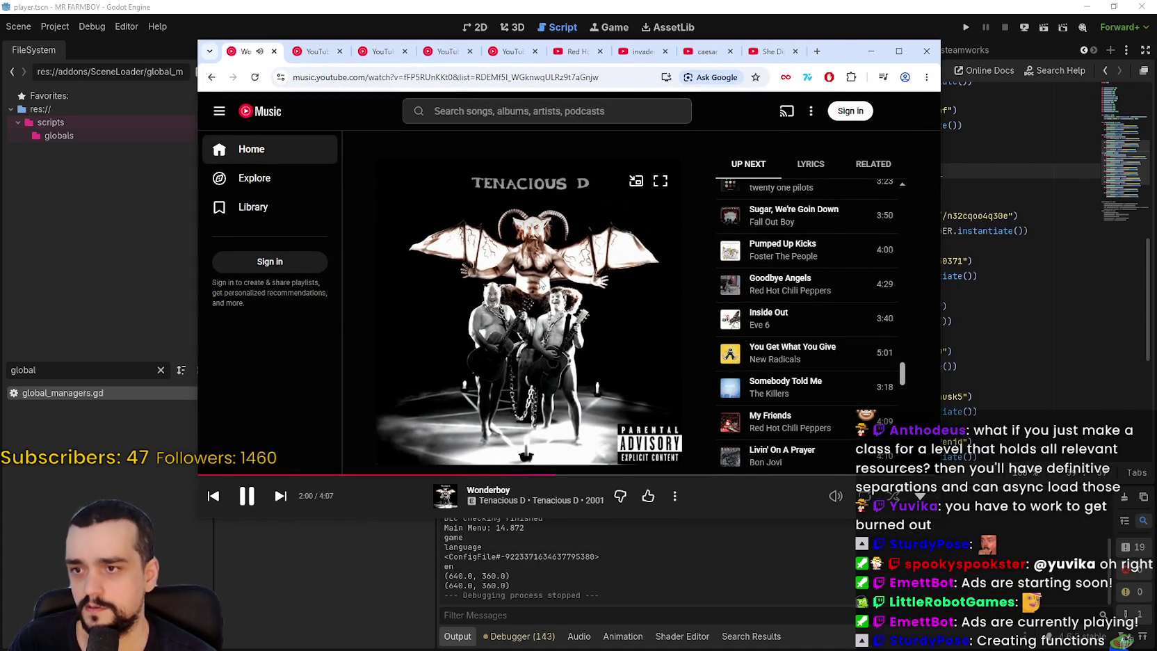
left_click(870, 50)
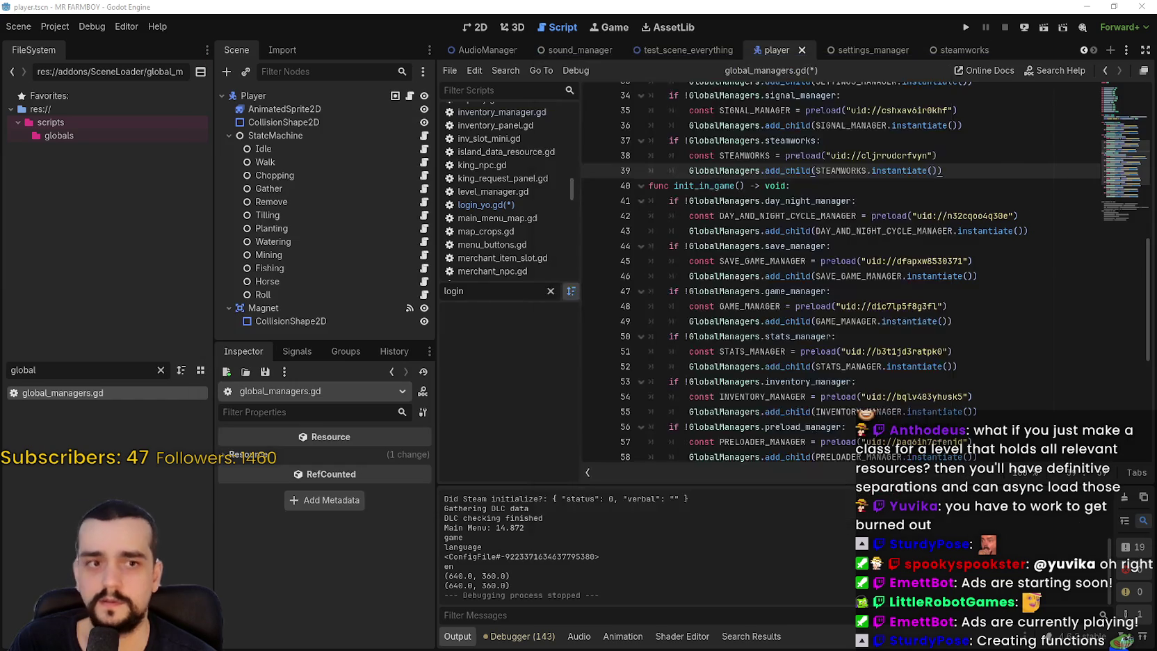
- Move the preload_manager check to the top of init_in_game
left_click(814, 366)
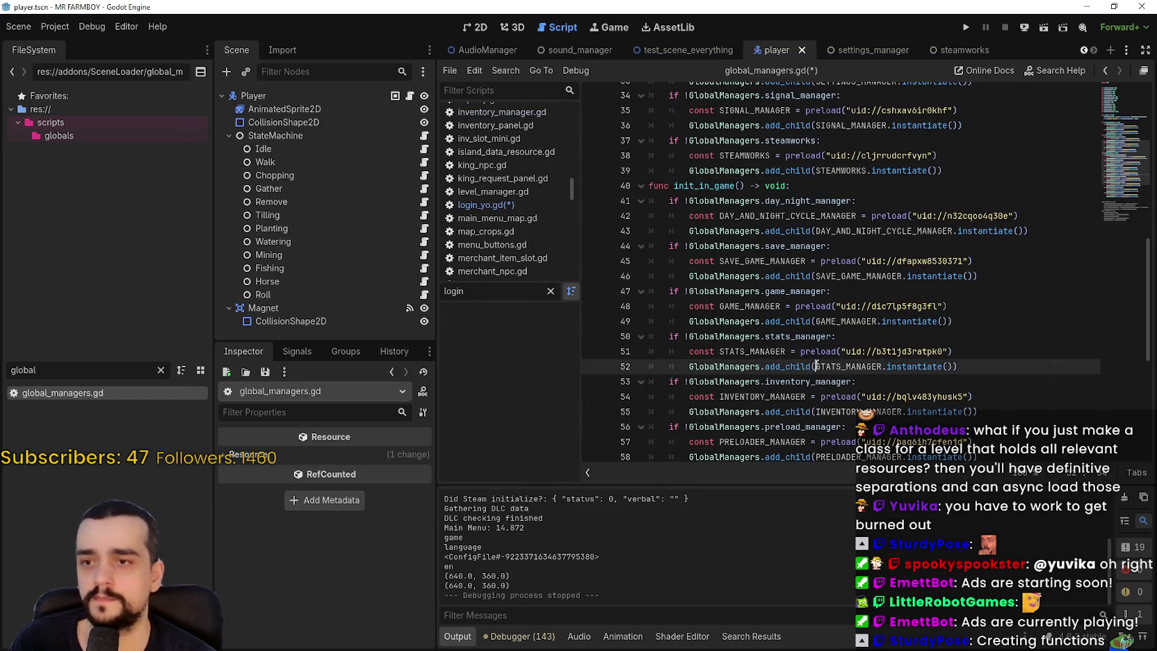
scroll(818, 363, "down", 5)
left_click(783, 323)
scroll(786, 342, "up", 3)
scroll(805, 334, "down", 2)
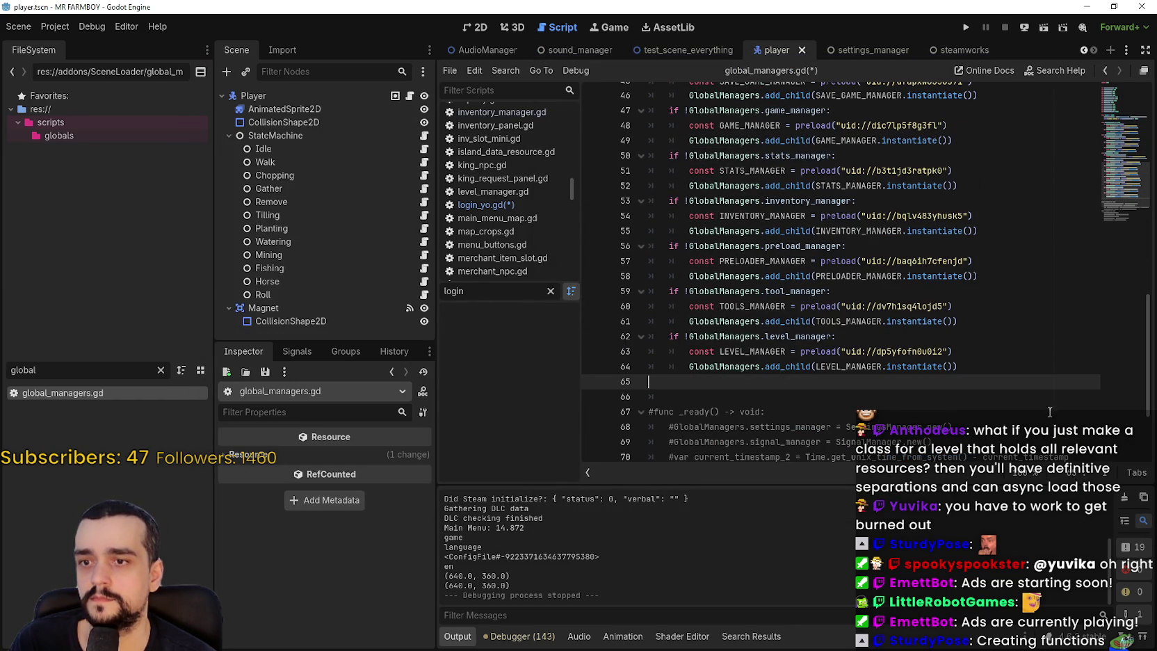
scroll(1008, 389, "up", 3)
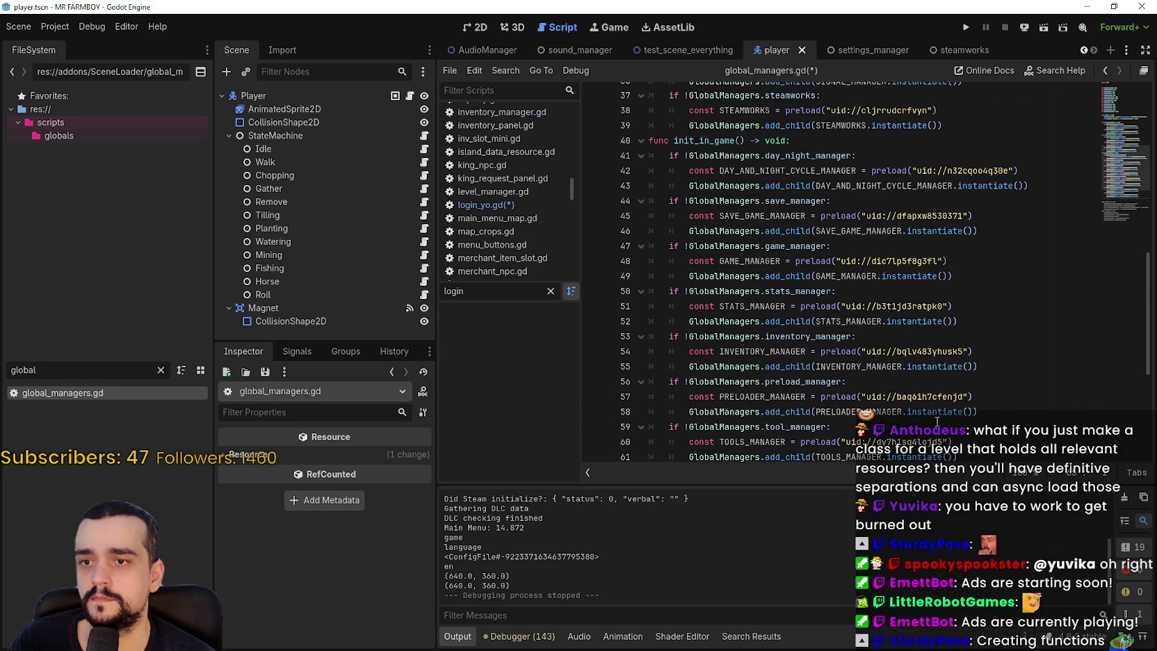
left_click_drag(988, 410, 644, 389)
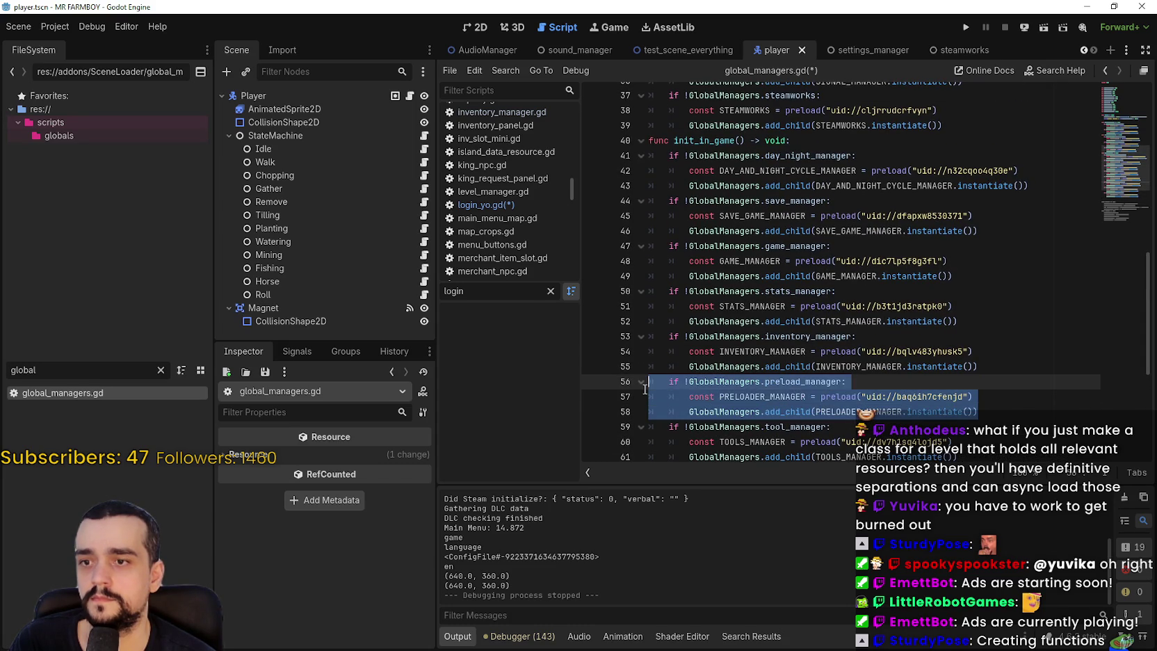
key("BackSpace")
key("BackSpace")
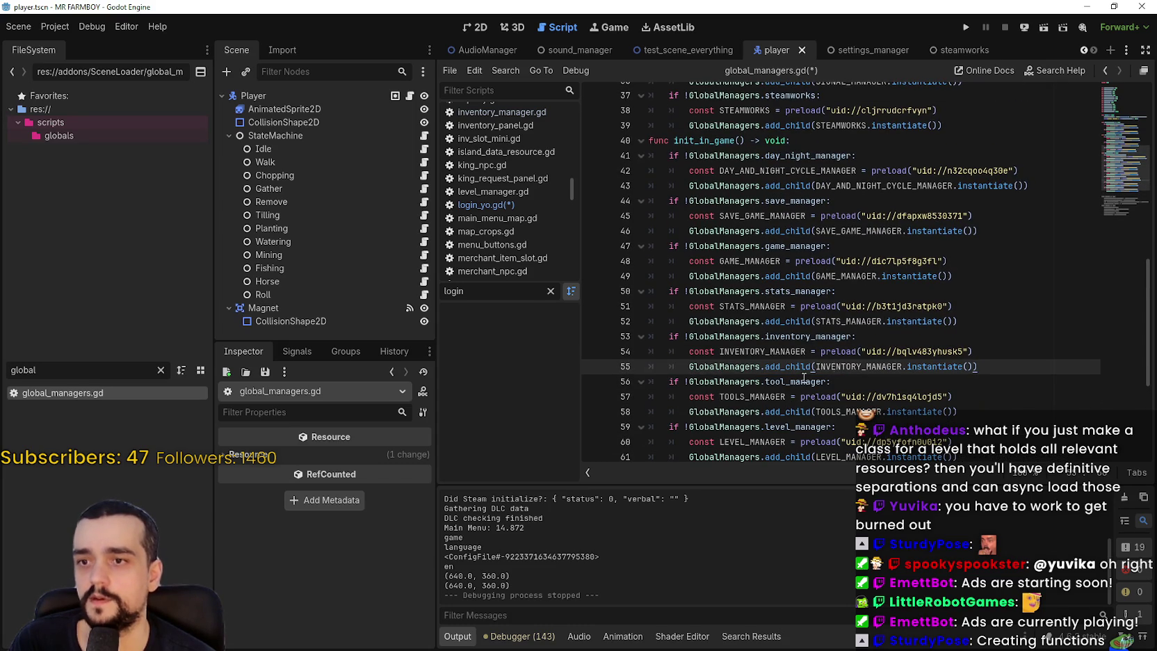
left_click(882, 142)
key("Return")
key("ctrl+v")
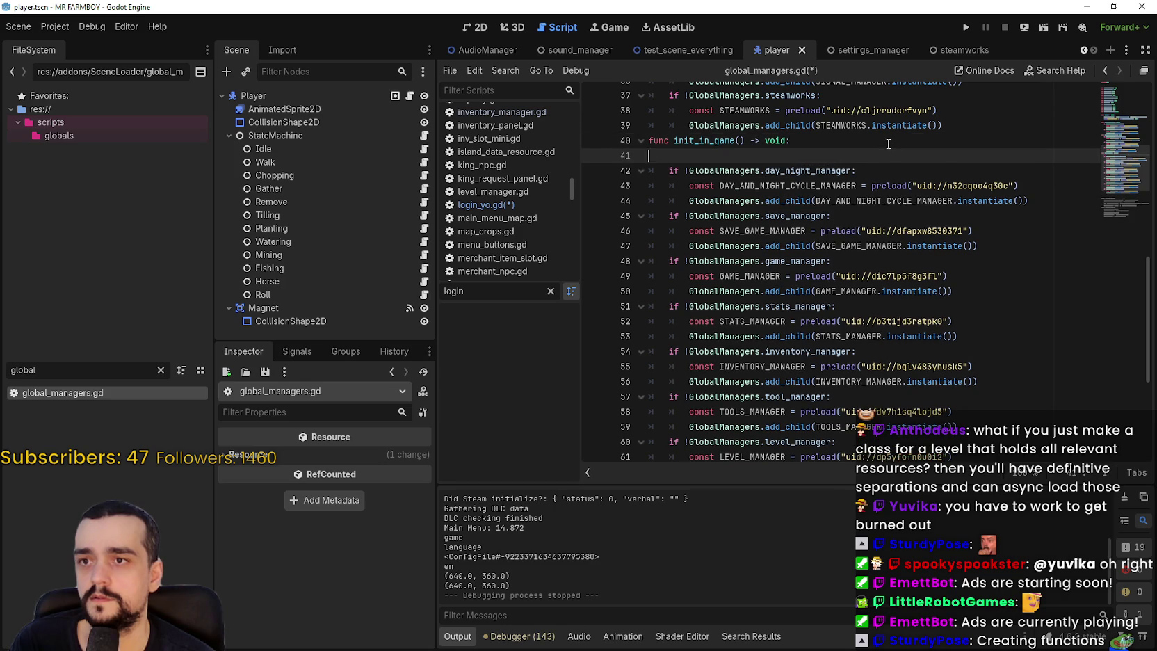
- Save global_managers.gd and select the init_in_opening() function name
key("ctrl+s")
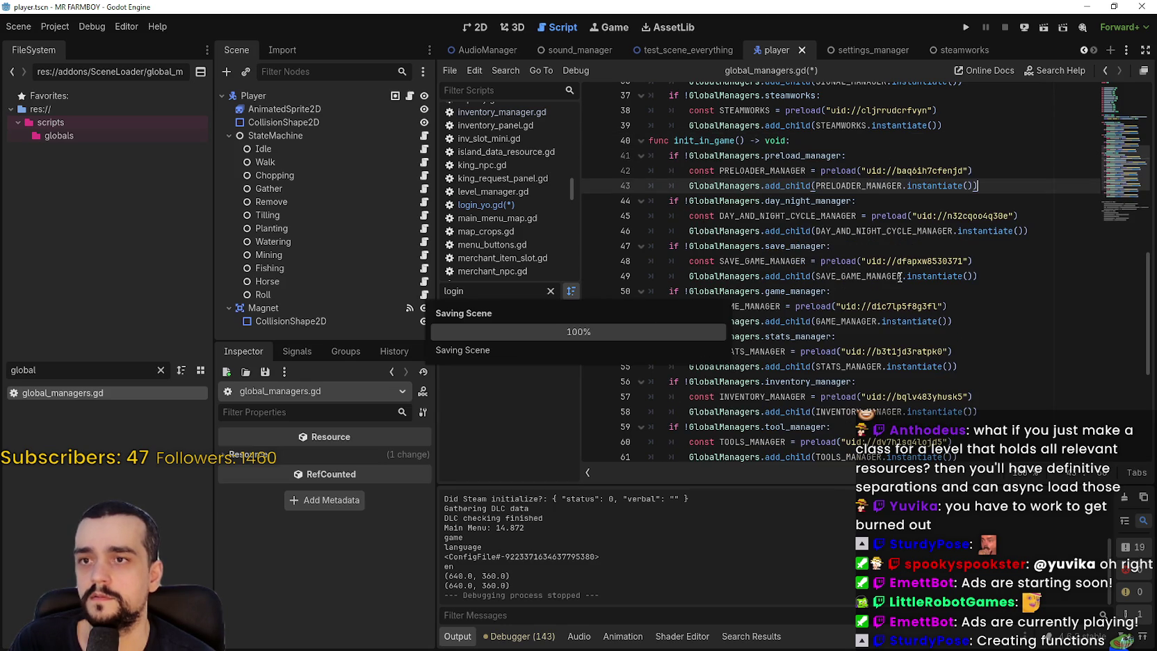
scroll(900, 276, "up", 9)
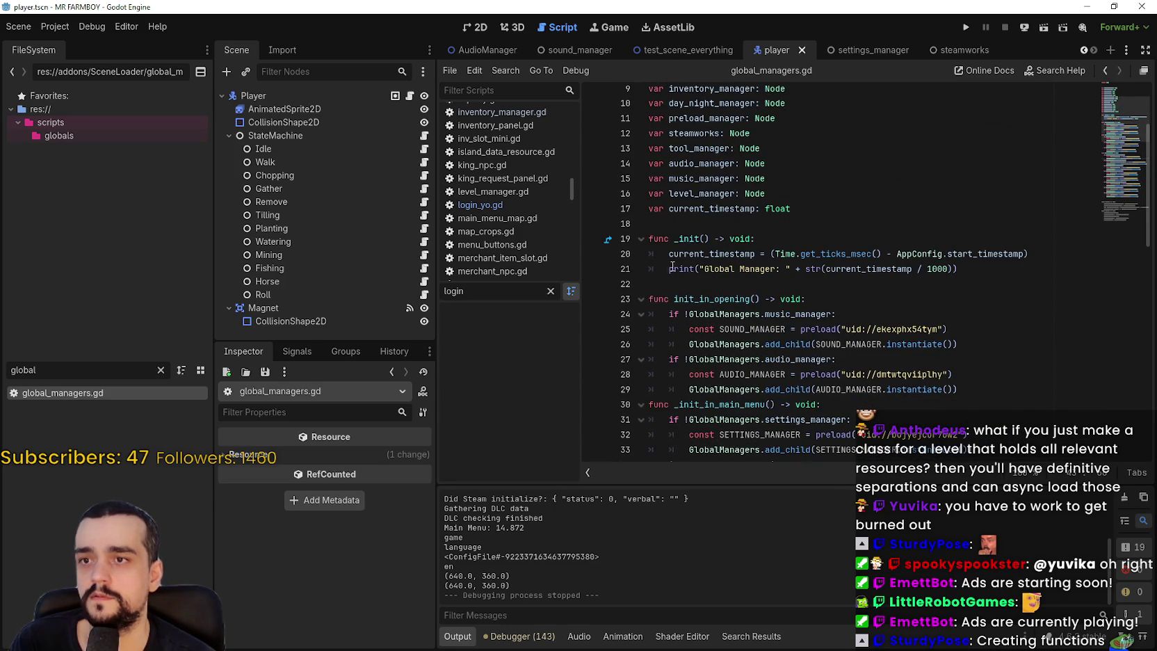
double_click(709, 299)
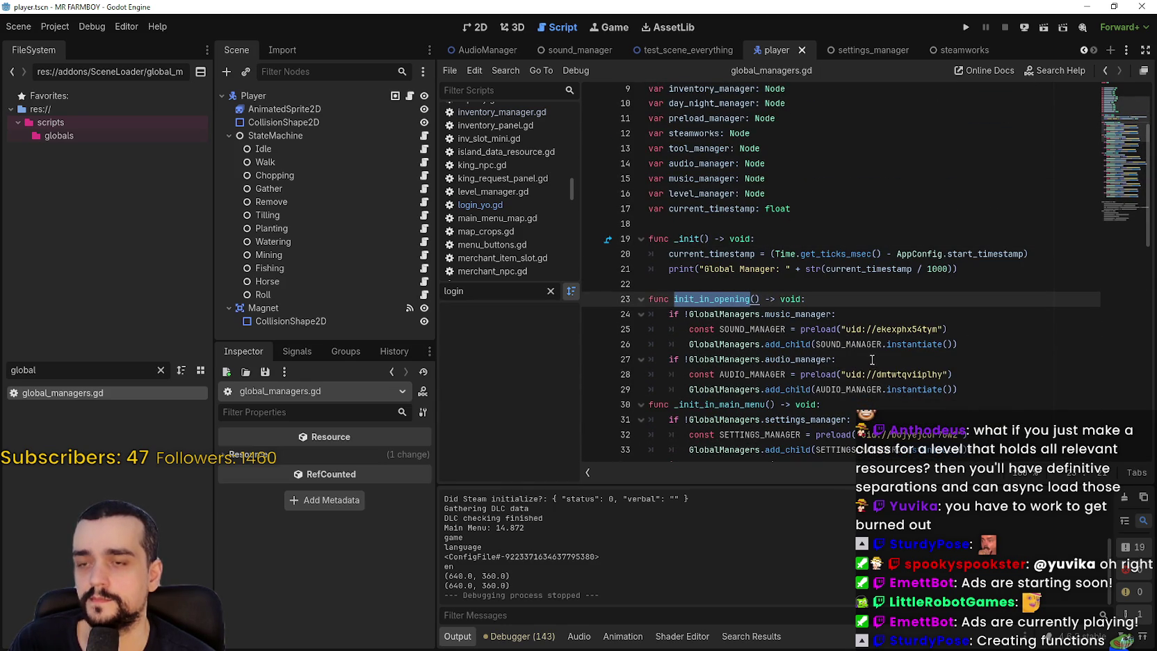
scroll(869, 356, "down", 2)
left_click_drag(748, 215, 763, 209)
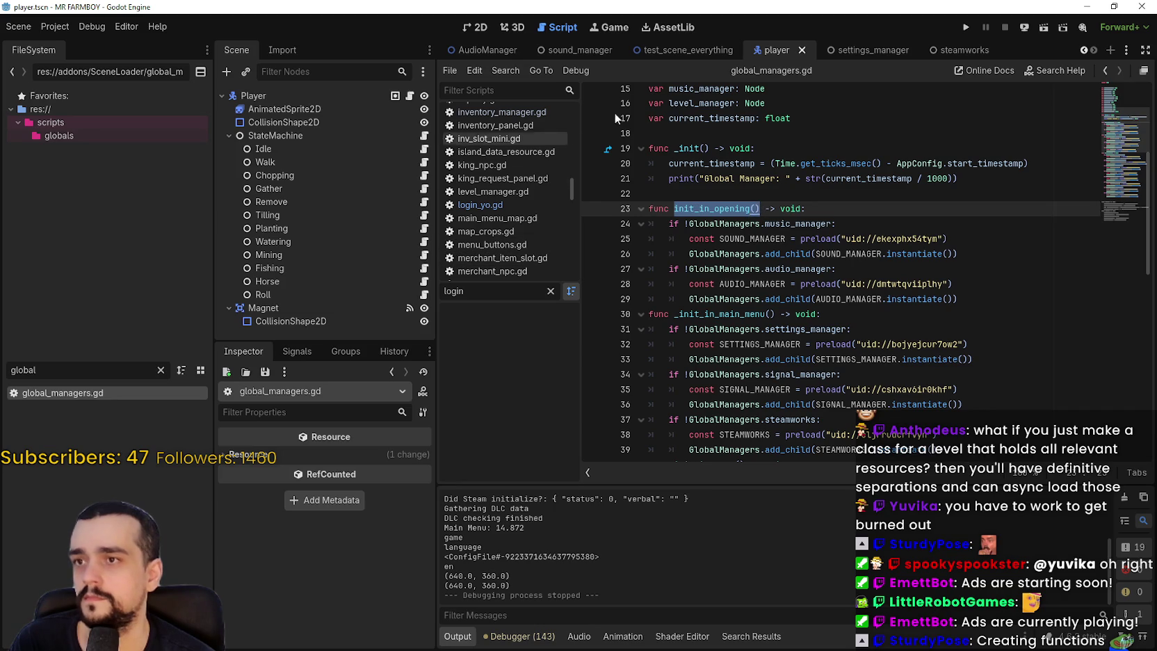
double_click(7, 365)
- Filter files for 'open', open opening.tscn and jump to the end of opening.gd
type("open")
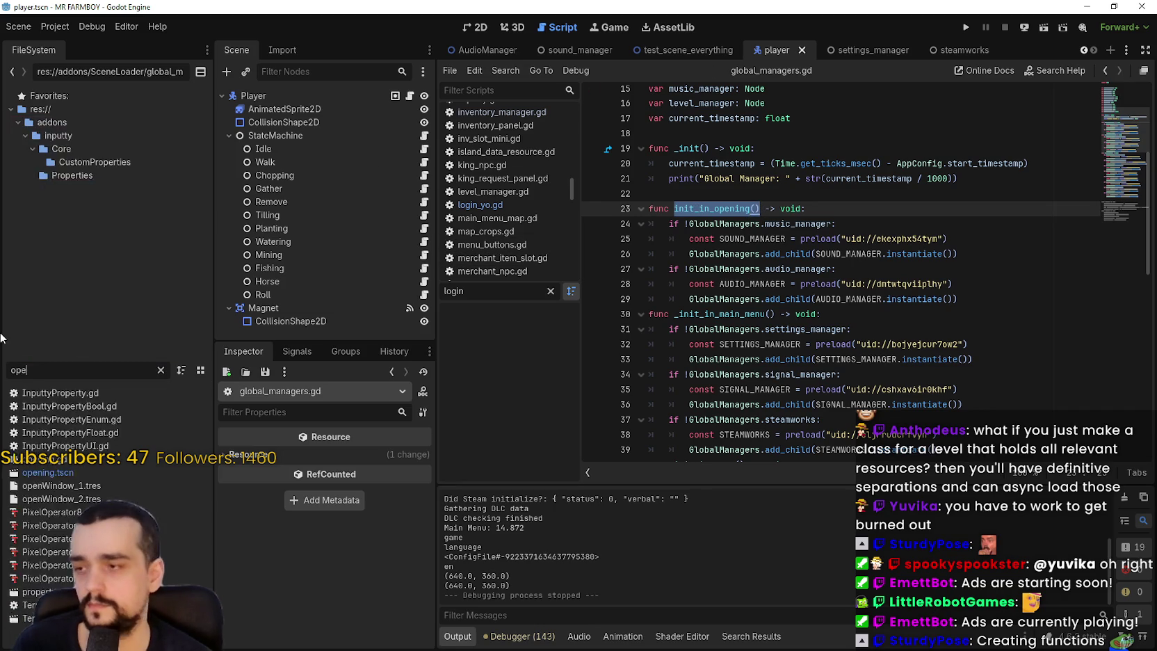
double_click(75, 407)
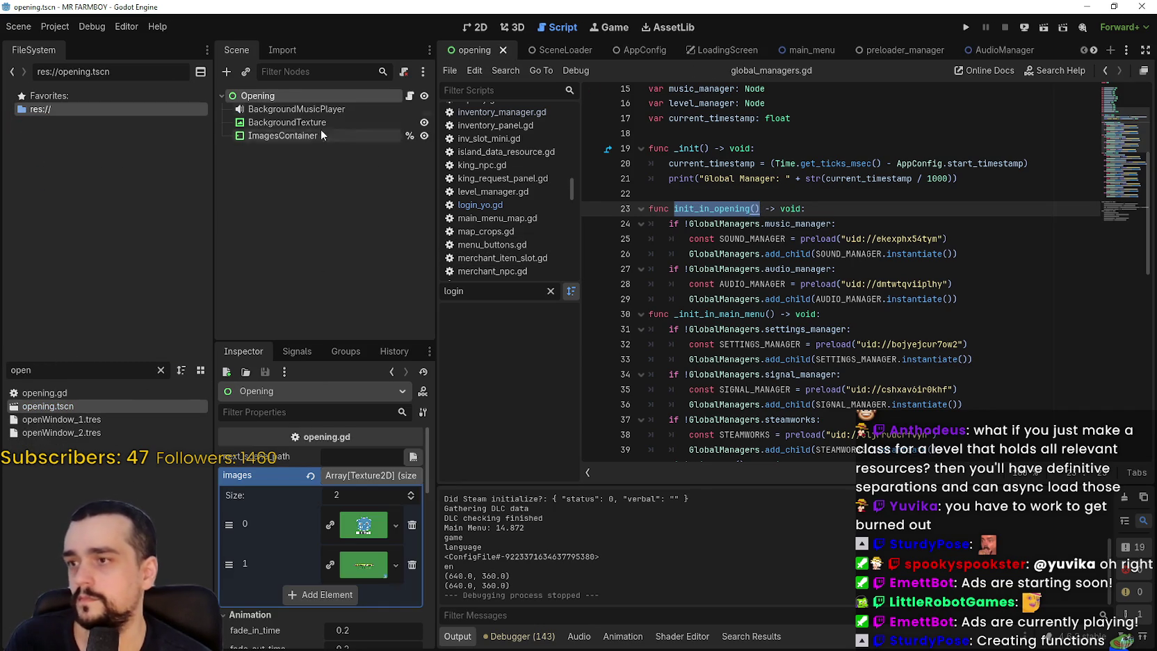
left_click(410, 96)
scroll(900, 374, "down", 3)
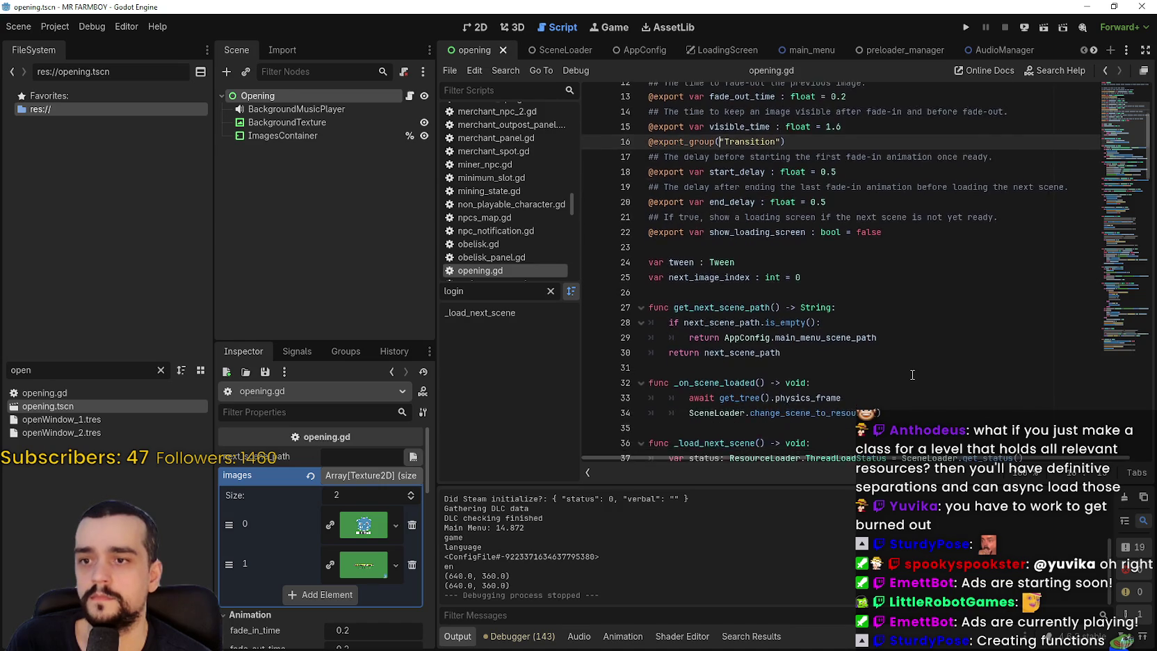
scroll(897, 375, "down", 10)
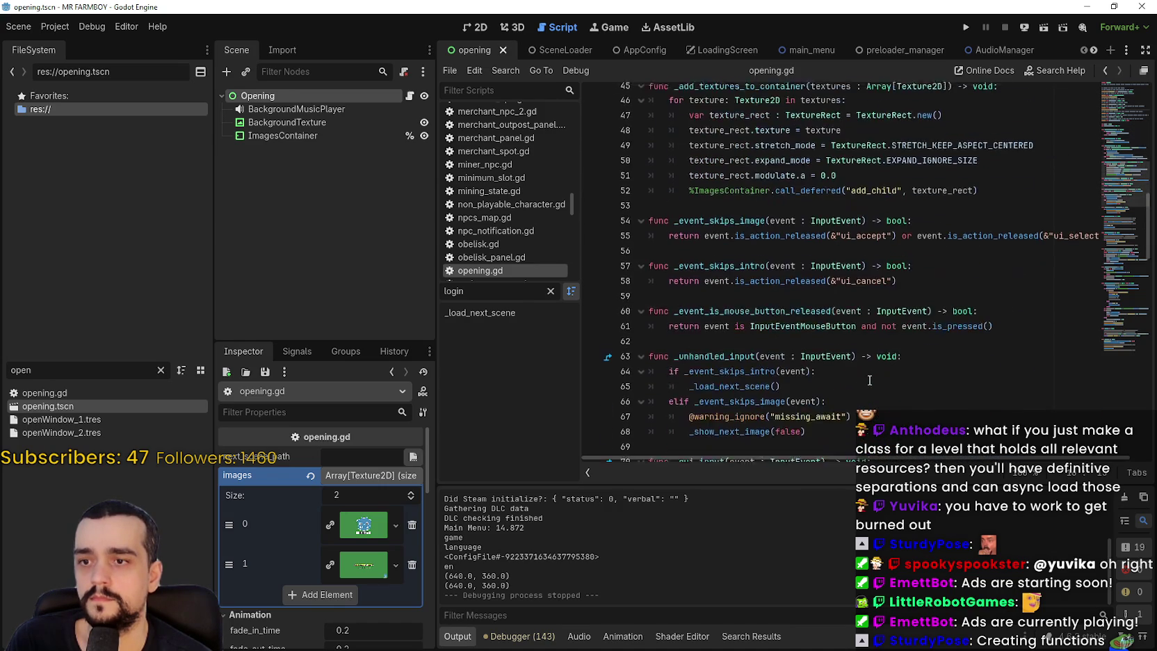
scroll(869, 378, "down", 12)
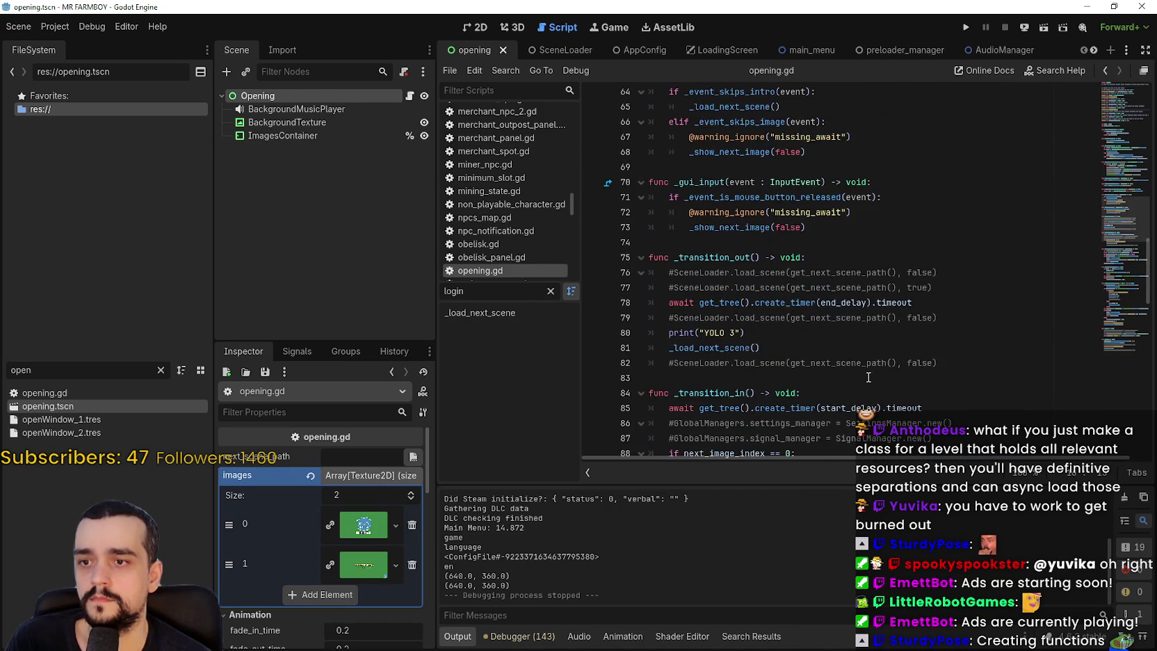
scroll(947, 329, "down", 3)
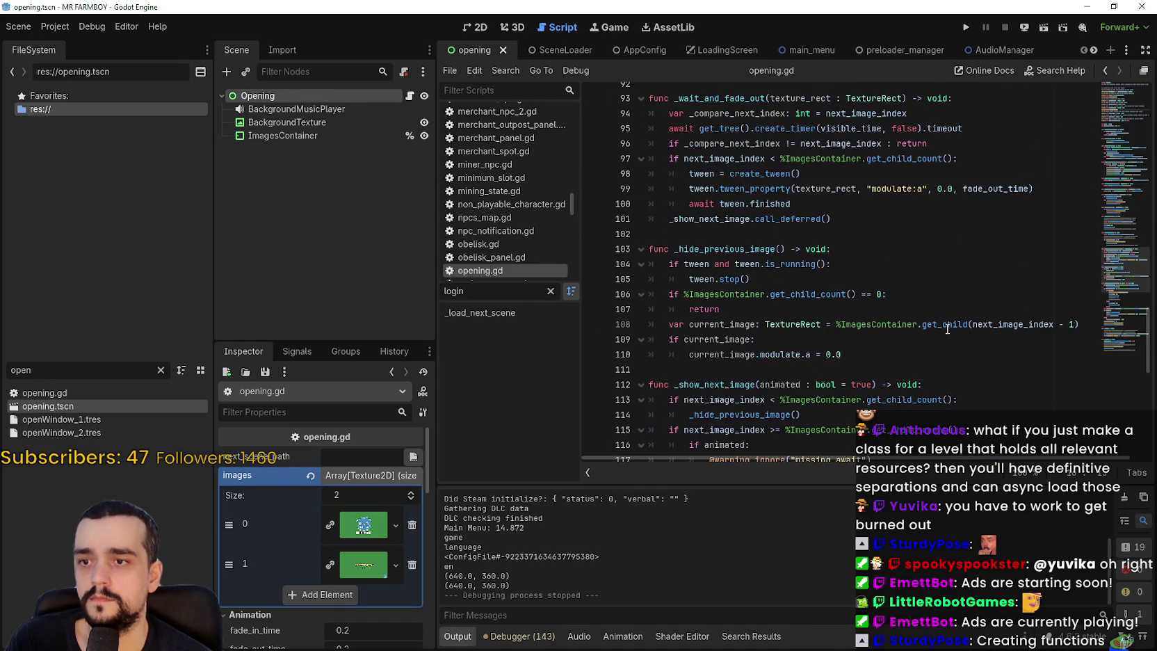
left_click(1105, 337)
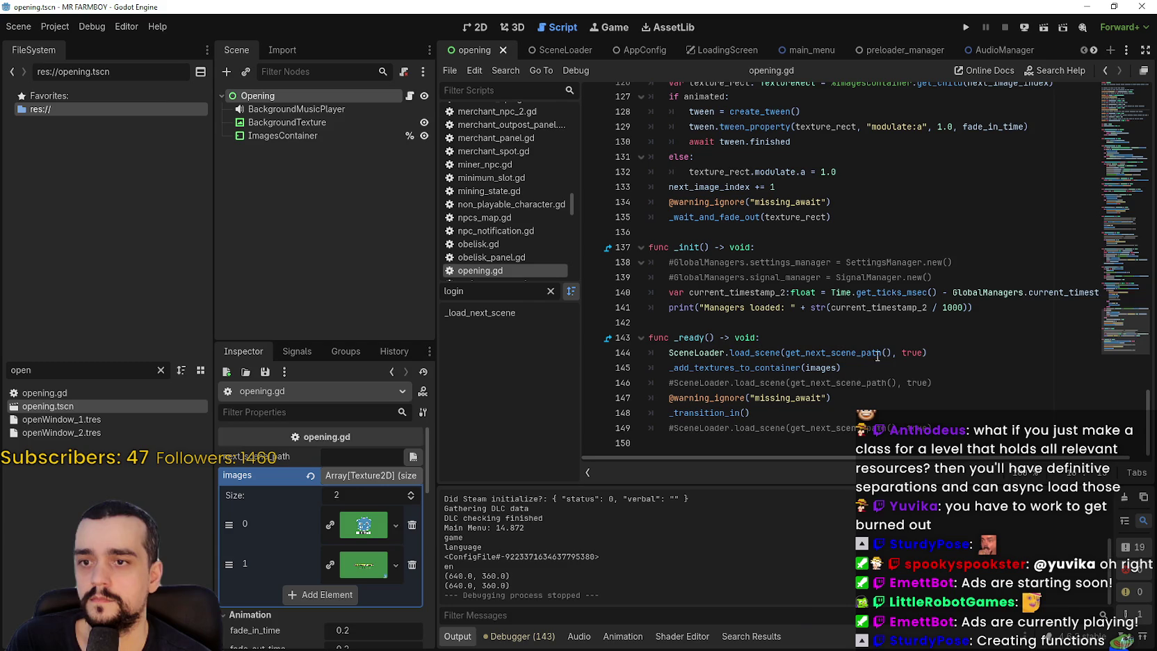
- Add GlobalManagers.init_in_opening() after the load_scene call on line 144 of _ready
mouse_move(853, 354)
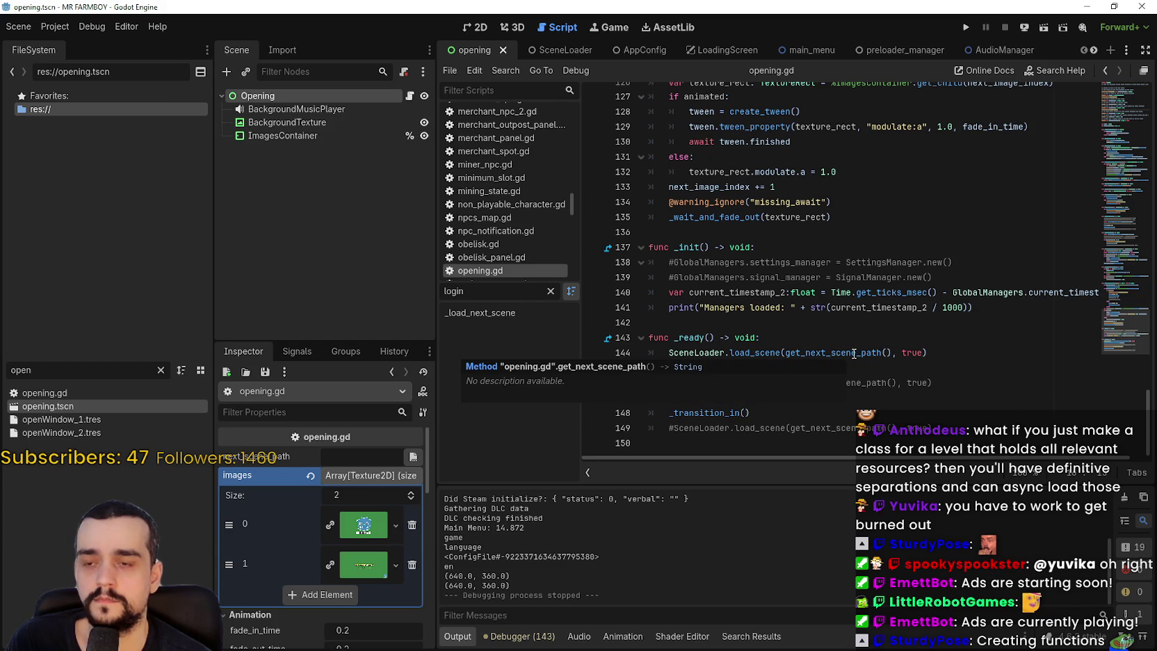
double_click(745, 352)
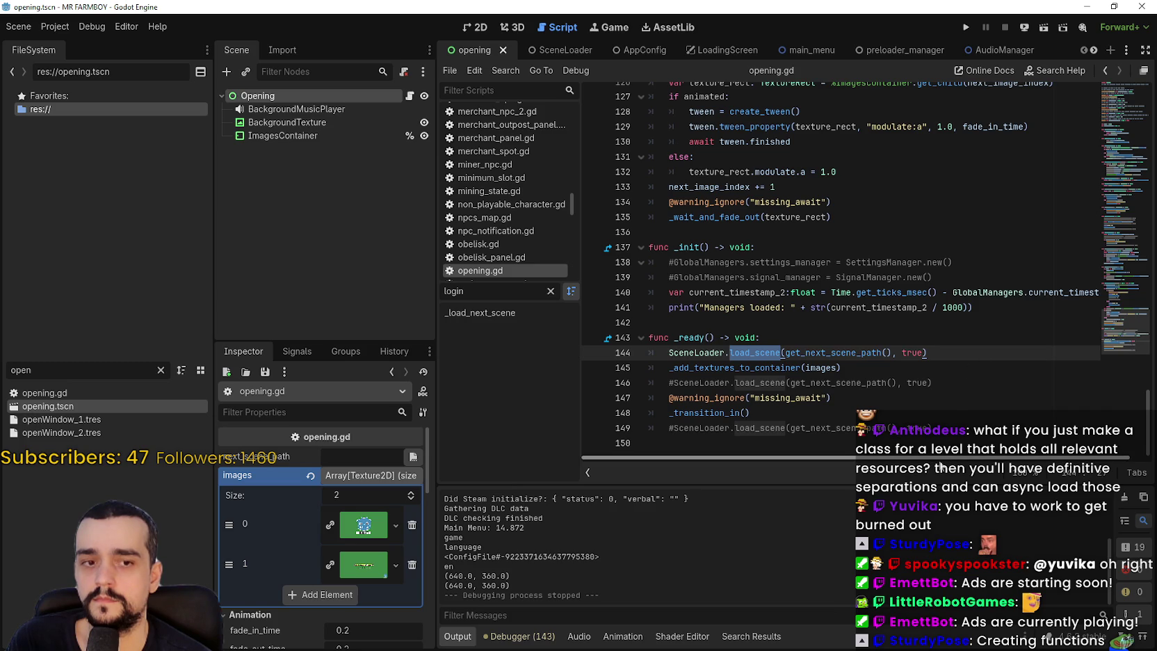
left_click(951, 353)
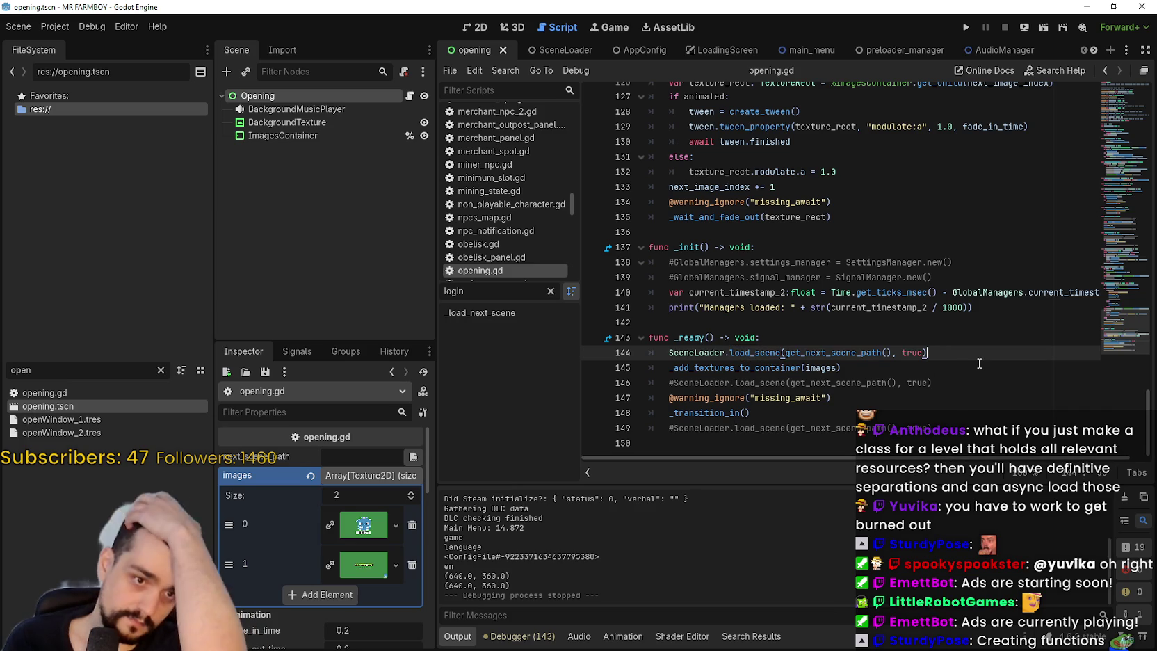
key("Return")
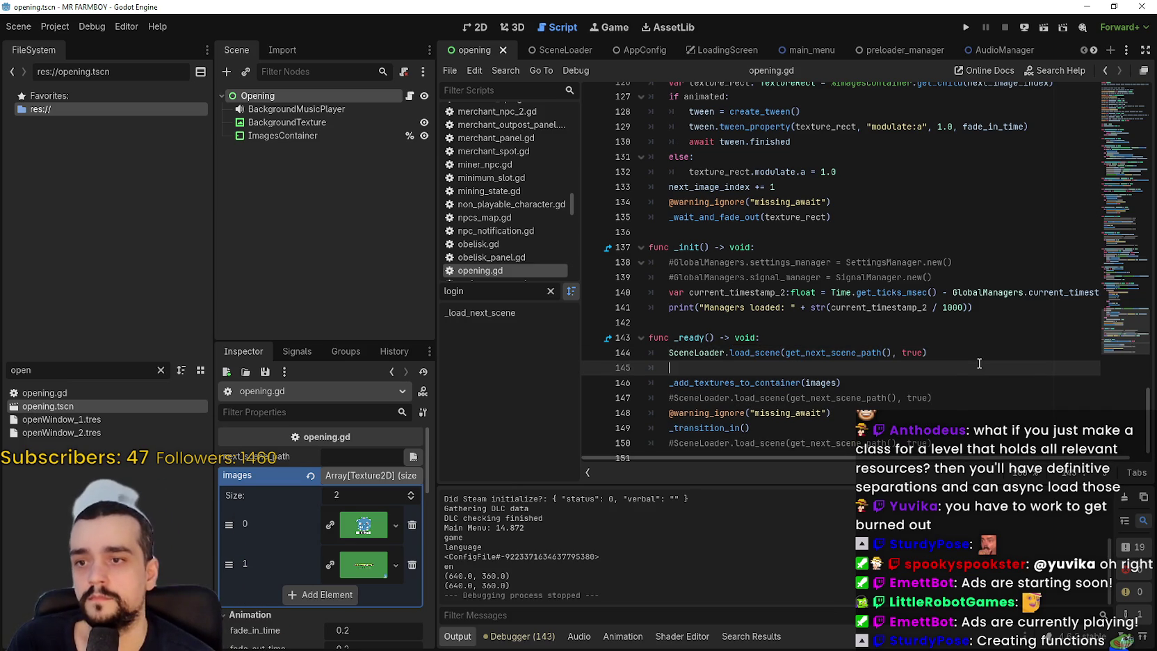
type("init_in_opening()")
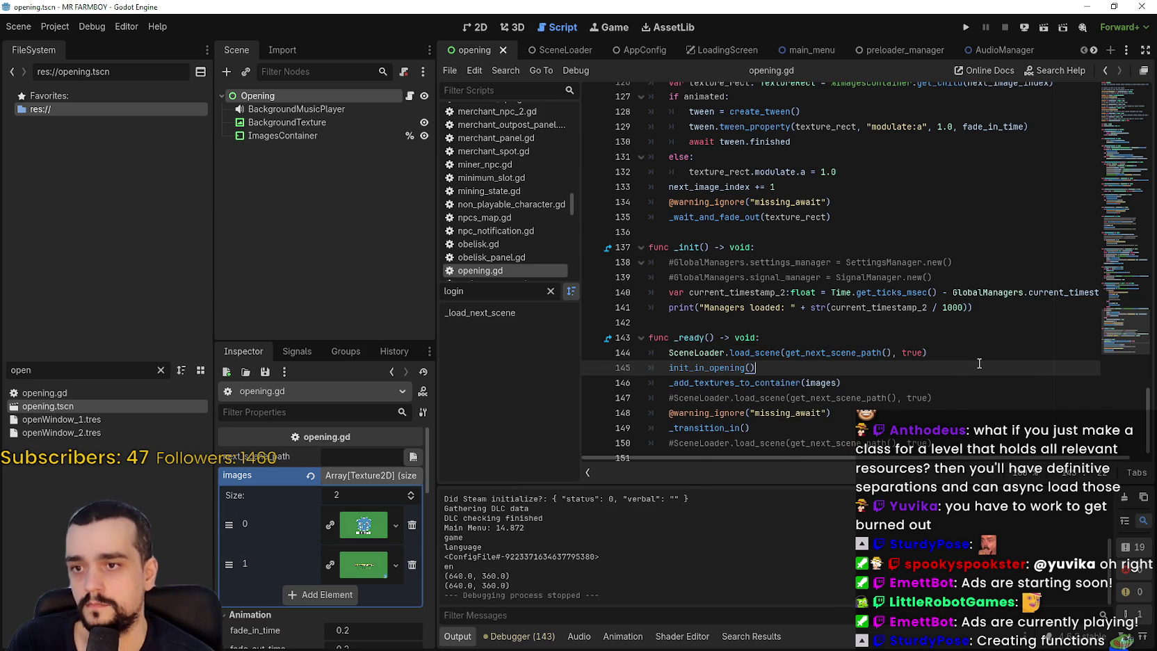
left_click(668, 379)
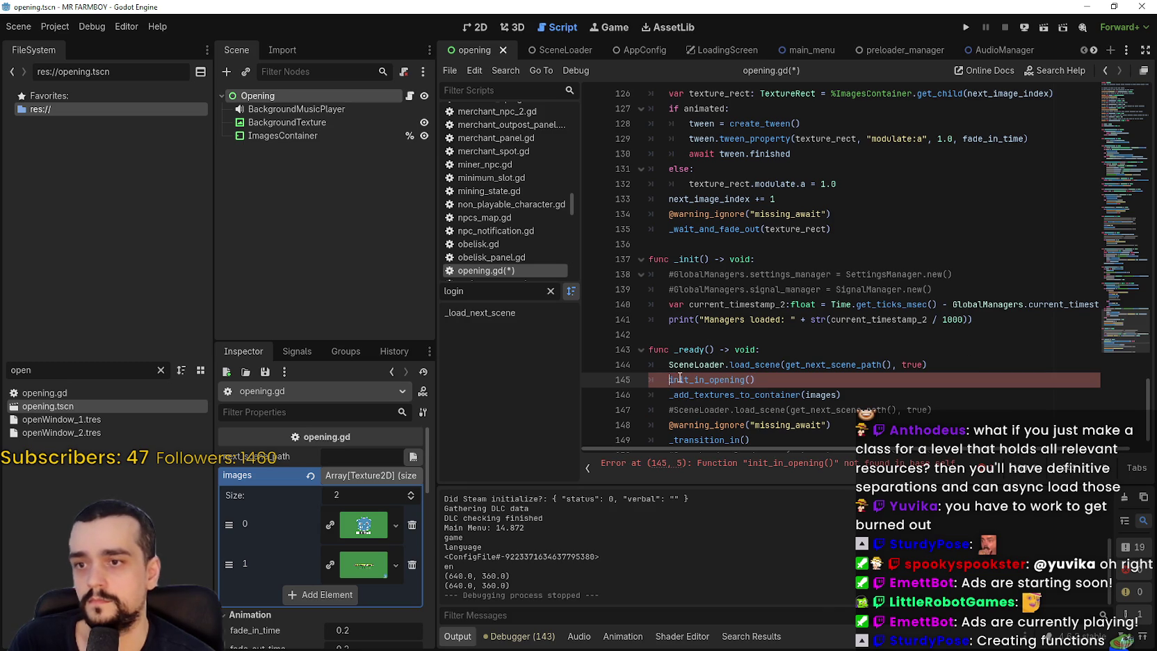
type("Global")
key("Return")
type(".")
left_click_drag(669, 379, 861, 384)
key("ctrl+c")
- Filter the FileSystem for 'main_m' and open main_menu.tscn
key("ctrl+a")
type("main")
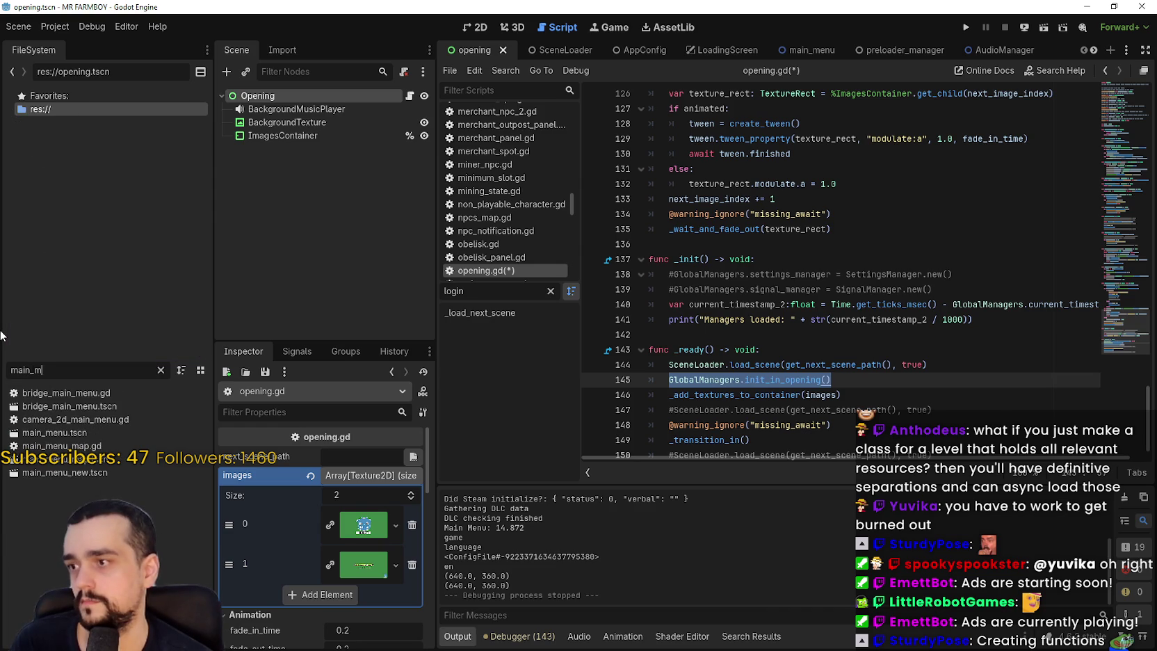
type("_m")
double_click(38, 432)
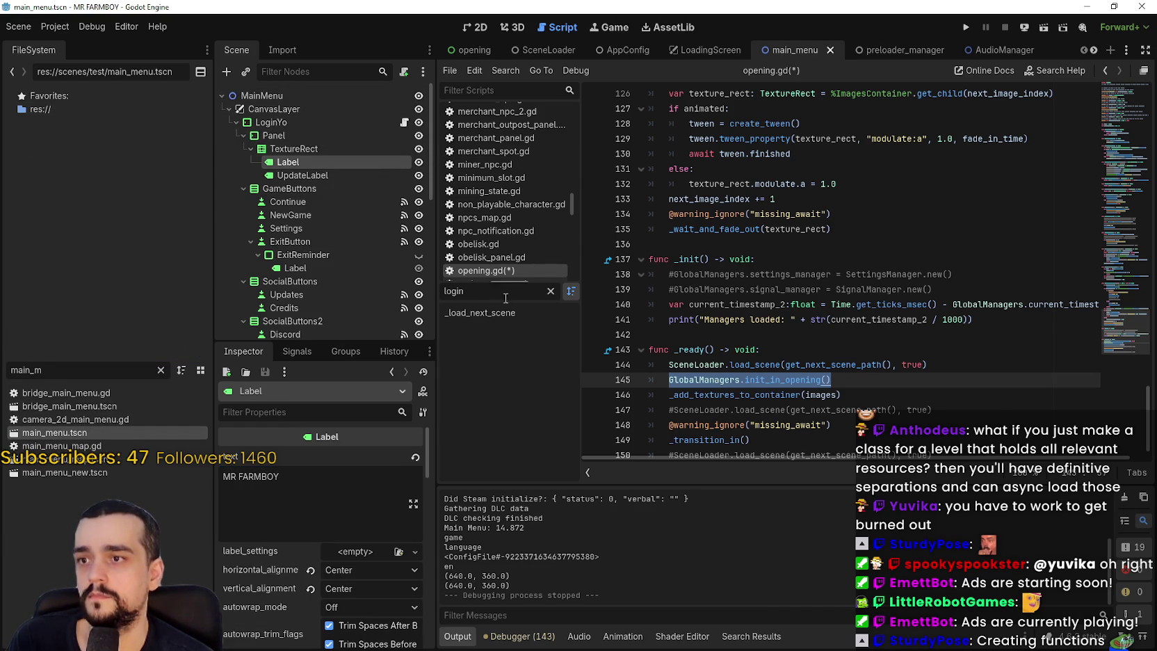
- Filter the script list for 'login' and open login_yo.gd
left_click(492, 89)
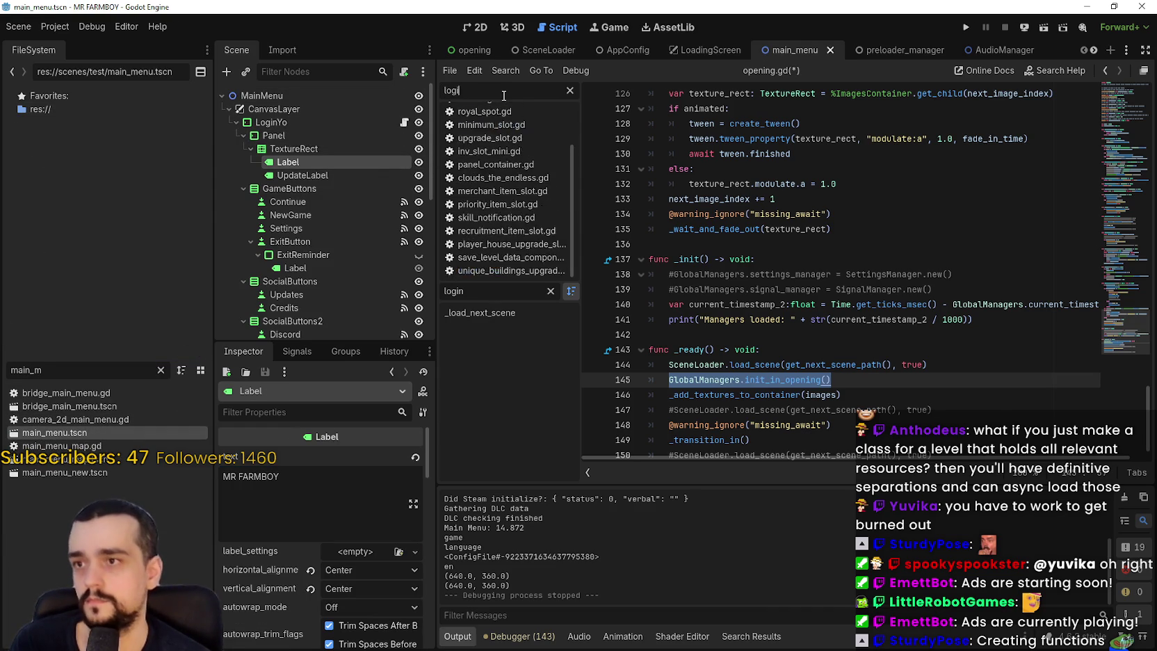
type("login")
left_click(503, 110)
scroll(790, 201, "up", 5)
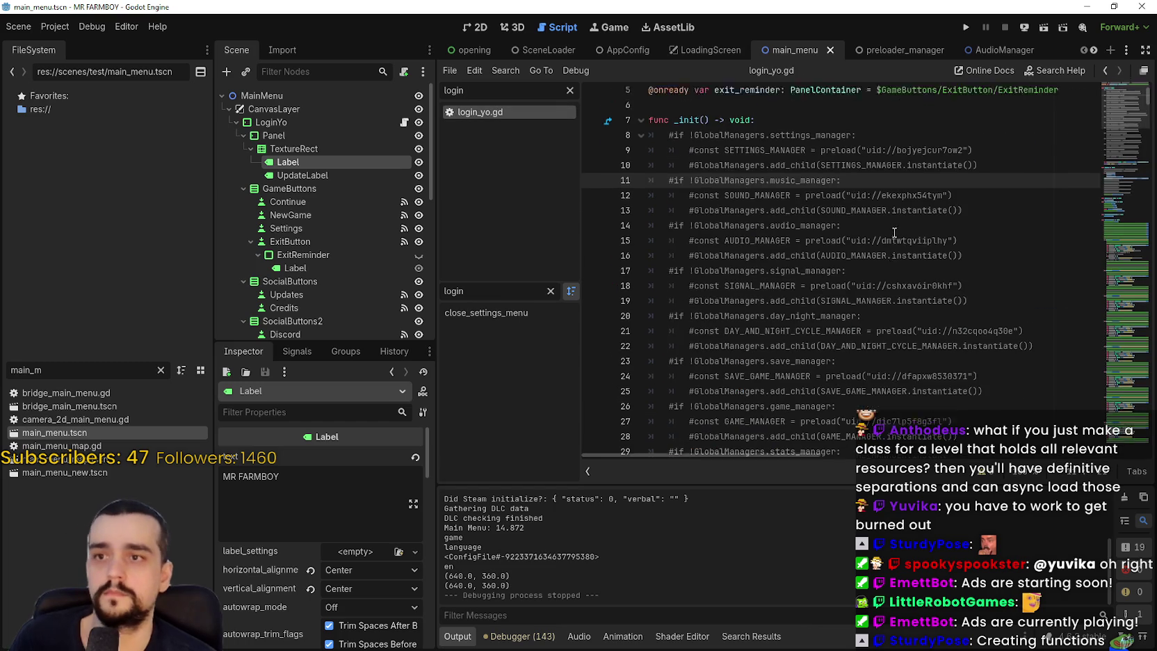
scroll(790, 201, "down", 10)
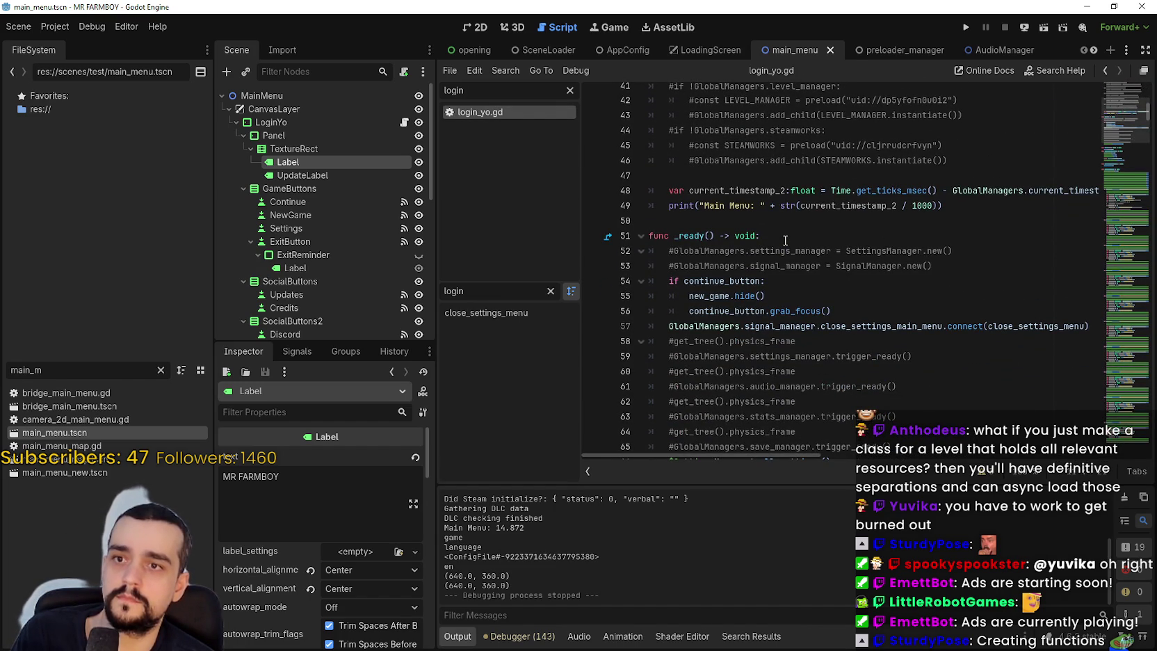
scroll(785, 240, "up", 3)
scroll(785, 240, "down", 2)
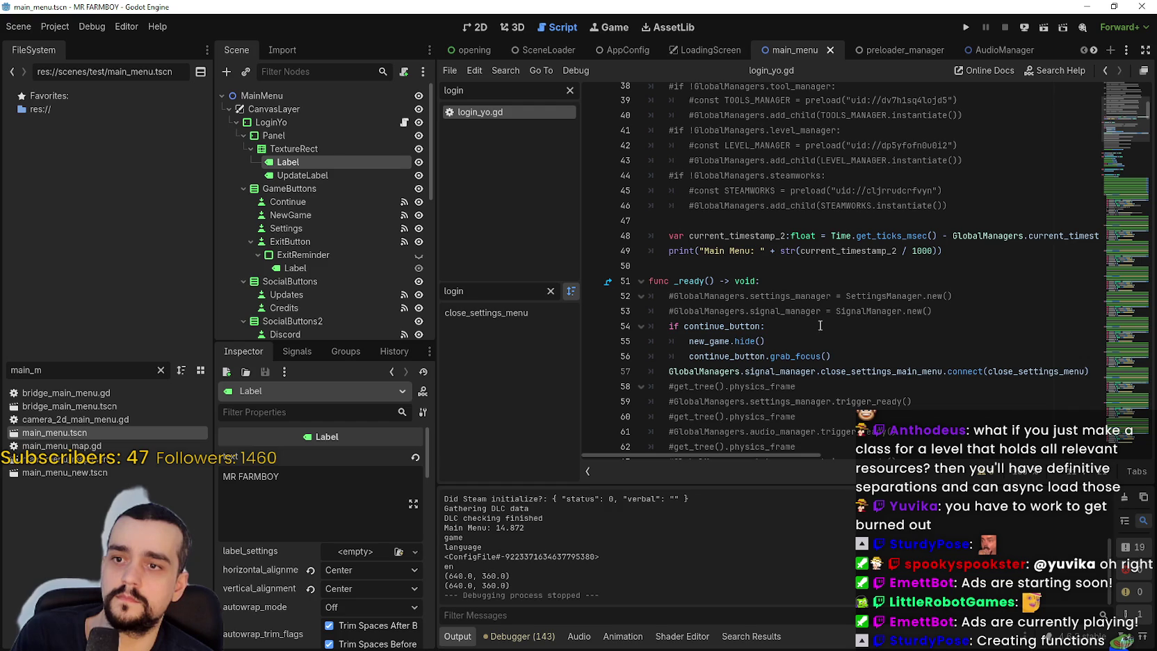
- Paste a GlobalManagers call on line 54, switch it to init_in_game, and save
left_click(961, 316)
key("Return")
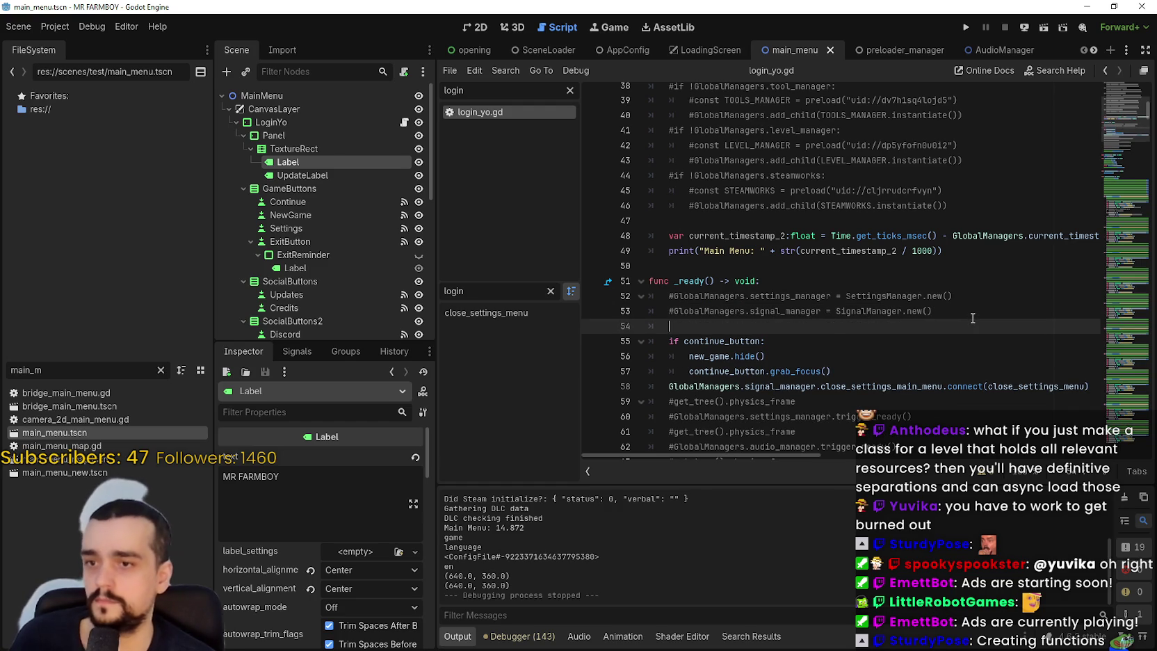
key("ctrl+v")
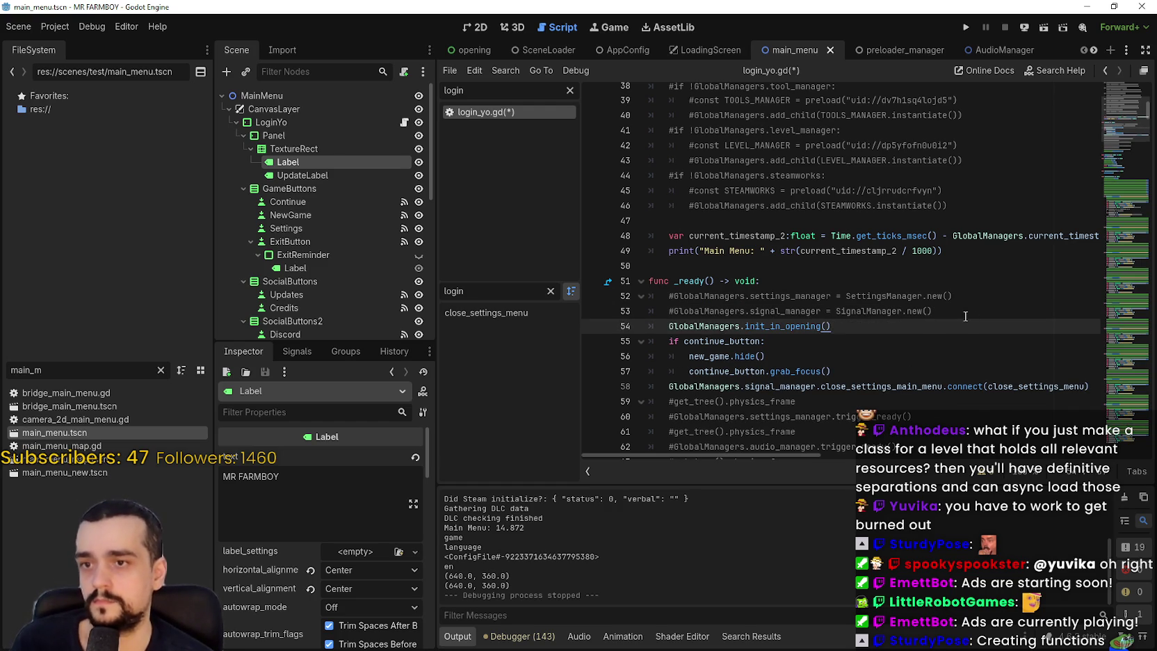
double_click(807, 326)
type("i")
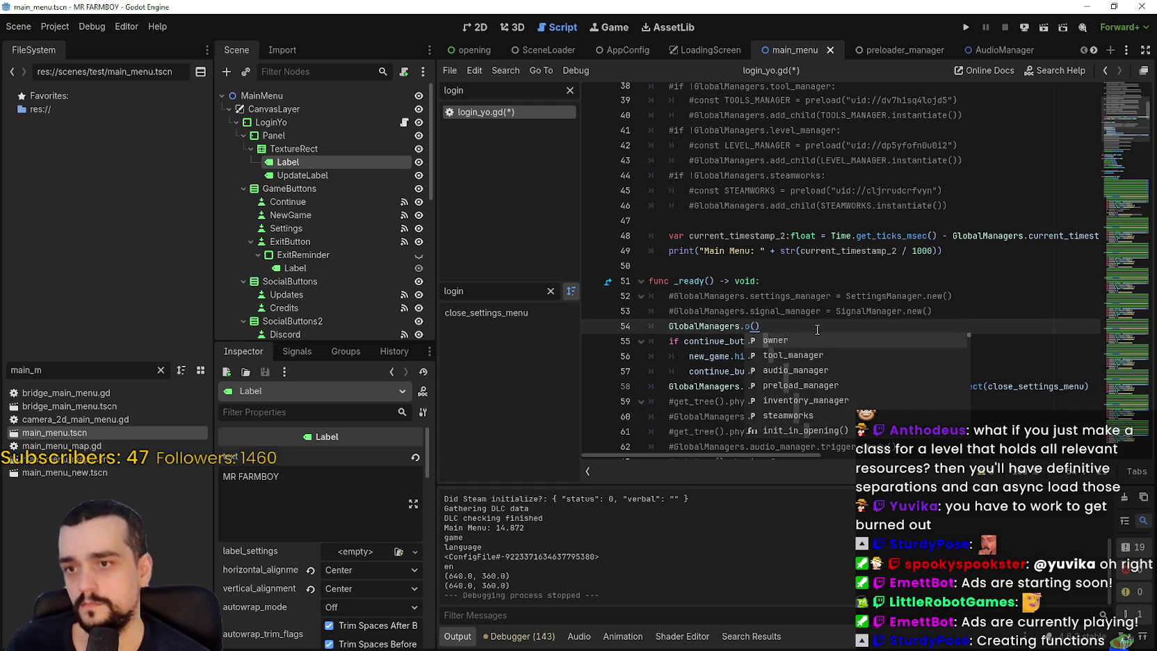
type("nit")
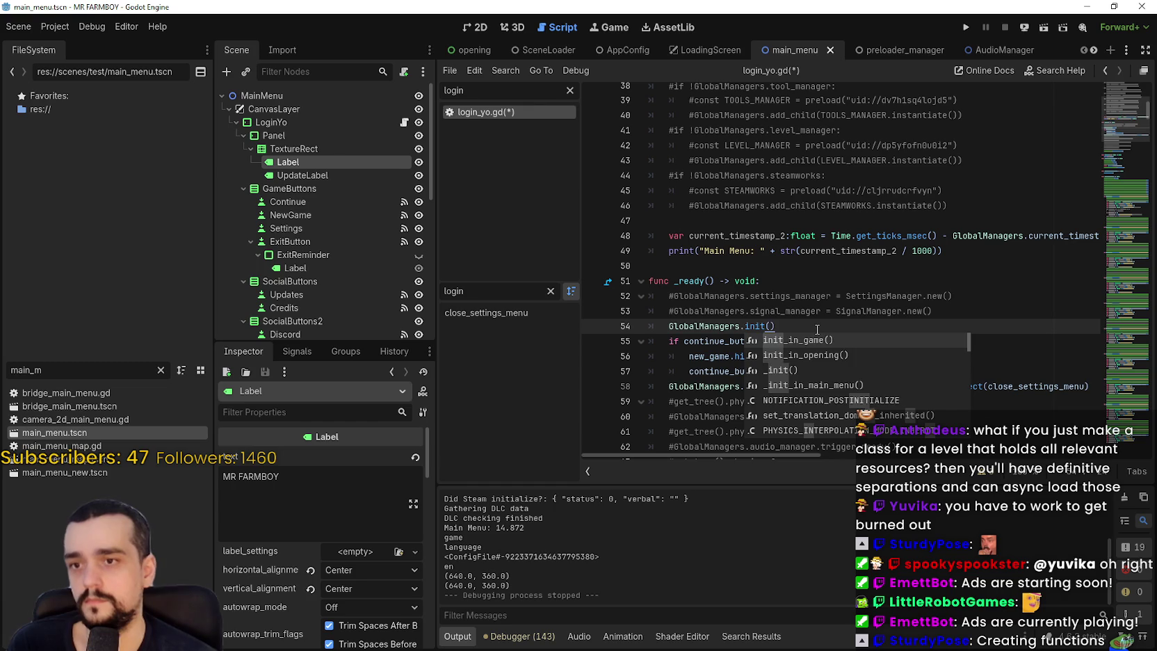
key("Return")
key("ctrl+s")
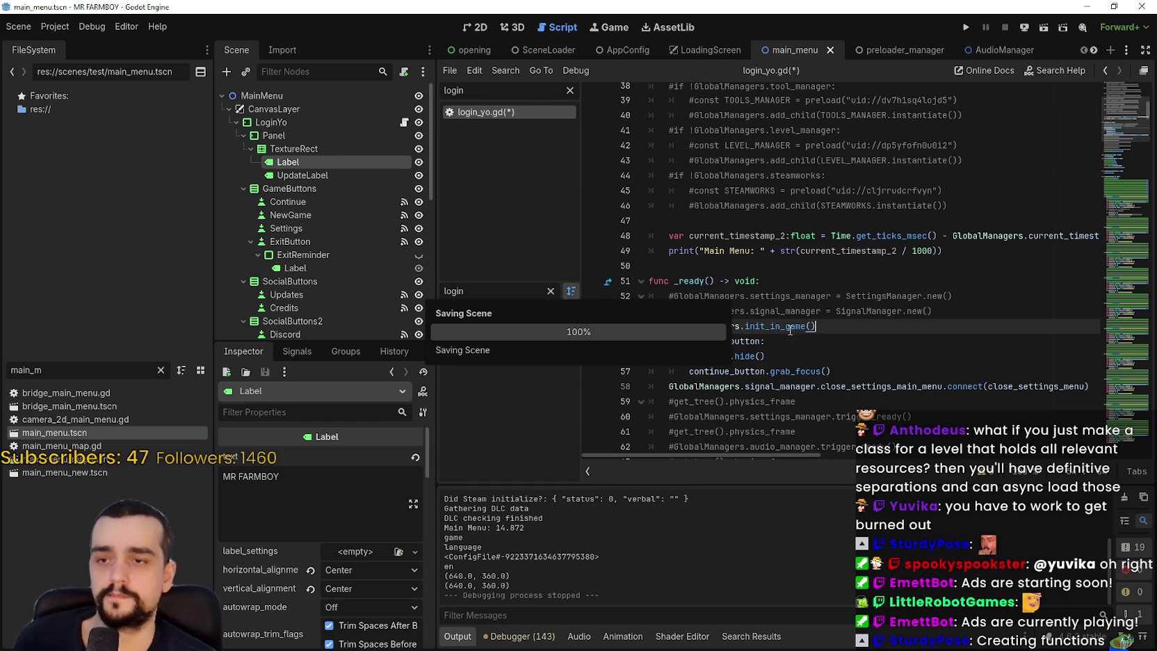
- Change the call to GlobalManagers._init_in_main_menu(), save, and run the project
double_click(787, 326)
type("init")
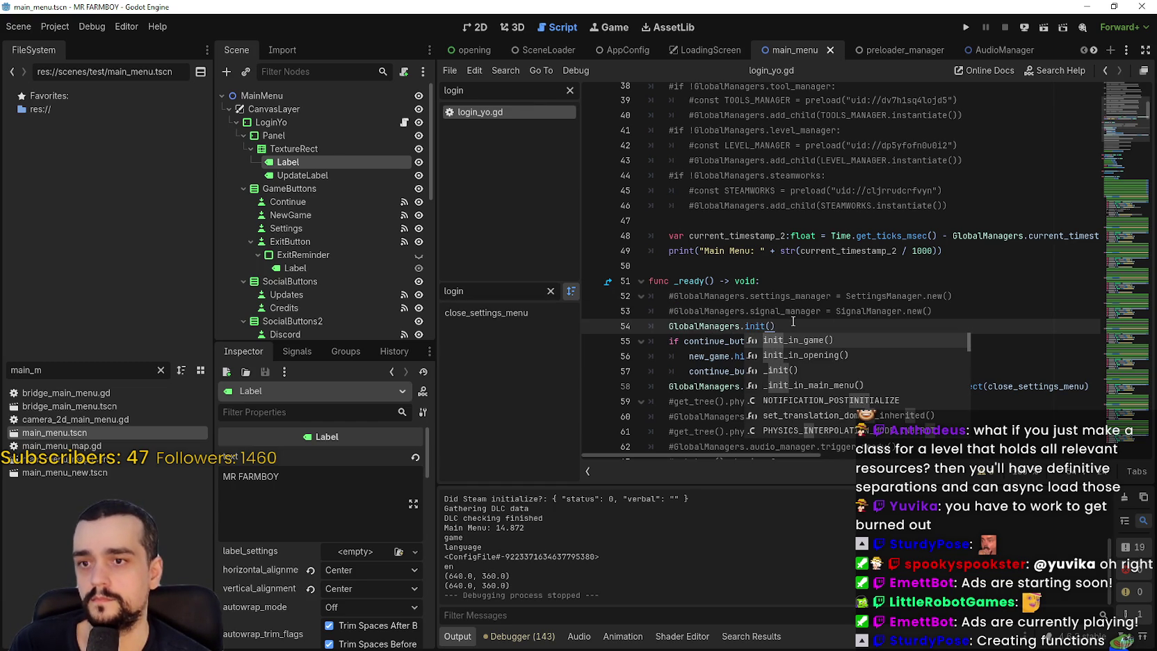
key("Down")
key("Down")
key("Down")
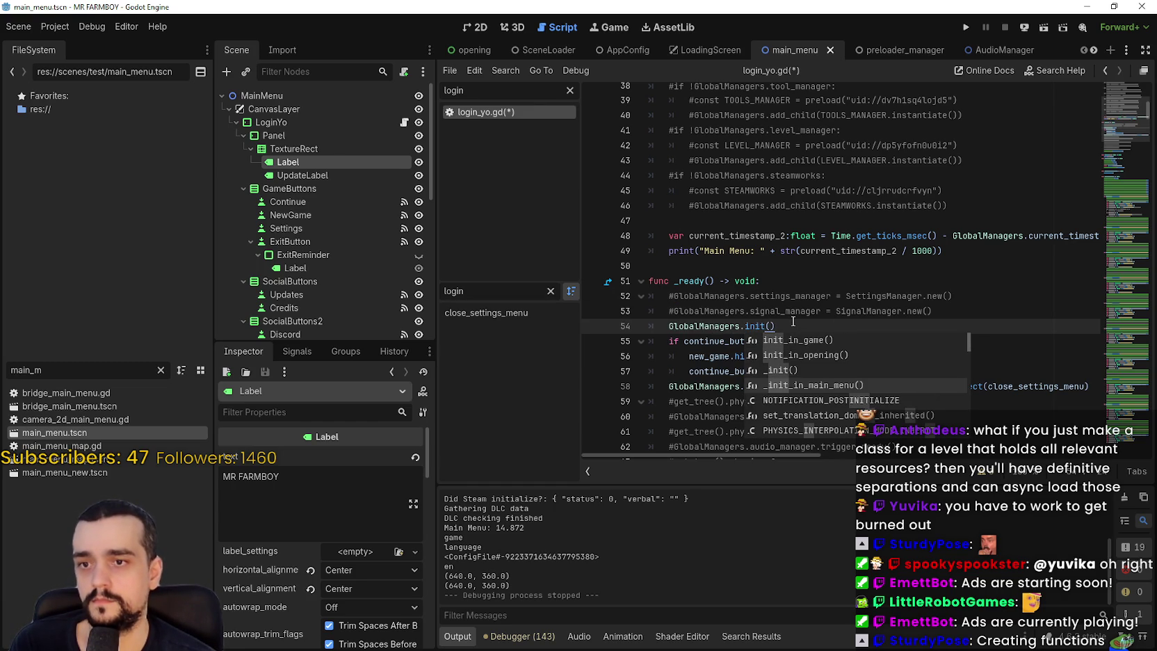
key("Return")
key("ctrl+s")
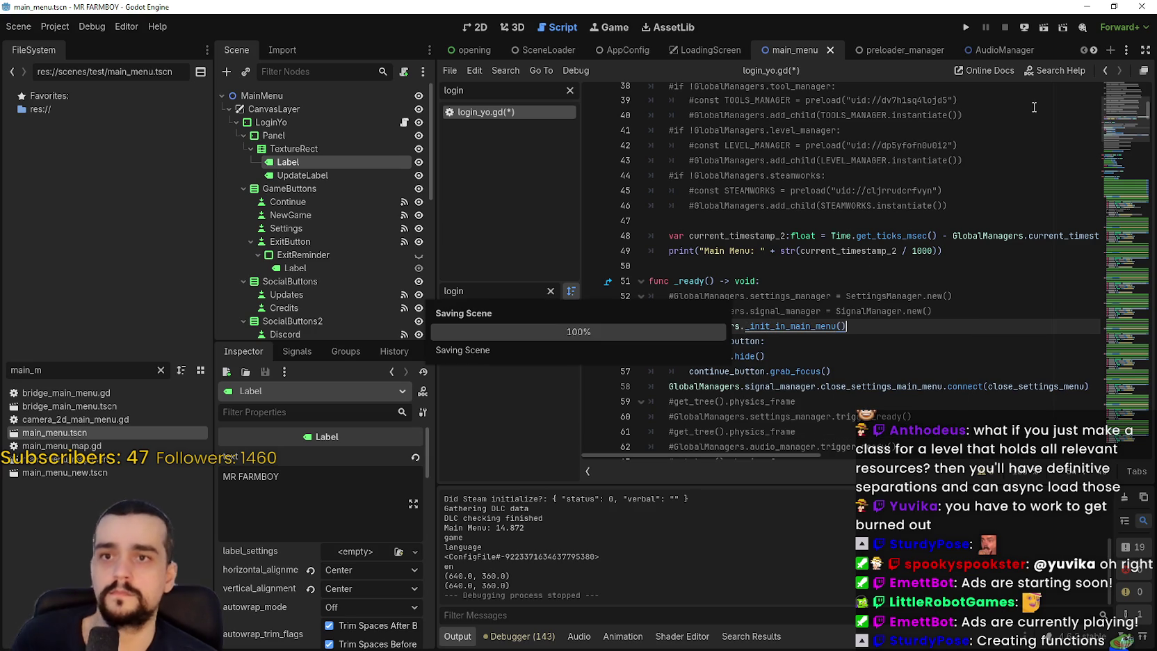
left_click(963, 25)
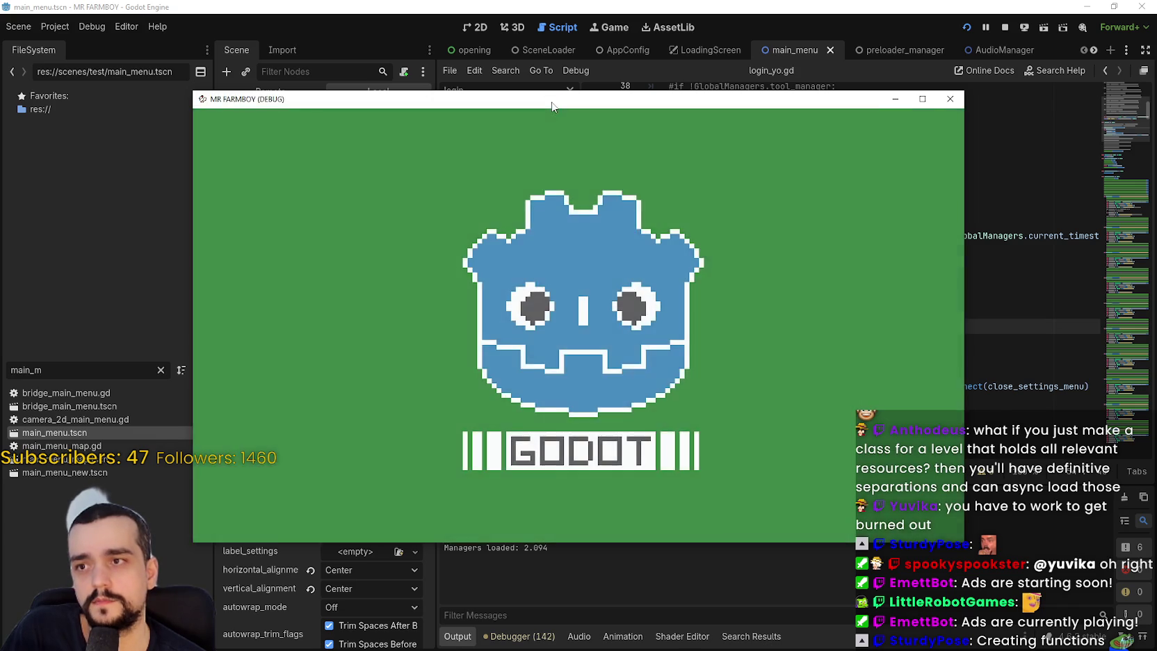
- Restart the game and expand GlobalManagers in the Remote scene tree to list its child managers
mouse_move(551, 101)
left_mouse_down()
mouse_move(699, 59)
mouse_move(649, 87)
left_mouse_up()
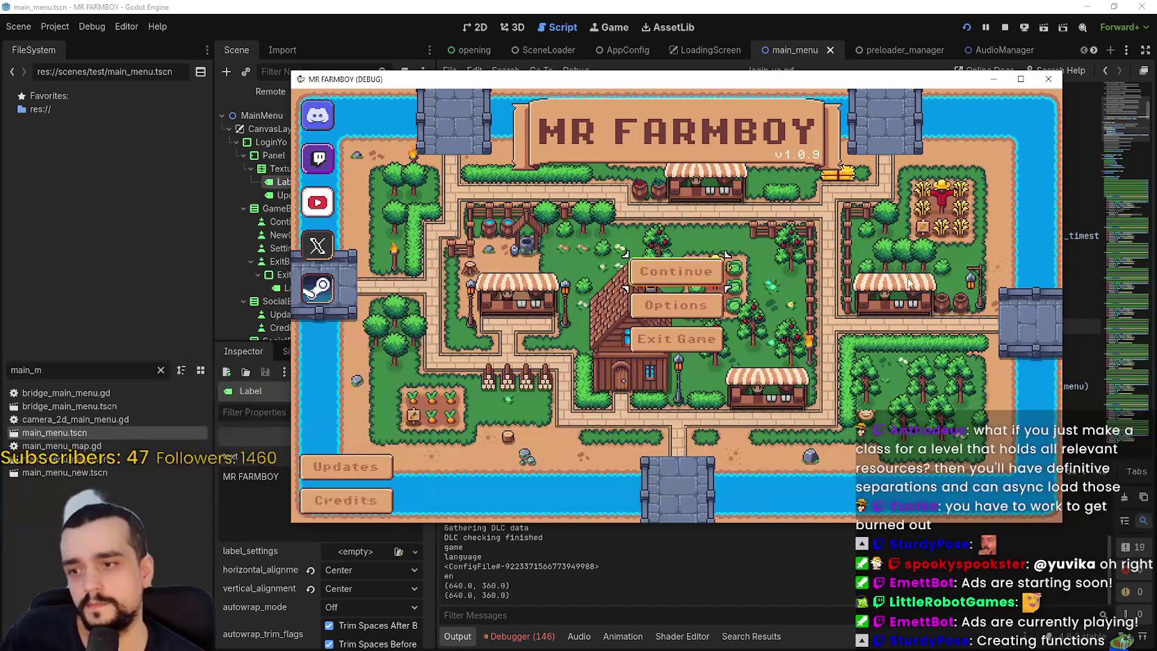
left_click(965, 28)
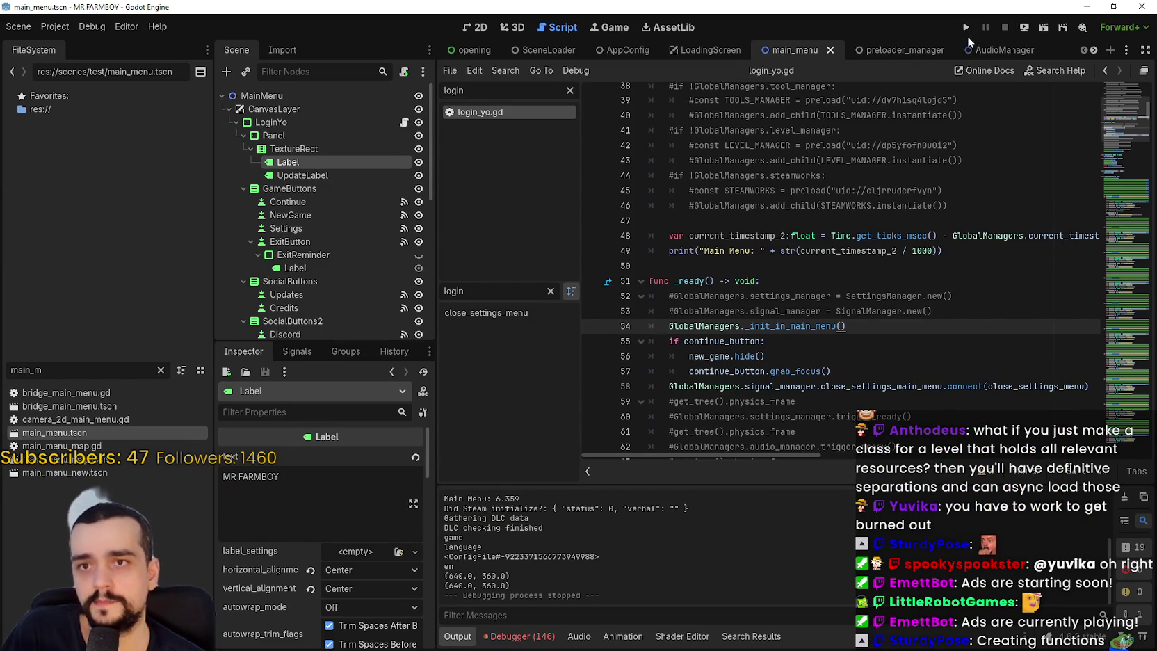
left_click(965, 27)
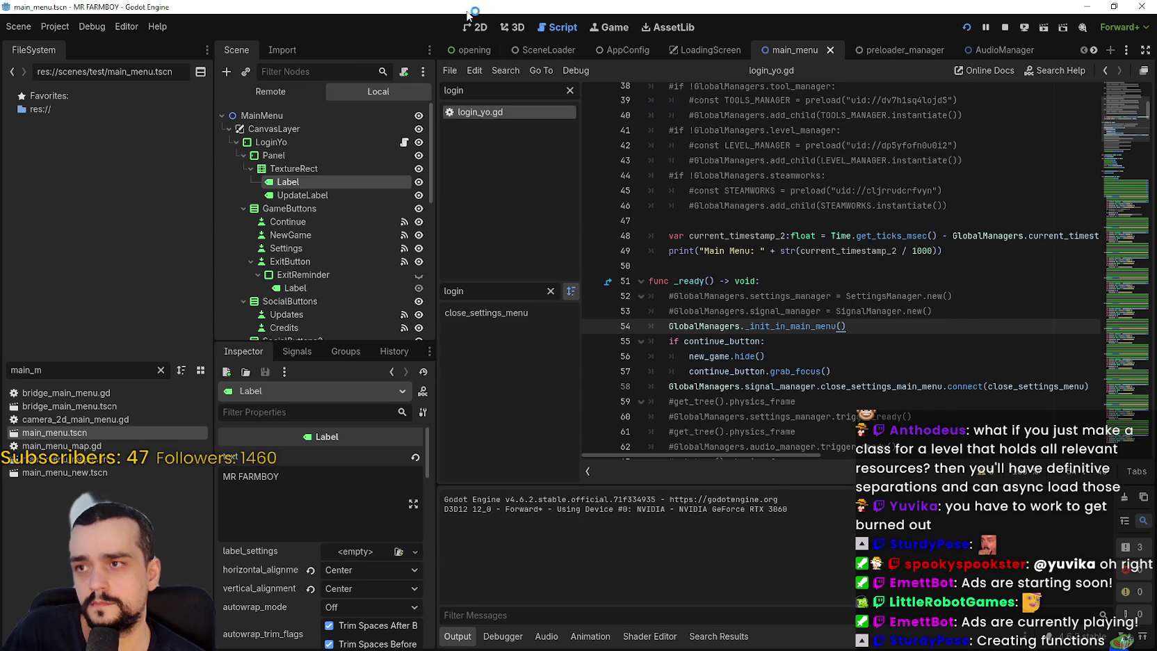
left_click(229, 155)
left_click(228, 195)
scroll(282, 306, "down", 1)
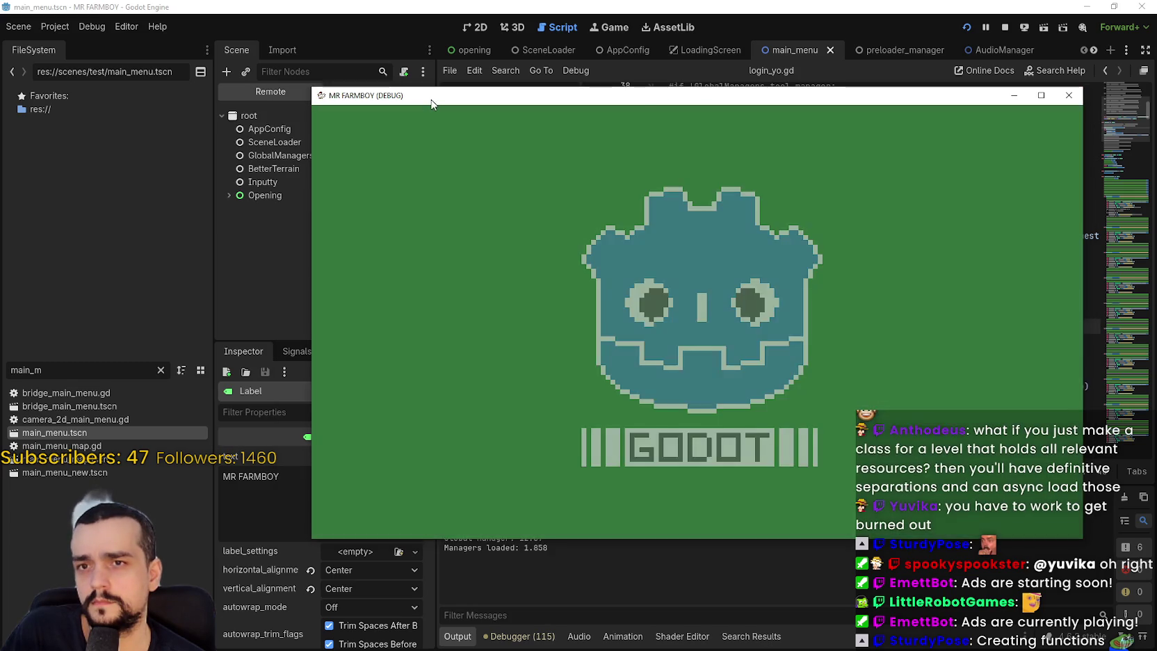
mouse_move(431, 104)
left_mouse_down()
mouse_move(533, 118)
mouse_move(600, 85)
left_mouse_up()
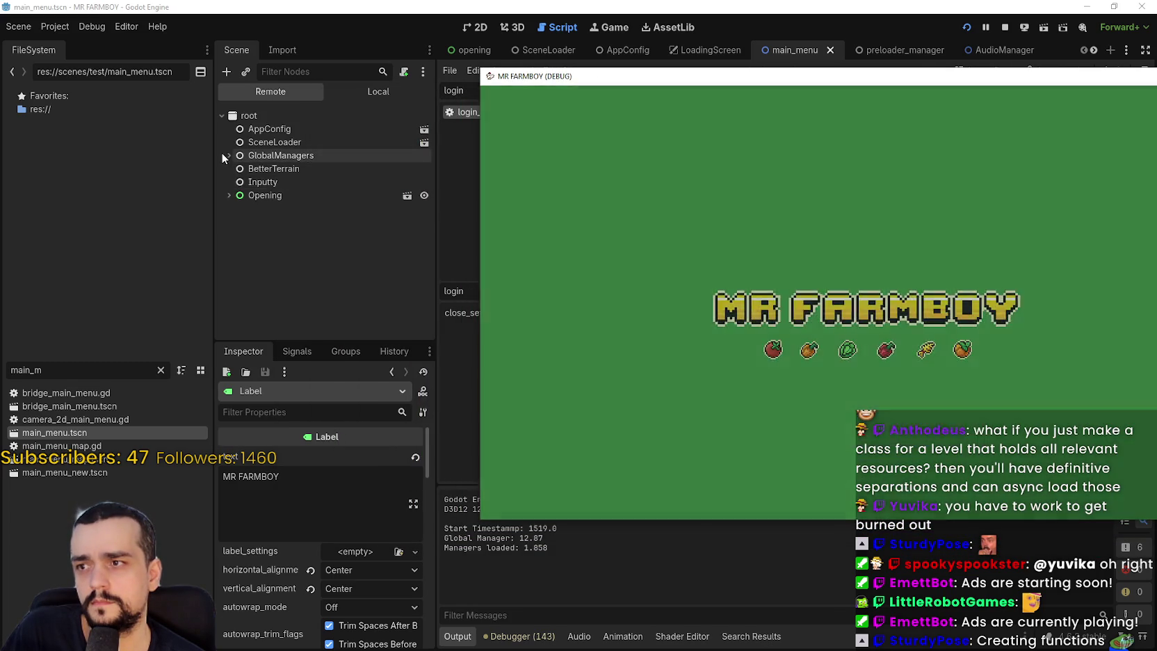
left_click(224, 154)
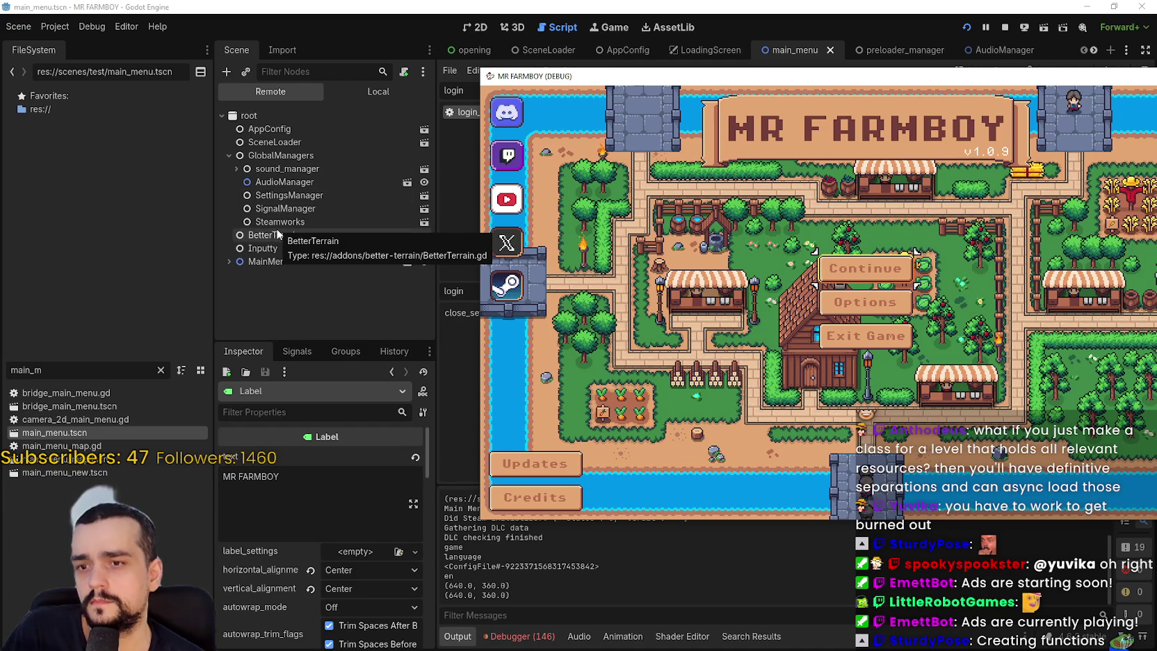
- Rerun the game, select the start and Global Manager 12.87 timing lines in Output, then stop
key("F5")
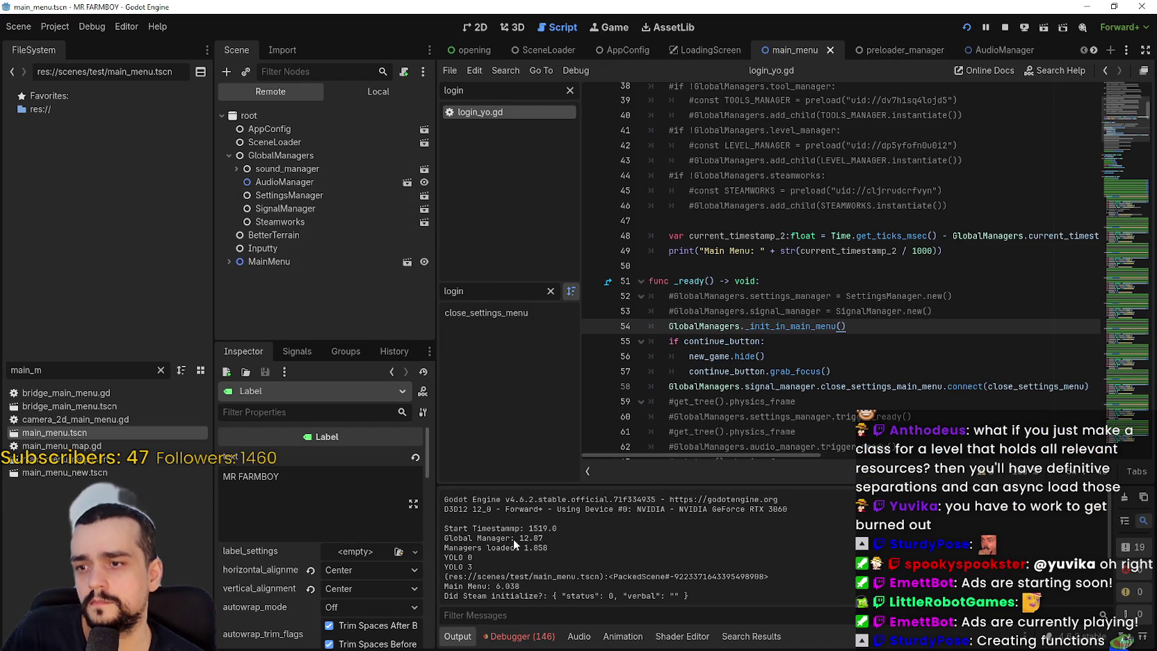
left_click_drag(557, 528, 476, 529)
left_click_drag(544, 538, 445, 538)
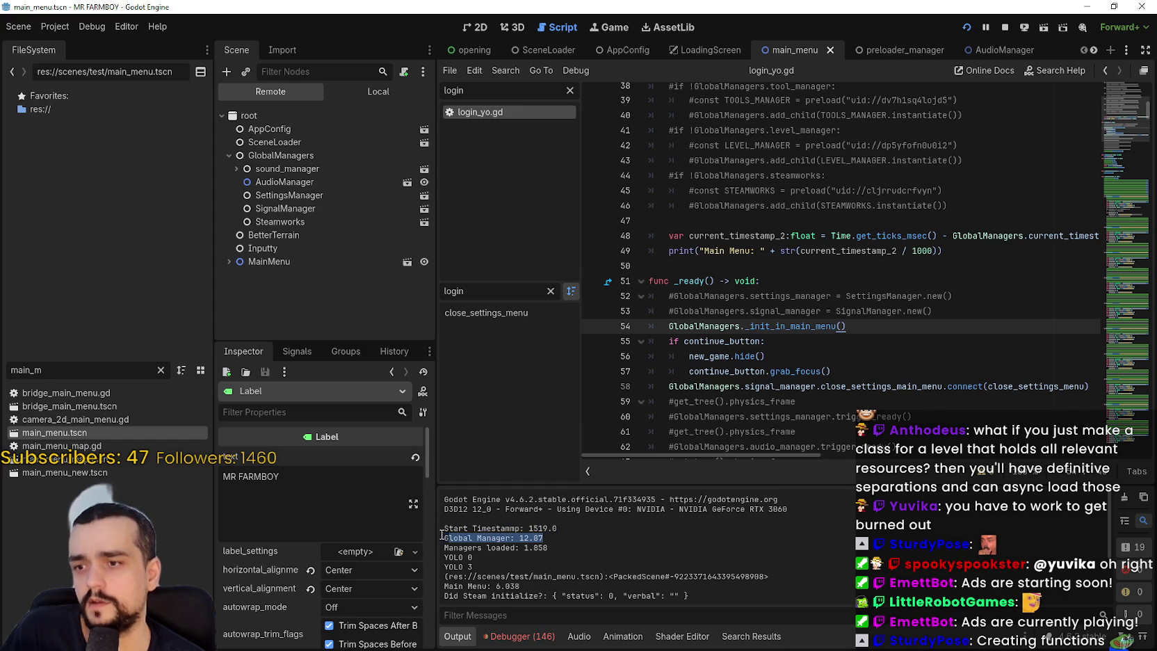
left_click(1005, 28)
left_click(764, 278)
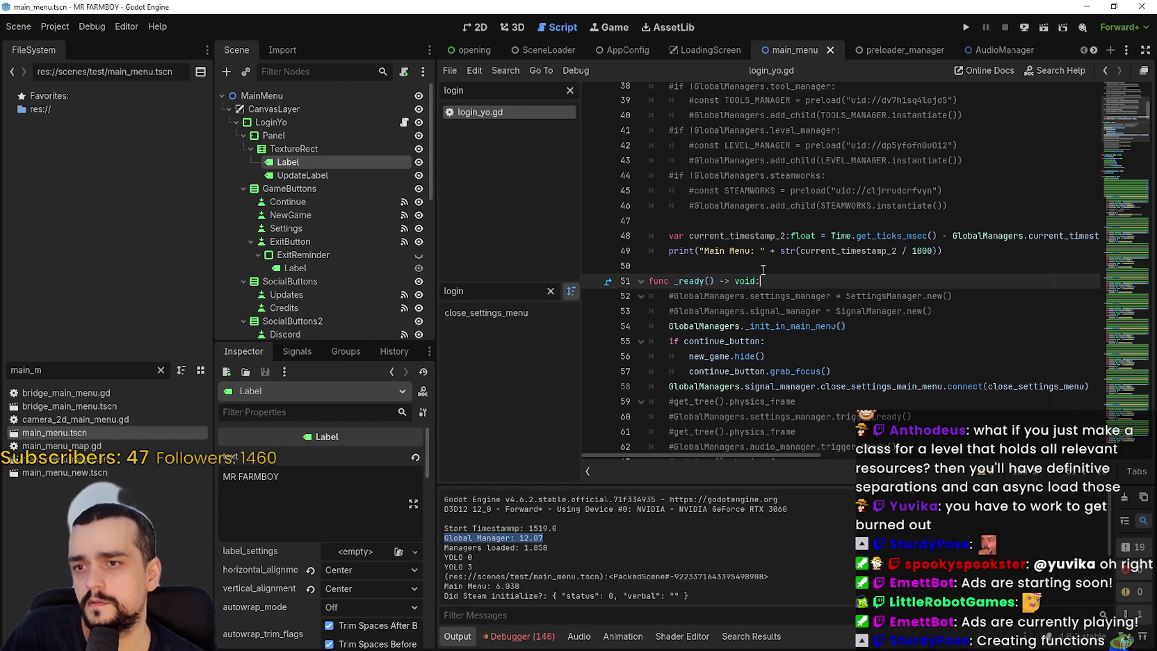
key("Up")
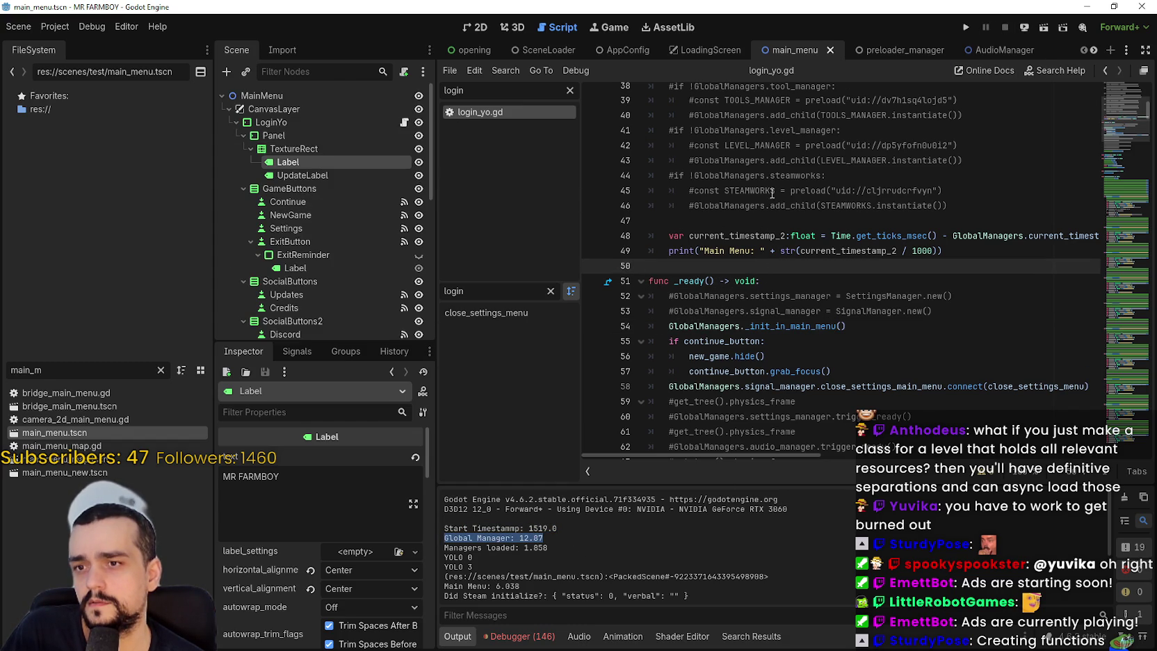
left_click(522, 636)
scroll(559, 484, "down", 10)
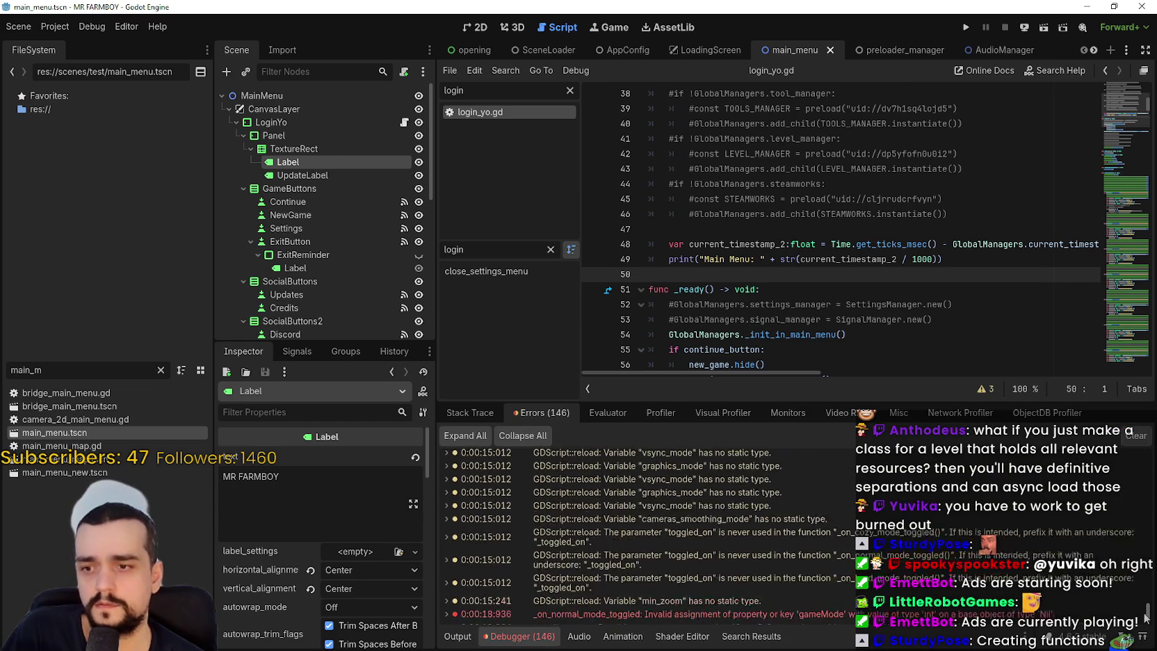
scroll(1145, 616, "down", 3)
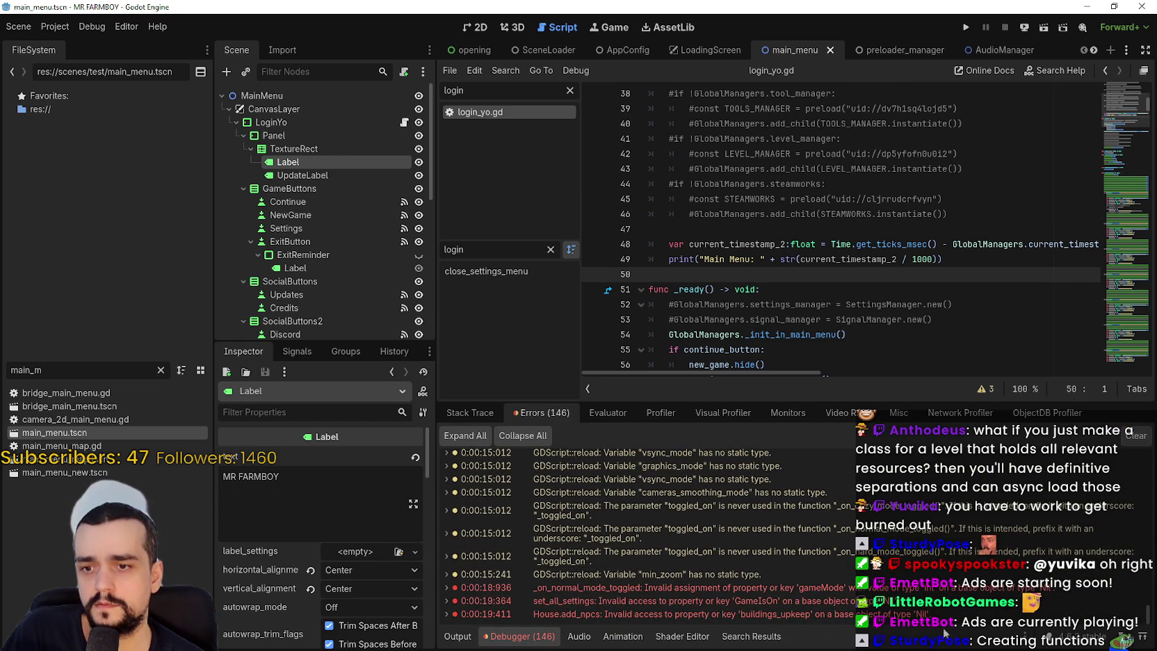
double_click(925, 590)
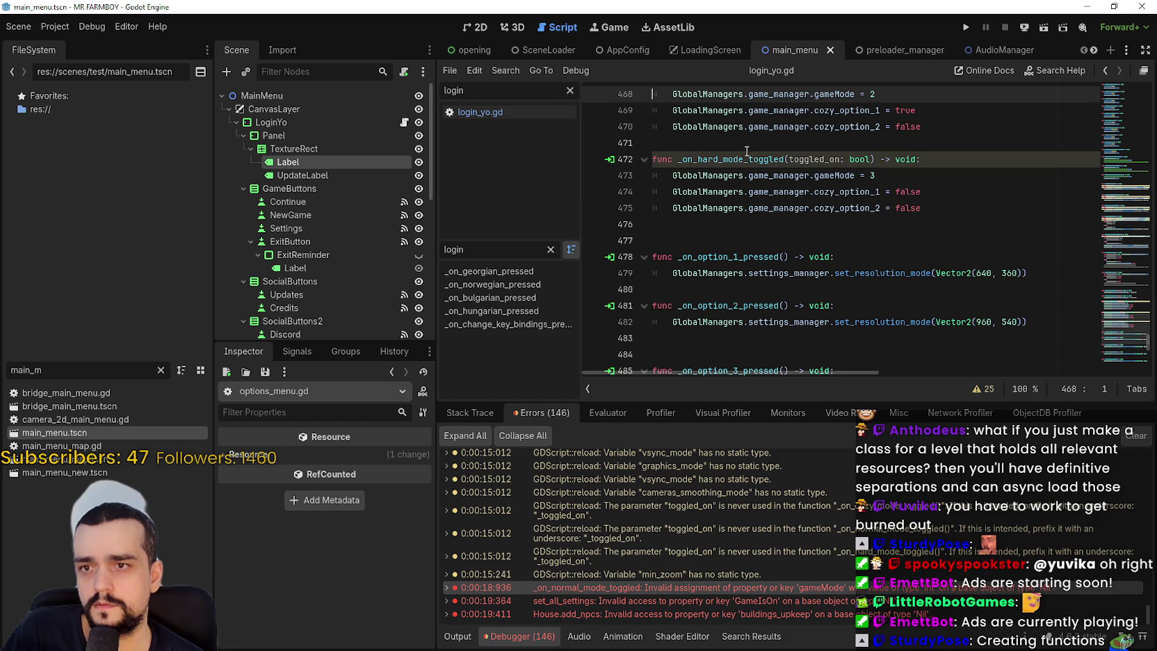
left_click(683, 177)
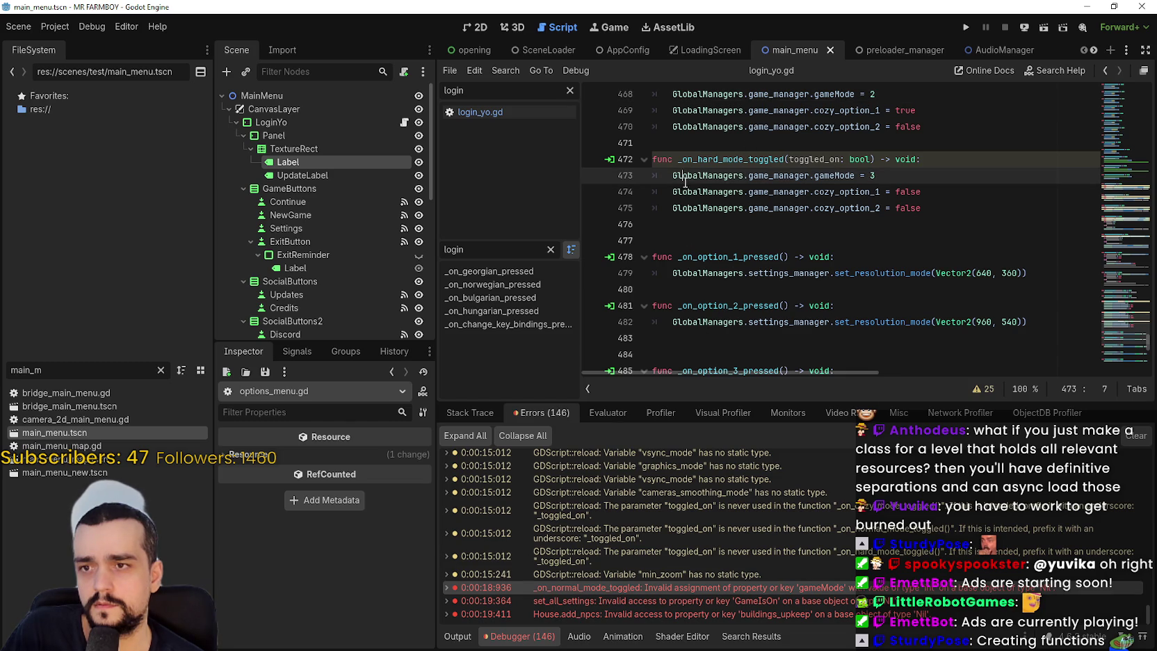
double_click(756, 176)
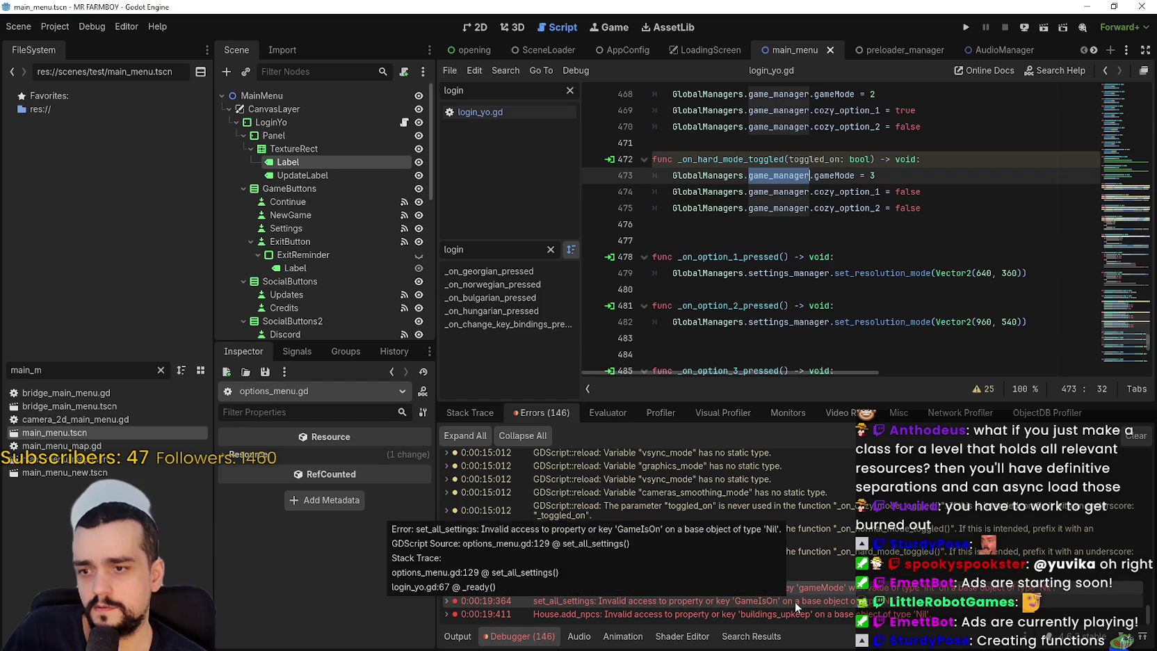
left_click(404, 123)
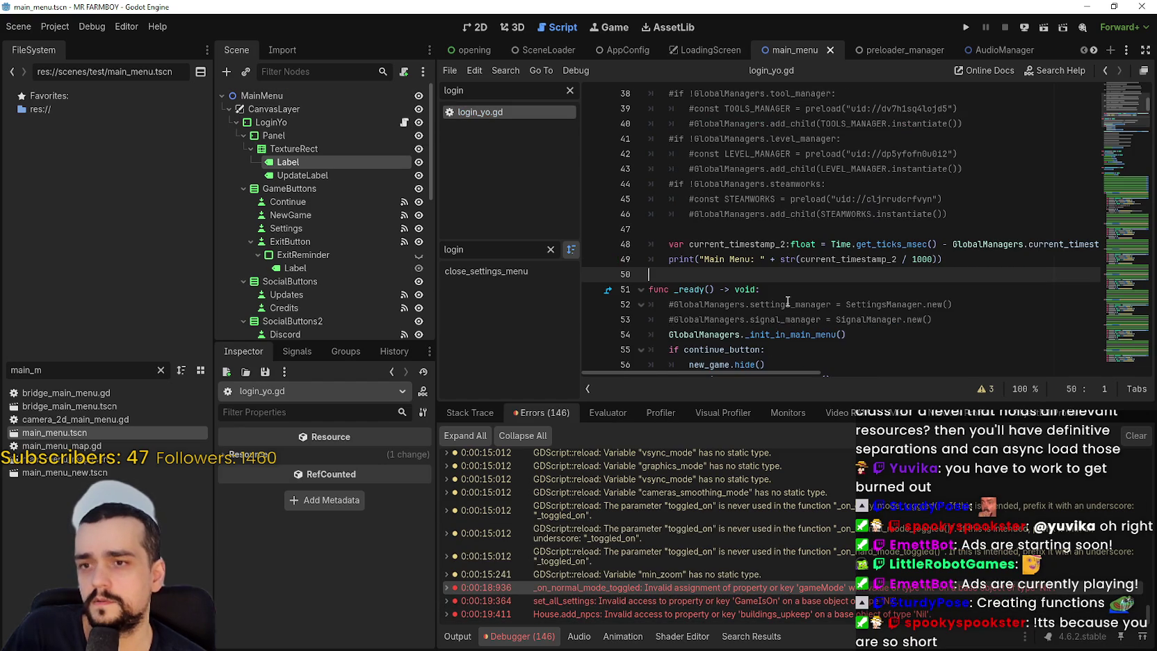
- Comment out the _init_in_main_menu call on line 54 in _ready
left_click_drag(867, 339, 666, 338)
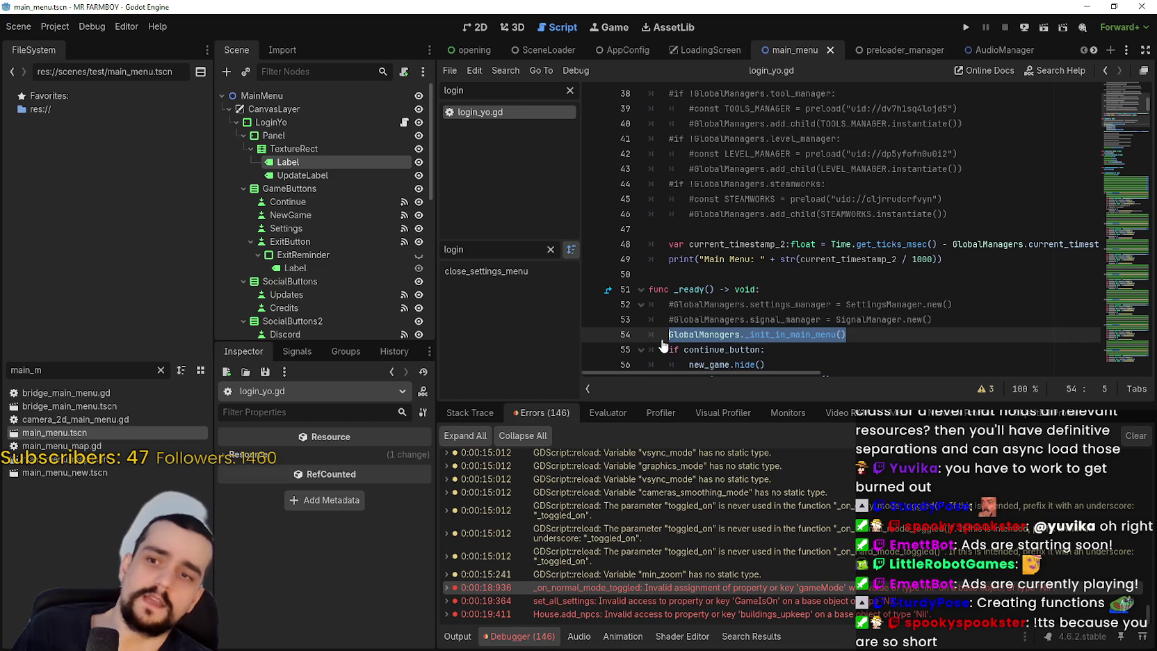
left_click(669, 334)
type("#")
scroll(732, 322, "up", 12)
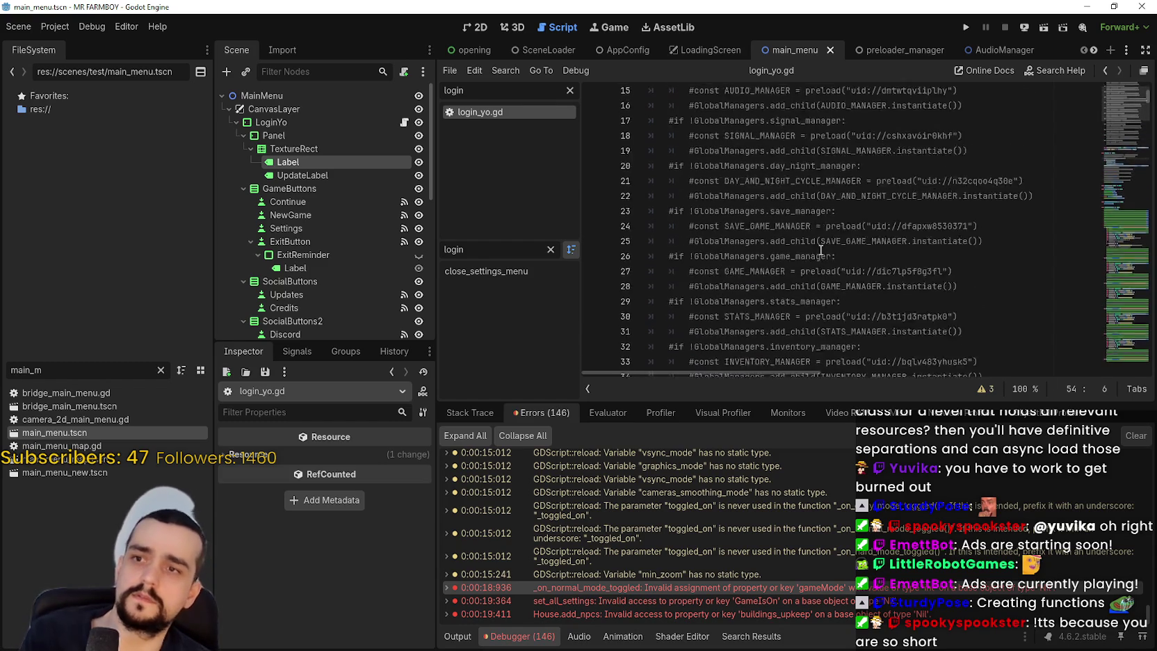
- Add GlobalManagers._init_in_main_menu() as the first line of _init and save
left_click(778, 189)
key("Return")
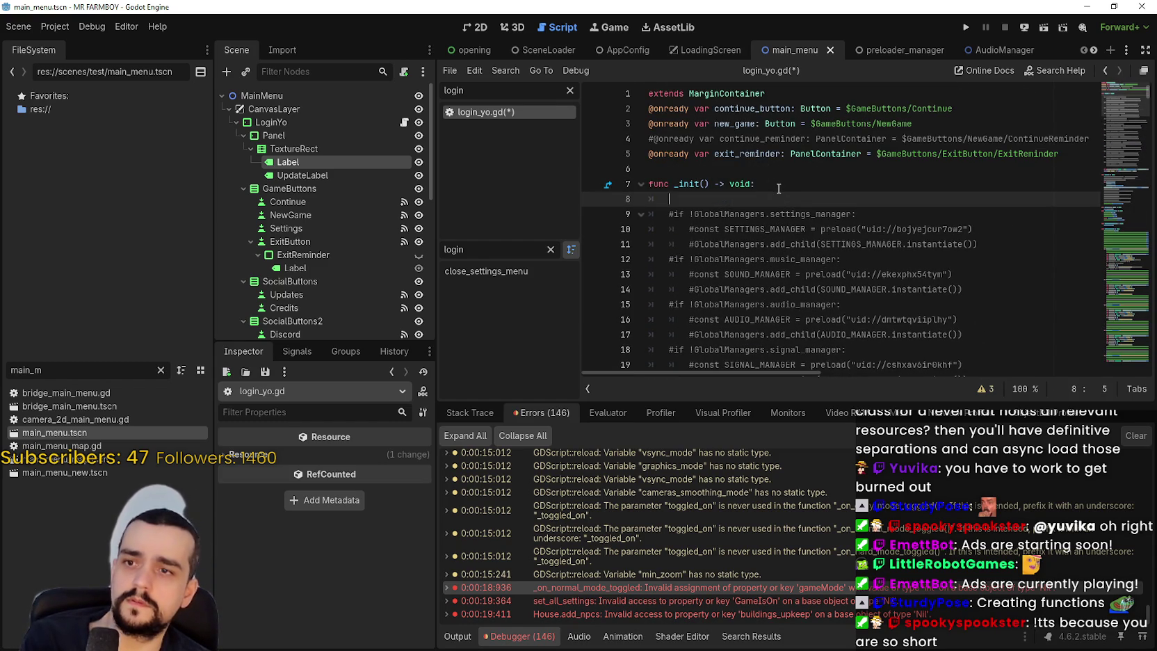
type("GlobalManagers._init_in_main_menu()")
key("ctrl+s")
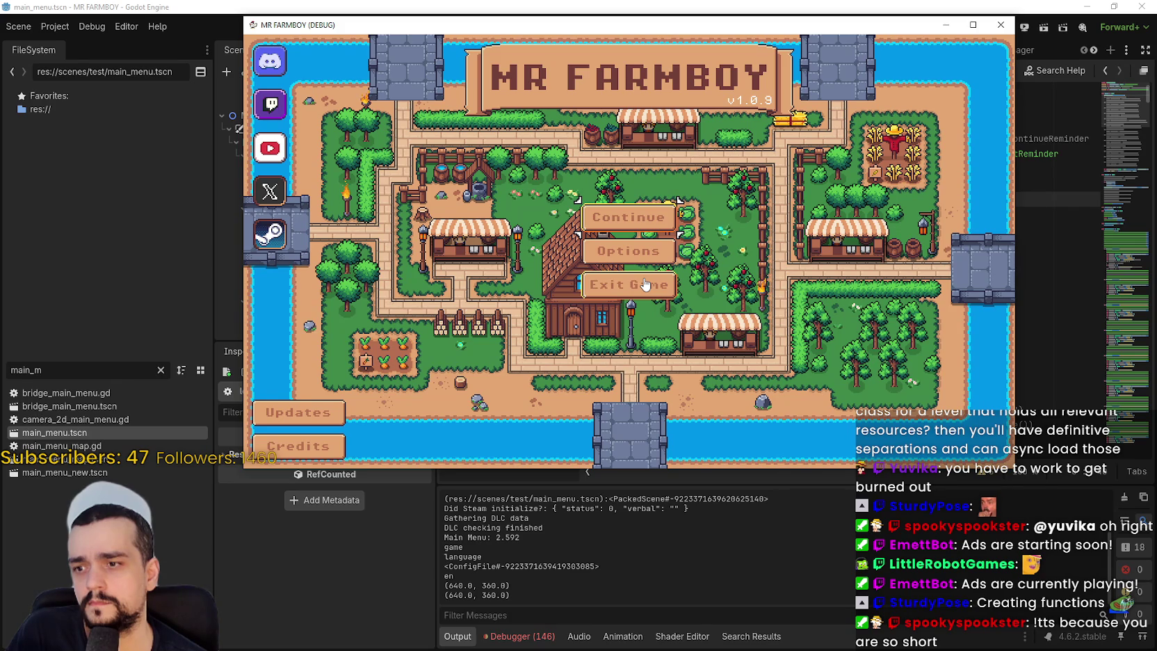
- Exit the game, relaunch and close the blank window, stop, then look up GlobalManagers
scroll(663, 570, "up", 3)
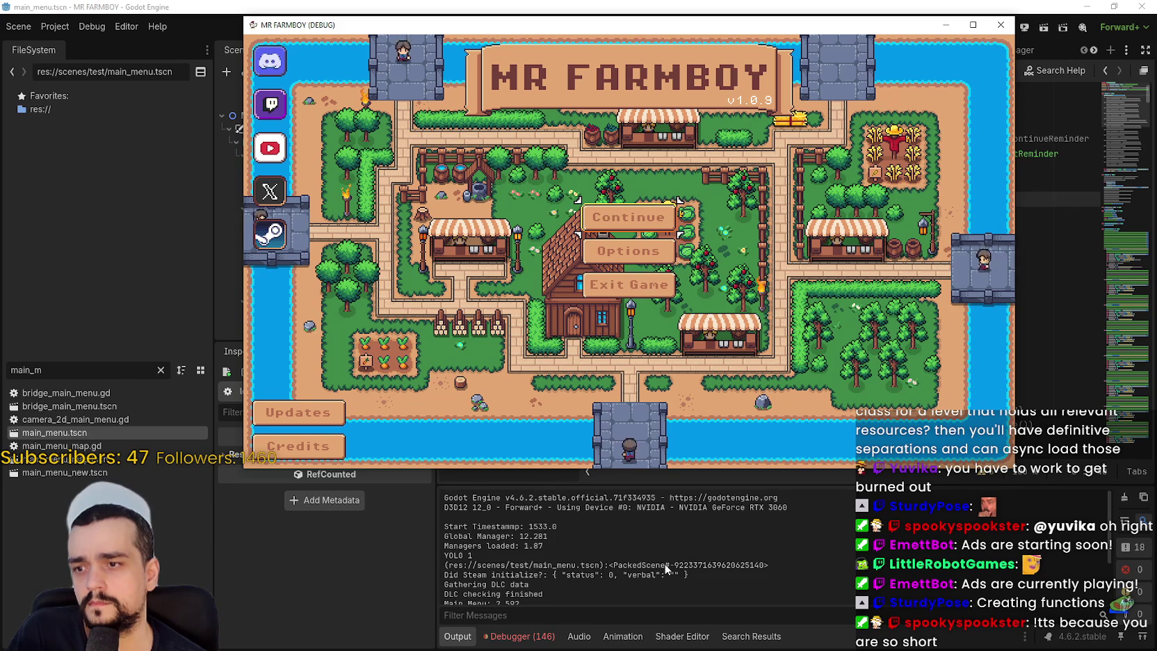
left_click(681, 285)
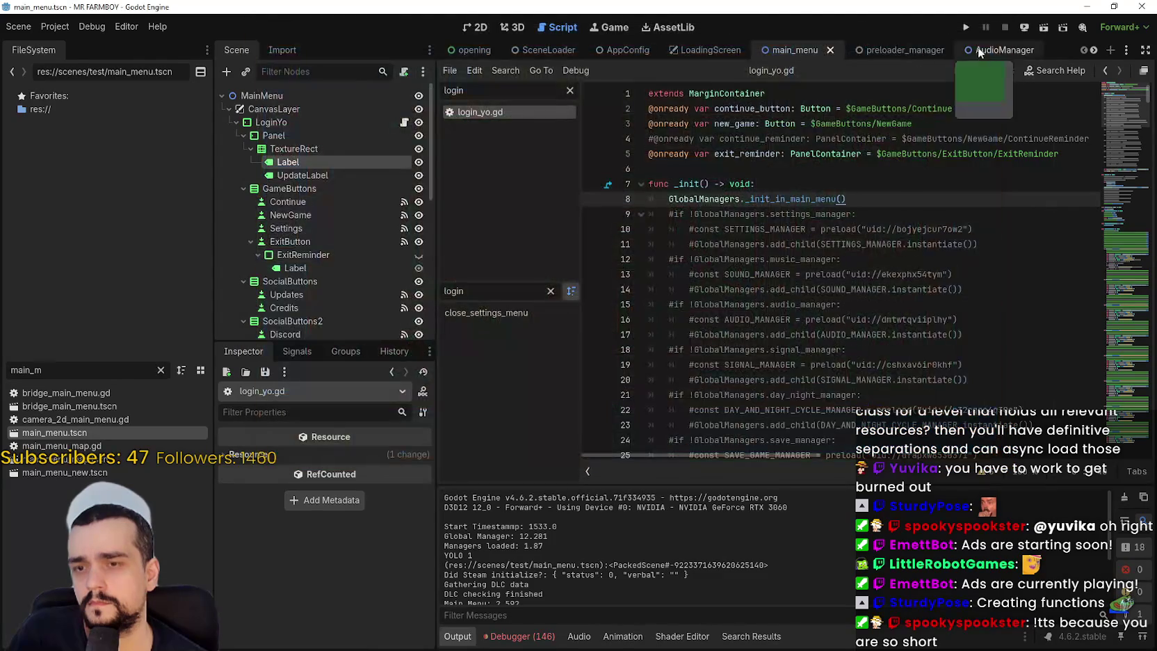
key("F5")
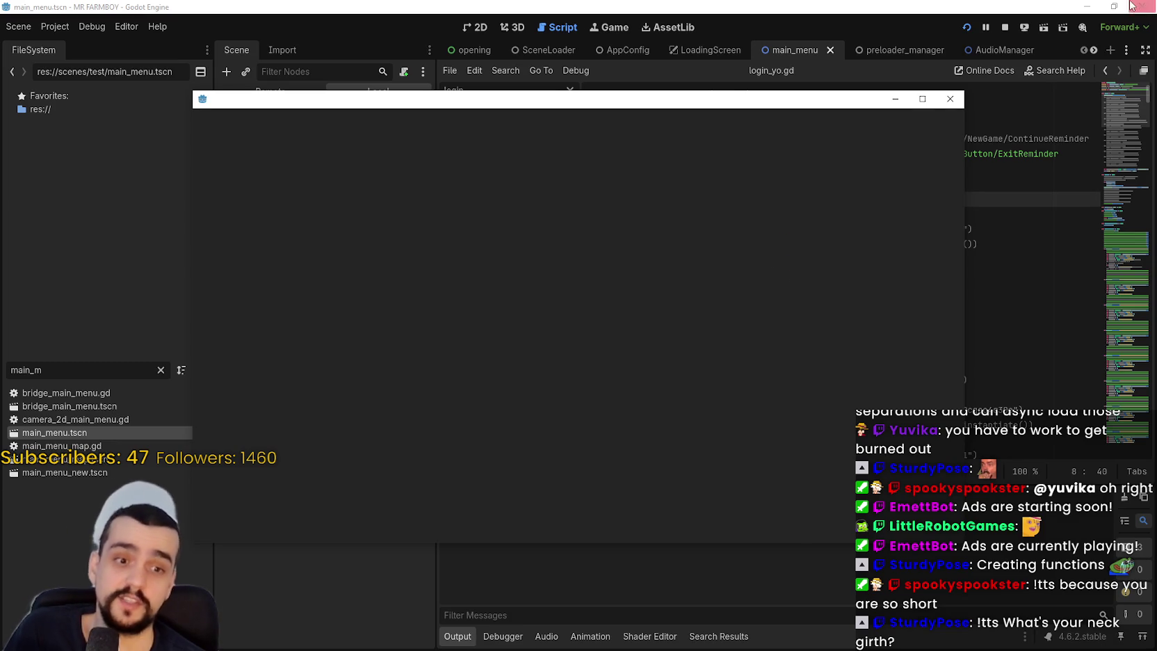
left_click(949, 98)
left_click(735, 244)
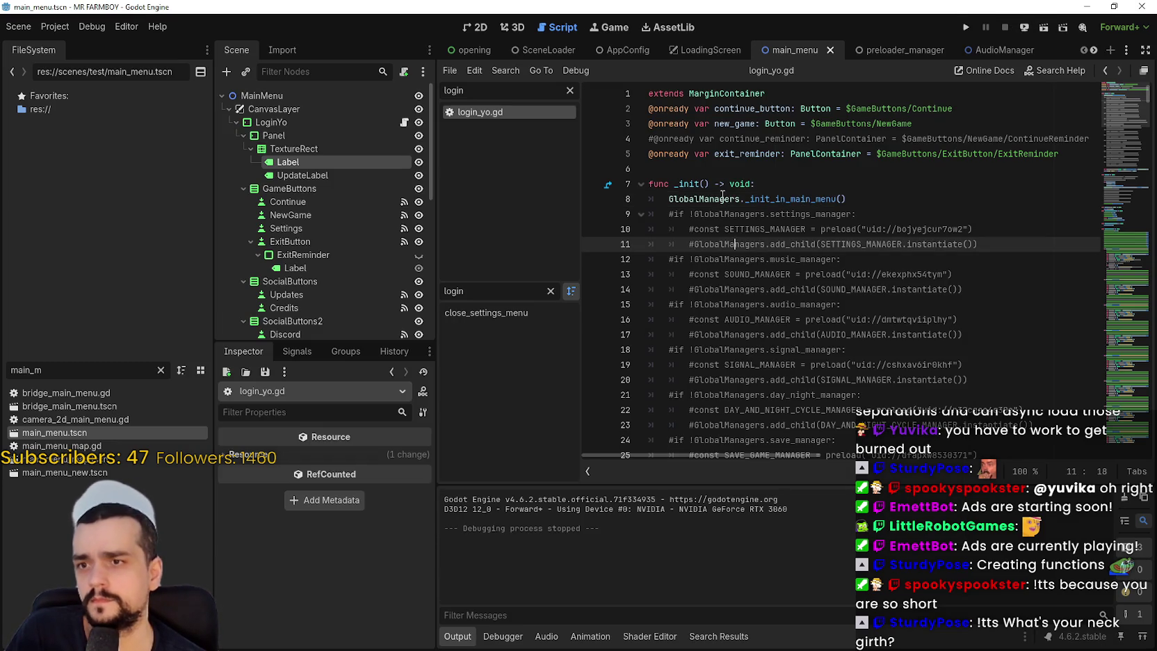
right_click(717, 202)
left_click(765, 402)
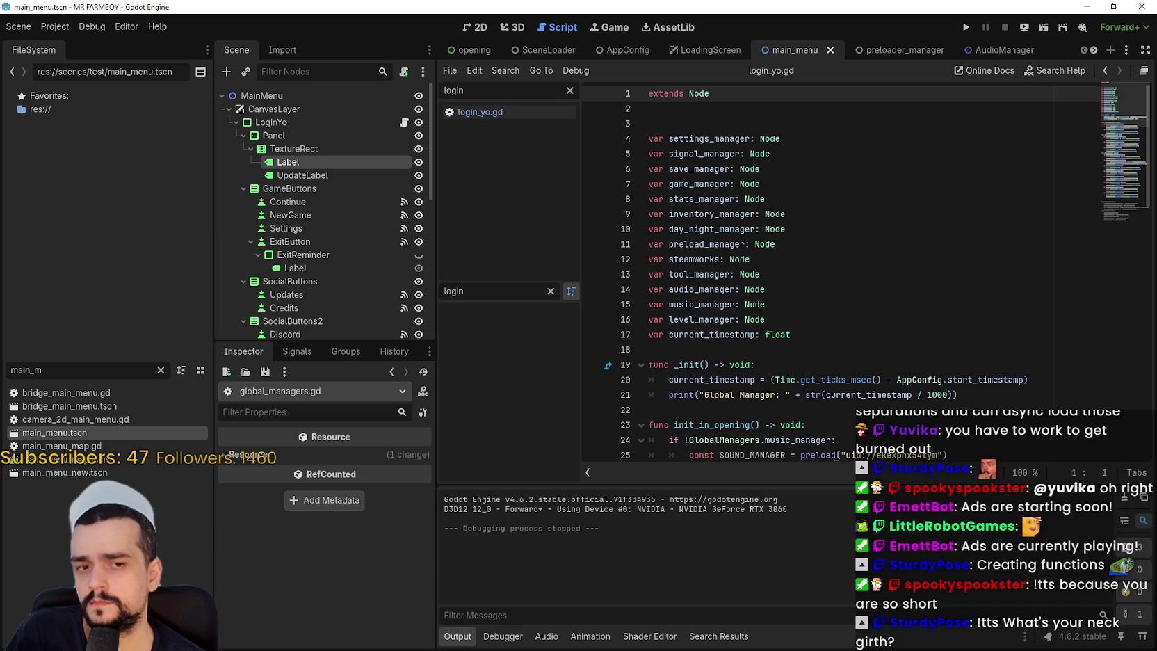
- Comment out lines 23–64 holding the manager init functions with Ctrl+K and save the script
scroll(818, 408, "down", 12)
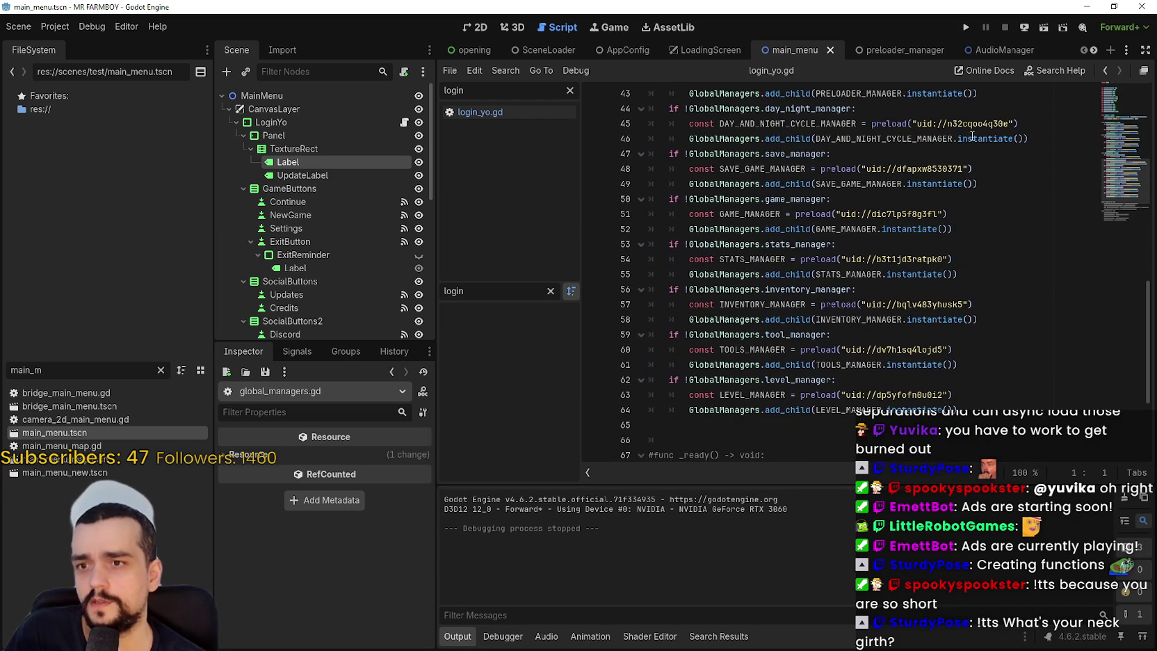
scroll(834, 278, "up", 3)
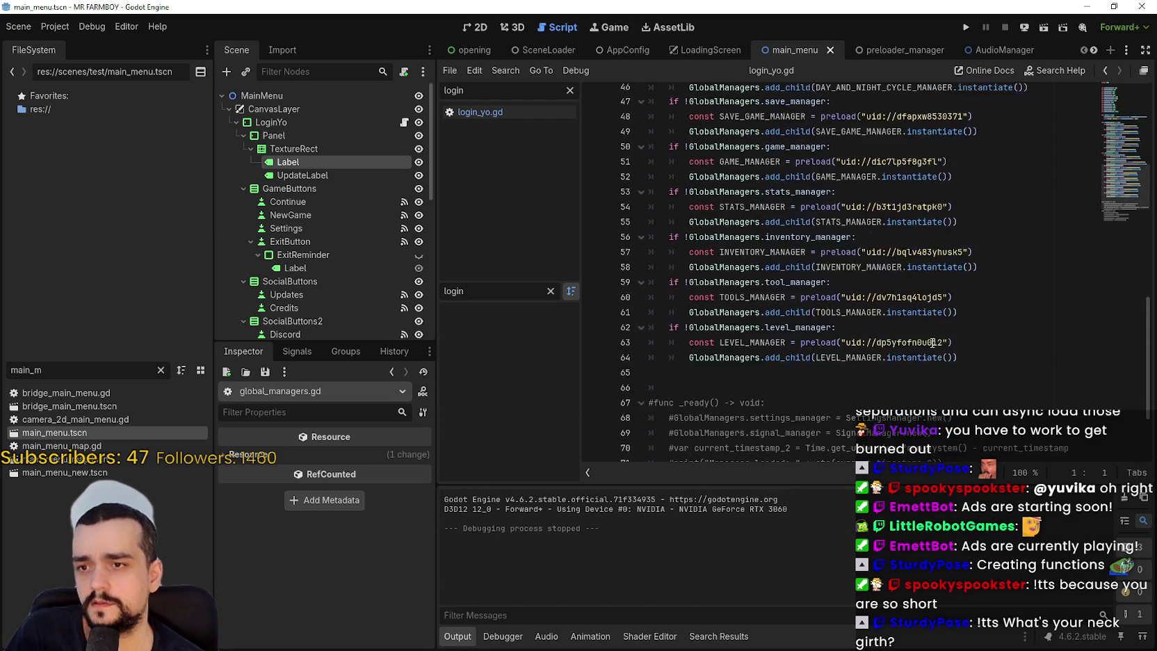
left_click_drag(671, 154, 792, 154)
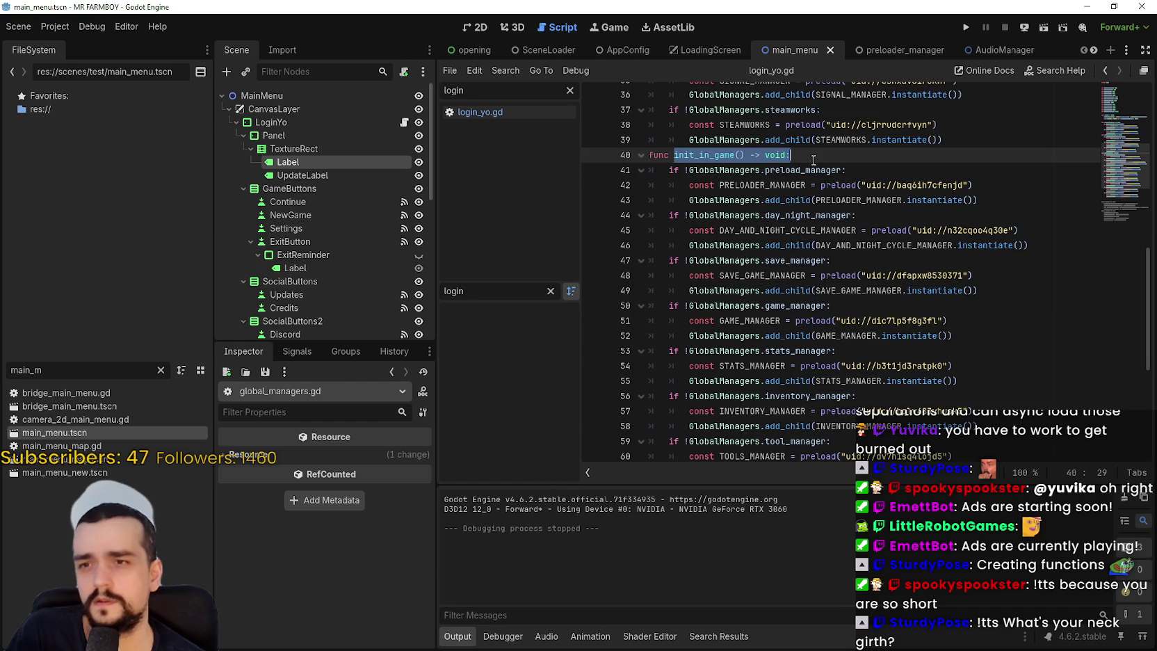
scroll(805, 240, "up", 7)
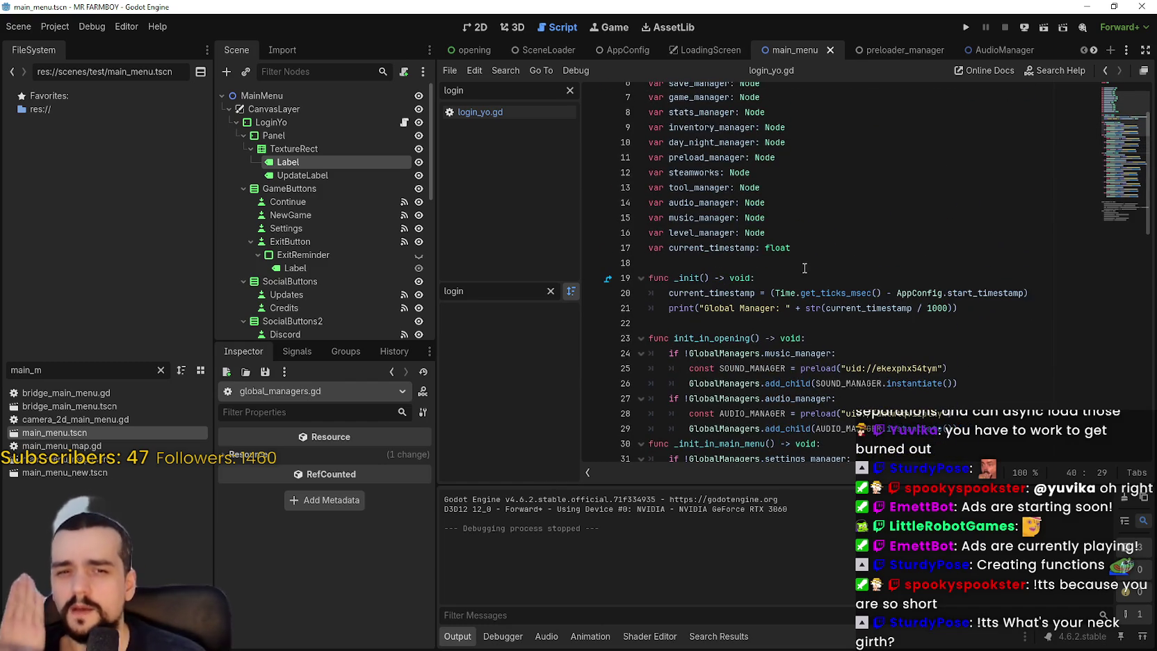
scroll(807, 257, "down", 4)
scroll(810, 264, "down", 6)
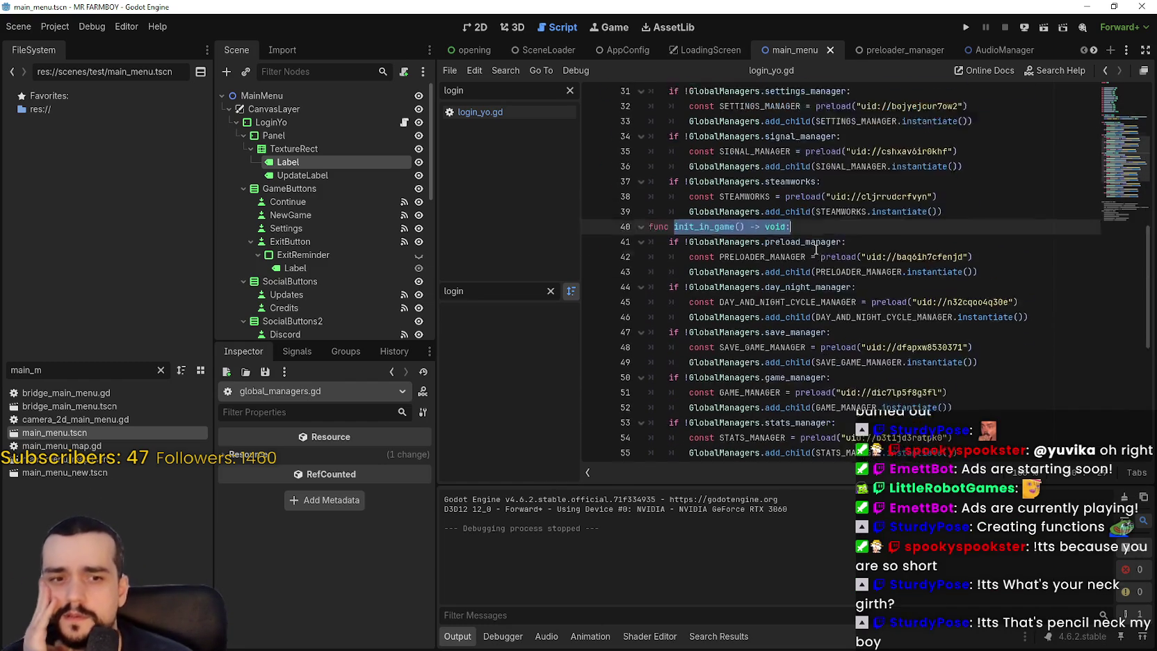
left_click_drag(836, 172, 897, 368)
left_click_drag(909, 409, 907, 399)
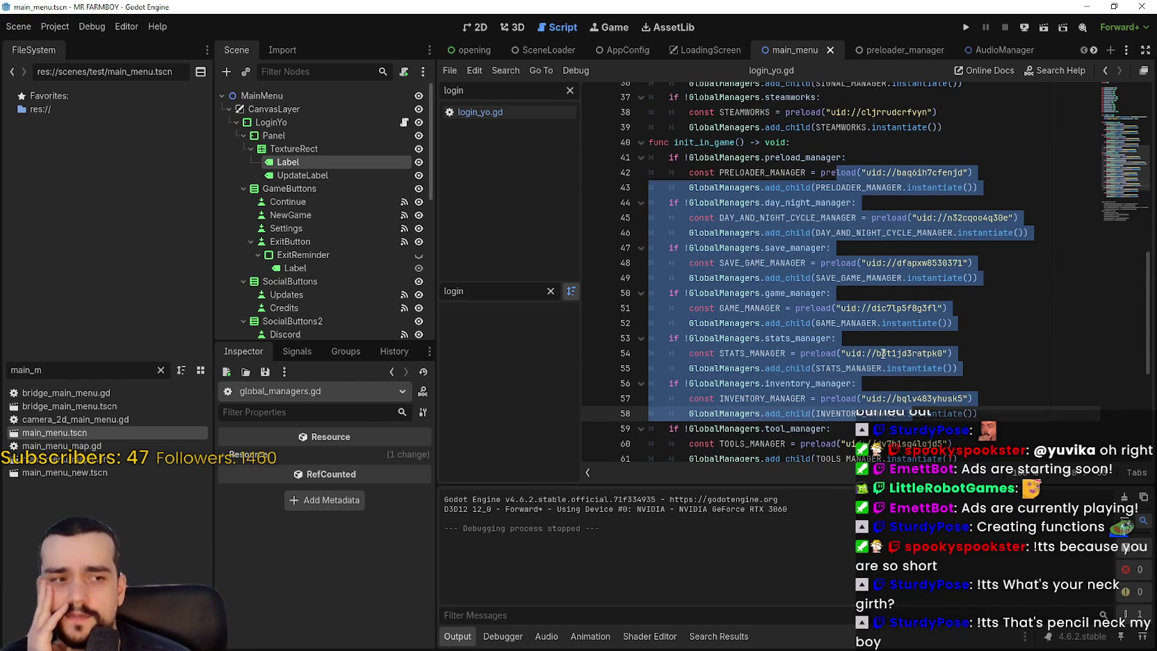
scroll(883, 353, "down", 5)
left_click(994, 249)
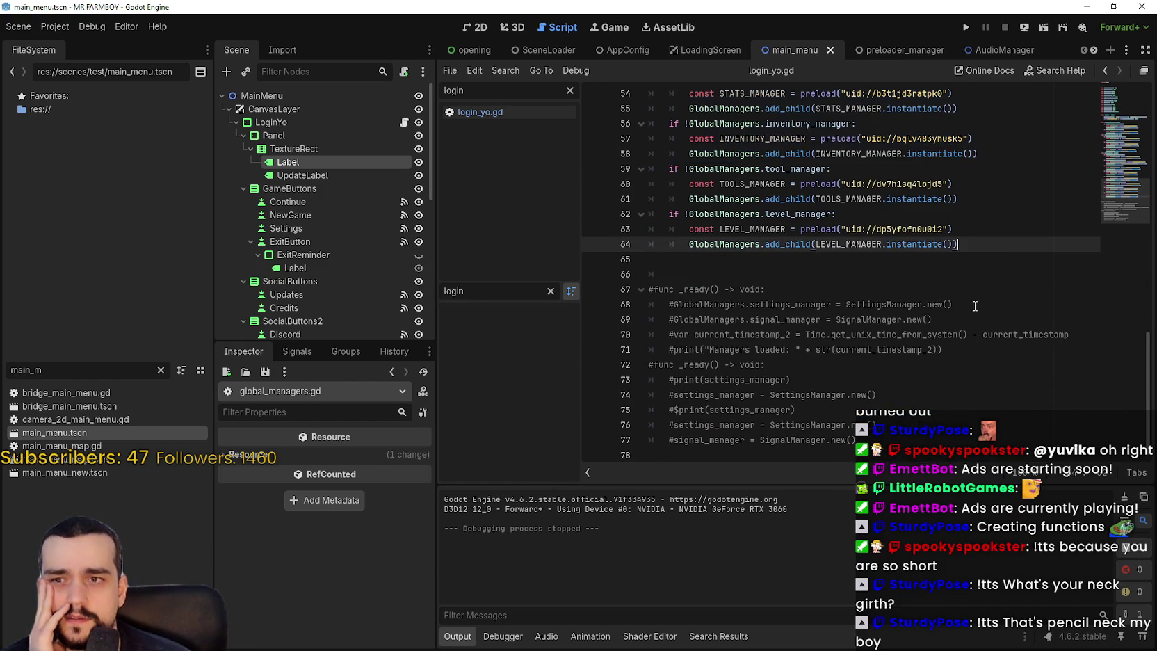
scroll(940, 358, "up", 3)
mouse_move(950, 380)
left_mouse_down()
mouse_move(971, 337)
mouse_move(901, 292)
mouse_move(949, 285)
mouse_move(945, 296)
mouse_move(637, 186)
left_mouse_up()
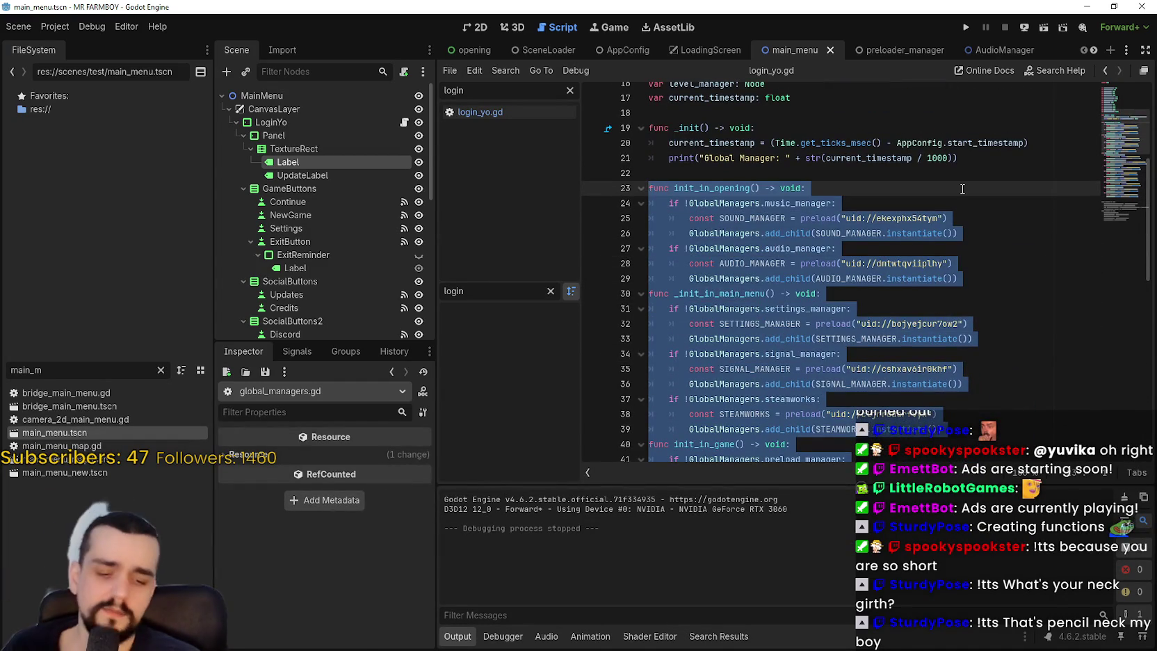
key("ctrl+k")
left_click(927, 175)
key("ctrl+s")
- From login_yo.gd, look up _init_in_main_menu to return to line 23 of global_managers.gd
scroll(740, 289, "down", 3)
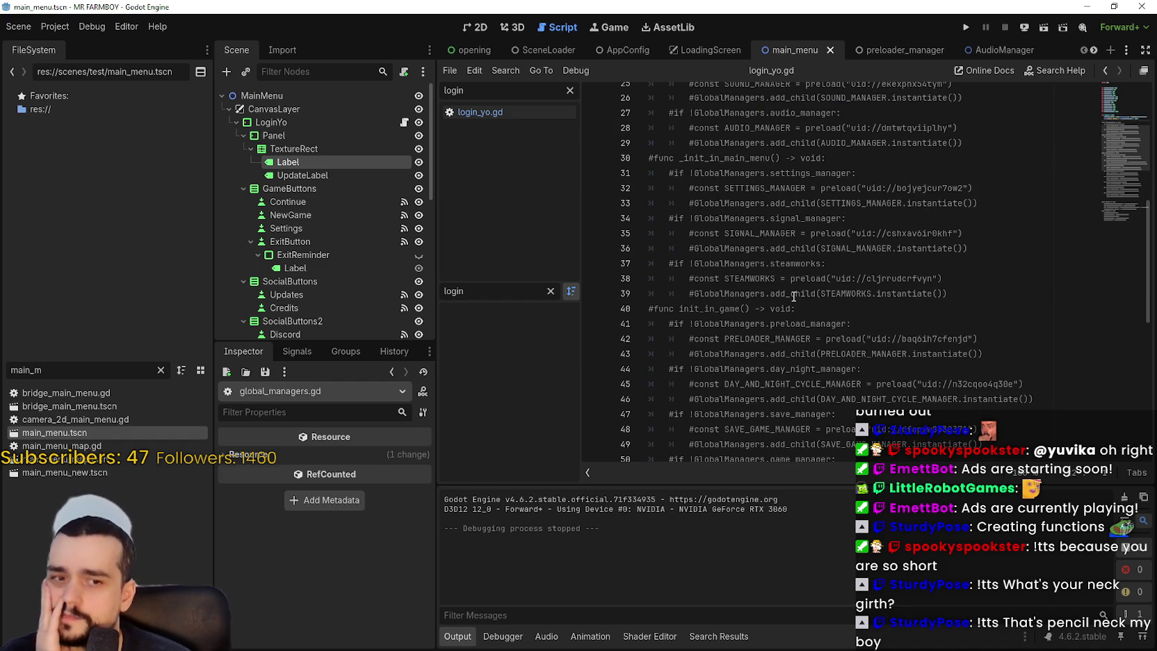
scroll(793, 297, "down", 6)
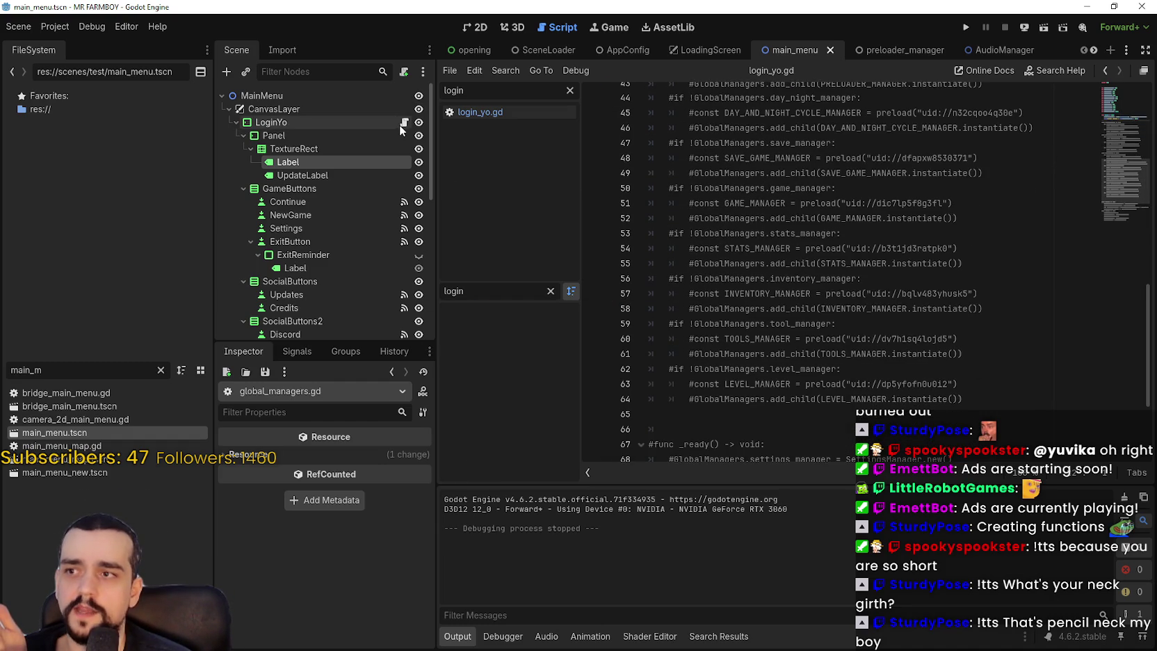
left_click(404, 123)
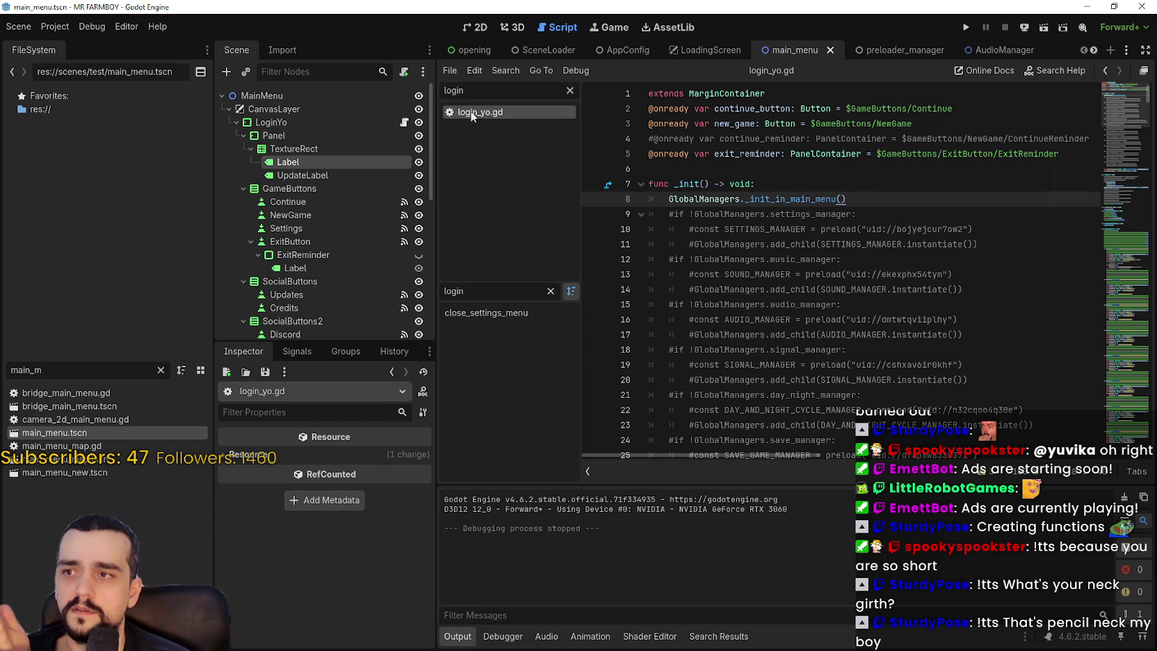
right_click(770, 197)
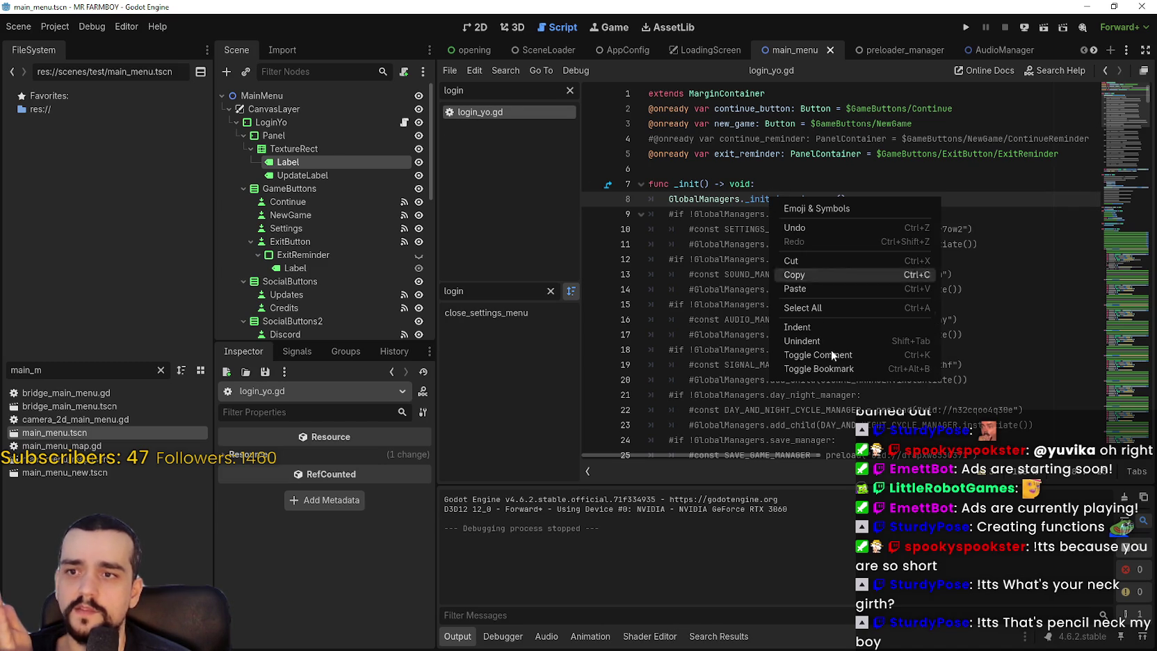
left_click(686, 201)
right_click(688, 199)
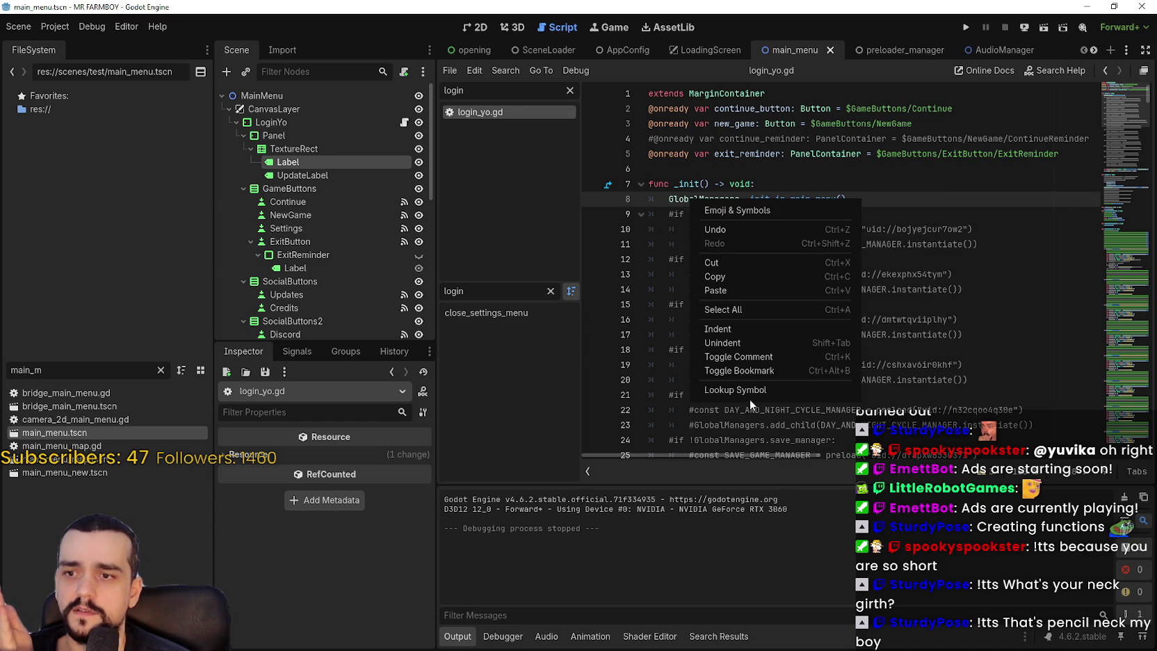
left_click(750, 391)
scroll(765, 251, "down", 4)
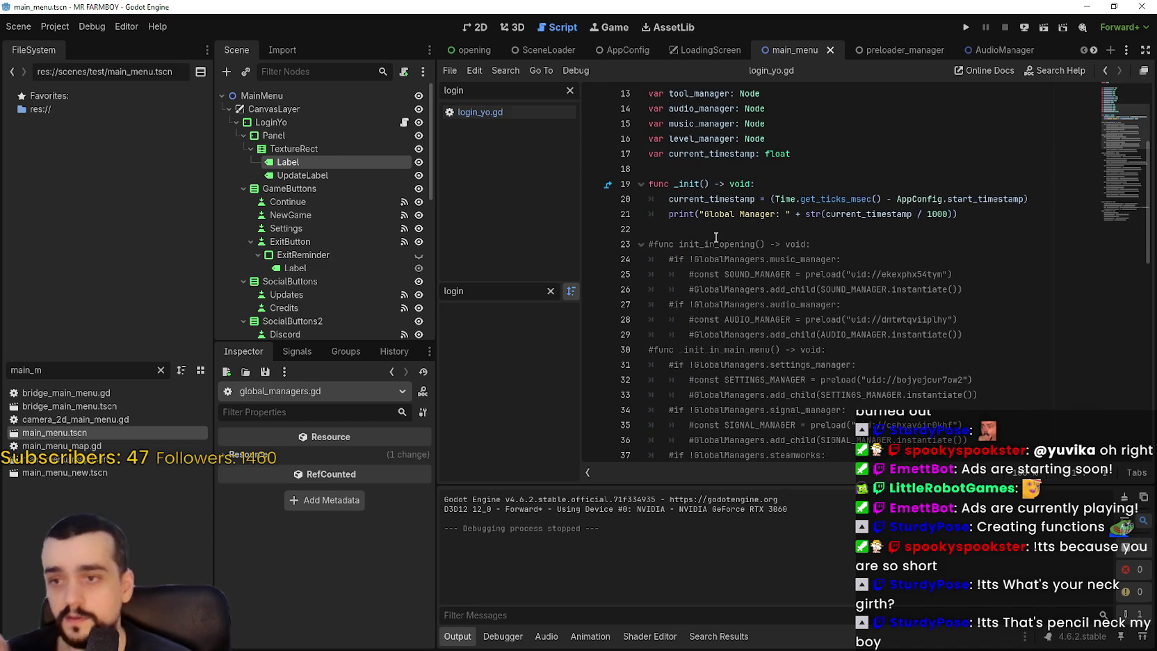
left_click(651, 245)
- Uncomment the init_in_opening() header and give it a pass body
key("Delete")
left_click(856, 244)
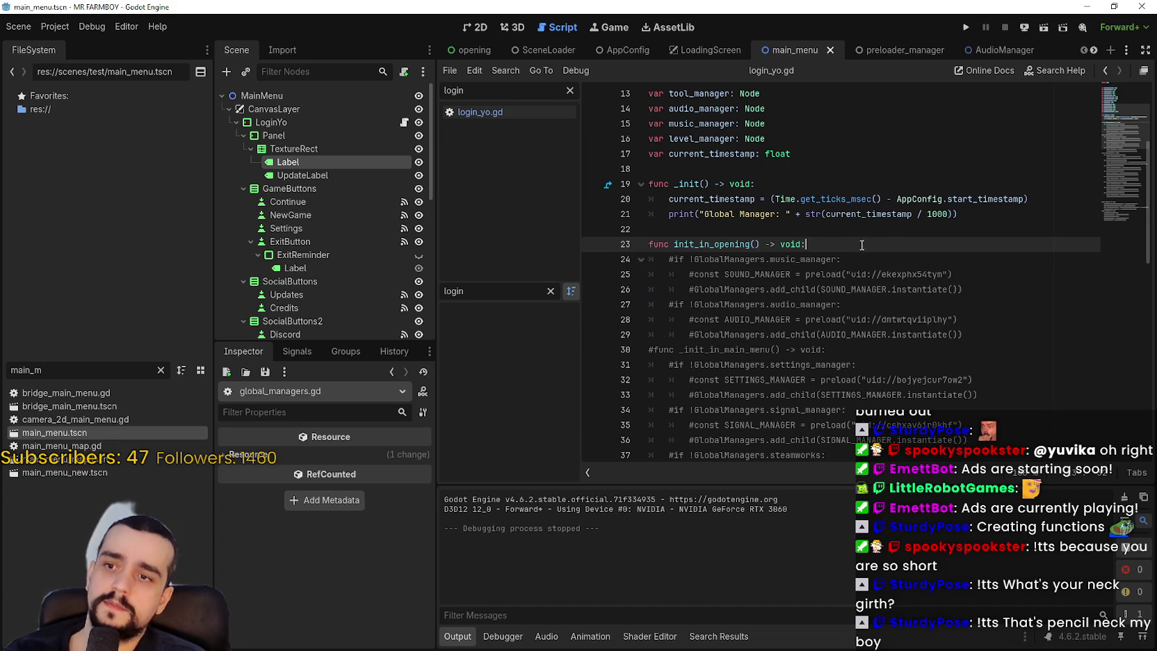
key("Return")
type("pa")
scroll(888, 241, "down", 2)
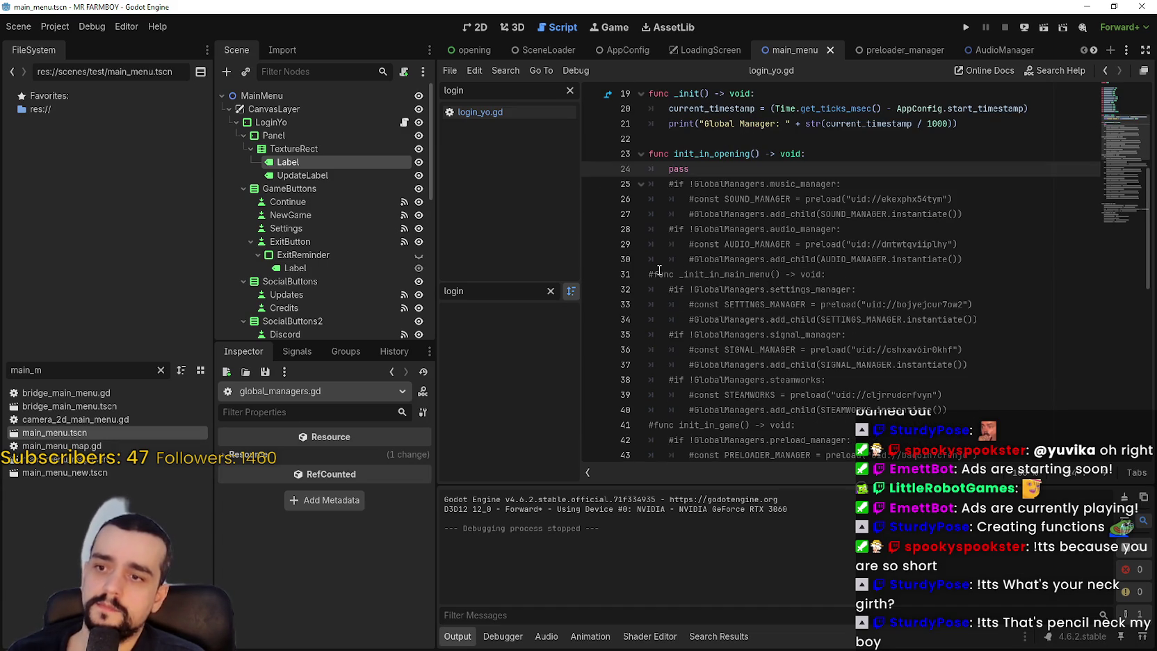
- Uncomment the _init_in_main_menu() header, start its body, and save and run with F5
left_click(654, 275)
key("BackSpace")
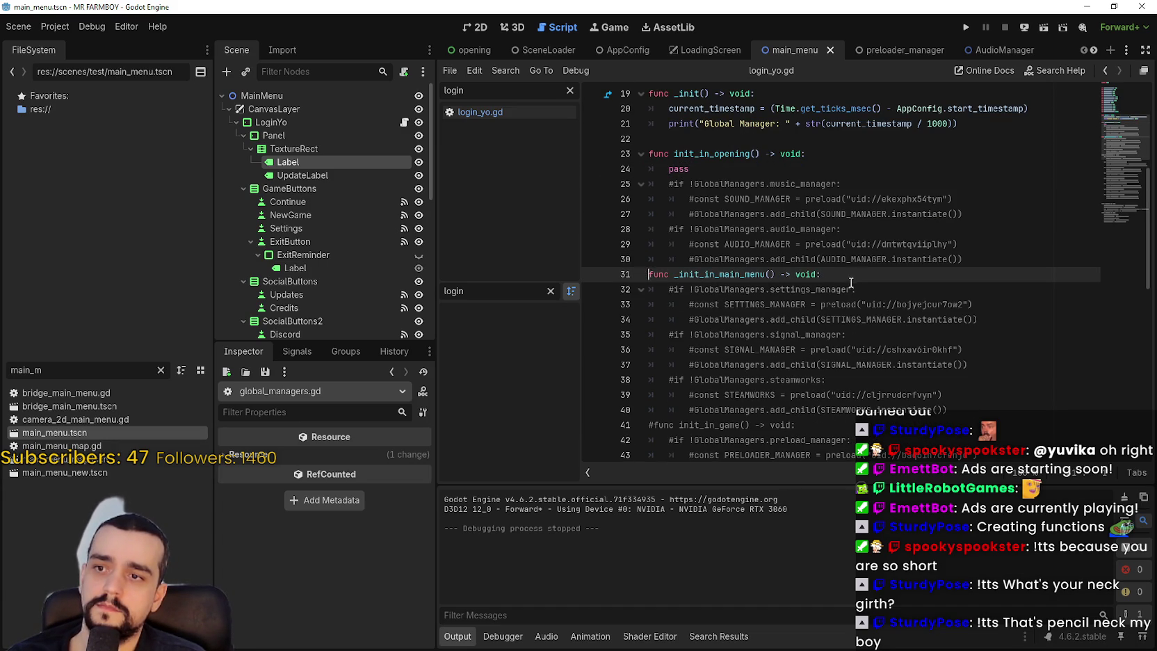
key("Return")
key("F5")
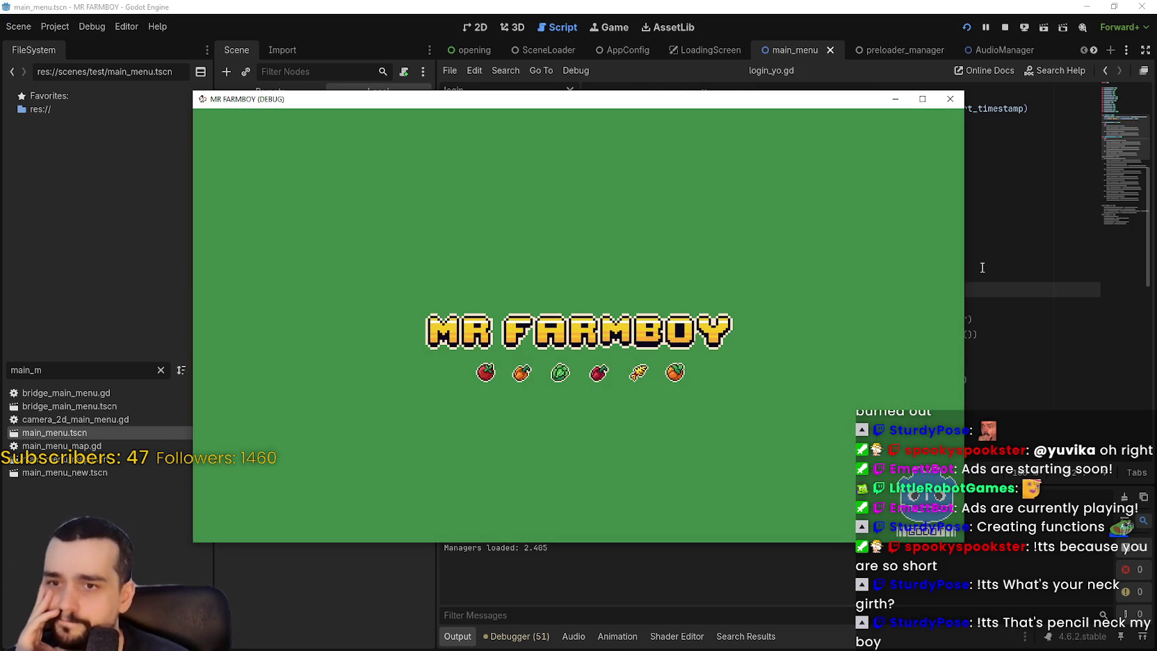
- Switch between the editor and the game window, then close the running game
left_click(995, 304)
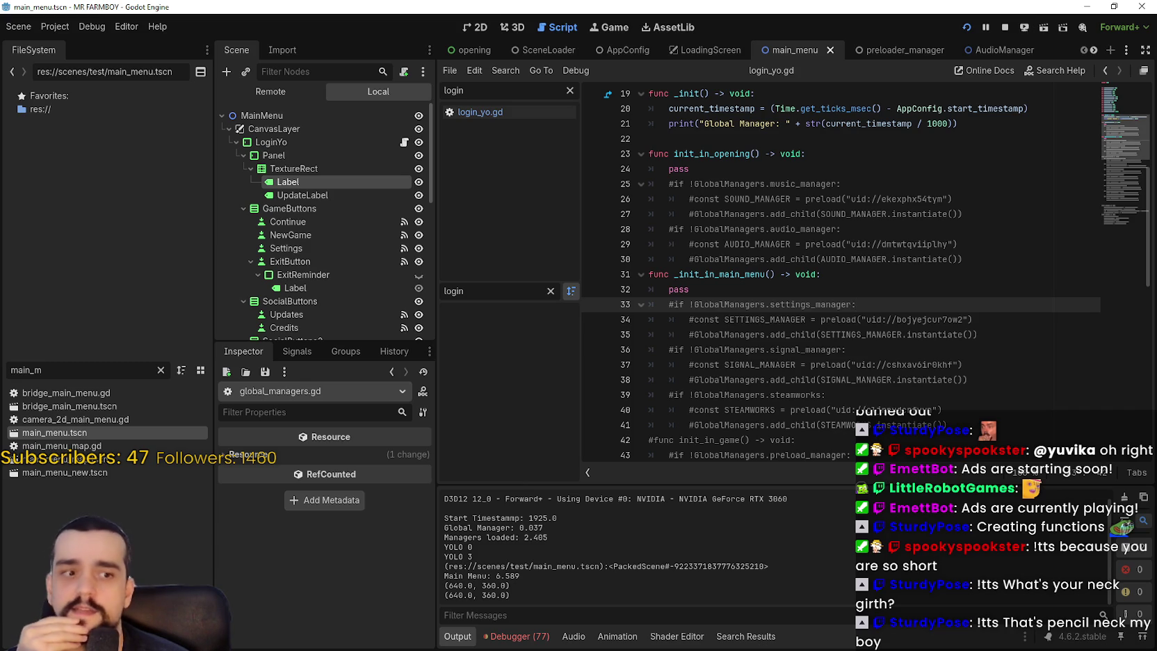
key("alt+Tab")
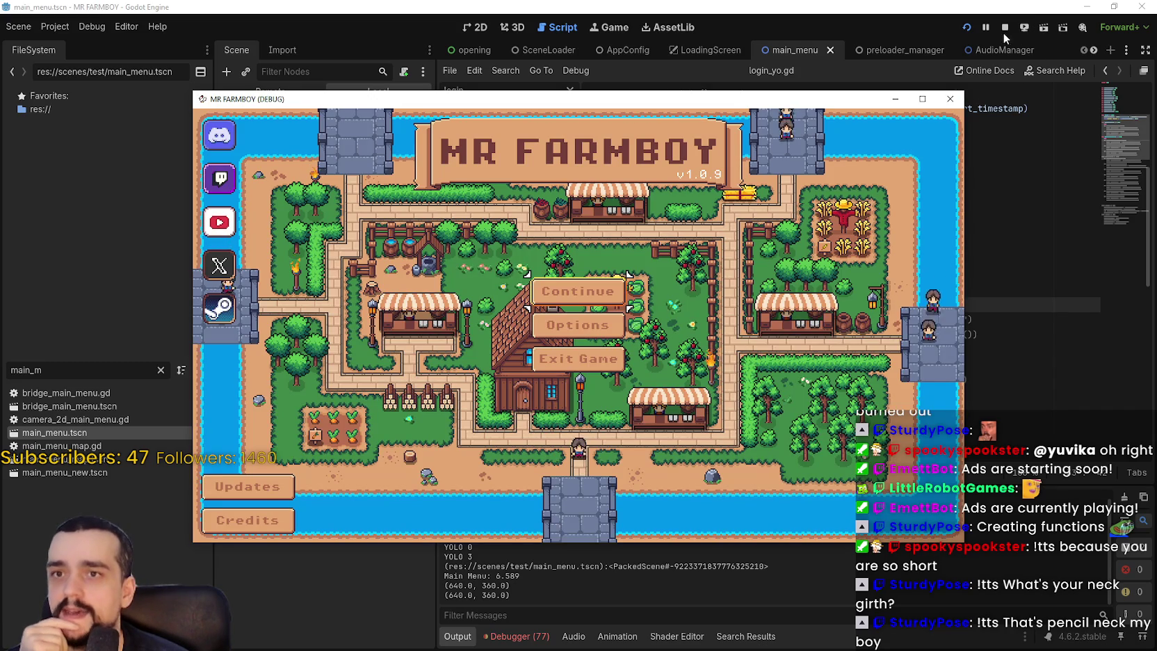
left_click(1003, 34)
- Relaunch the game, open and close its Options screen, then stop the run from the editor
key("F5")
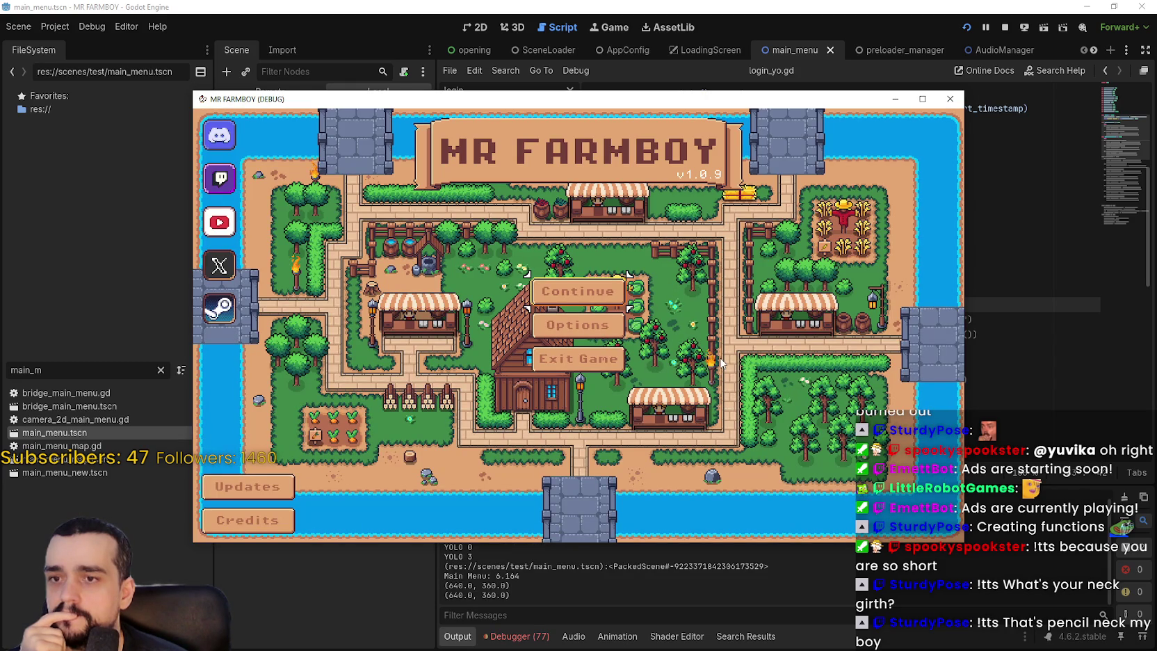
left_click(602, 335)
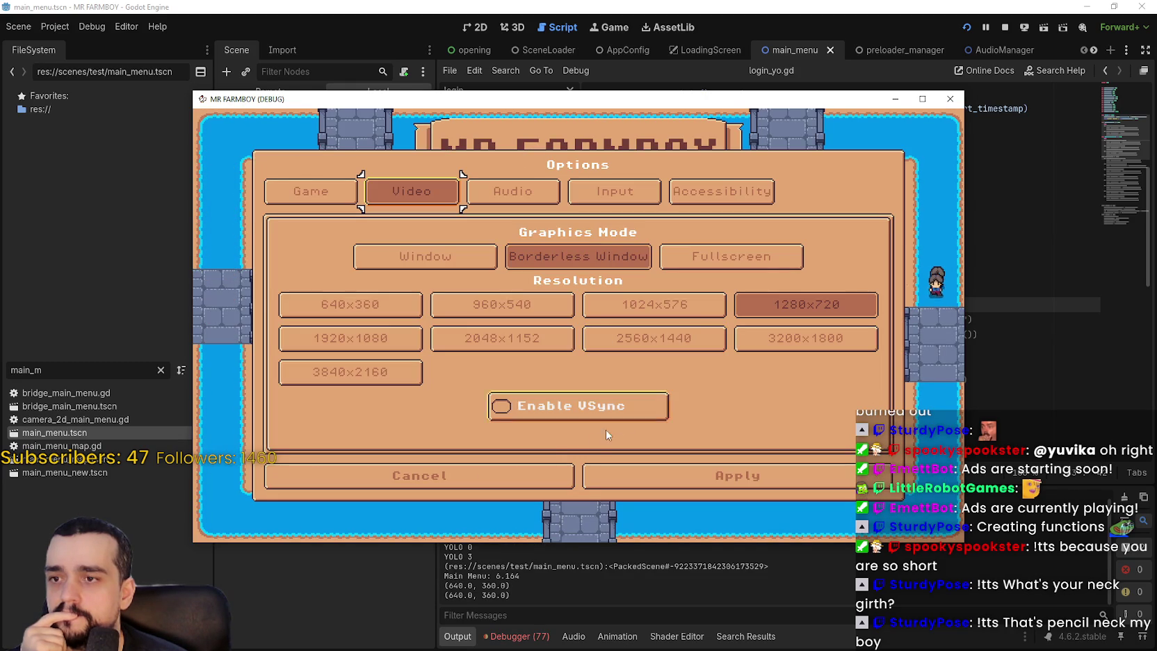
left_click(554, 471)
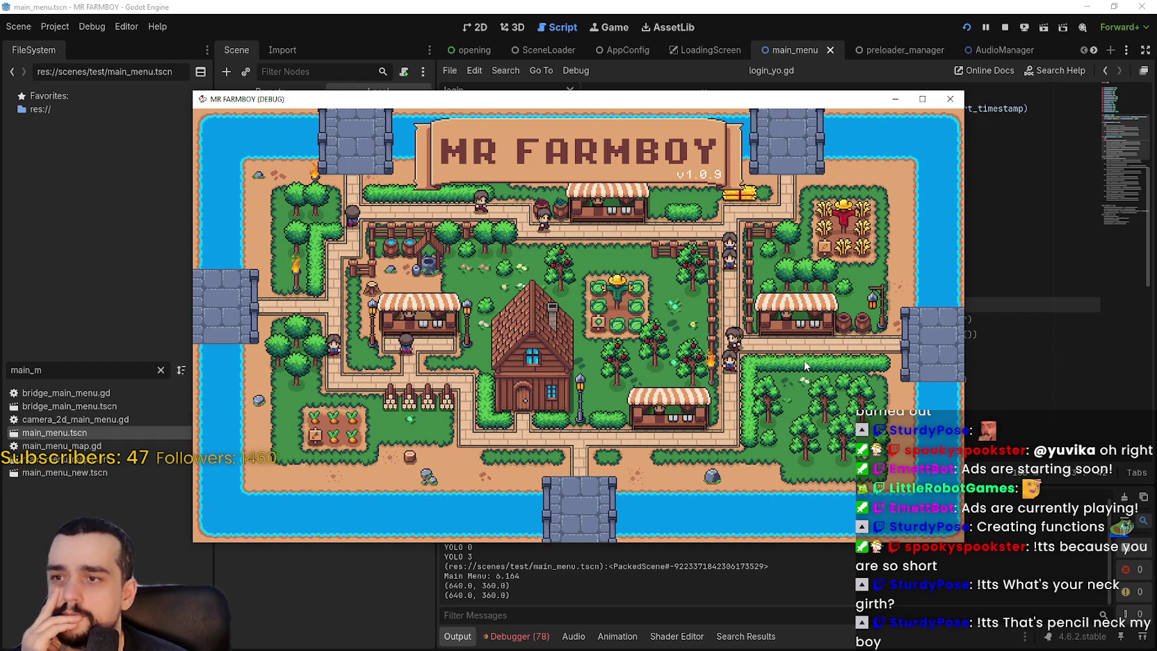
left_click(535, 591)
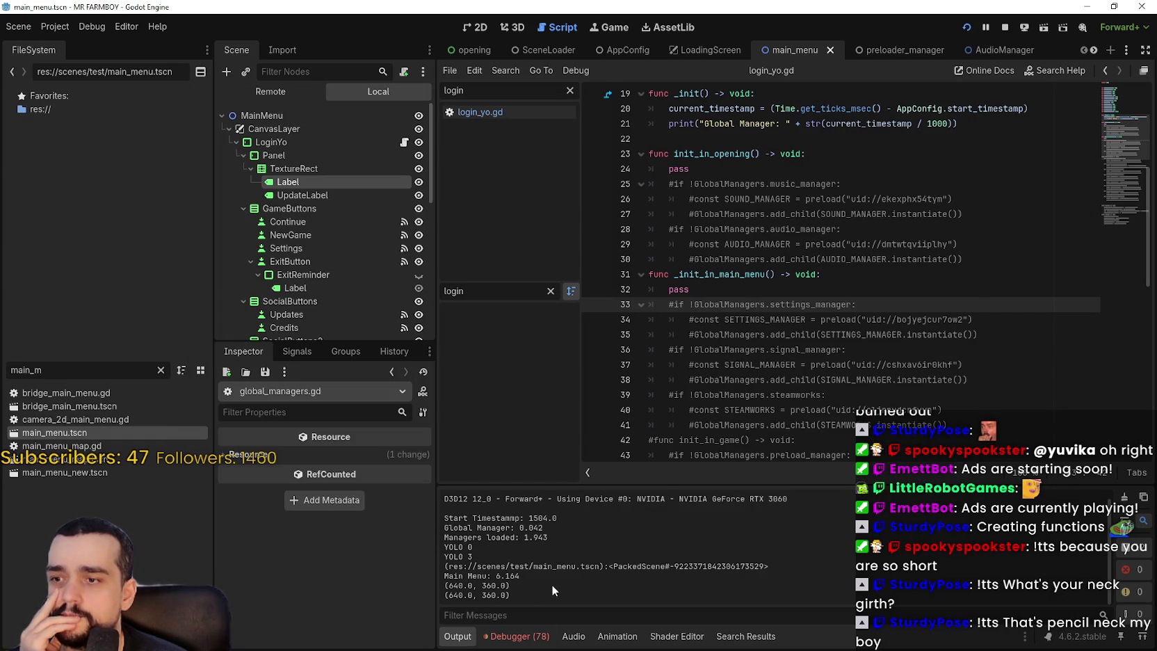
left_click(1008, 28)
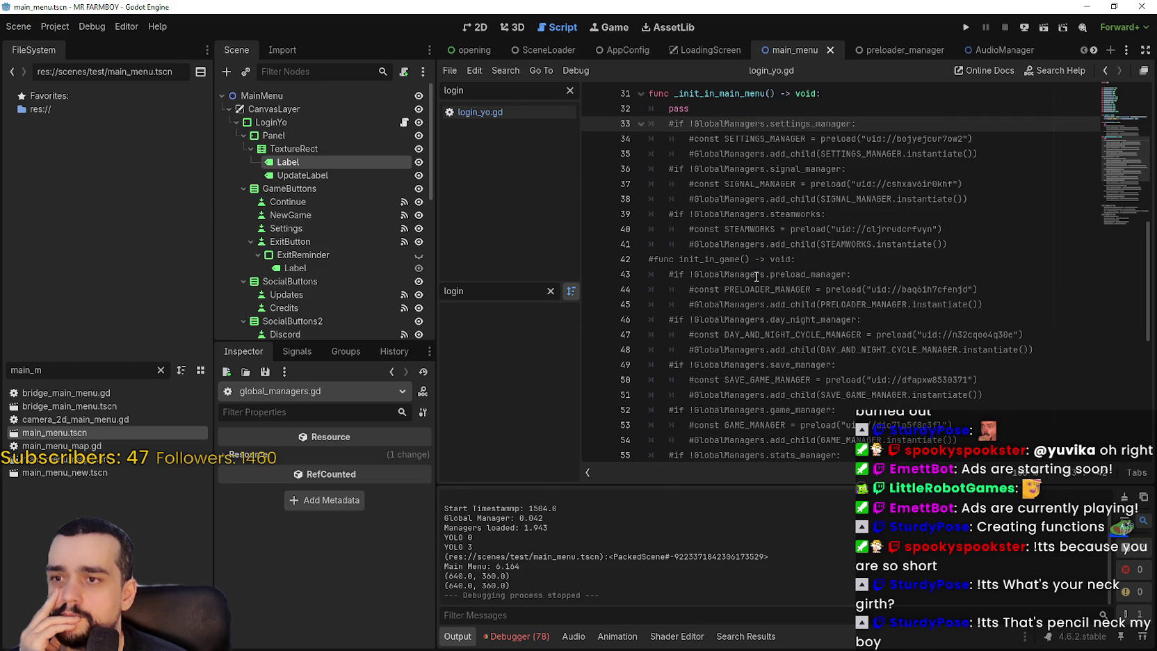
scroll(1111, 178, "down", 8)
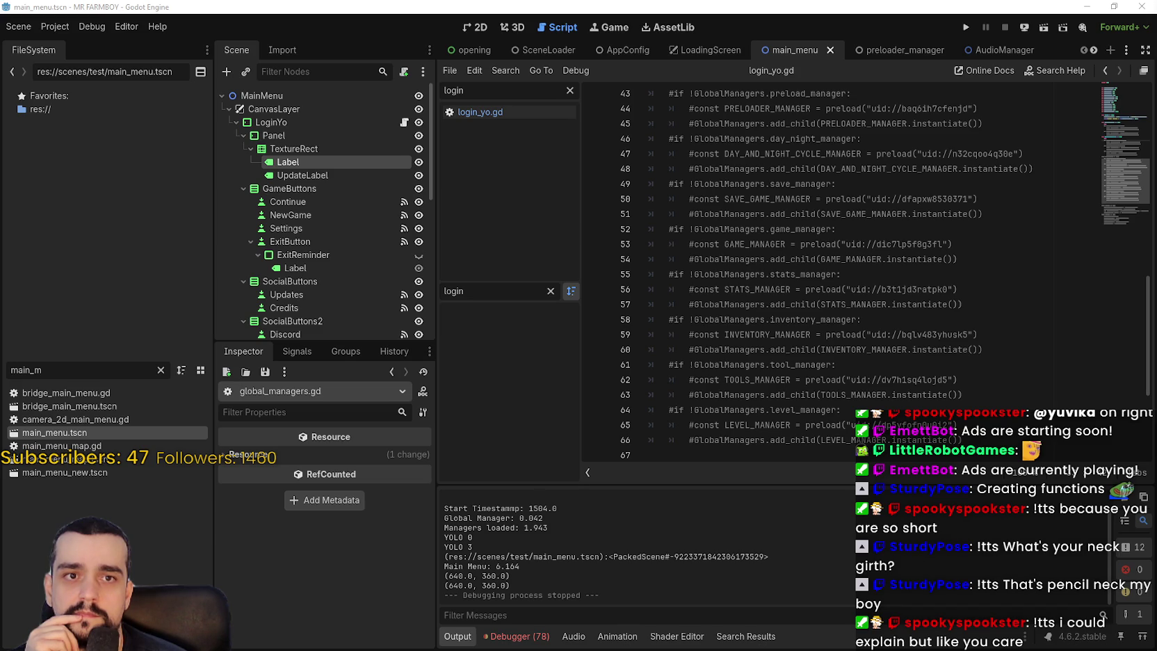
- In the cheat sheet, review load() vs preload(), highlighting 'runtime delay' and 'user'
key("alt+Tab")
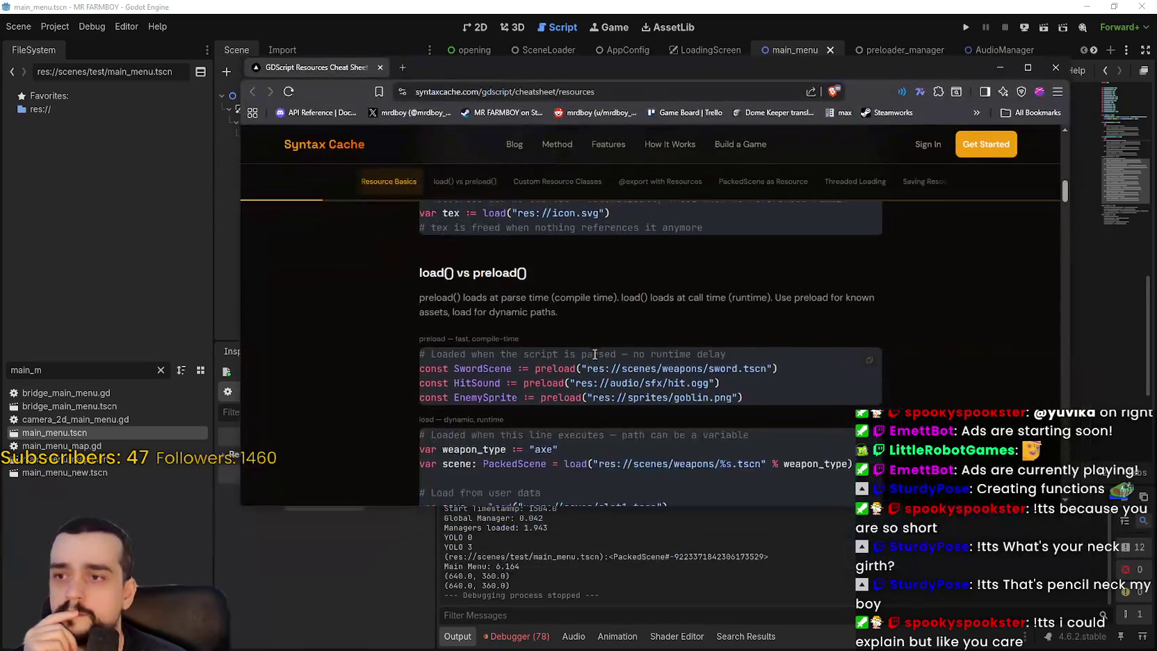
scroll(593, 348, "up", 2)
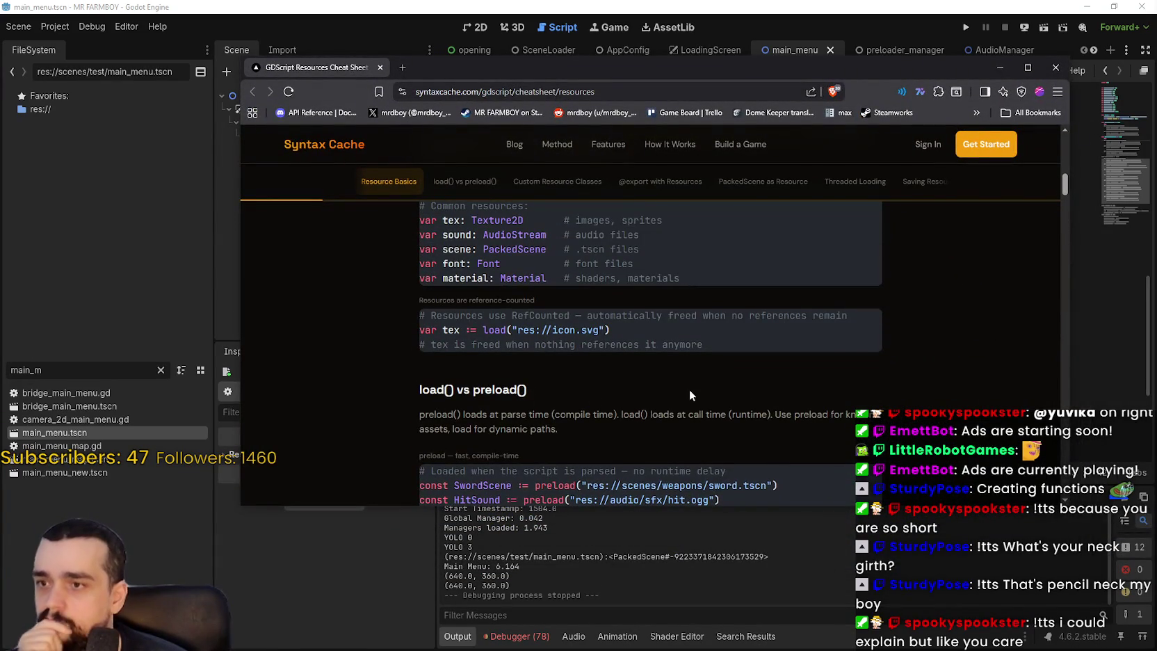
scroll(690, 391, "up", 2)
scroll(689, 395, "down", 2)
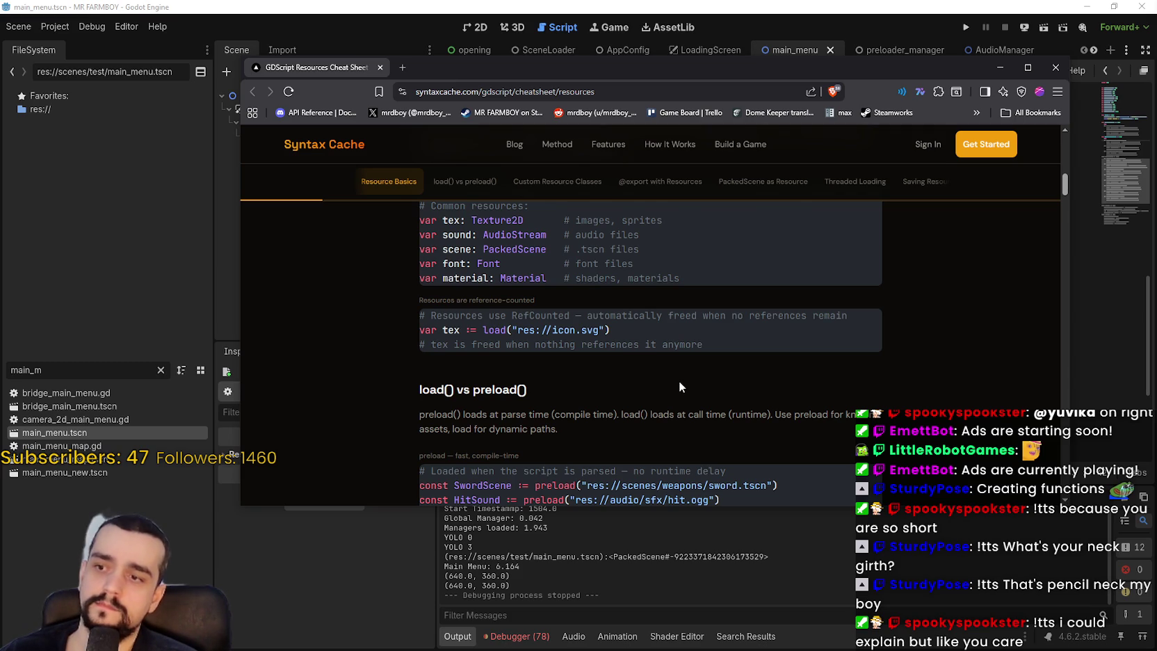
scroll(675, 370, "down", 1)
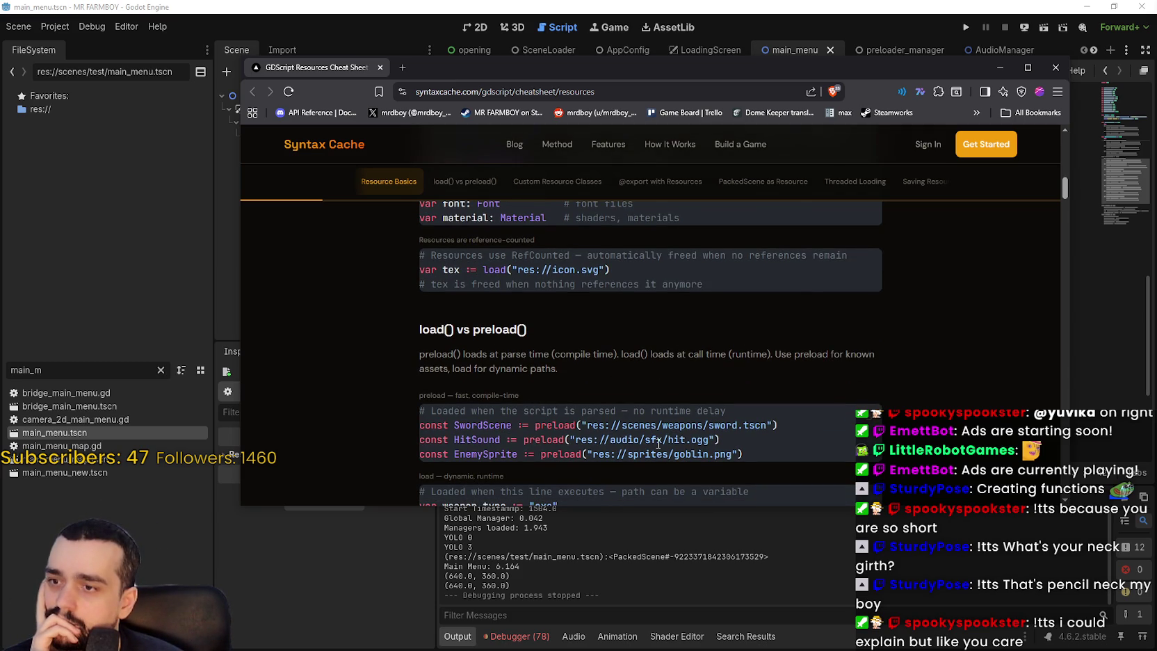
double_click(675, 409)
left_click_drag(675, 410, 707, 408)
scroll(809, 471, "down", 3)
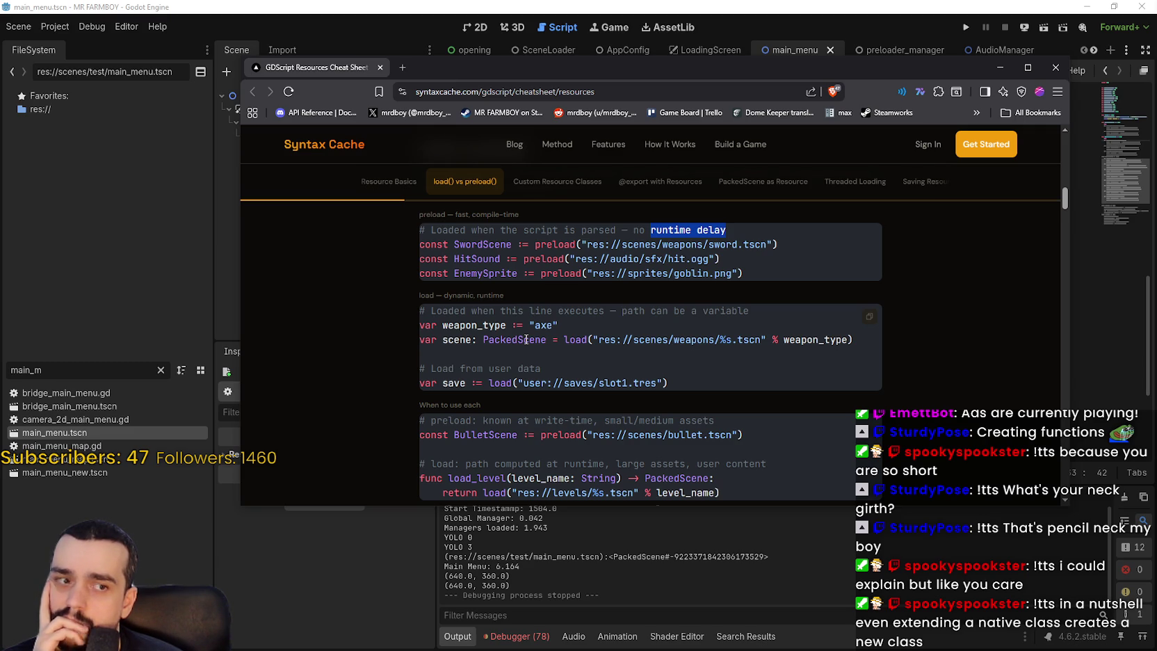
scroll(631, 408, "down", 1)
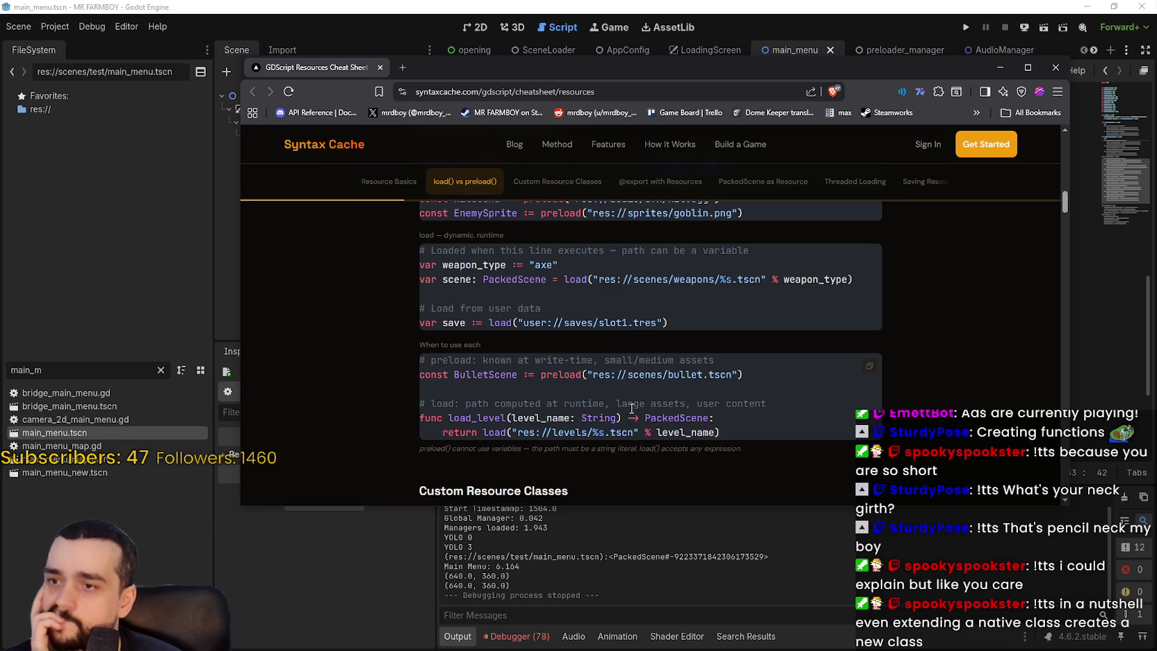
double_click(500, 308)
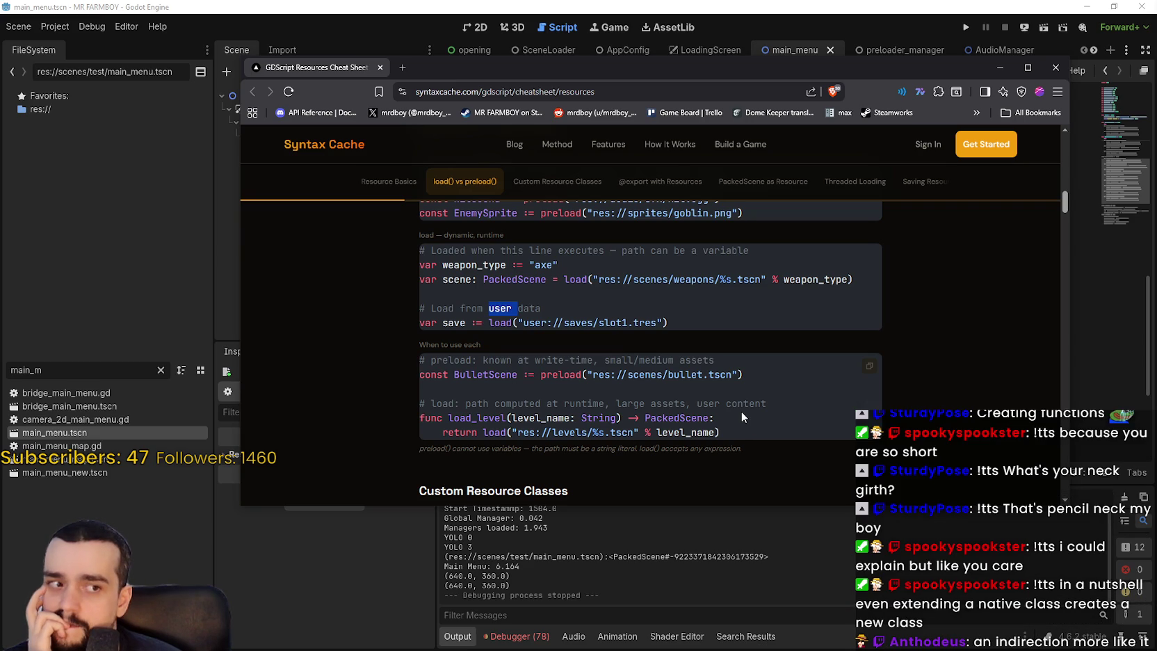
- Scroll to Threaded Loading and select its description and the res://levels/world_2.tscn example path
scroll(739, 417, "down", 3)
scroll(738, 411, "down", 5)
scroll(733, 411, "down", 3)
scroll(732, 404, "down", 2)
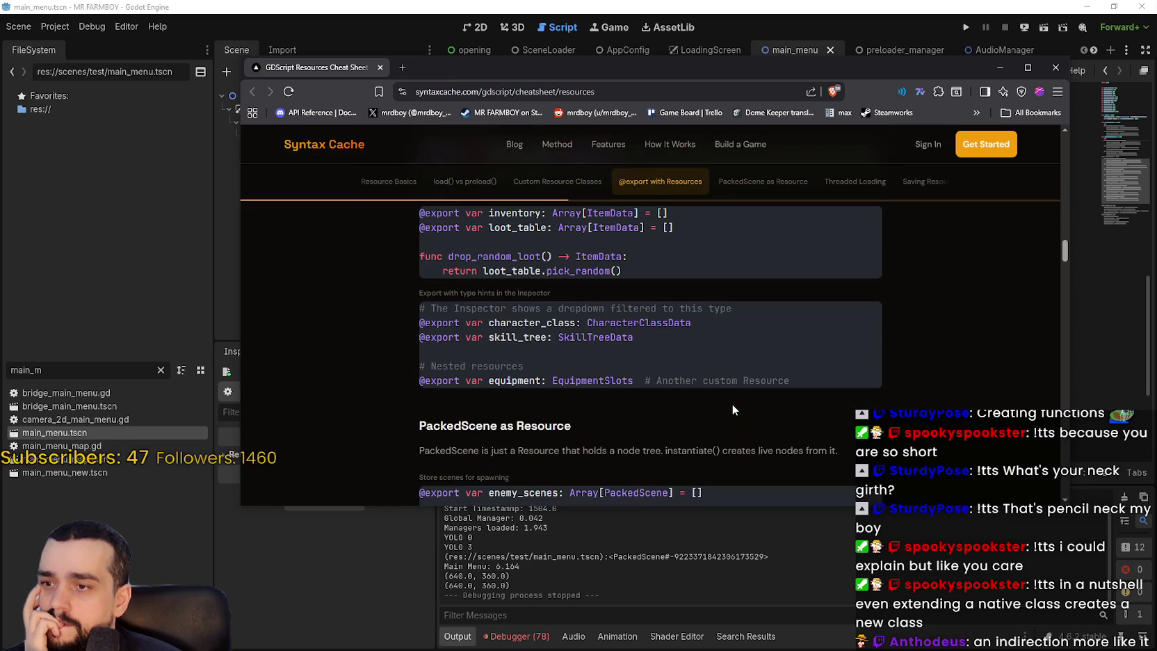
scroll(732, 403, "down", 2)
scroll(726, 399, "down", 4)
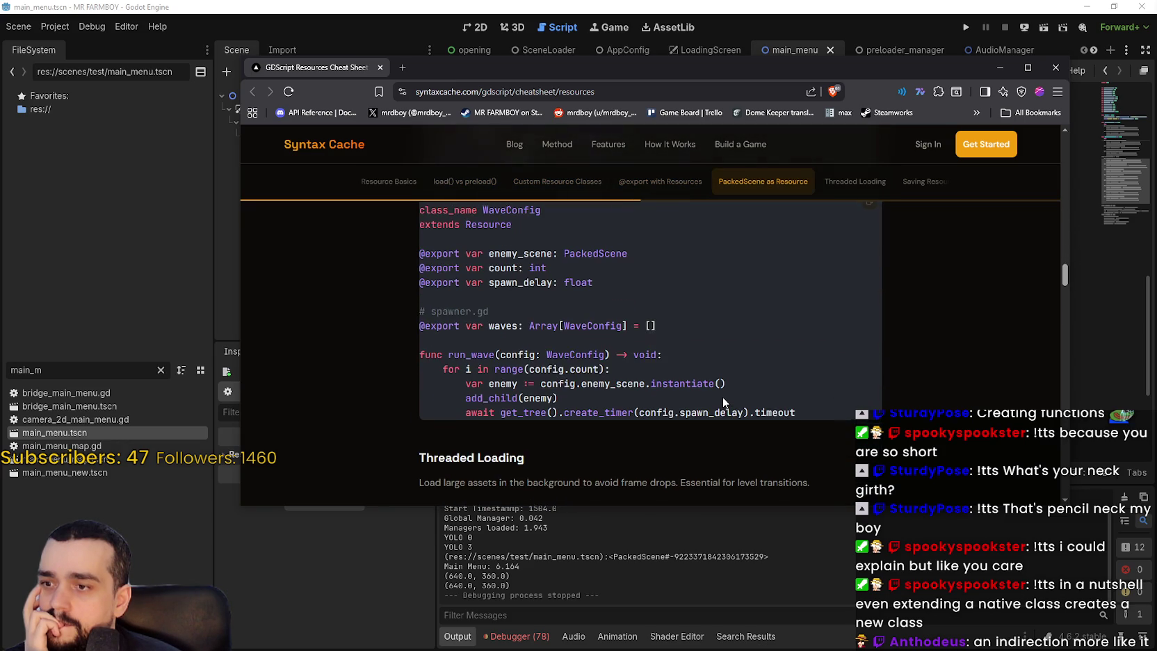
scroll(723, 402, "down", 2)
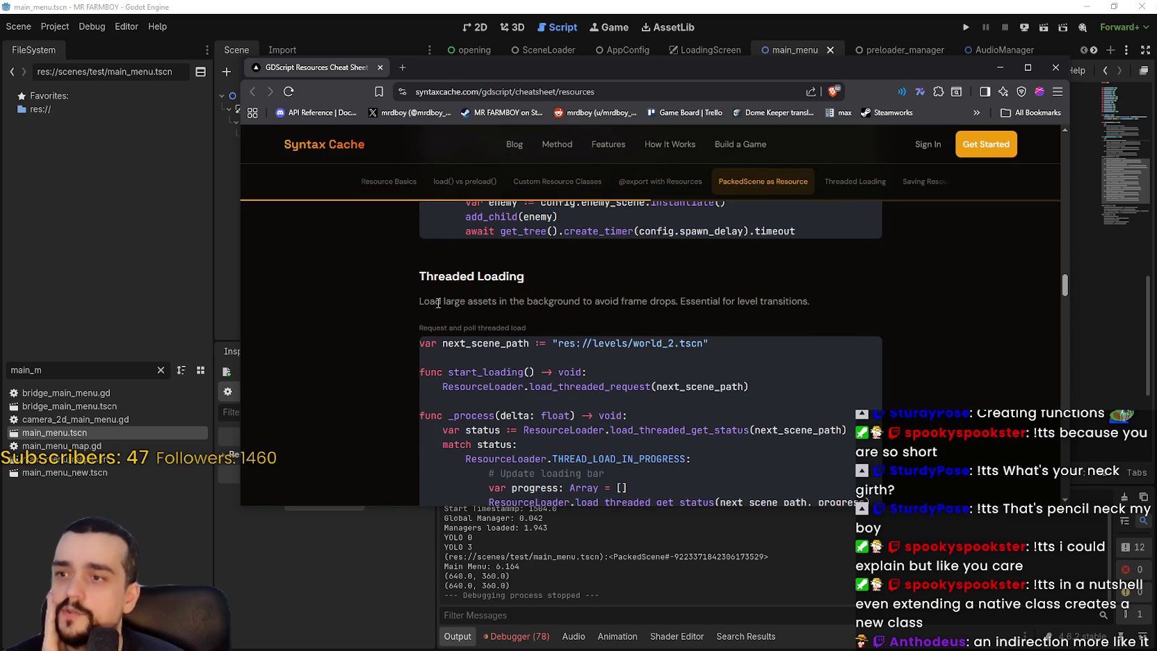
mouse_move(418, 301)
left_mouse_down()
mouse_move(465, 299)
mouse_move(526, 327)
mouse_move(620, 298)
mouse_move(776, 298)
left_mouse_up()
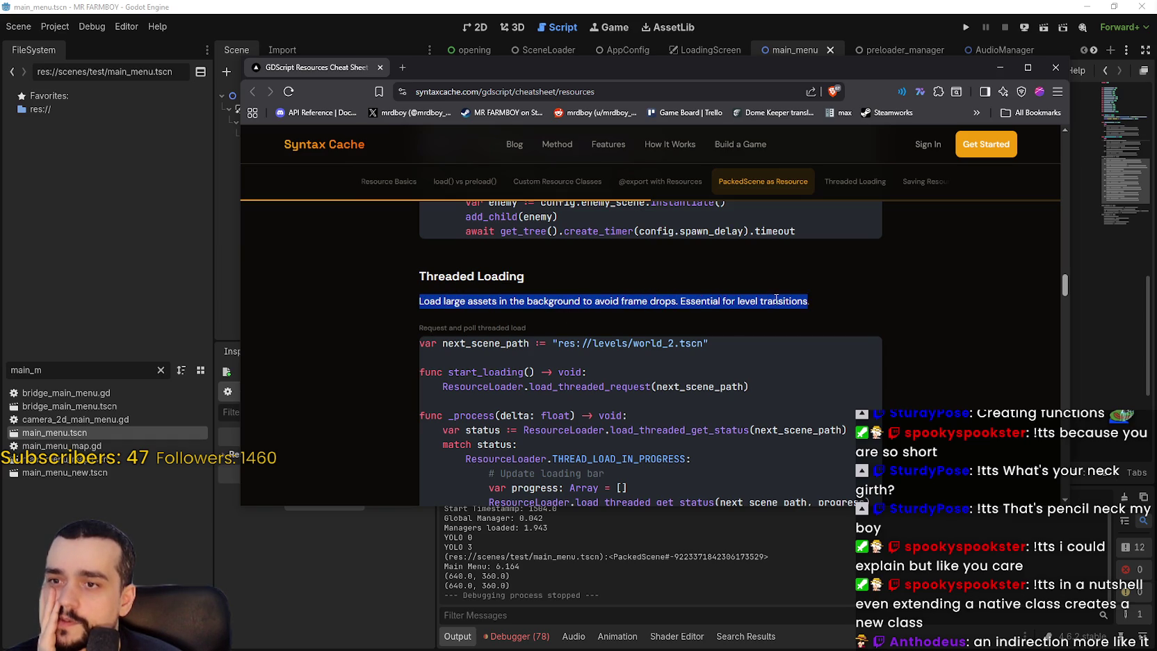
scroll(498, 355, "down", 2)
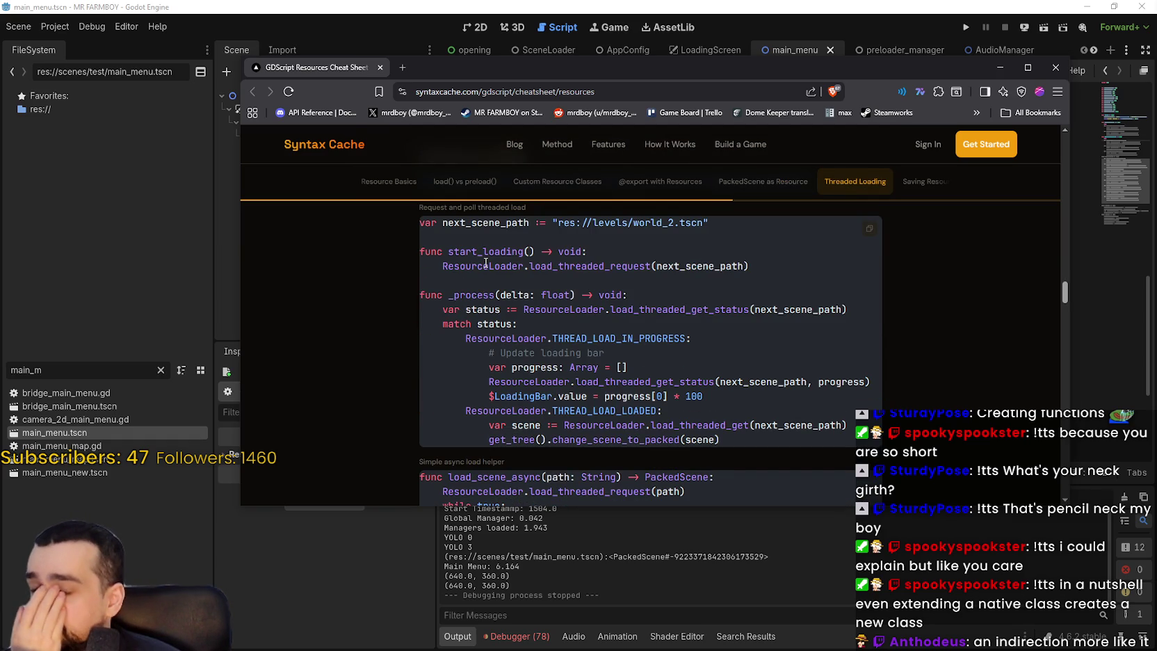
left_click_drag(709, 222, 559, 226)
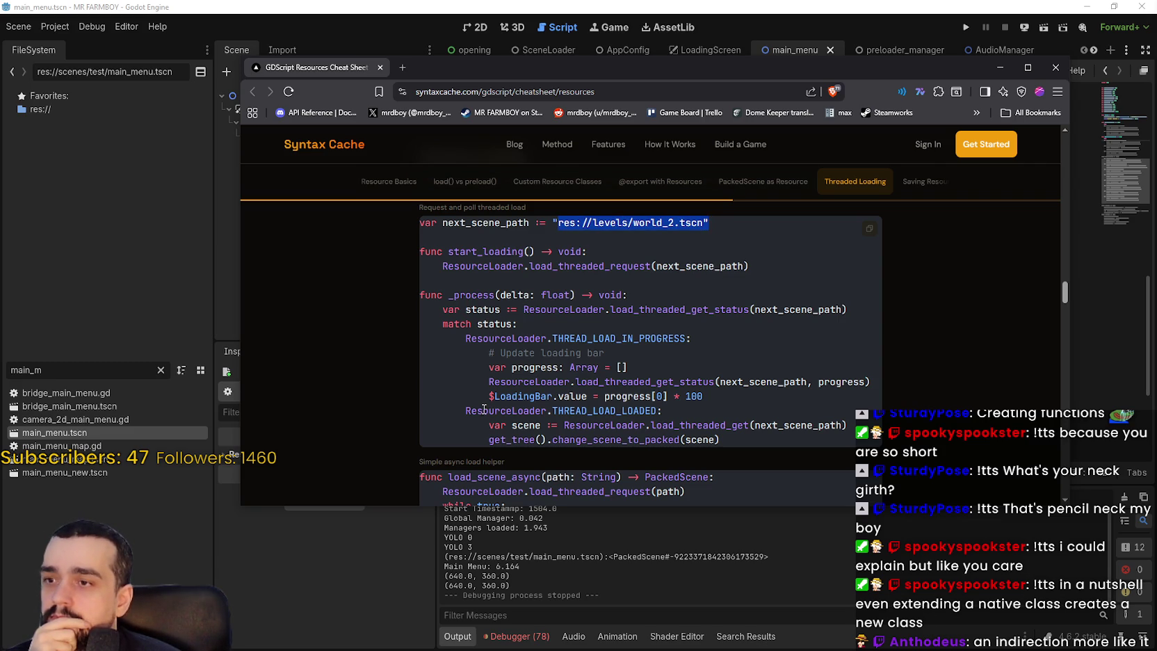
scroll(489, 345, "down", 1)
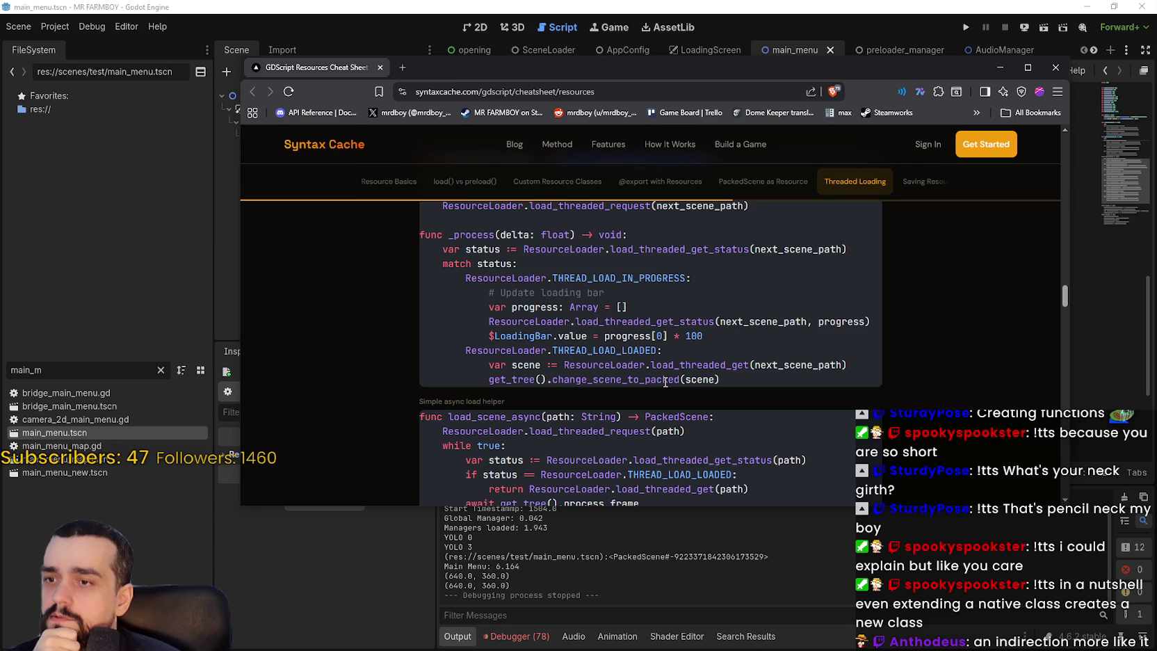
scroll(741, 380, "down", 1)
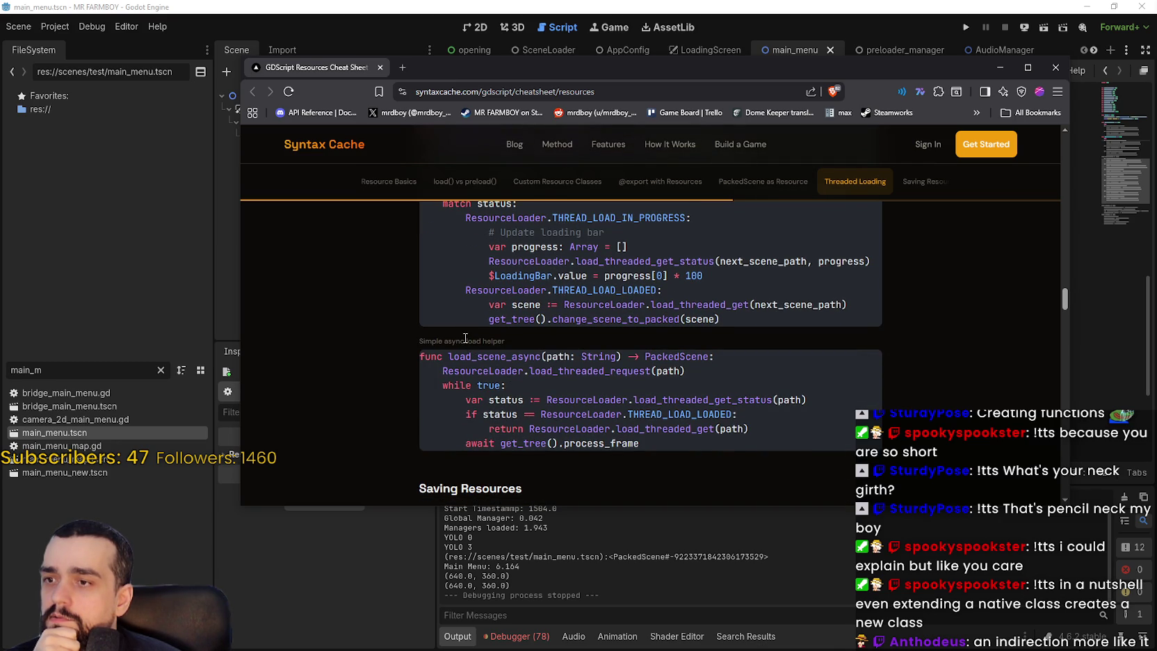
scroll(490, 345, "up", 2)
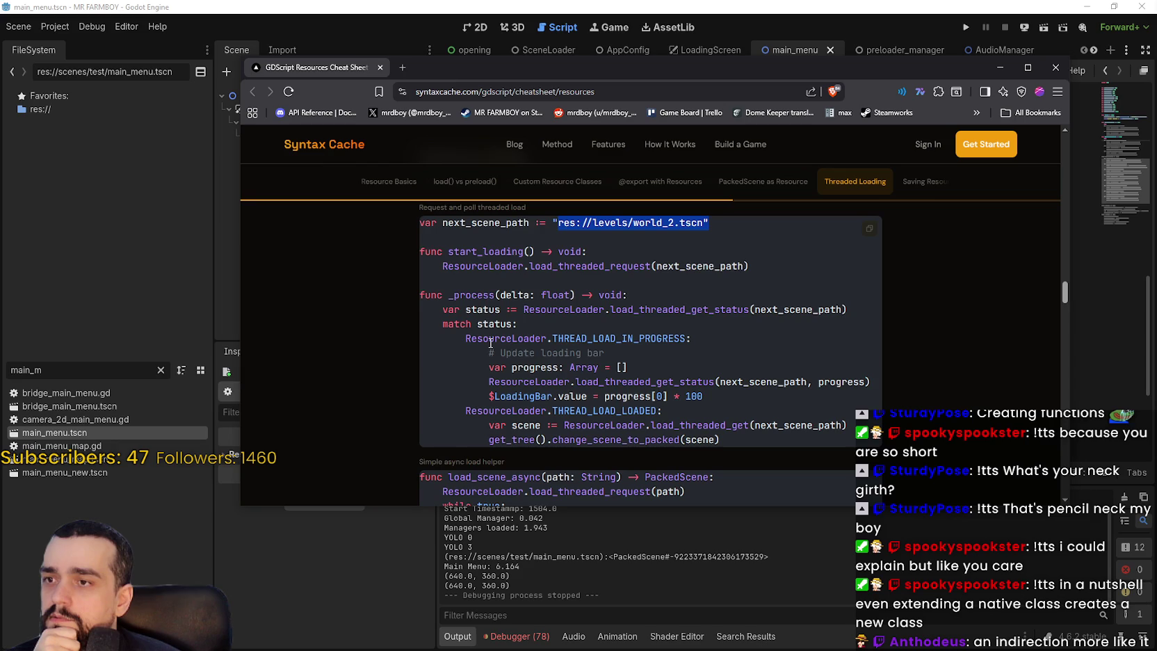
scroll(490, 342, "down", 2)
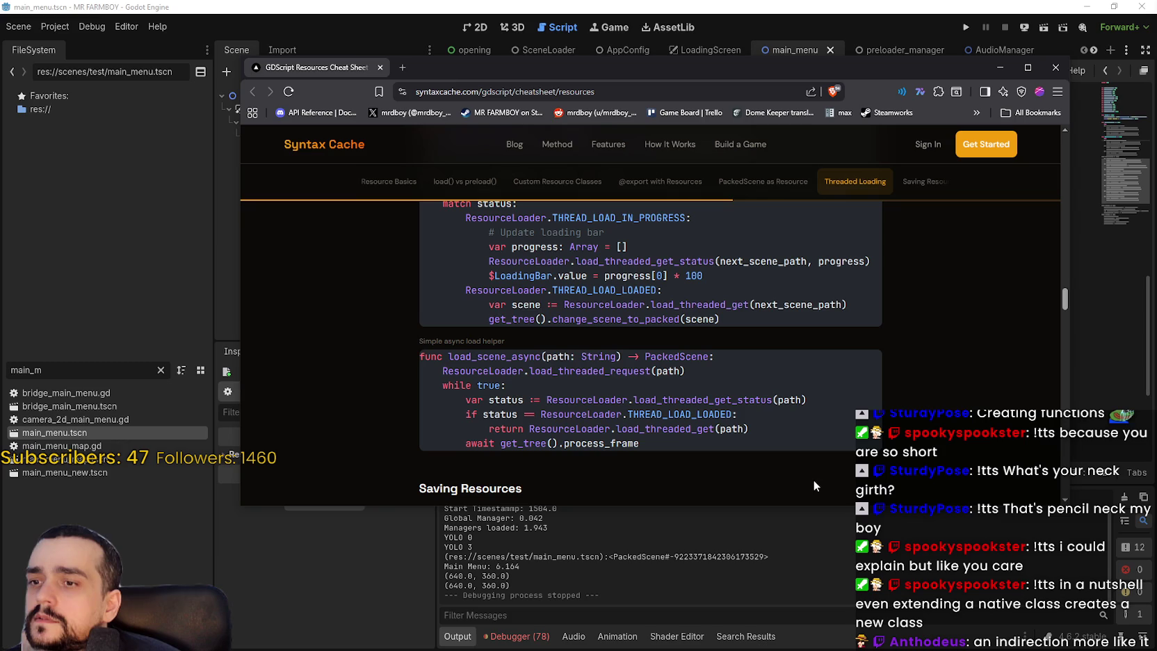
- Return to the Threaded Loading example and highlight change_scene_to_packed, THREAD_LOAD_LOADED and load_threaded_get_status
mouse_move(466, 442)
left_mouse_down()
mouse_move(651, 428)
mouse_move(655, 437)
left_mouse_up()
scroll(655, 437, "down", 1)
scroll(654, 434, "down", 9)
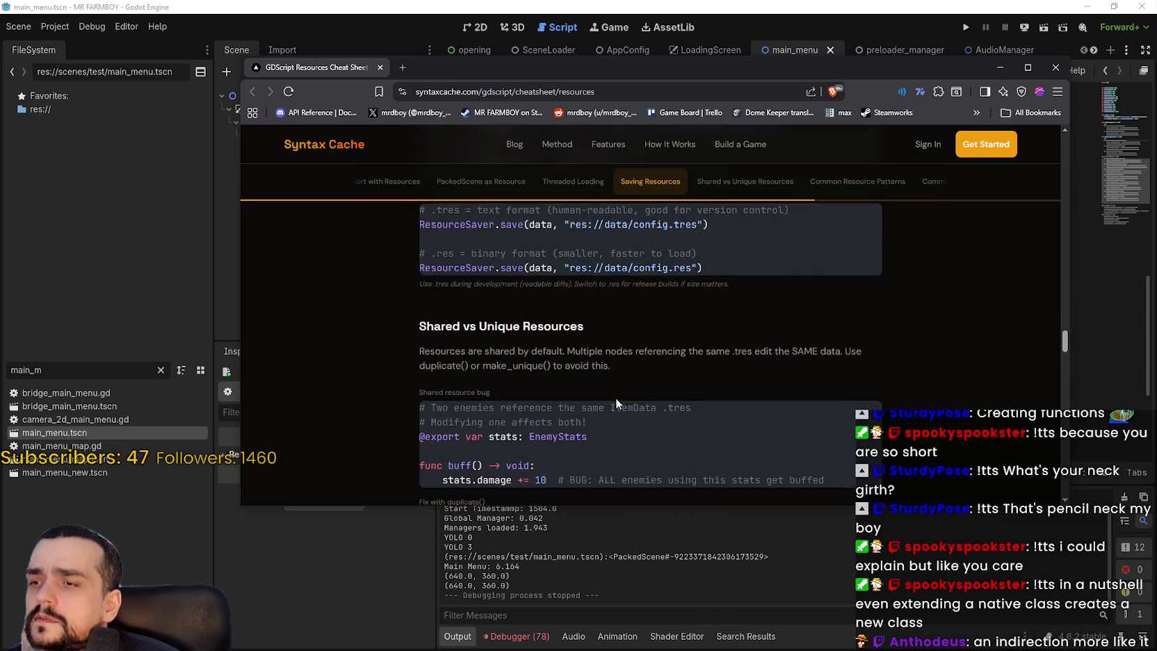
scroll(616, 398, "down", 1)
scroll(617, 398, "down", 4)
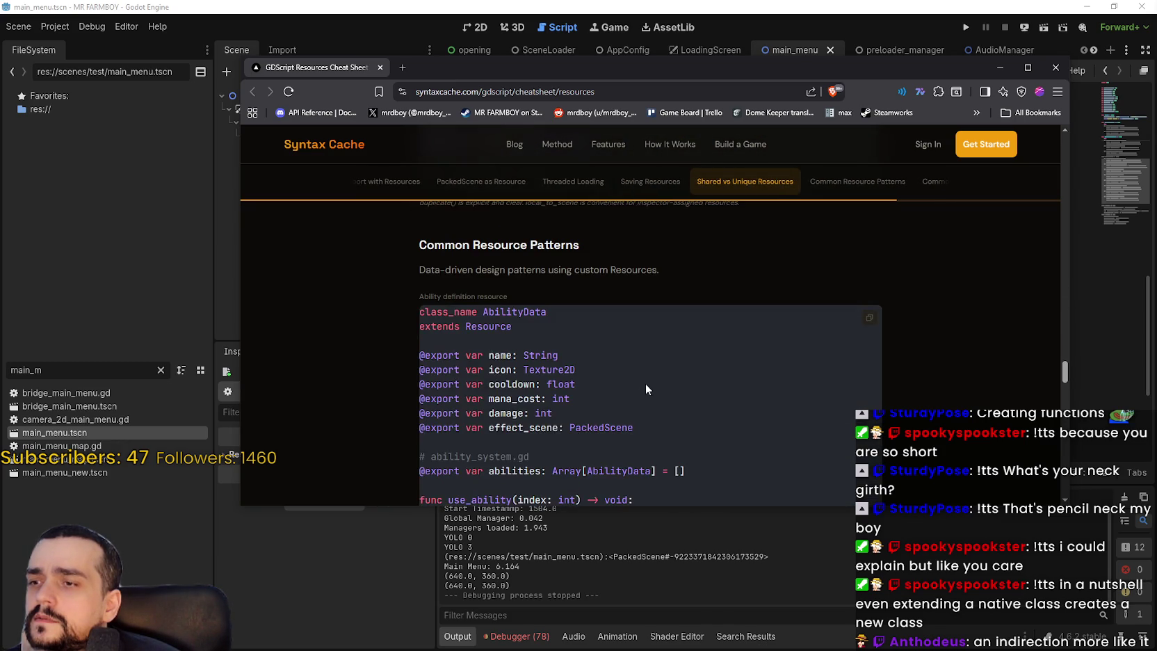
scroll(641, 389, "down", 4)
scroll(644, 389, "down", 8)
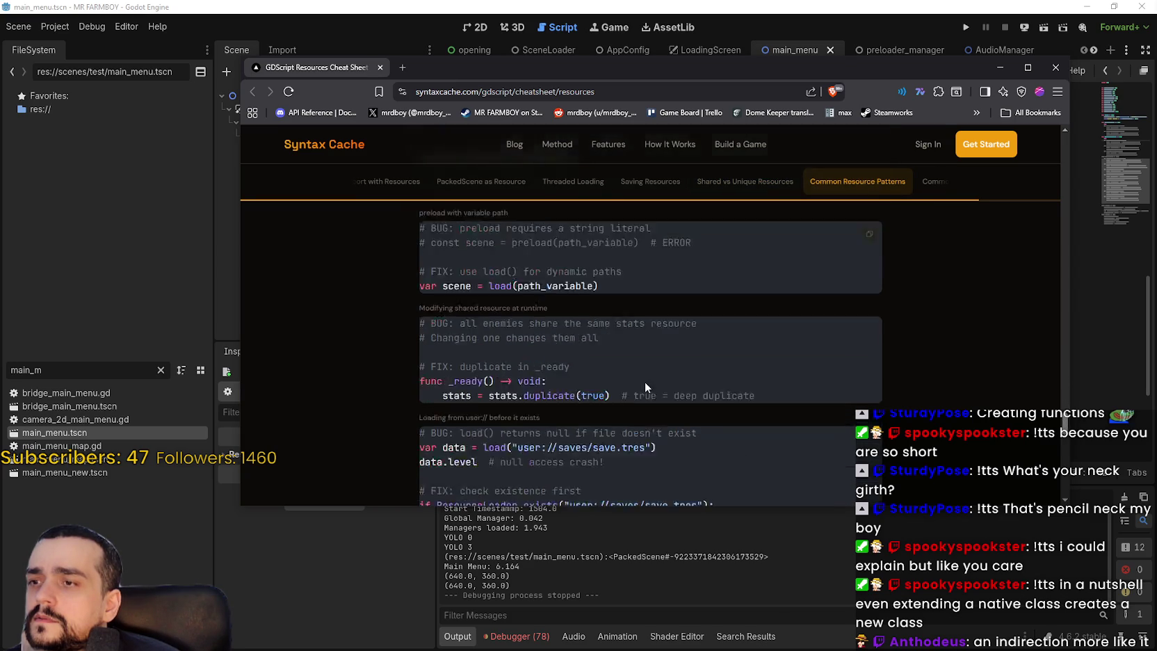
scroll(645, 384, "up", 3)
scroll(646, 386, "up", 10)
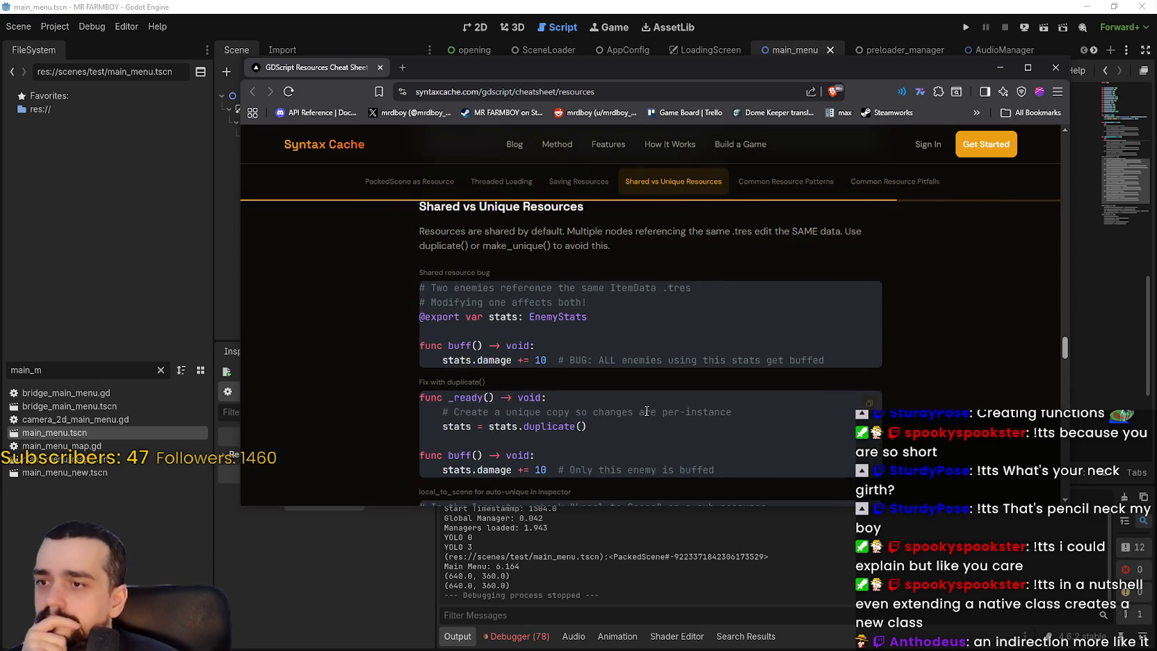
scroll(647, 411, "up", 7)
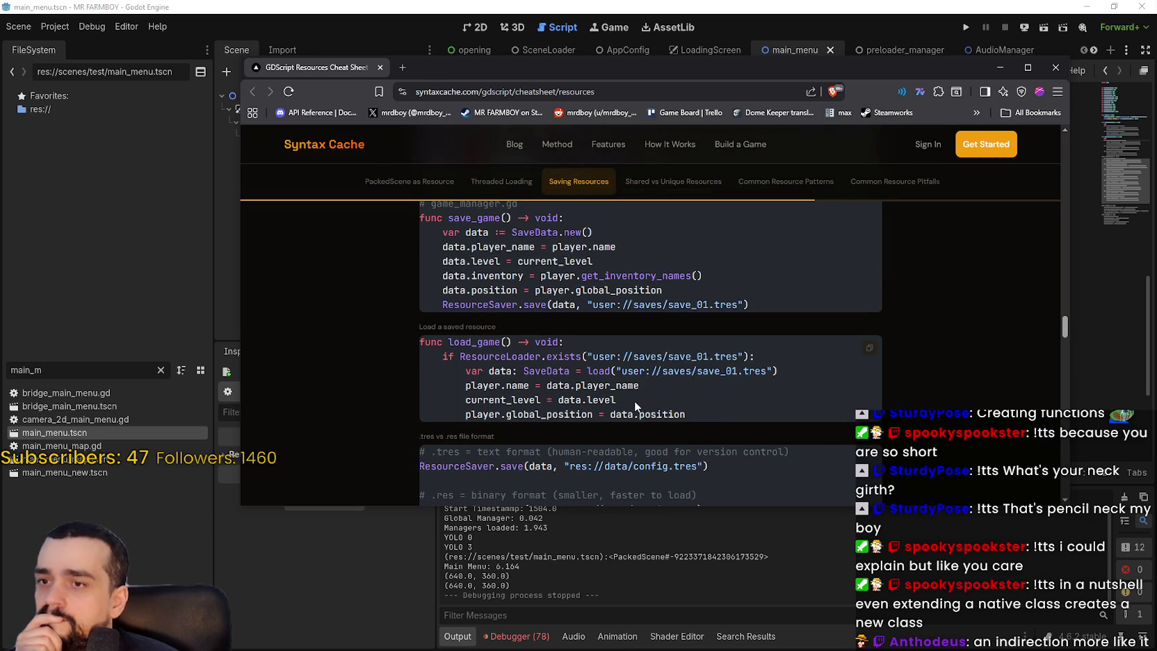
scroll(634, 400, "up", 3)
scroll(634, 400, "up", 2)
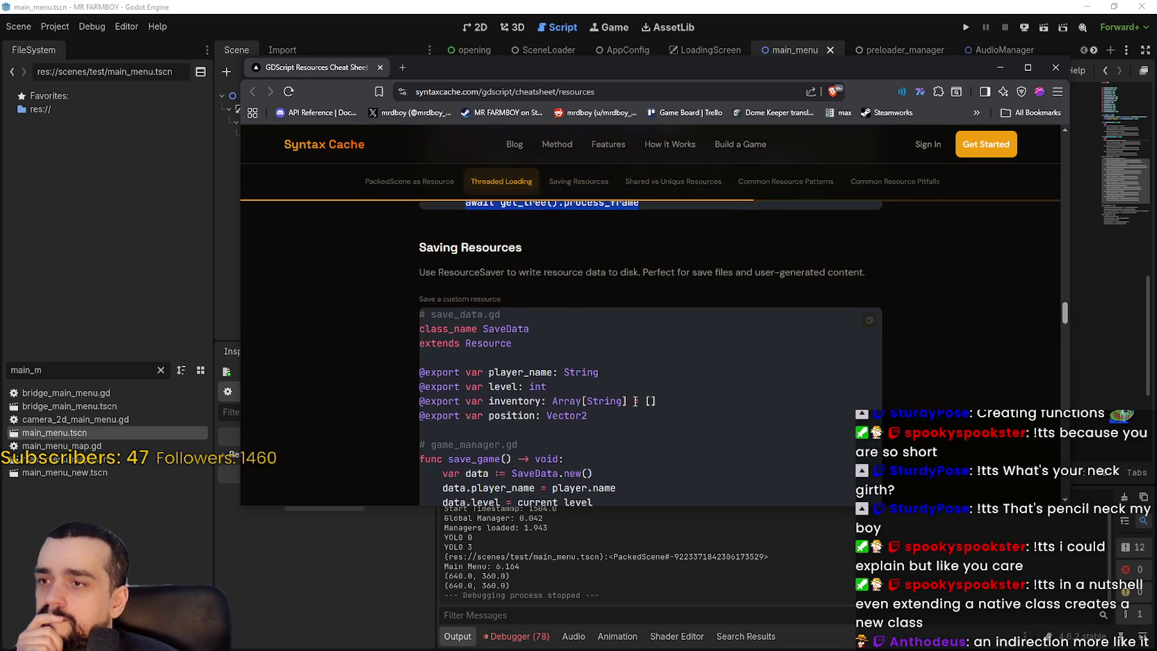
scroll(630, 400, "up", 6)
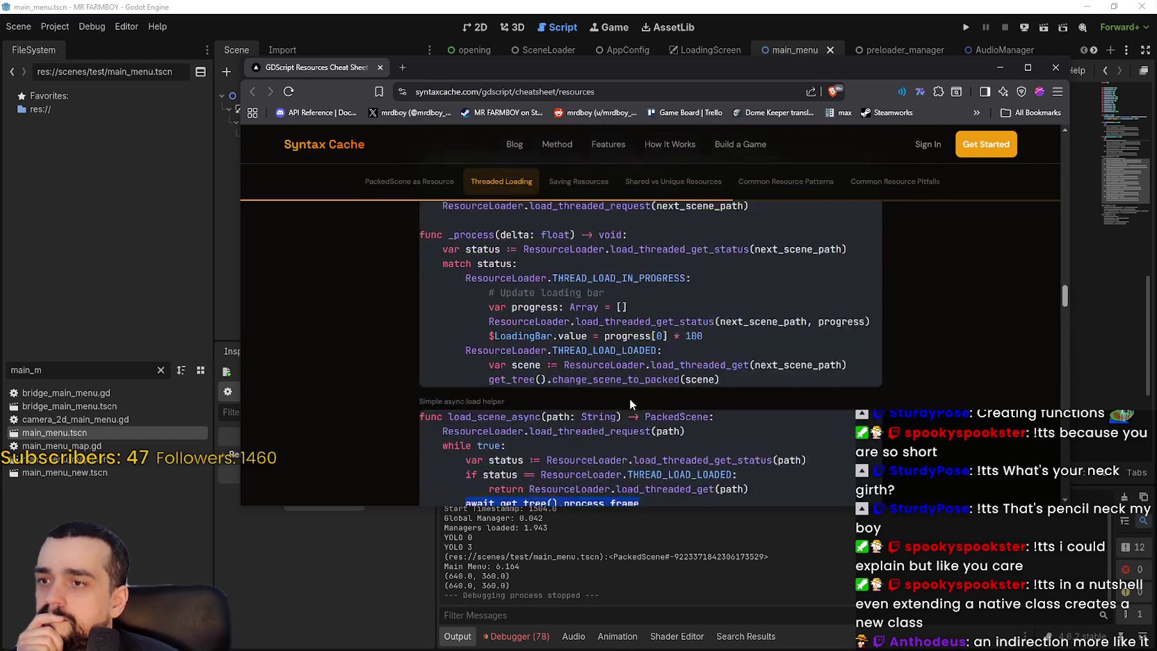
scroll(625, 407, "down", 1)
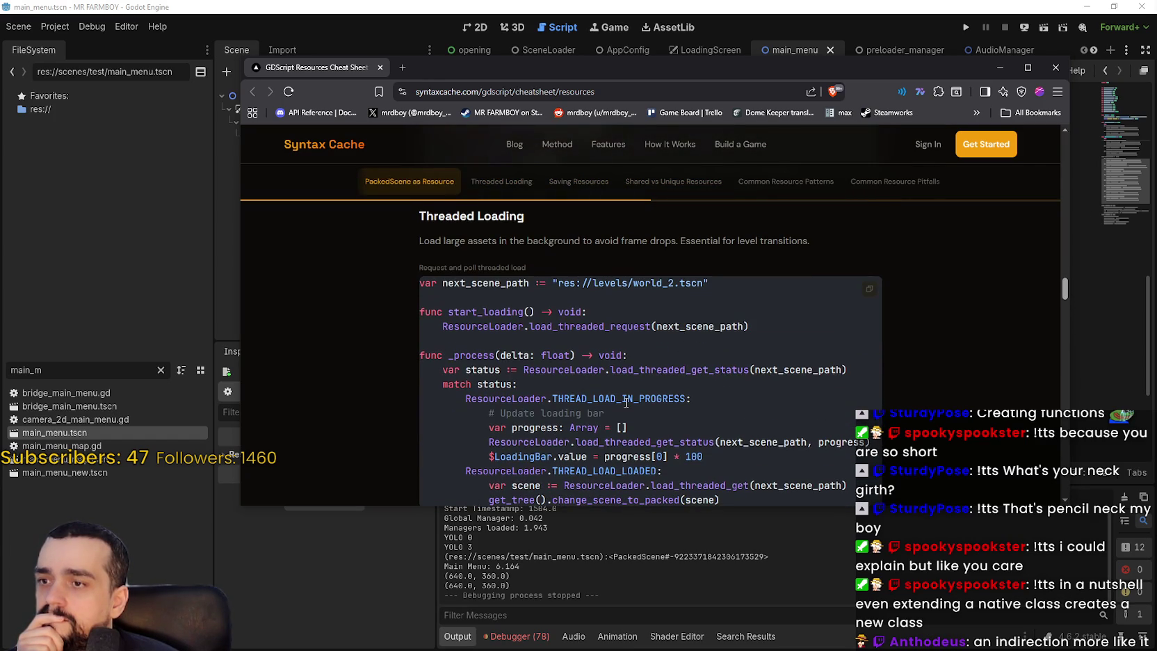
scroll(626, 402, "down", 2)
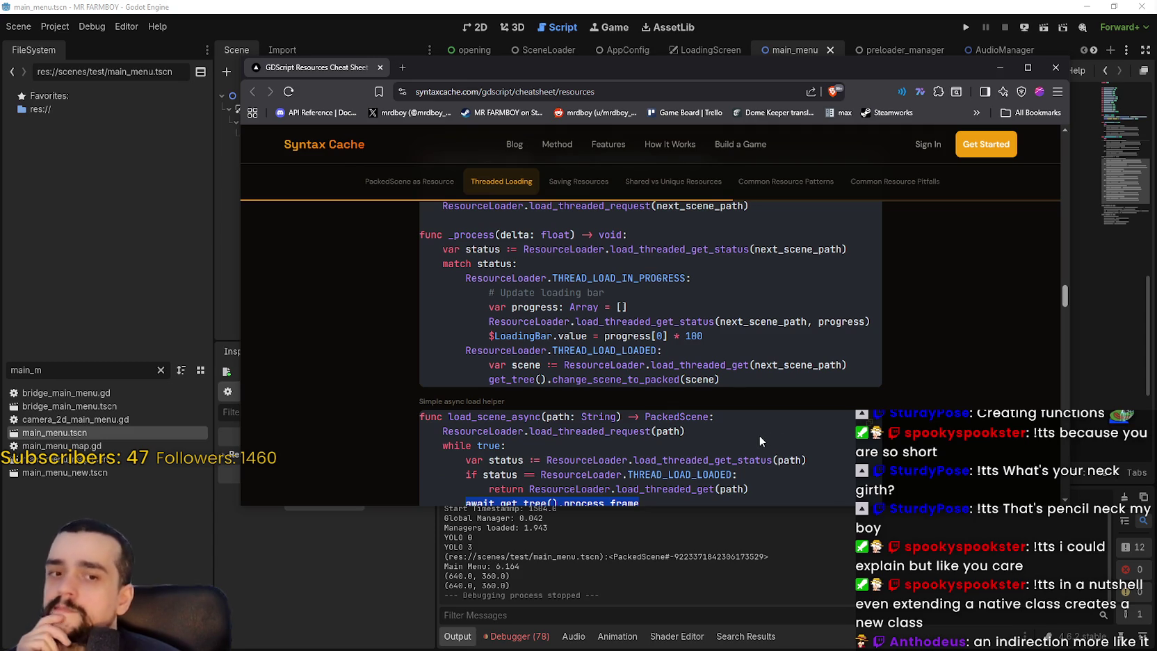
double_click(589, 381)
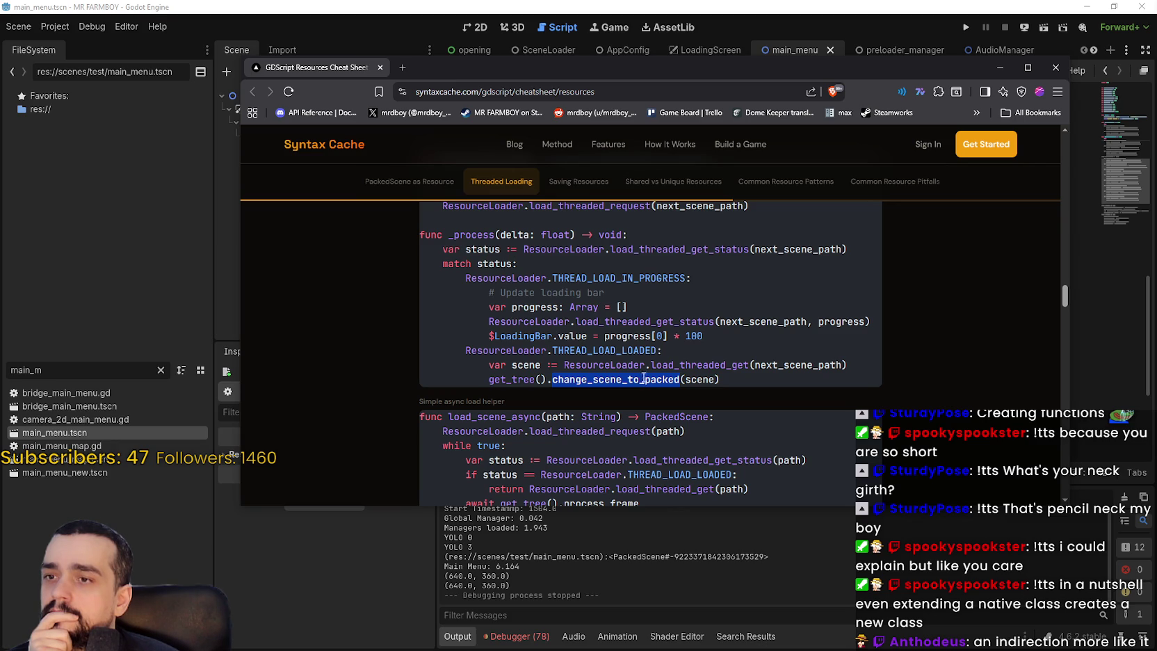
double_click(632, 351)
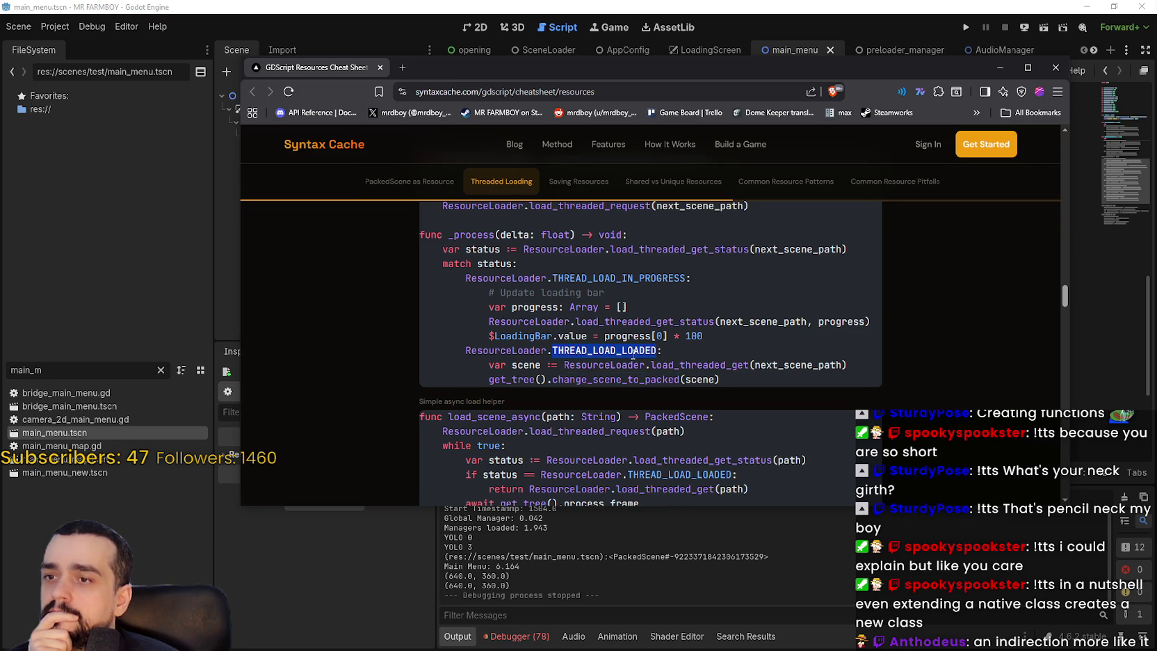
left_click(733, 404)
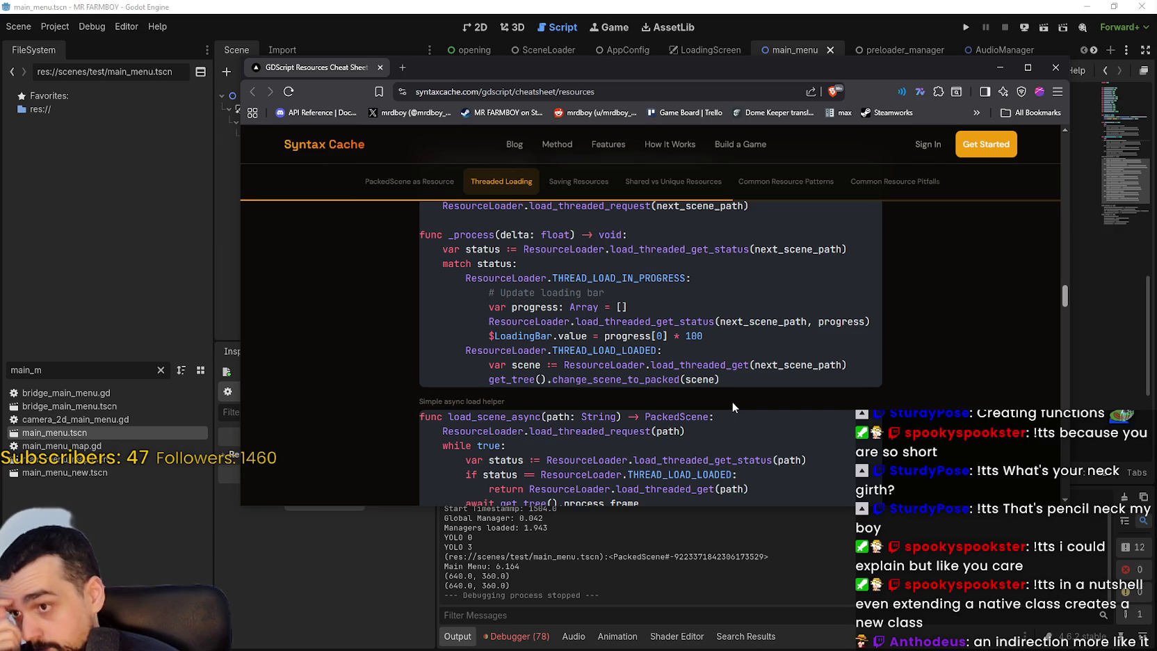
double_click(664, 322)
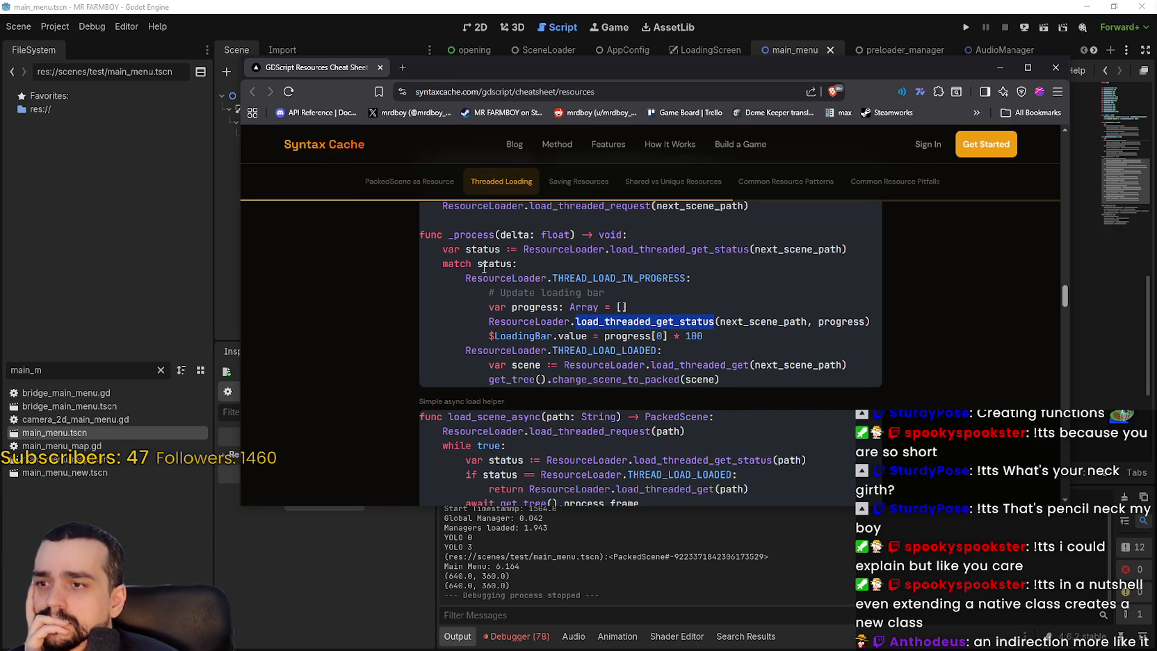
- Select the THREAD_LOAD_IN_PROGRESS, progress array, progress fetch and LoadingBar value lines
left_click_drag(466, 277, 691, 278)
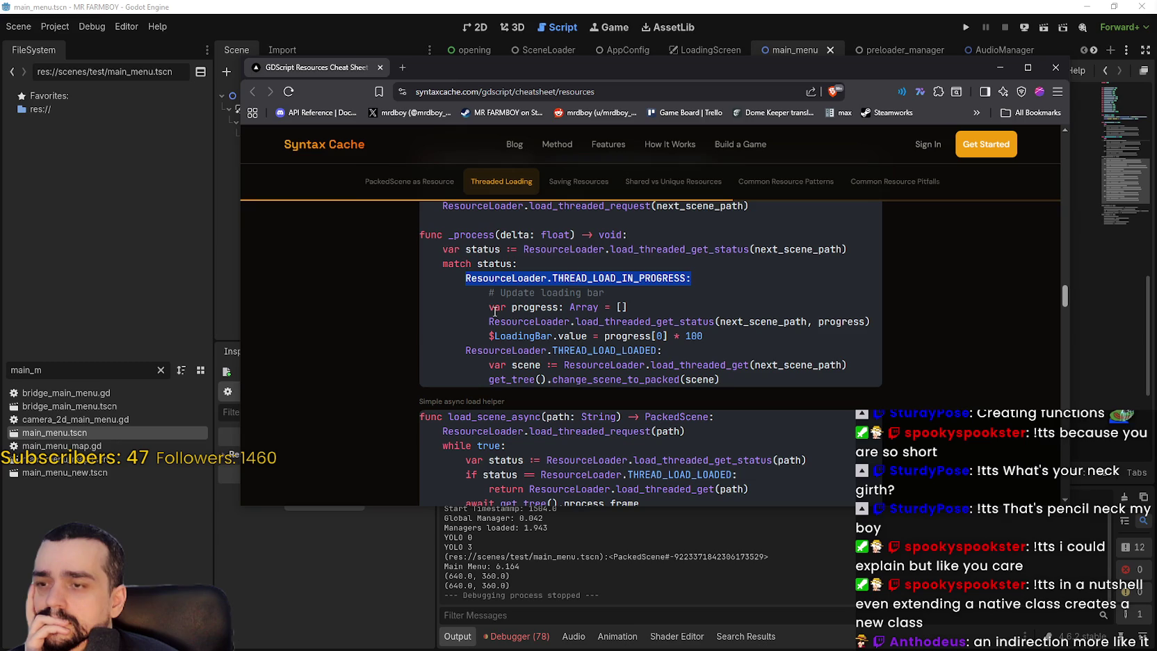
left_click_drag(485, 307, 665, 308)
left_click_drag(485, 321, 853, 326)
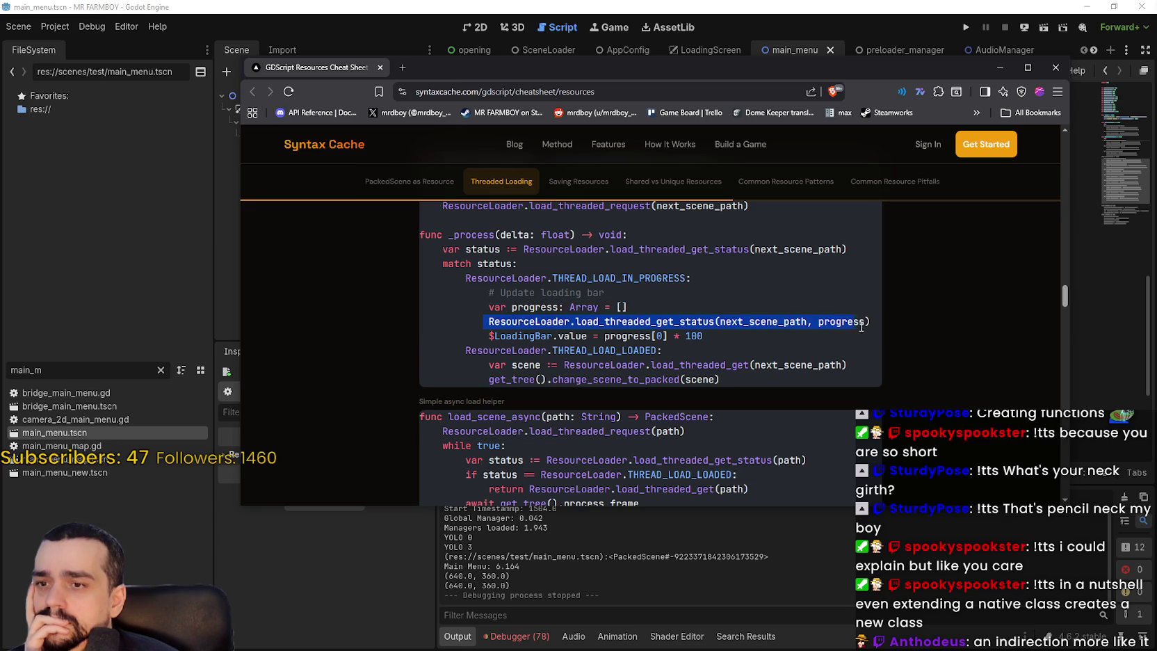
left_click_drag(478, 337, 768, 342)
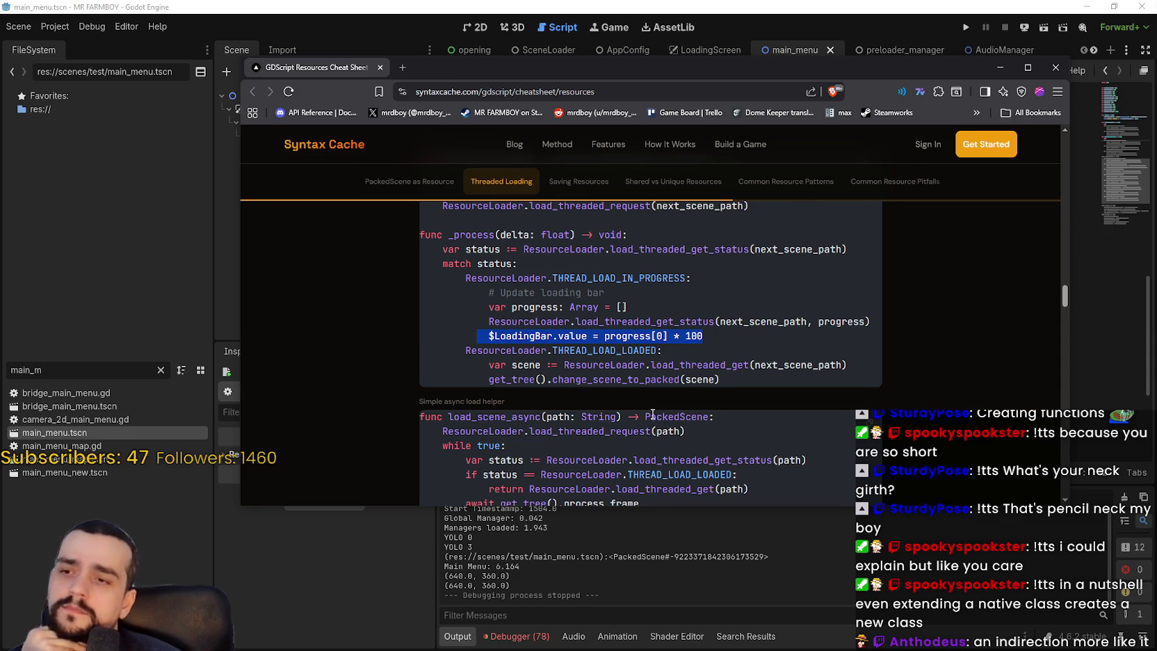
scroll(652, 410, "up", 1)
- Back in Godot, open the SceneLoader scene's scene_loader.gd and highlight _scene_path in get_progress
key("alt+Tab")
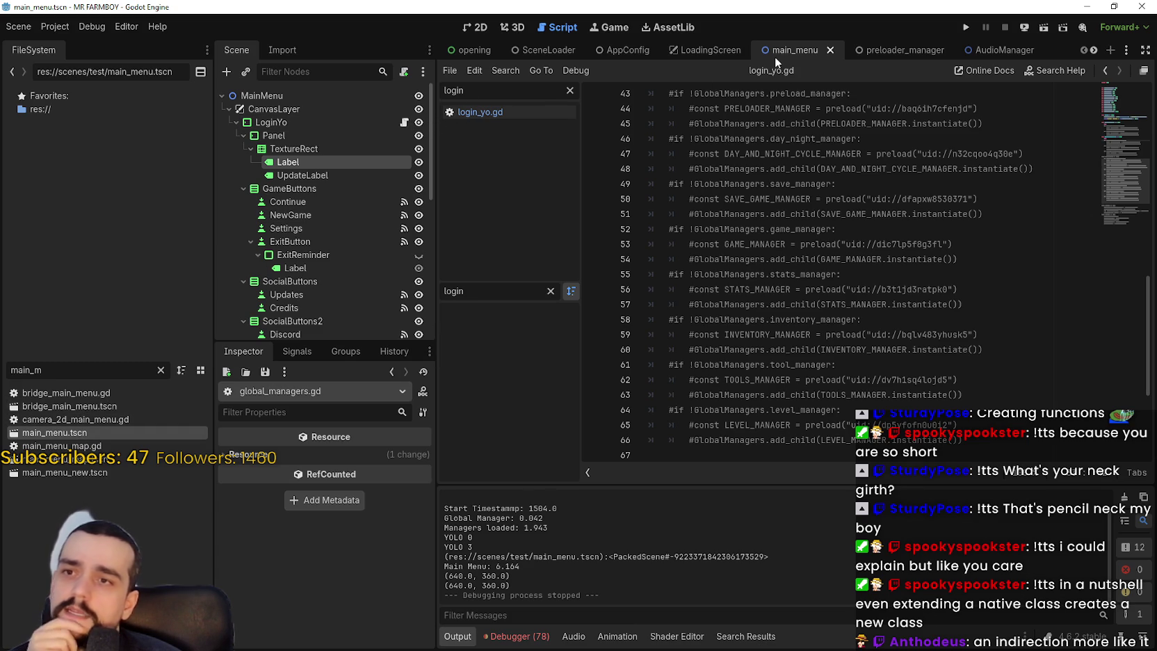
scroll(695, 139, "up", 2)
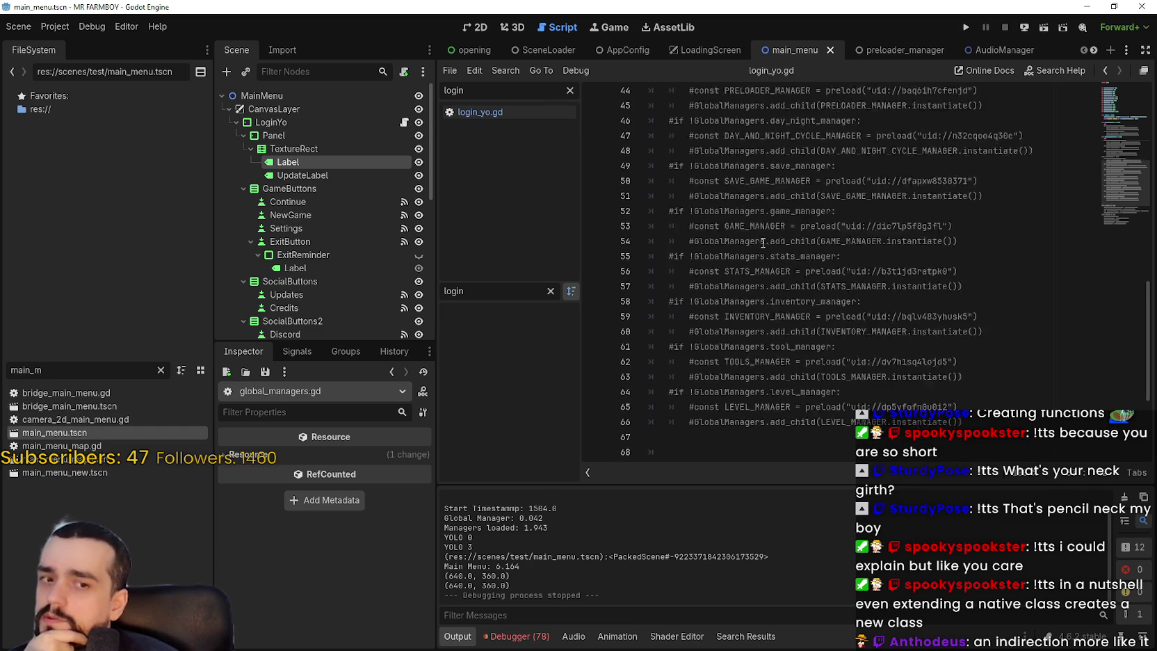
left_click(528, 55)
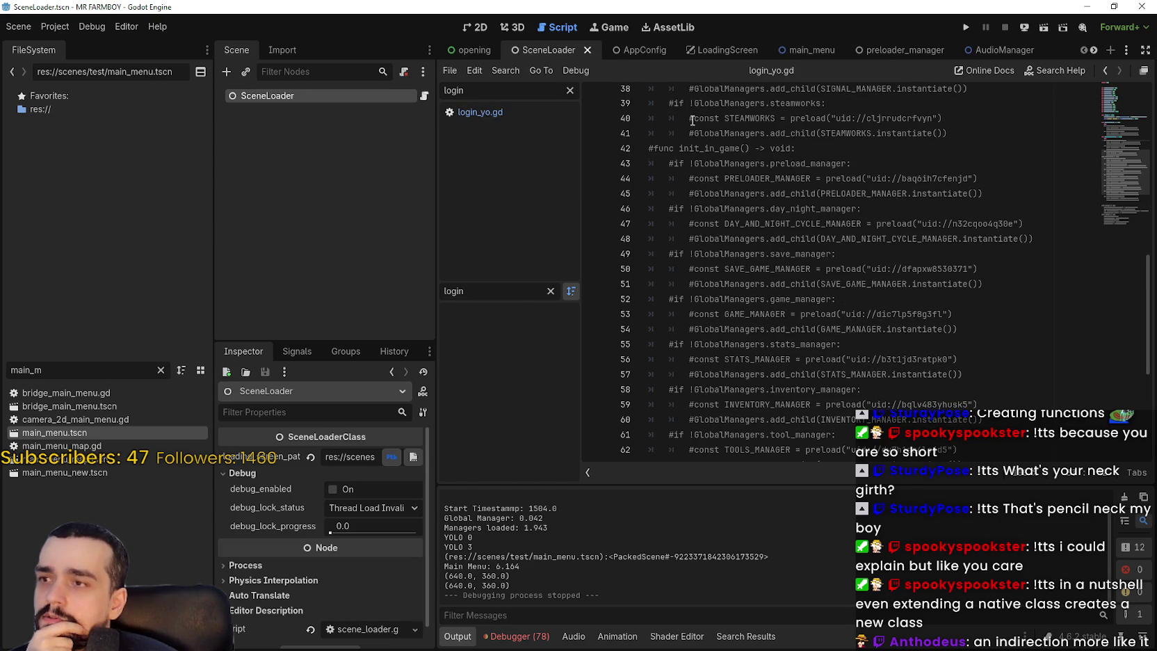
left_click(424, 95)
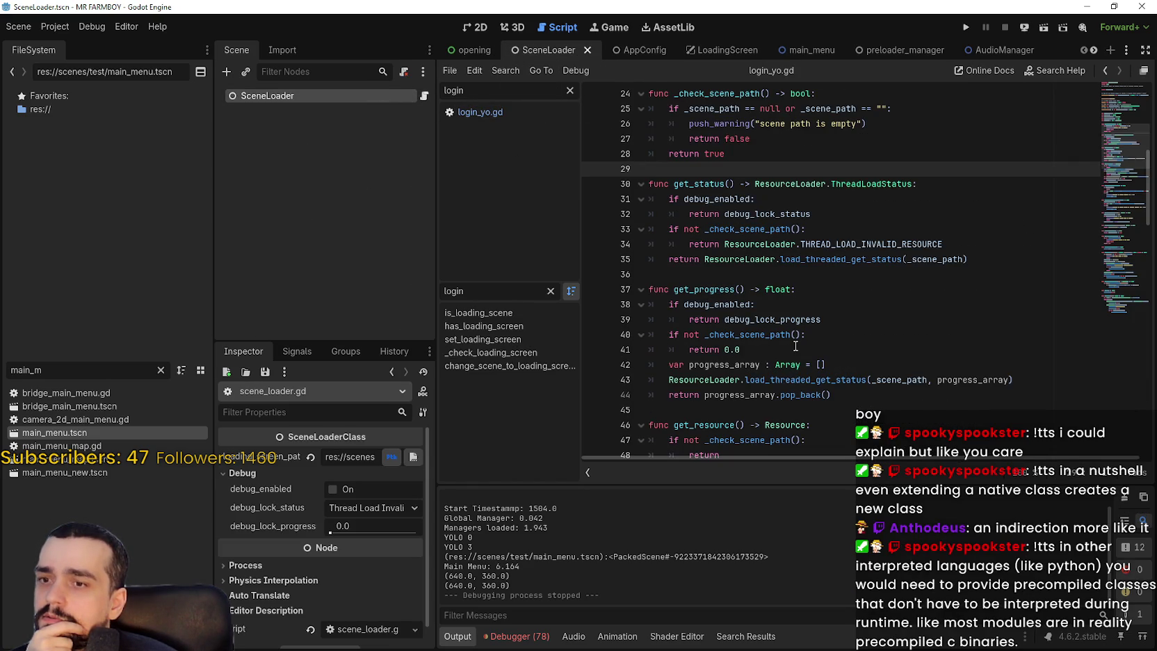
scroll(795, 346, "down", 3)
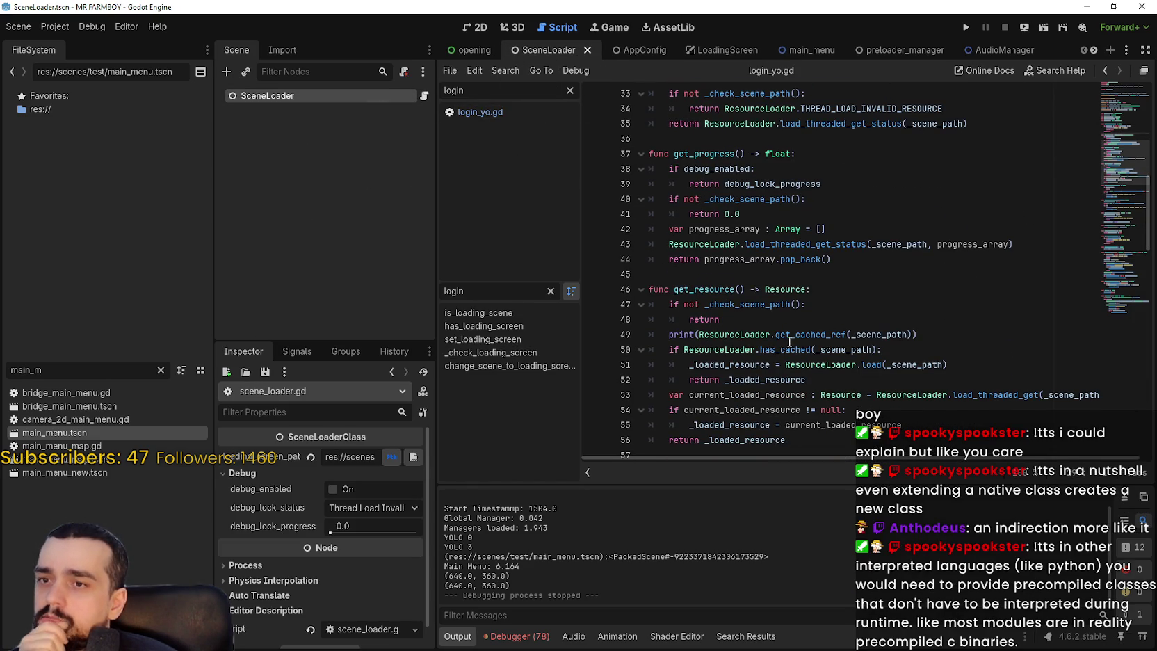
double_click(898, 242)
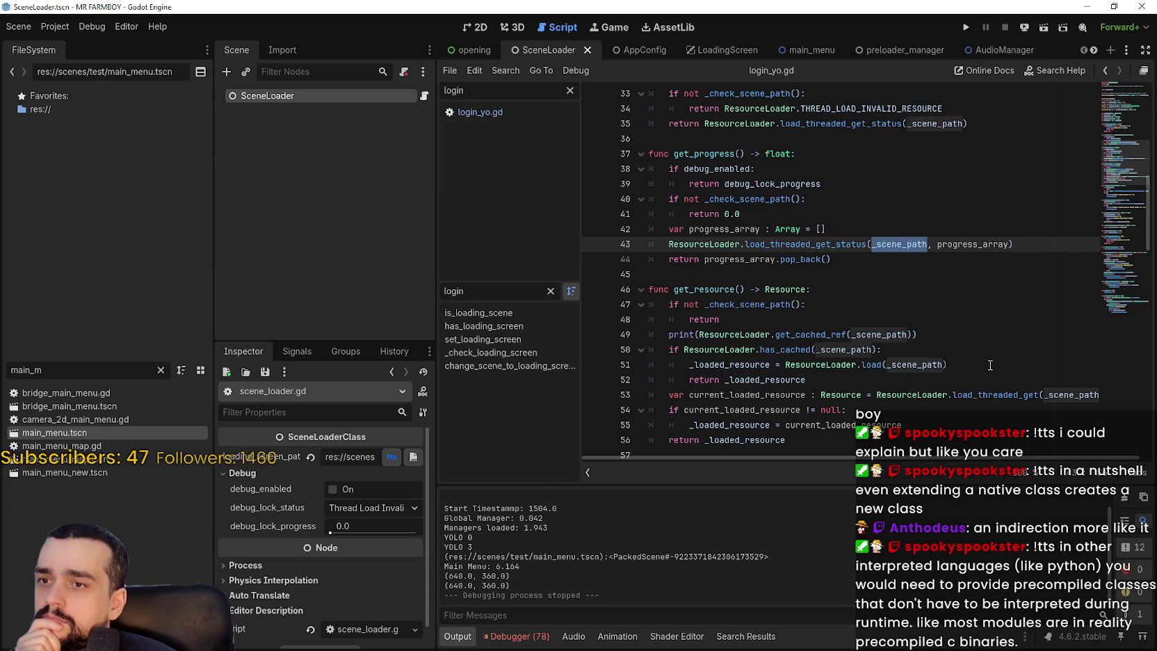
scroll(990, 365, "down", 2)
- Comment out the get_cached_ref print line in get_resource with # and save
left_click(663, 242)
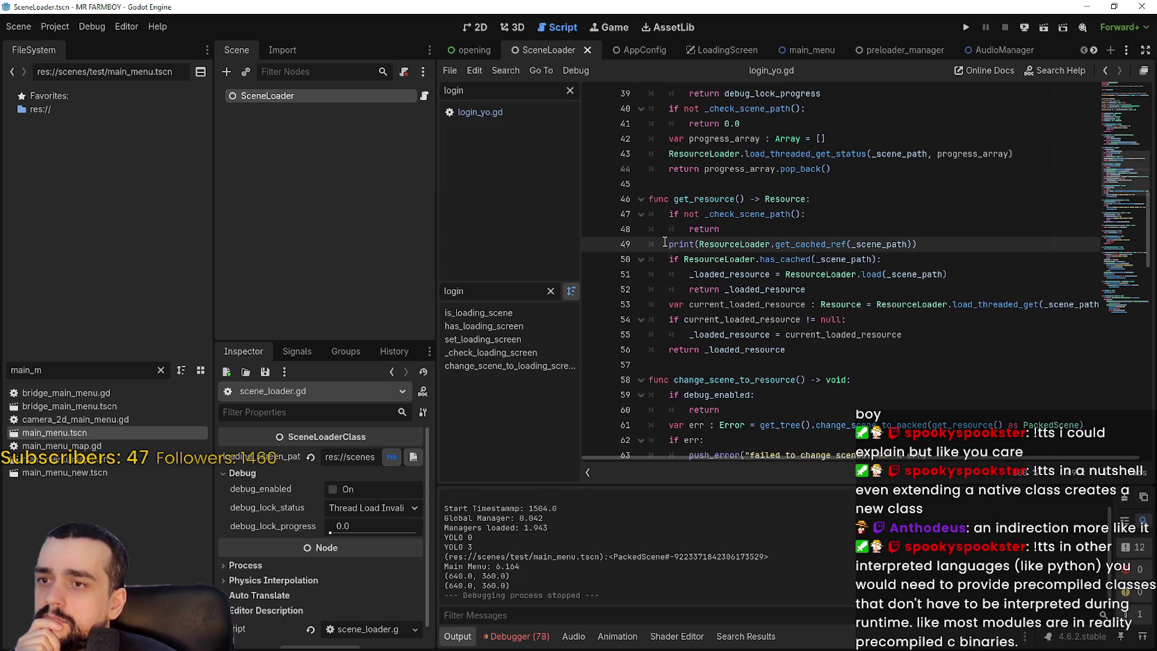
type("#")
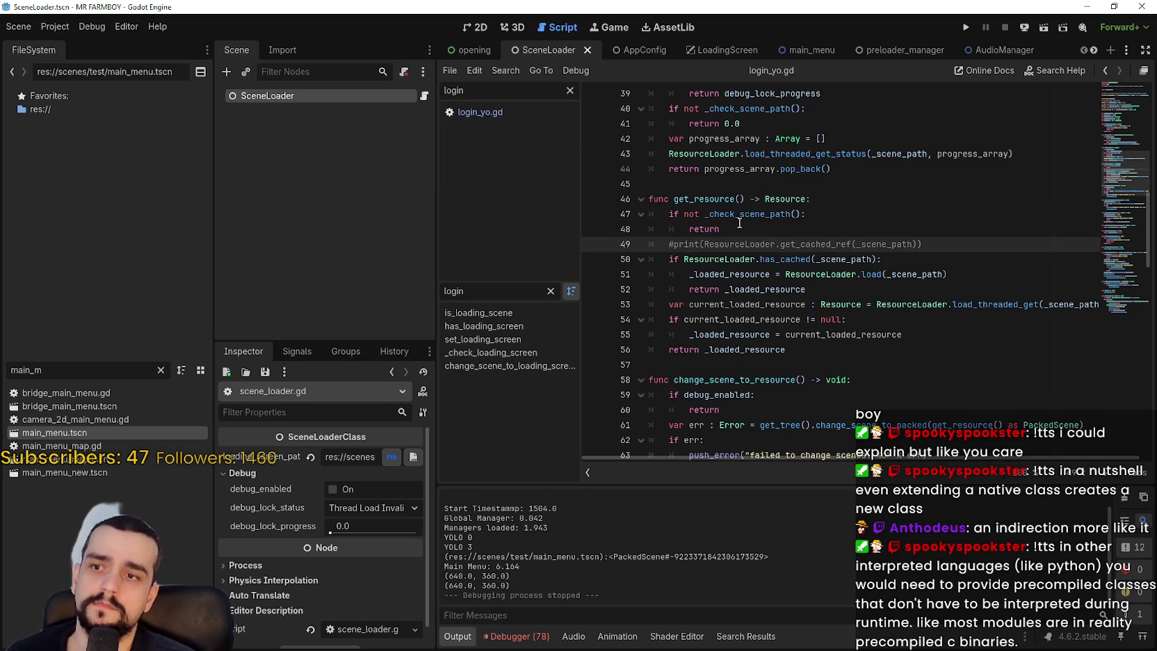
left_click(739, 222)
key("ctrl+s")
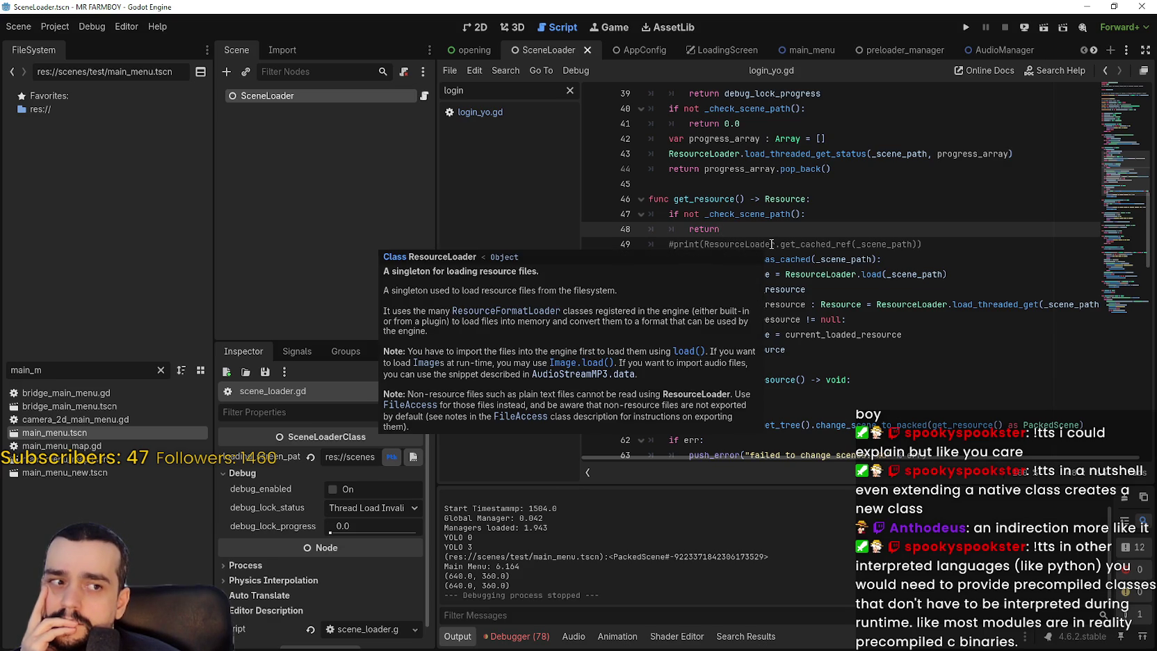
- Review get_resource's cached early return and the lines after the function
scroll(933, 379, "down", 1)
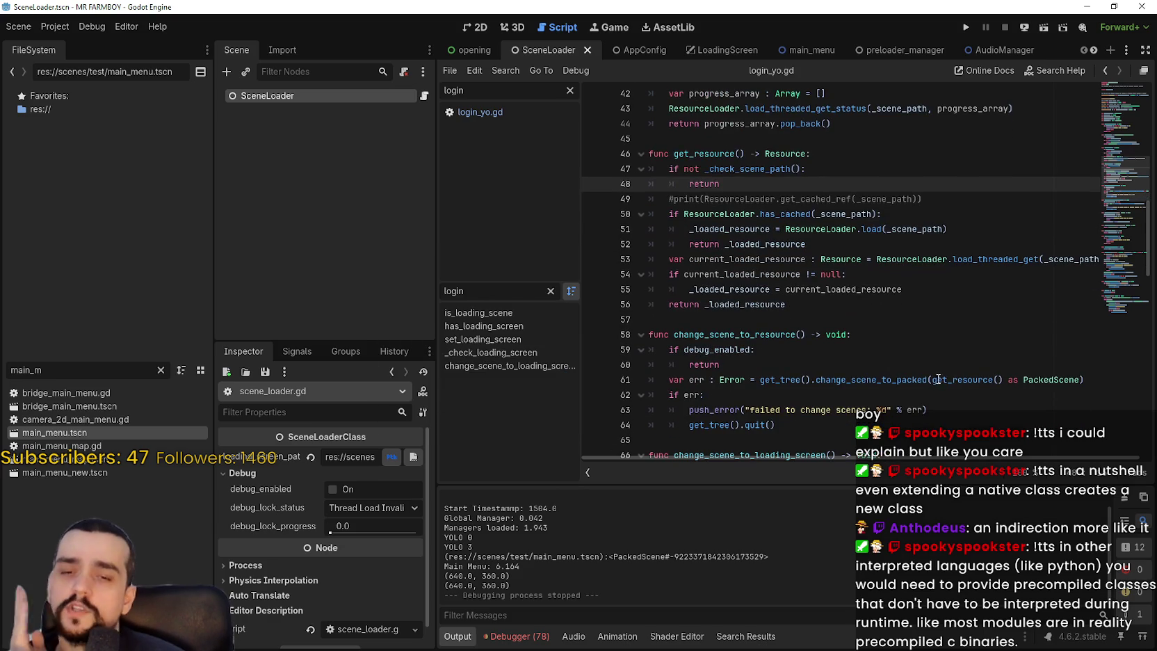
left_click(894, 317)
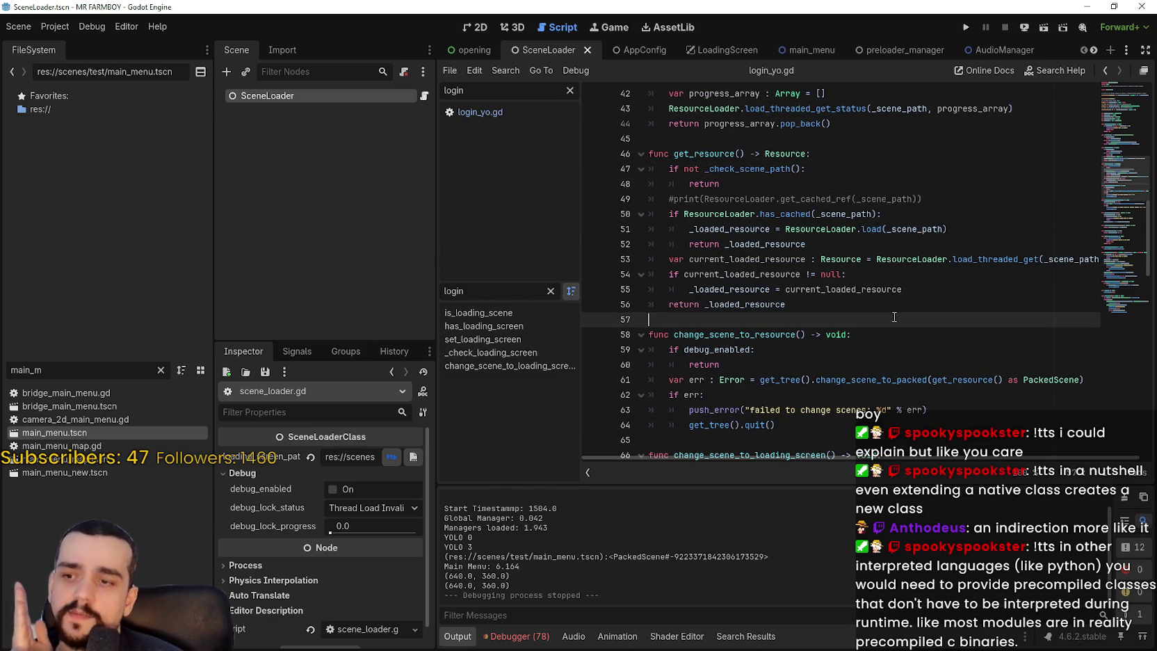
scroll(894, 315, "up", 2)
left_click(845, 254)
scroll(871, 320, "down", 3)
left_click(862, 262)
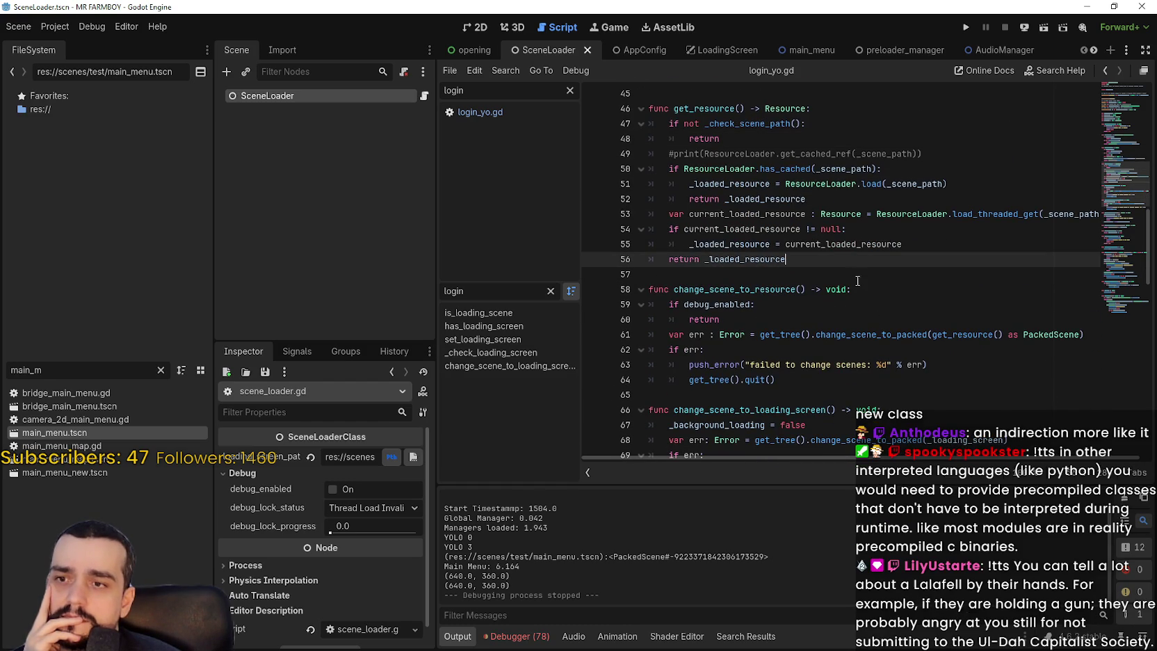
left_click(858, 281)
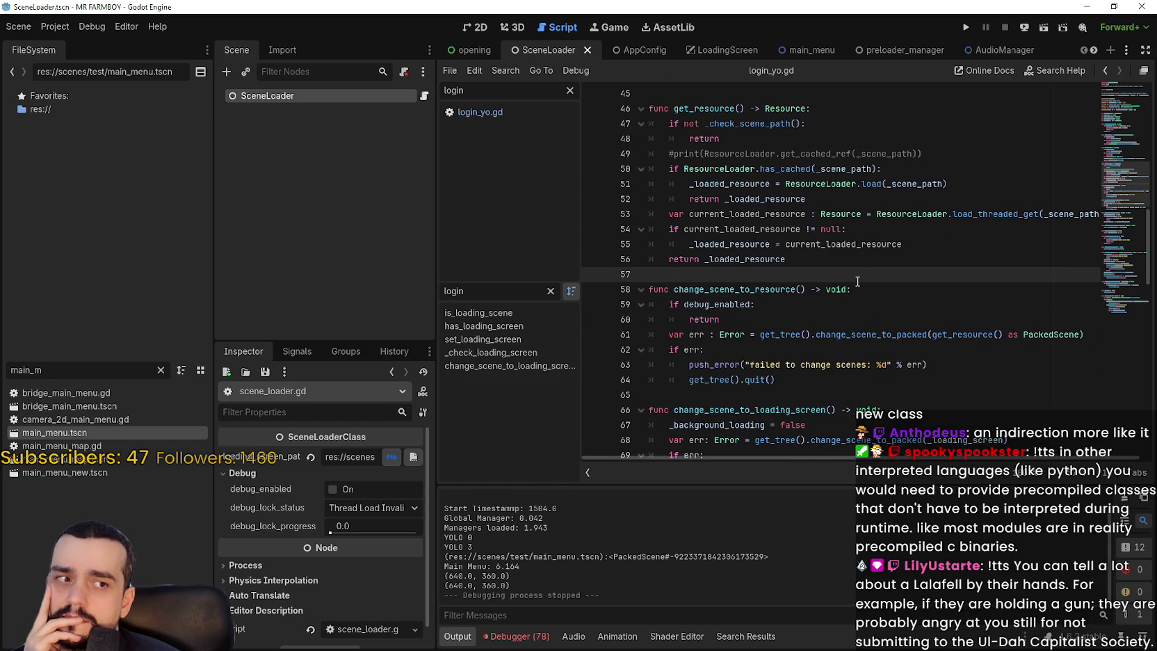
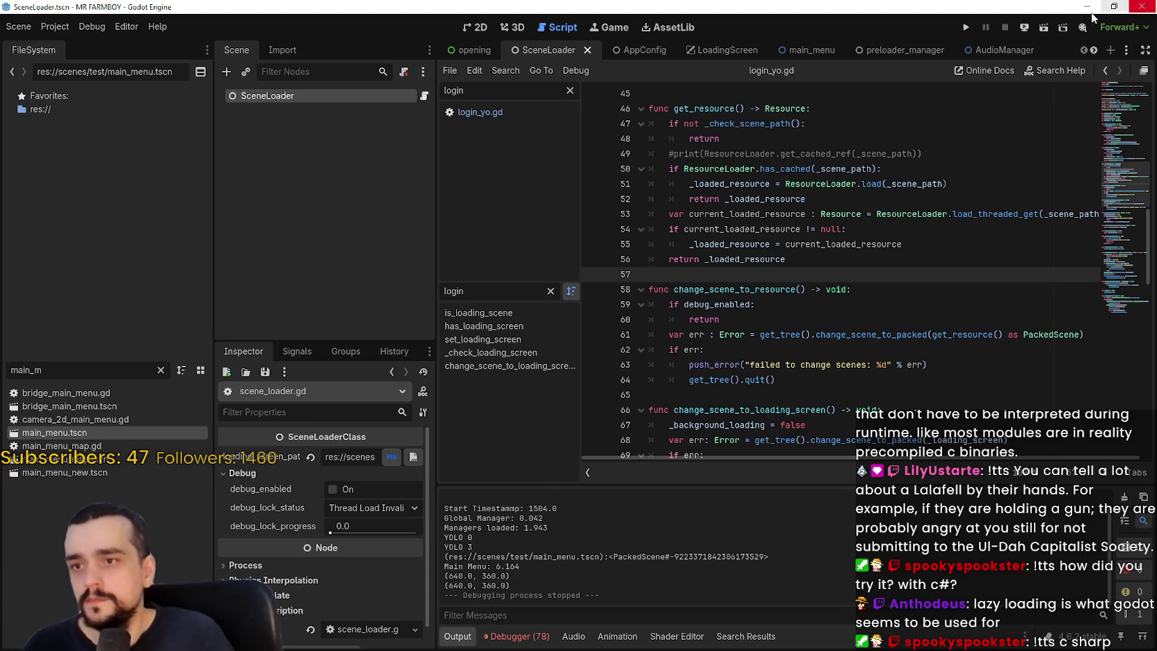
- Review the scene loader's get_resource caching, _check_scene_path check and ResourceLoader.load line
left_click(876, 169)
scroll(876, 169, "up", 3)
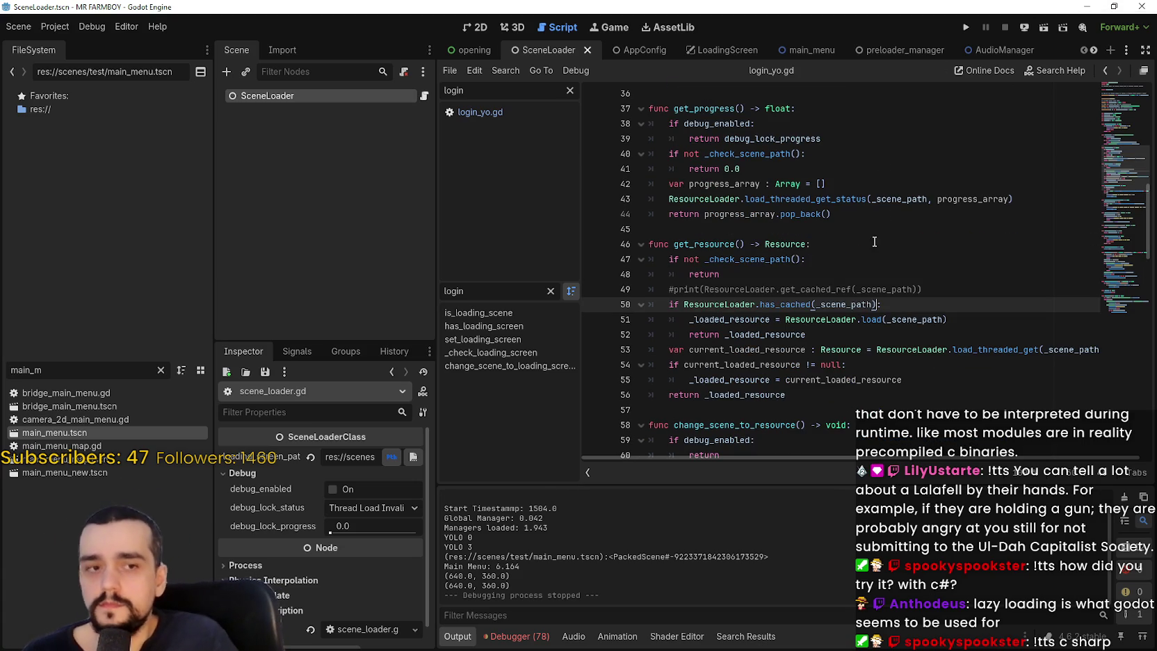
mouse_move(765, 289)
left_mouse_down()
mouse_move(765, 275)
mouse_move(696, 243)
left_mouse_up()
left_click(765, 290)
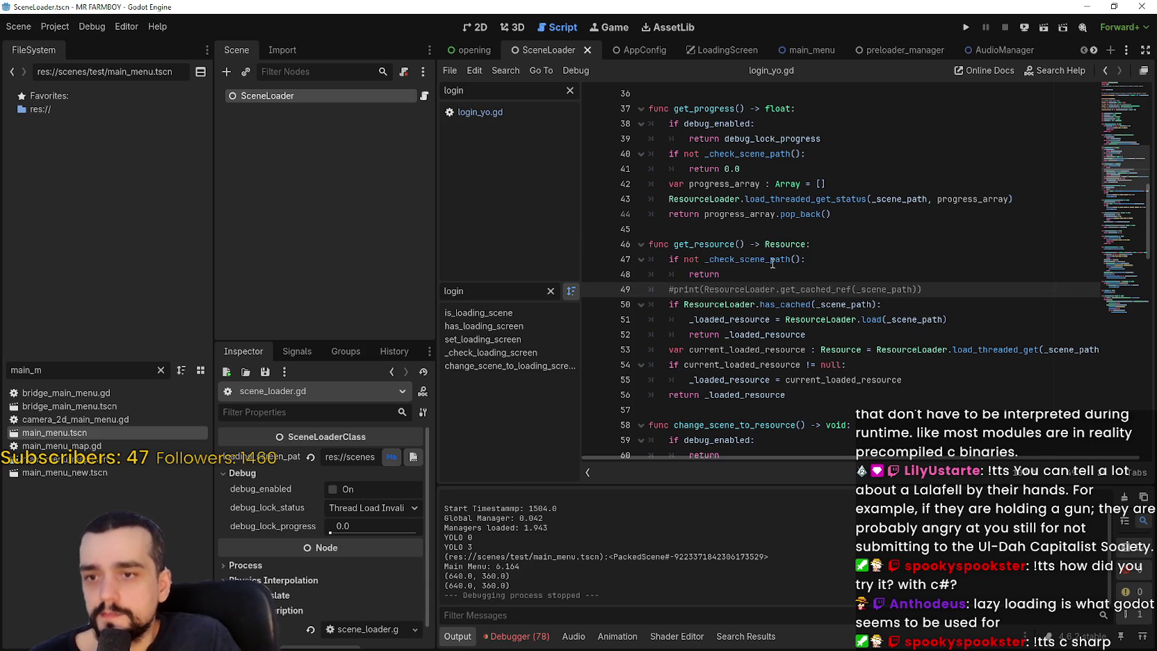
scroll(775, 287, "down", 1)
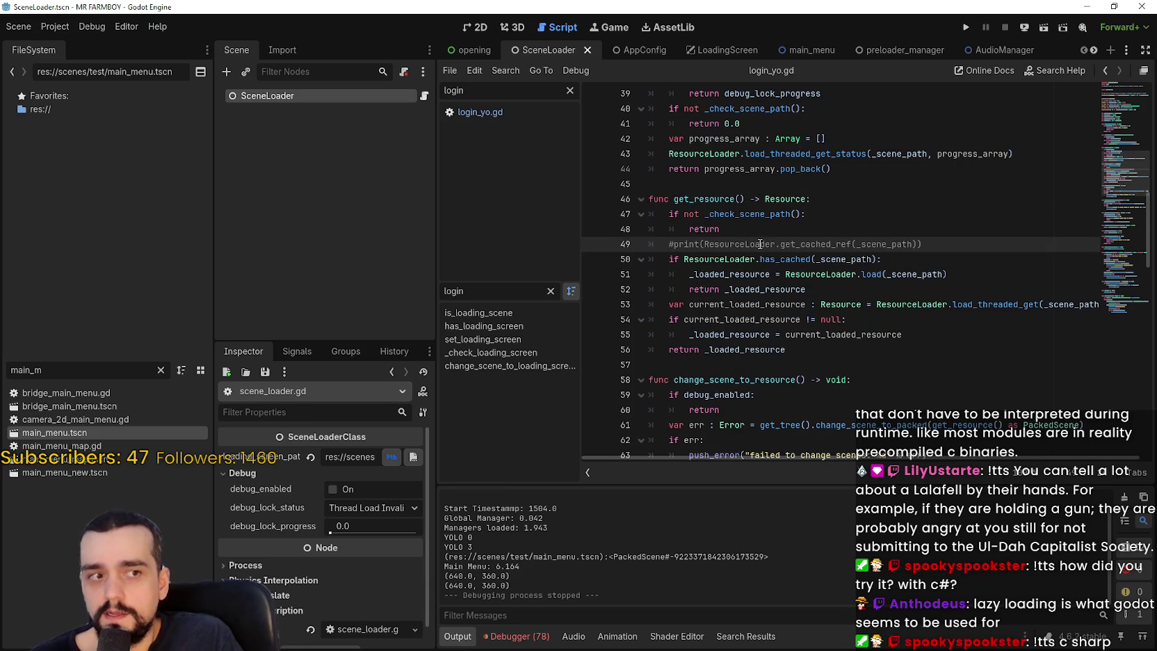
left_click(759, 213)
left_click(805, 290)
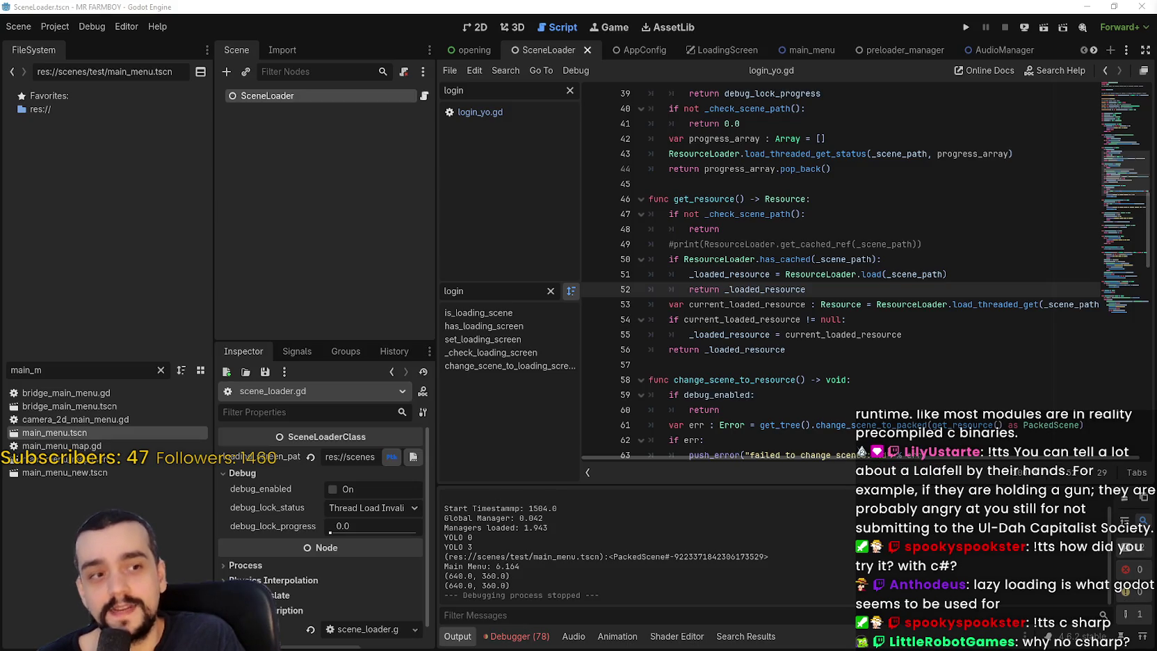
left_click(875, 274)
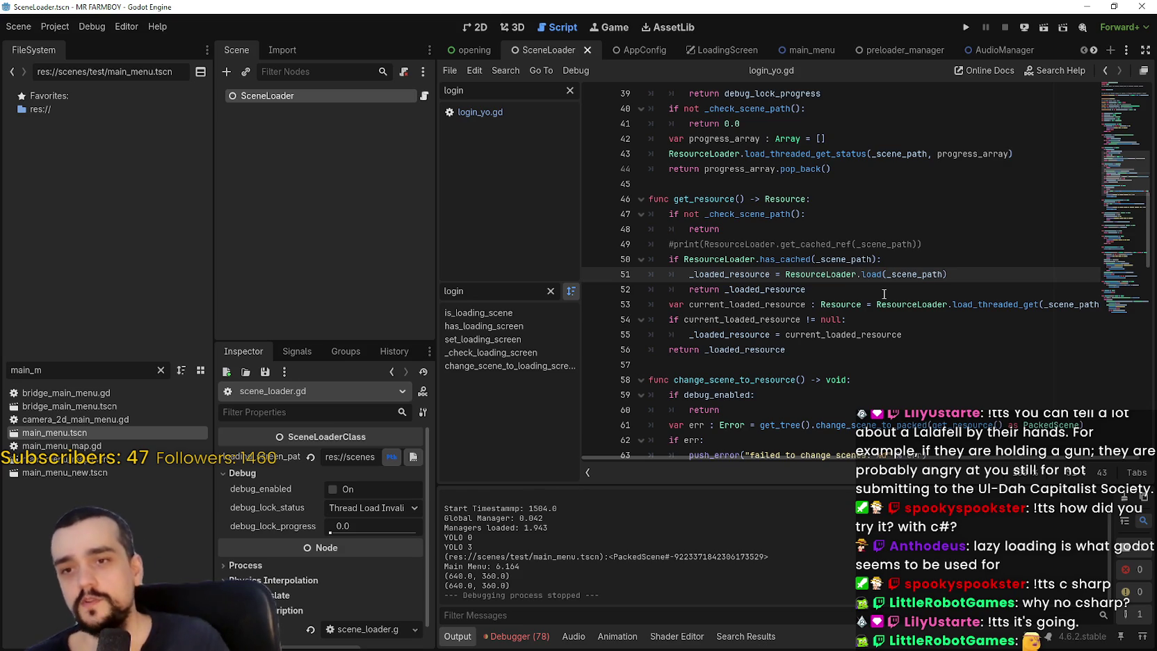
scroll(834, 264, "down", 2)
- Review the change_scene_to_resource function and its is_loading_scene comparison
left_click(851, 289)
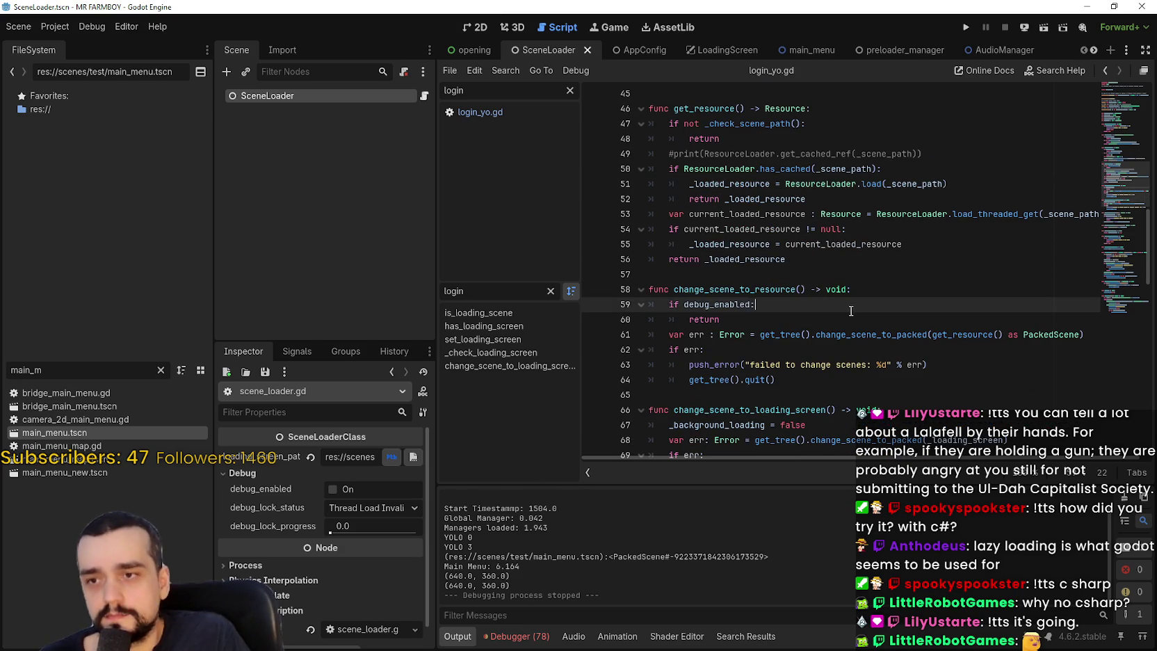
scroll(918, 377, "up", 2)
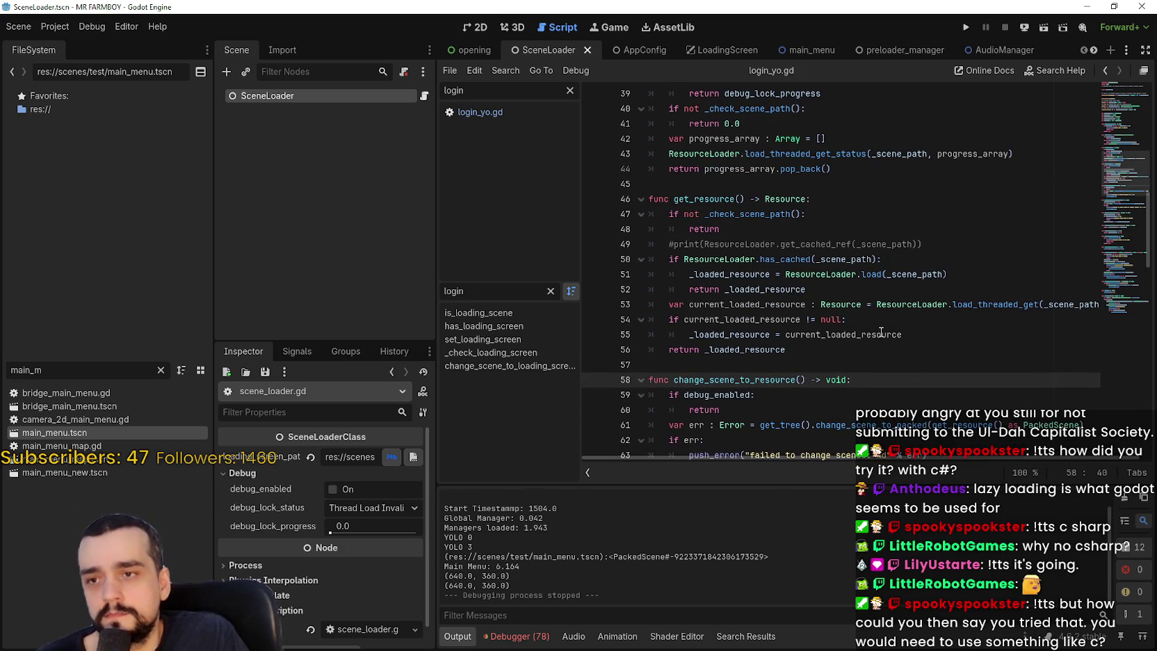
scroll(918, 377, "down", 7)
scroll(743, 209, "down", 4)
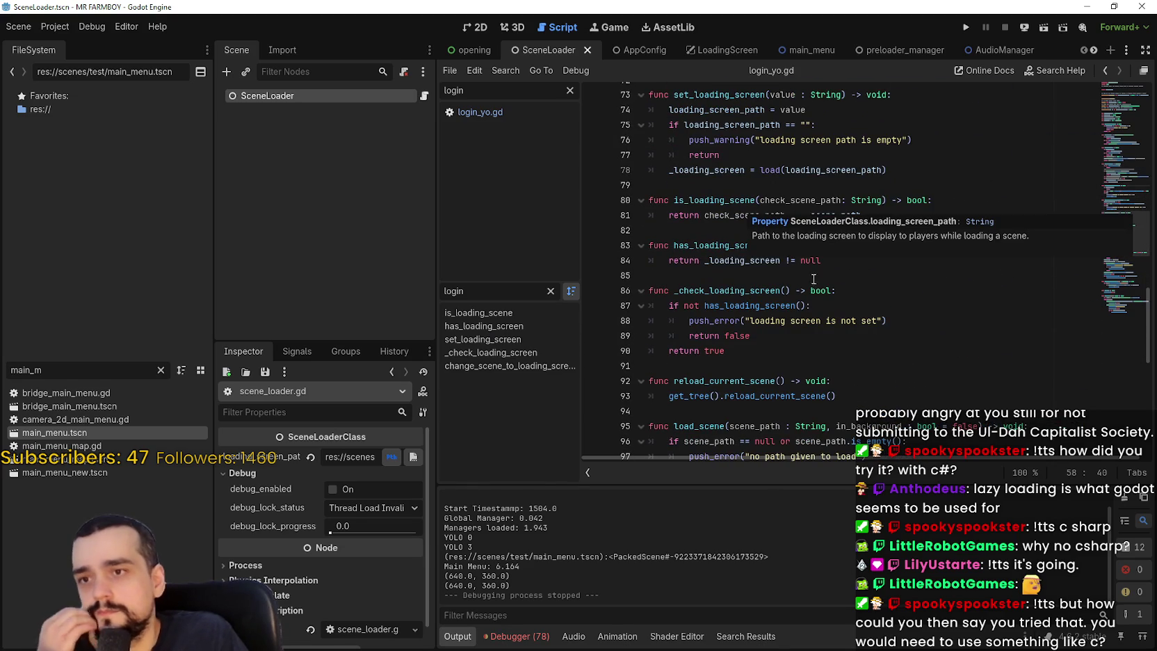
left_click(737, 187)
scroll(818, 274, "up", 1)
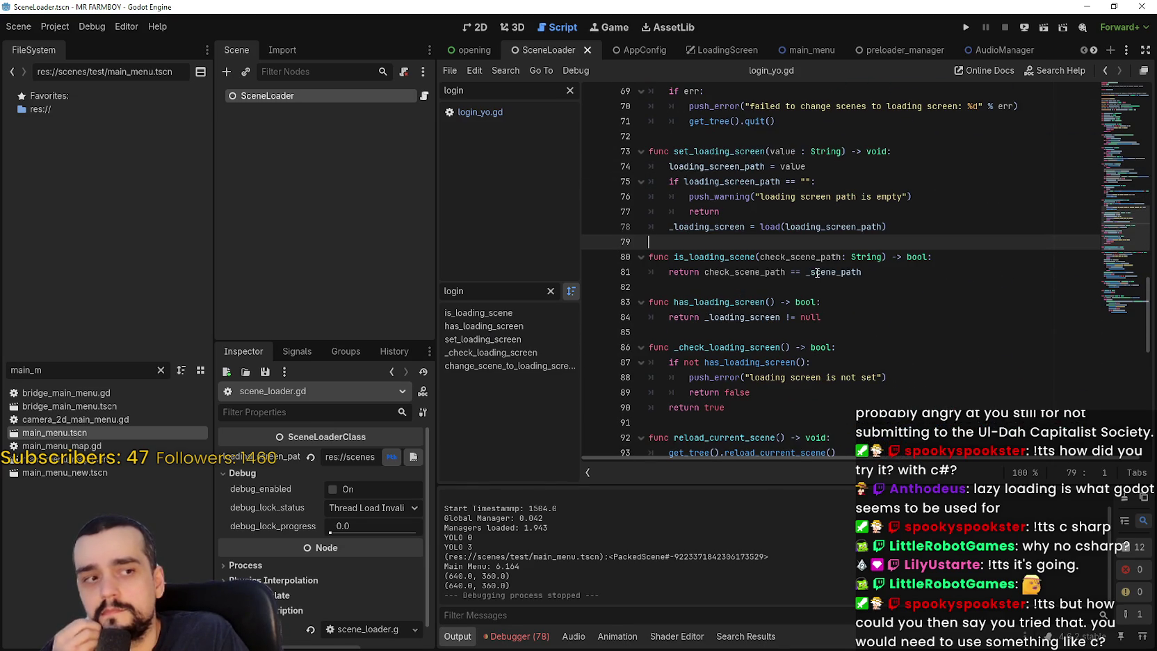
mouse_move(817, 273)
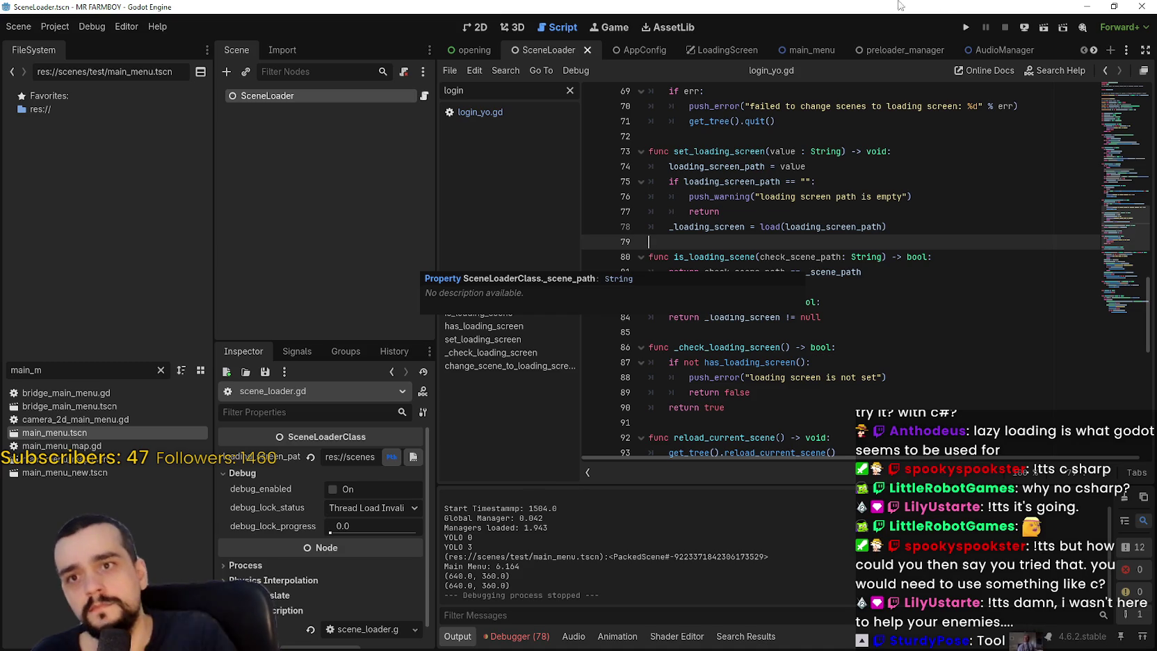
left_click(809, 272)
left_click(813, 292)
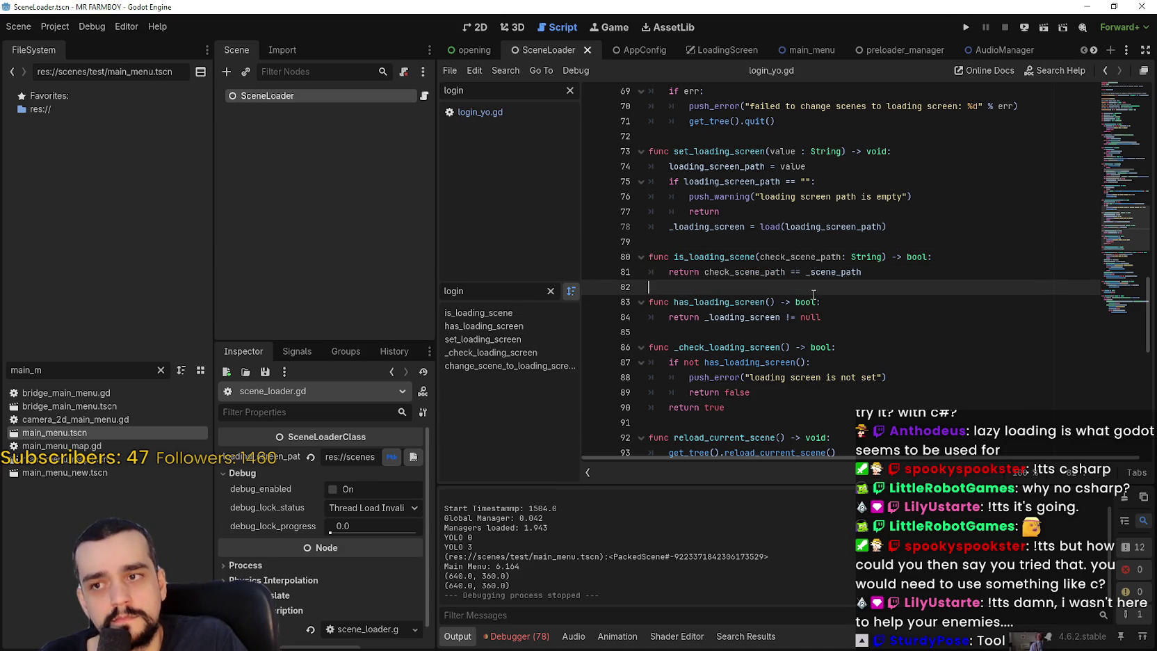
- Open login_yo.gd and look up the _init_in_main_menu definition via Lookup Symbol
left_click(486, 111)
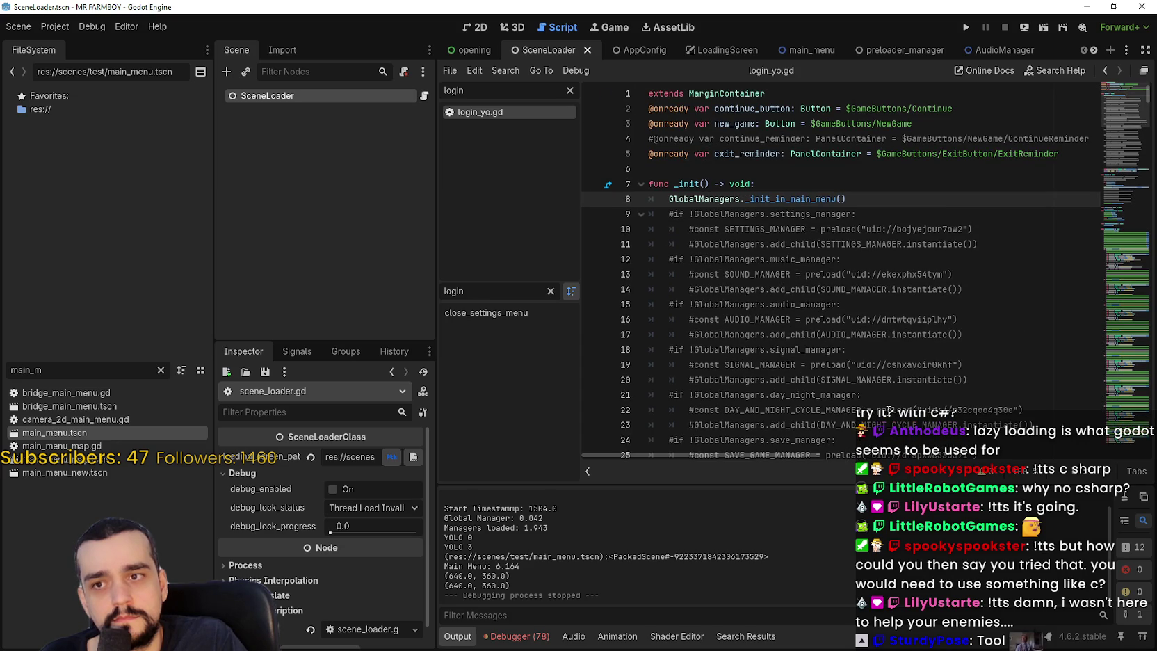
left_click(917, 304)
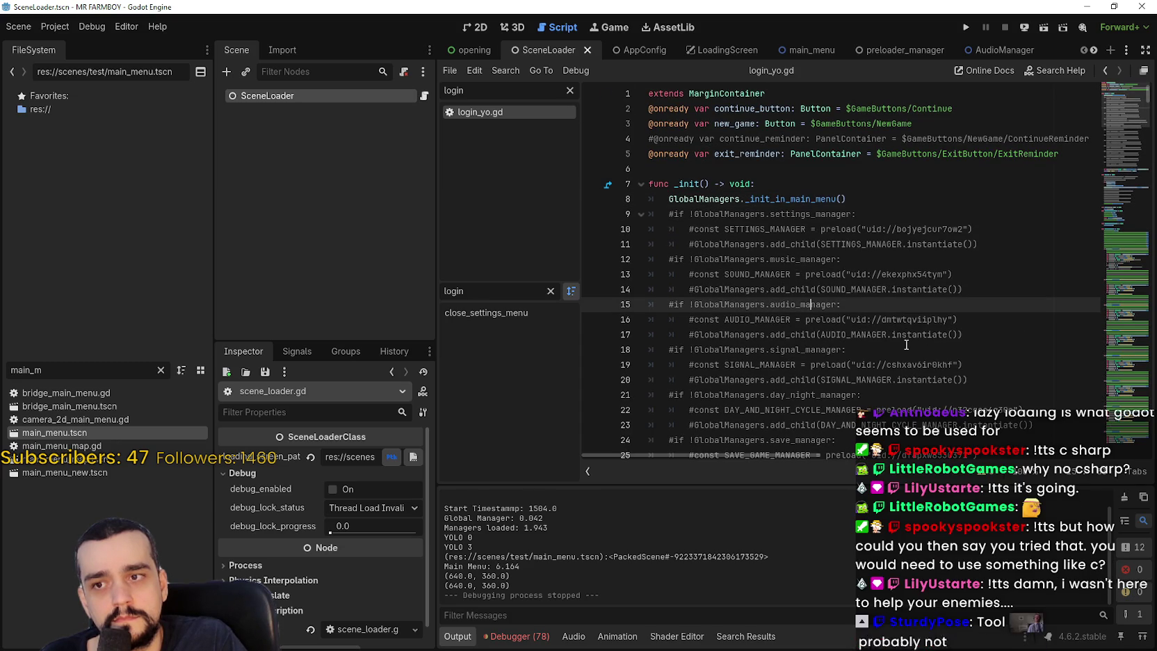
right_click(790, 201)
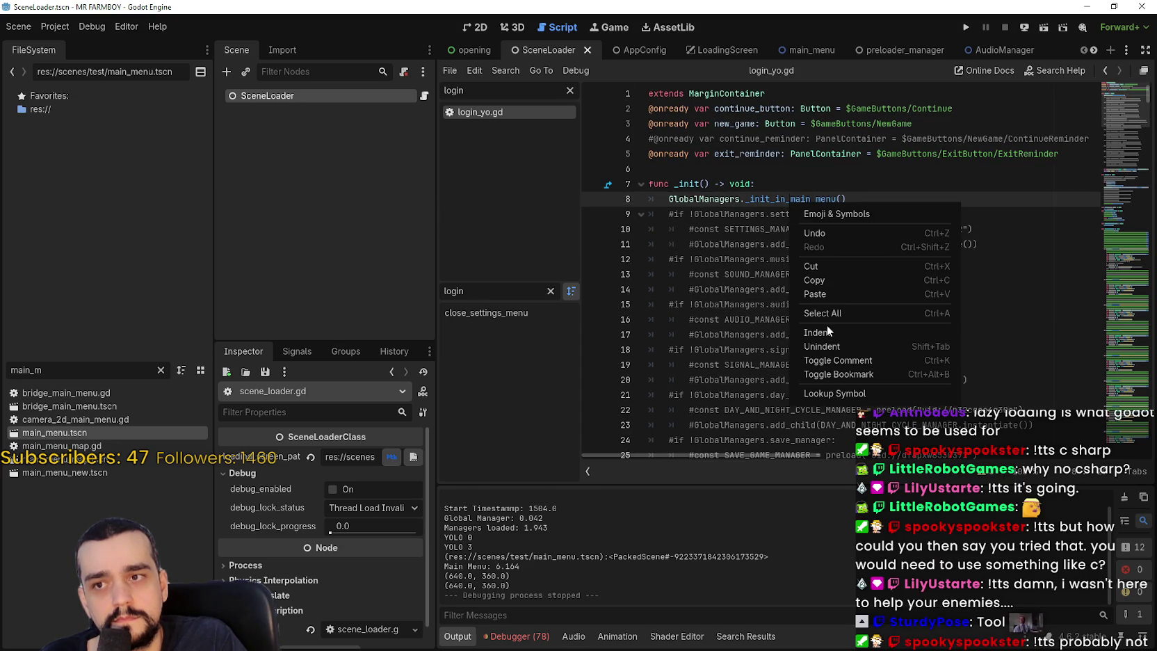
left_click(847, 387)
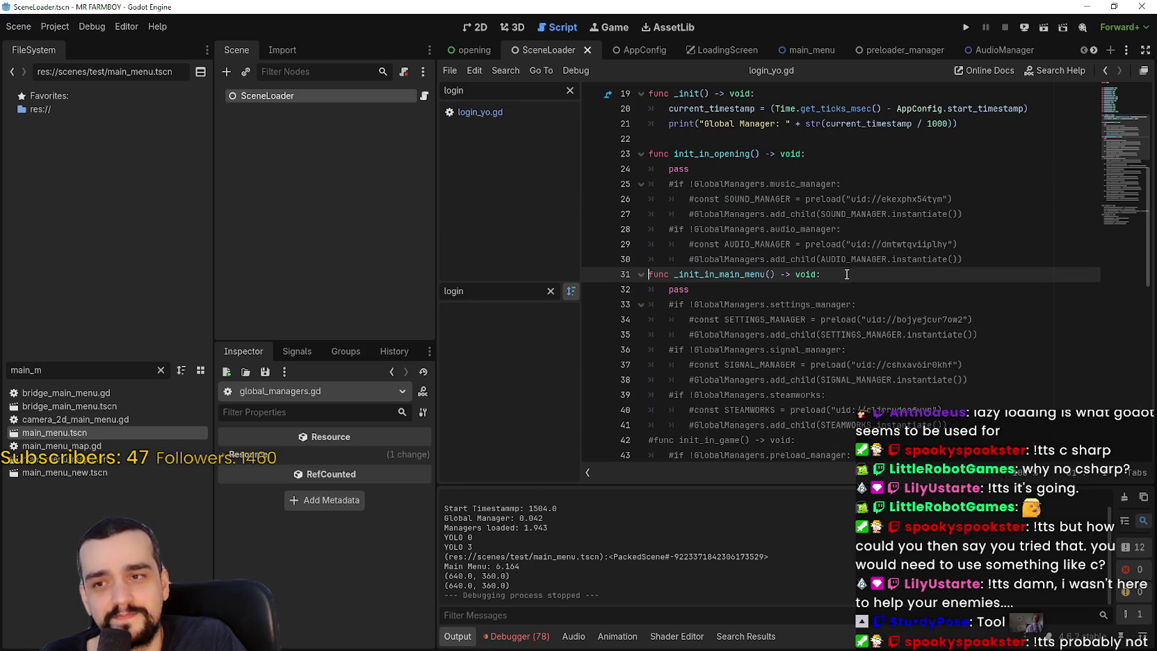
- Select the commented-out manager preload lines 25–30 in global_managers.gd
scroll(833, 285, "down", 1)
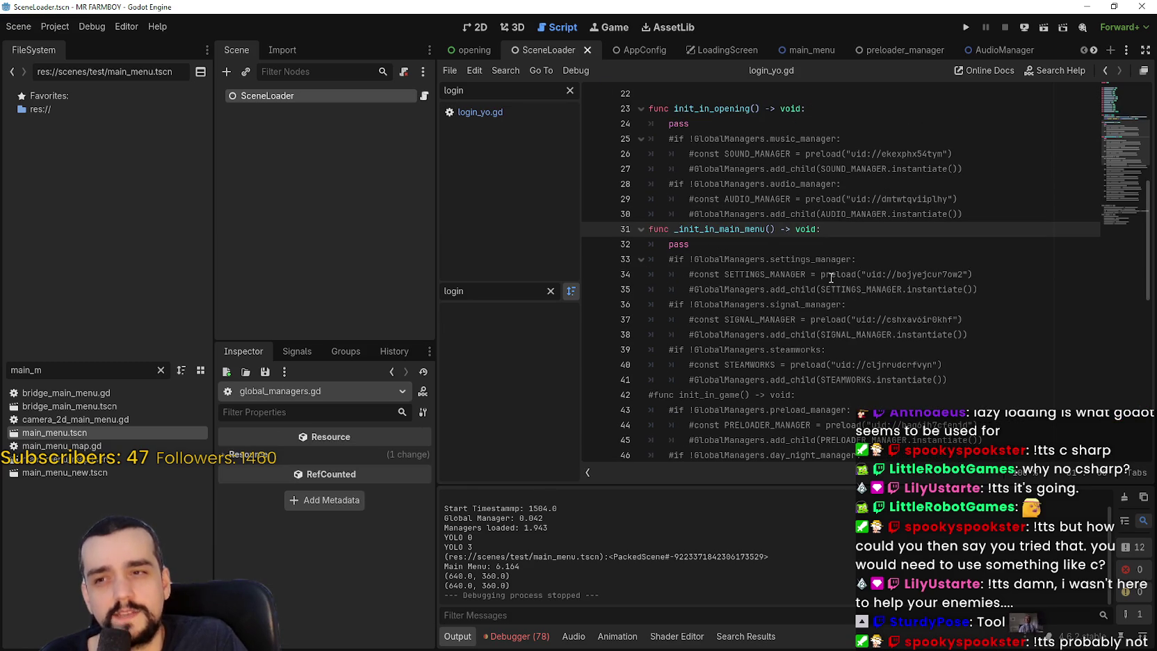
scroll(830, 277, "down", 2)
scroll(827, 257, "up", 3)
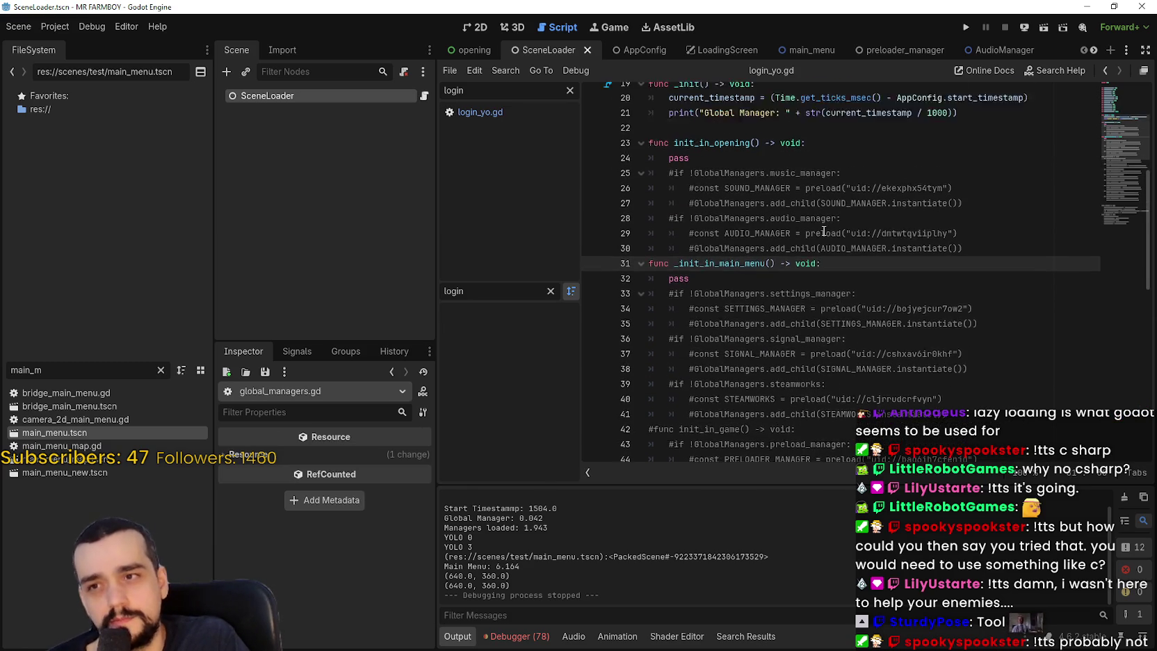
scroll(825, 243, "up", 2)
left_click(981, 305)
mouse_move(981, 305)
left_mouse_down()
mouse_move(698, 229)
mouse_move(649, 228)
left_mouse_up()
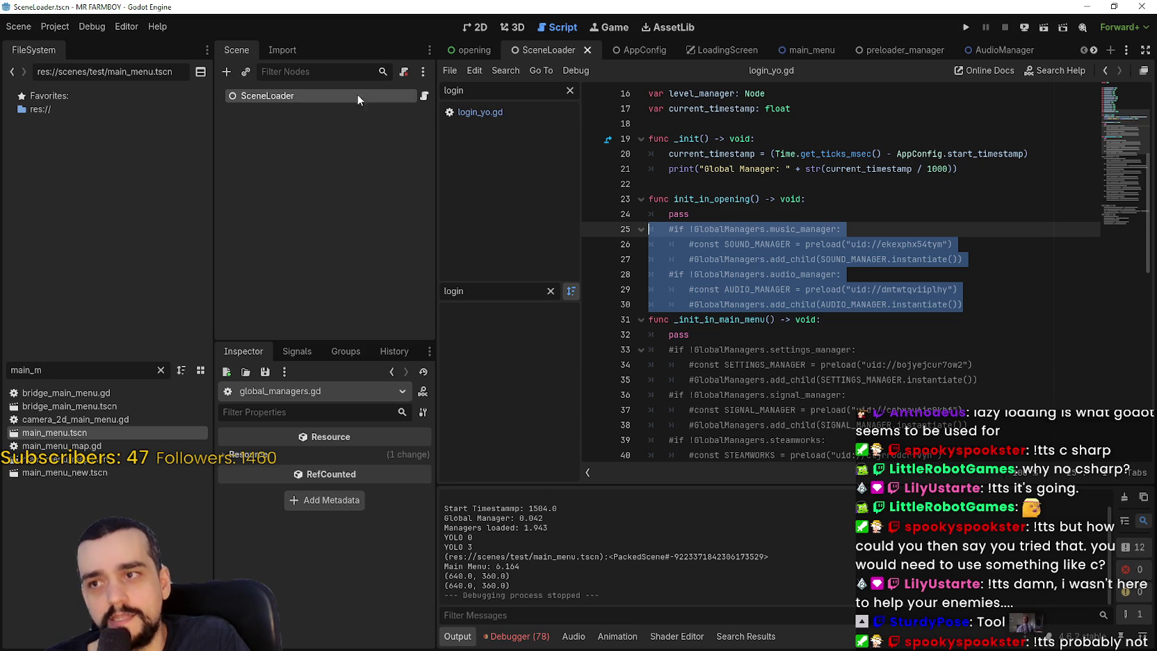
left_click(8, 369)
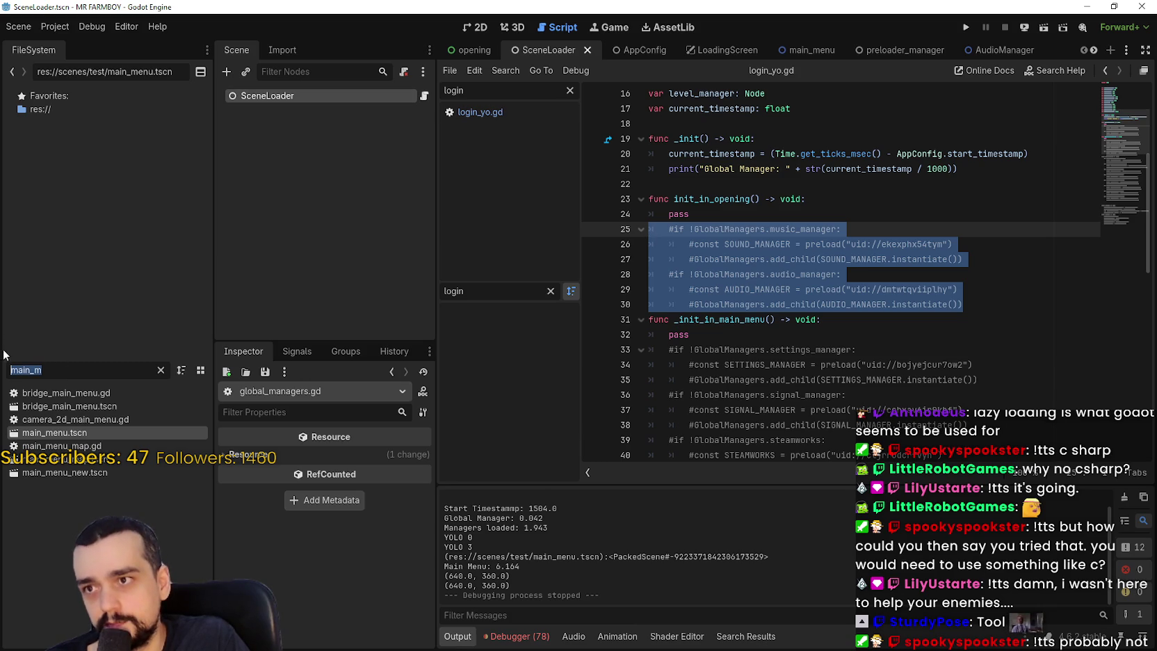
- Switch to the opening scene, collapse its images array, and open its script
left_click(465, 51)
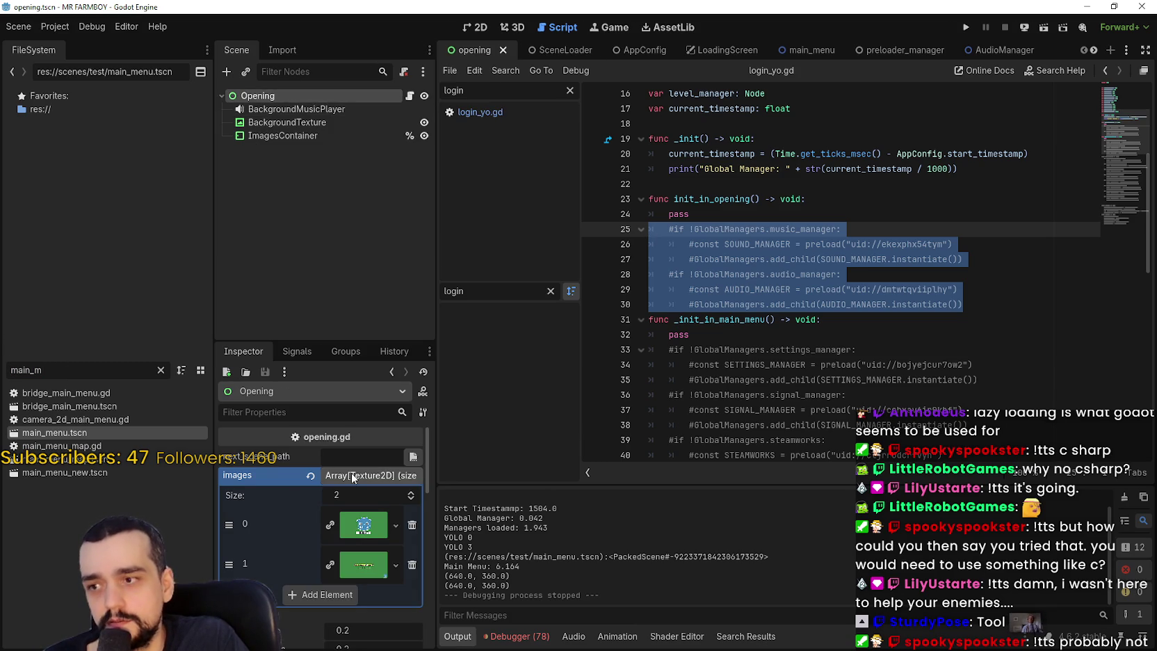
left_click(323, 475)
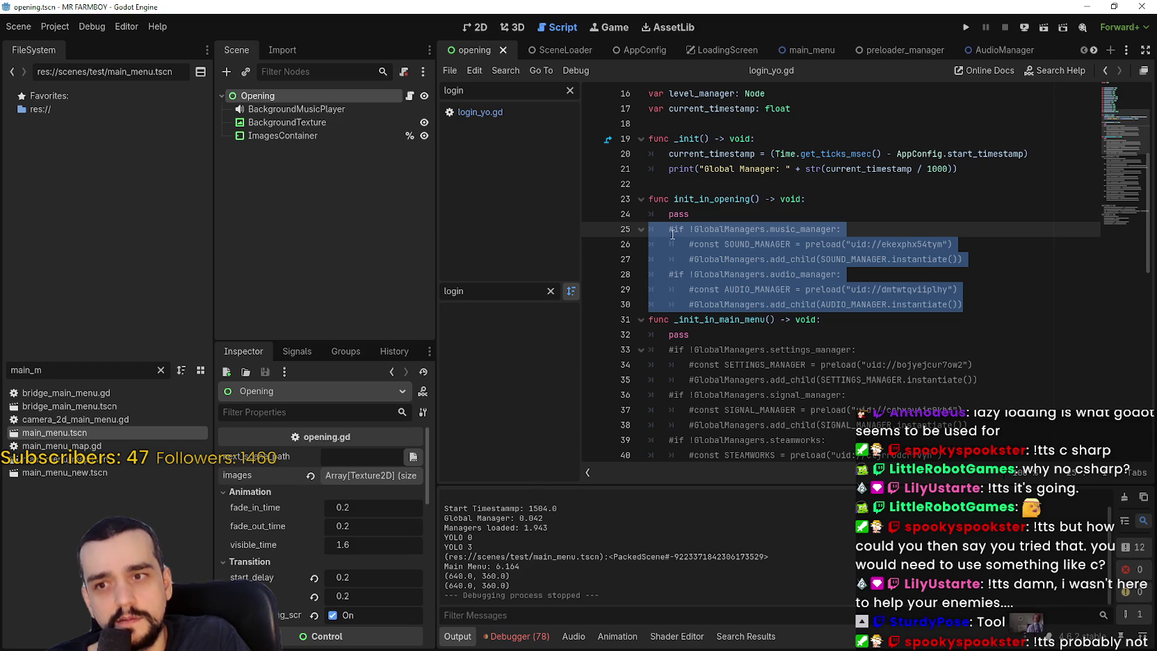
left_click(751, 289)
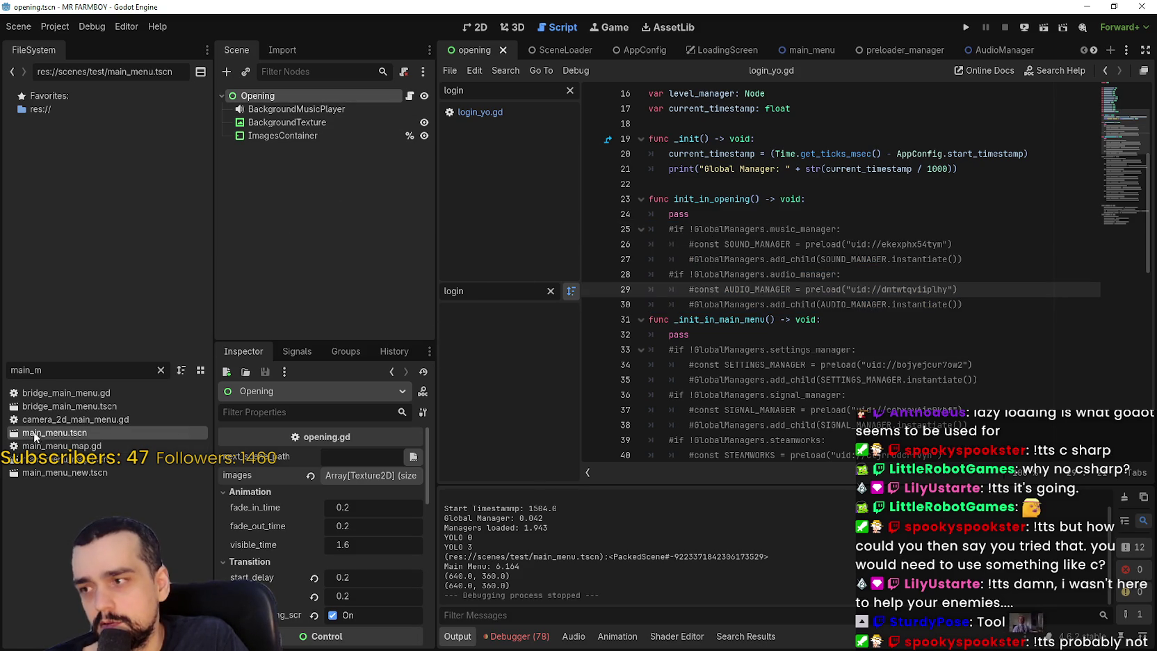
left_click(409, 98)
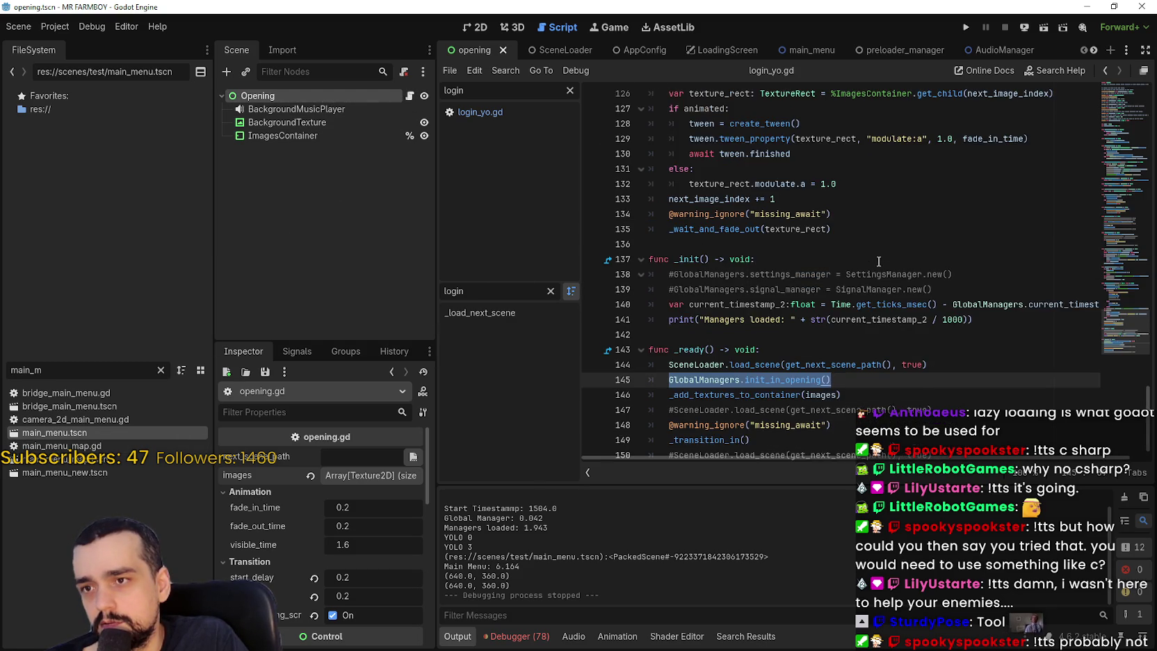
key("ctrl+k")
left_click_drag(1126, 165, 1126, 87)
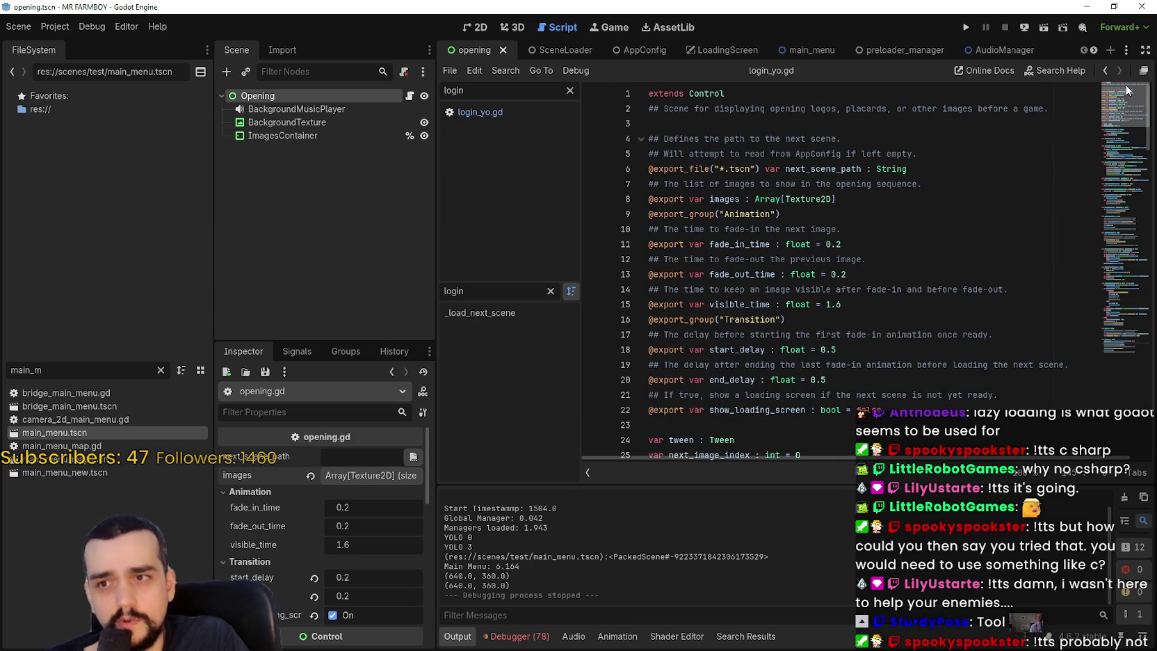
scroll(692, 379, "down", 1)
left_click(710, 379)
scroll(713, 347, "down", 2)
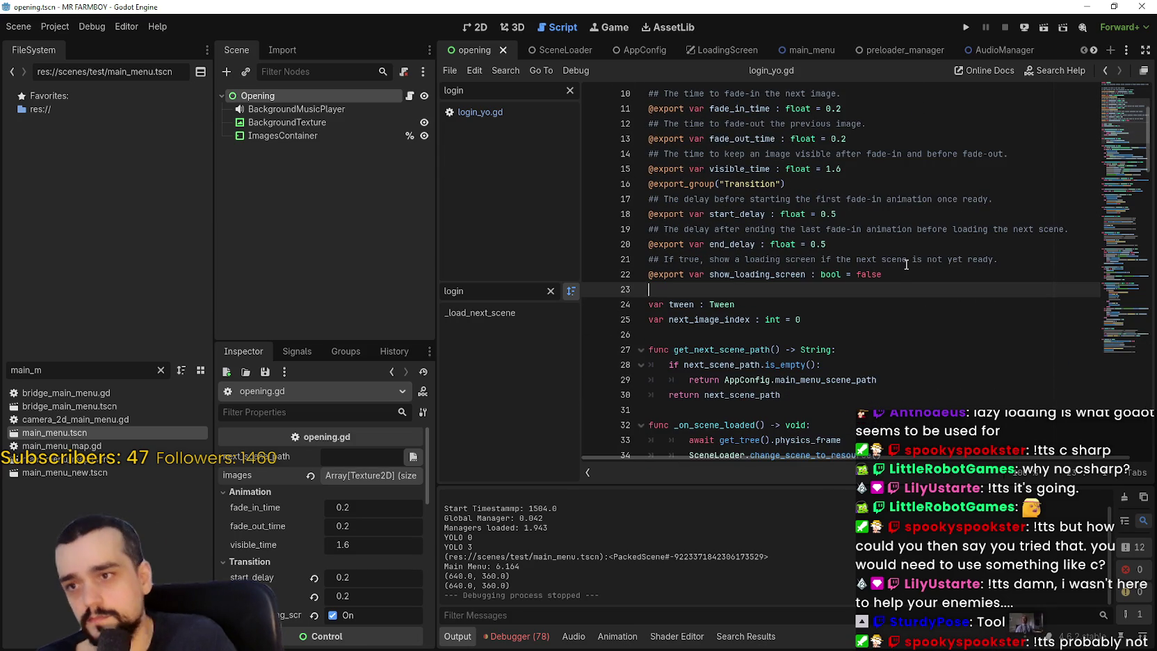
key("Return")
type("@export ")
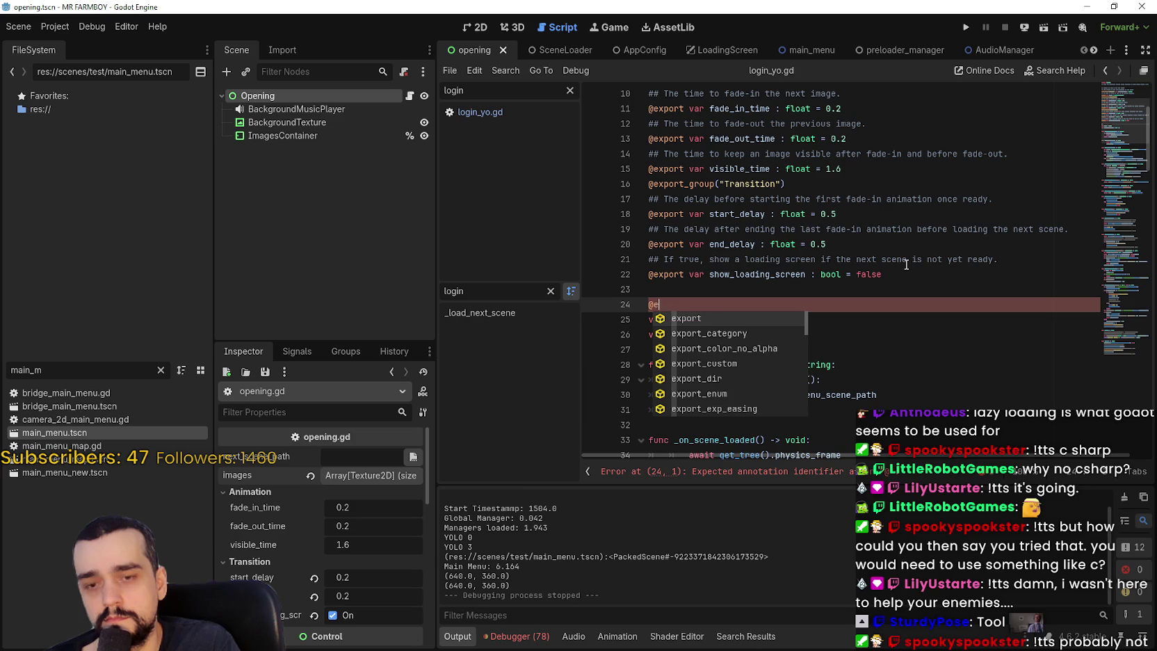
type("va")
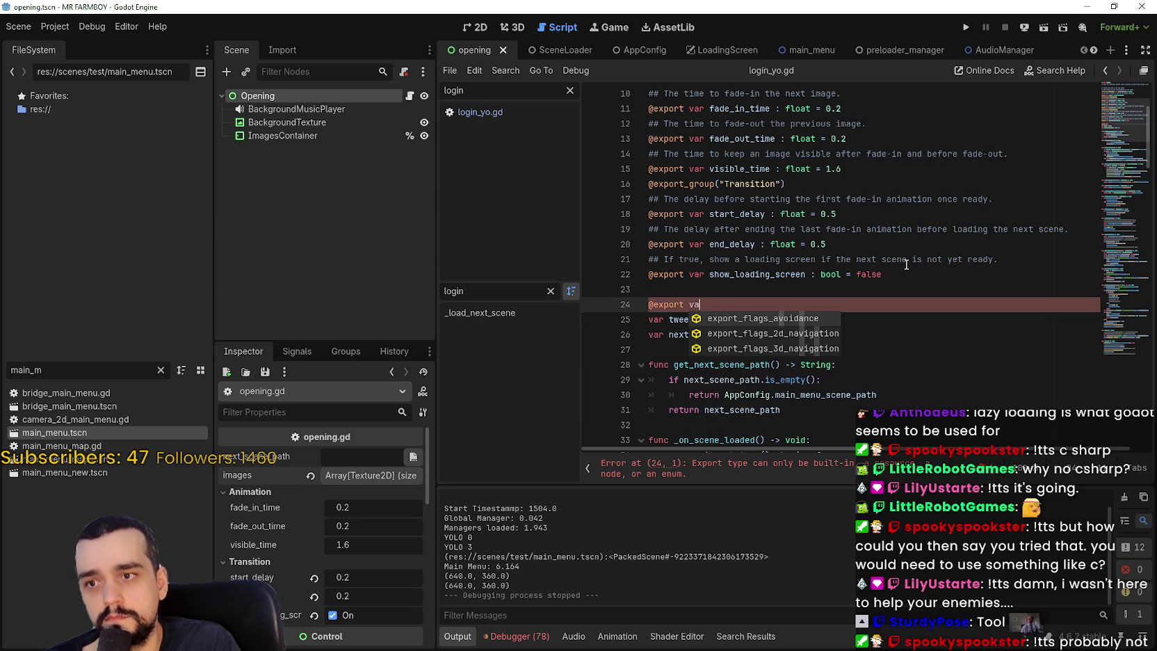
type("r s")
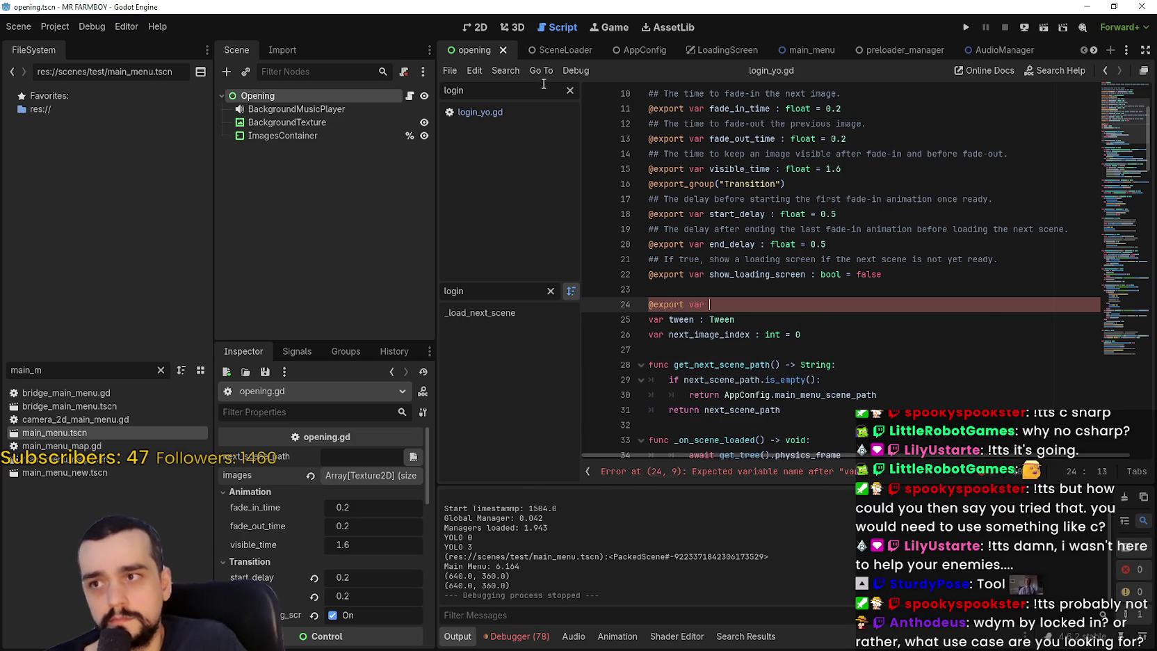
- Open the main_menu.tscn scene from the FileSystem dock
scroll(777, 265, "down", 13)
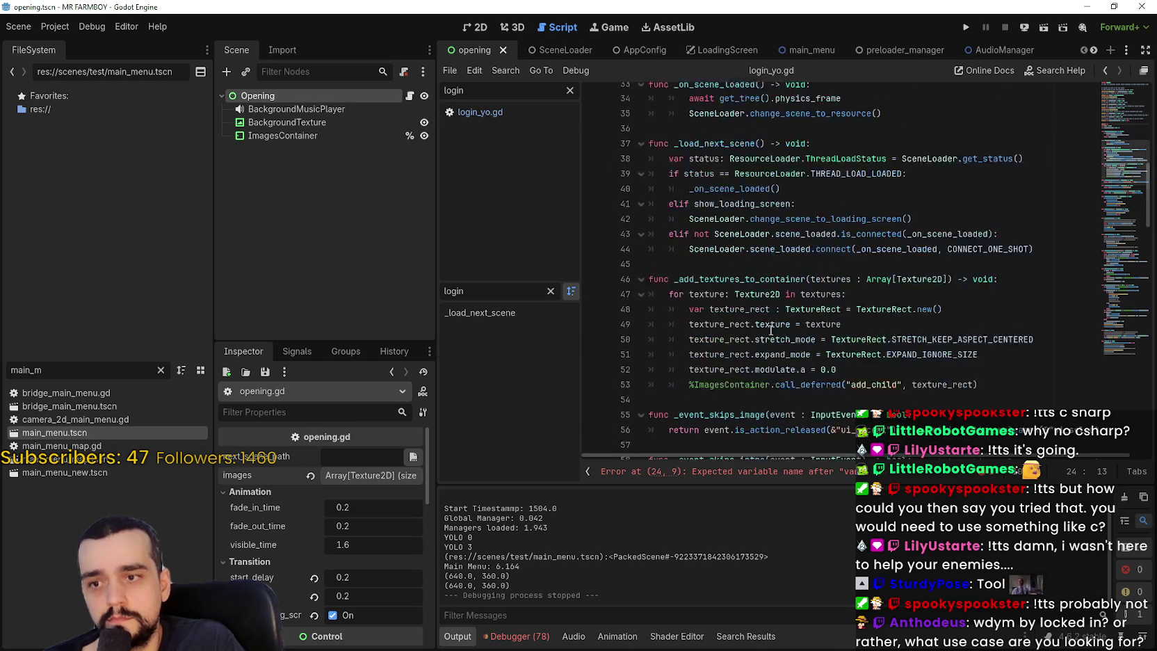
scroll(726, 319, "down", 3)
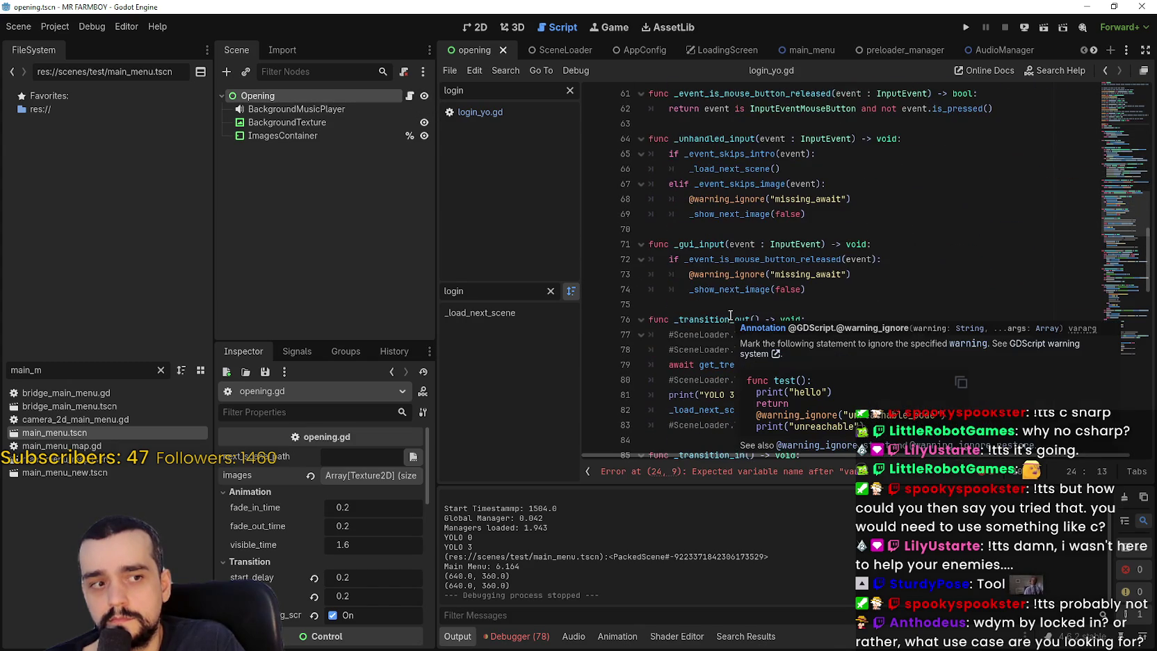
scroll(731, 315, "down", 6)
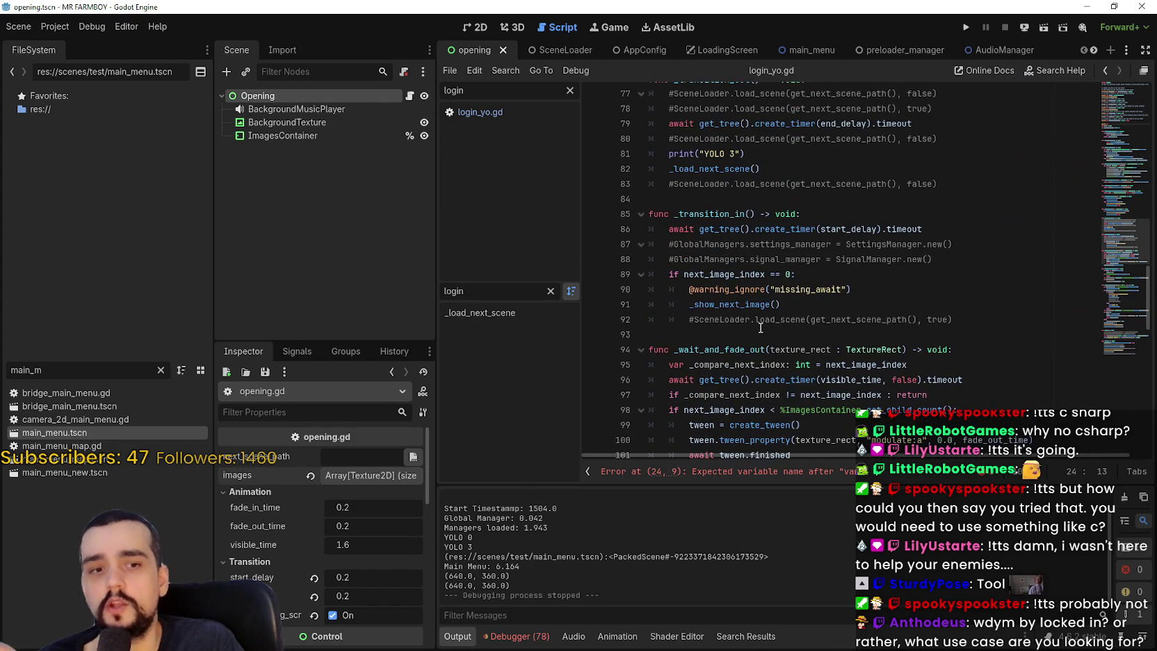
scroll(764, 334, "down", 6)
scroll(767, 338, "up", 4)
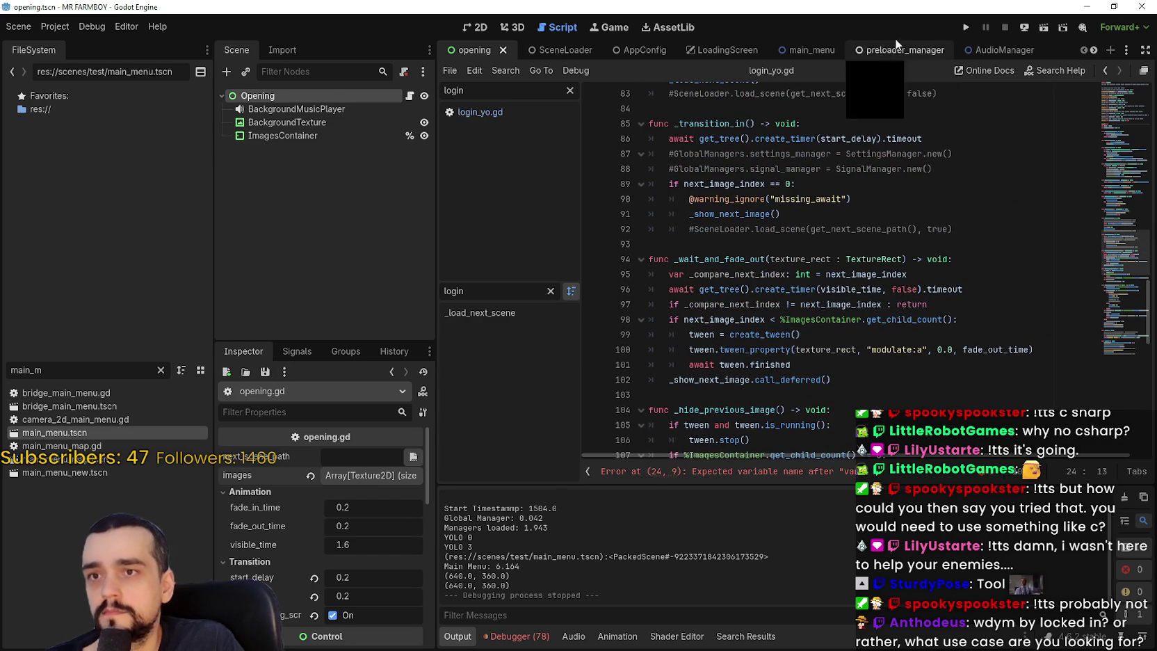
double_click(101, 432)
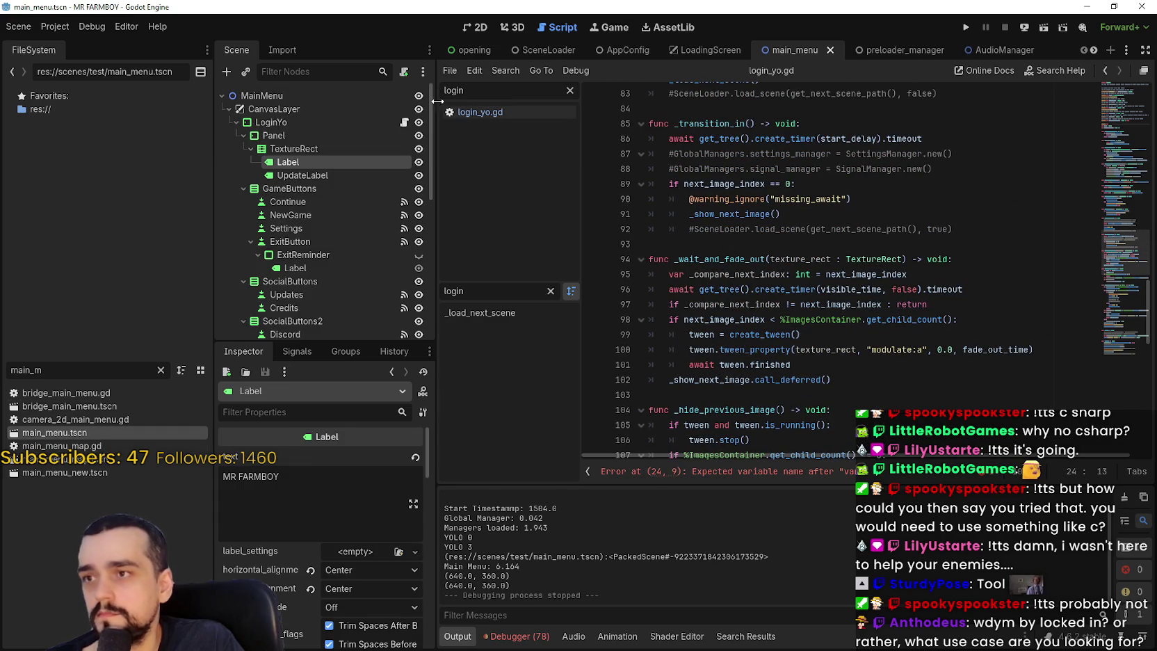
- From login_yo.gd, look up the _init_in_main_menu definition in global_managers.gd
left_click(404, 123)
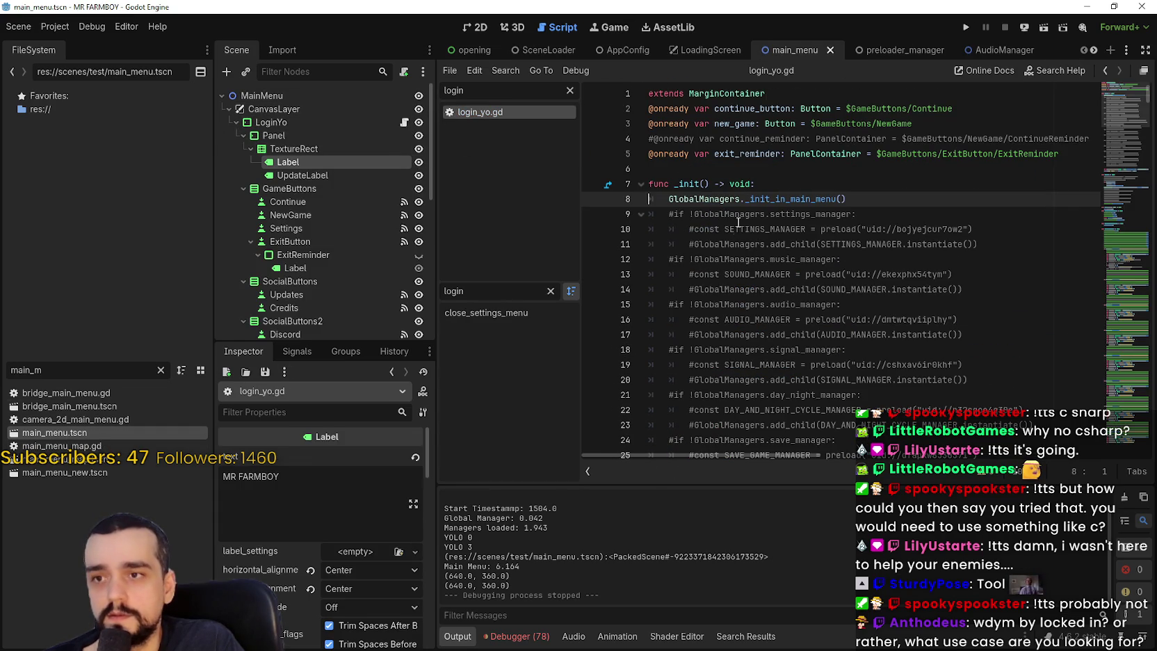
right_click(763, 201)
left_click(810, 394)
- Inspect the commented SOUND_MANAGER preload lines, then return to the Opening scene
left_click(844, 349)
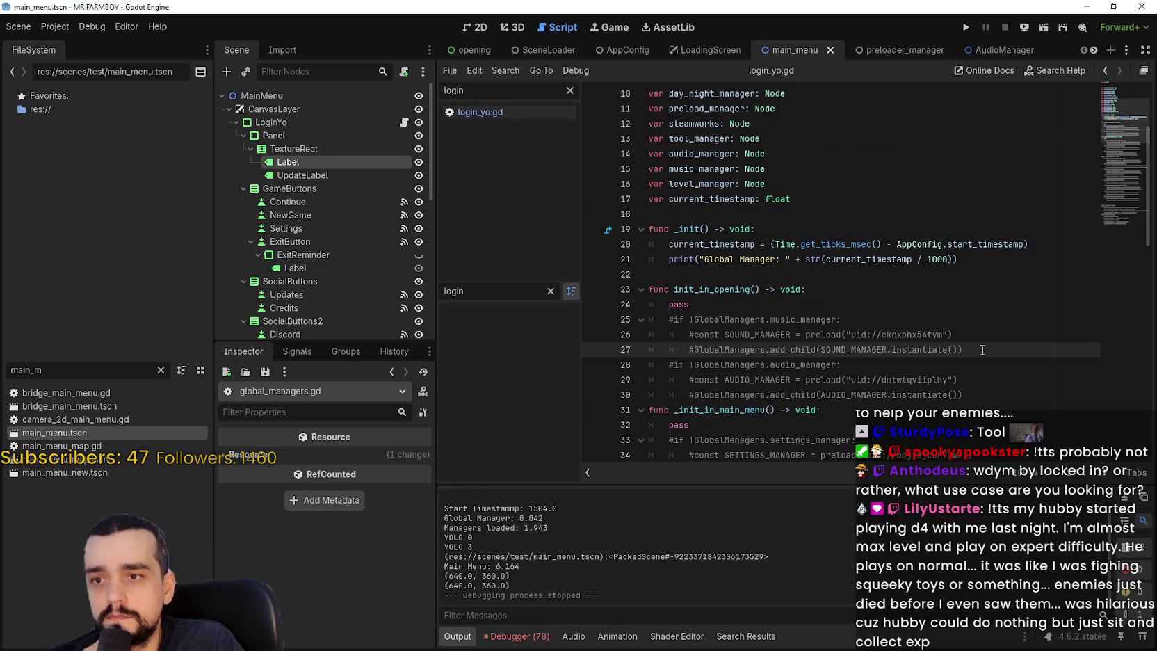
left_click_drag(984, 339, 679, 321)
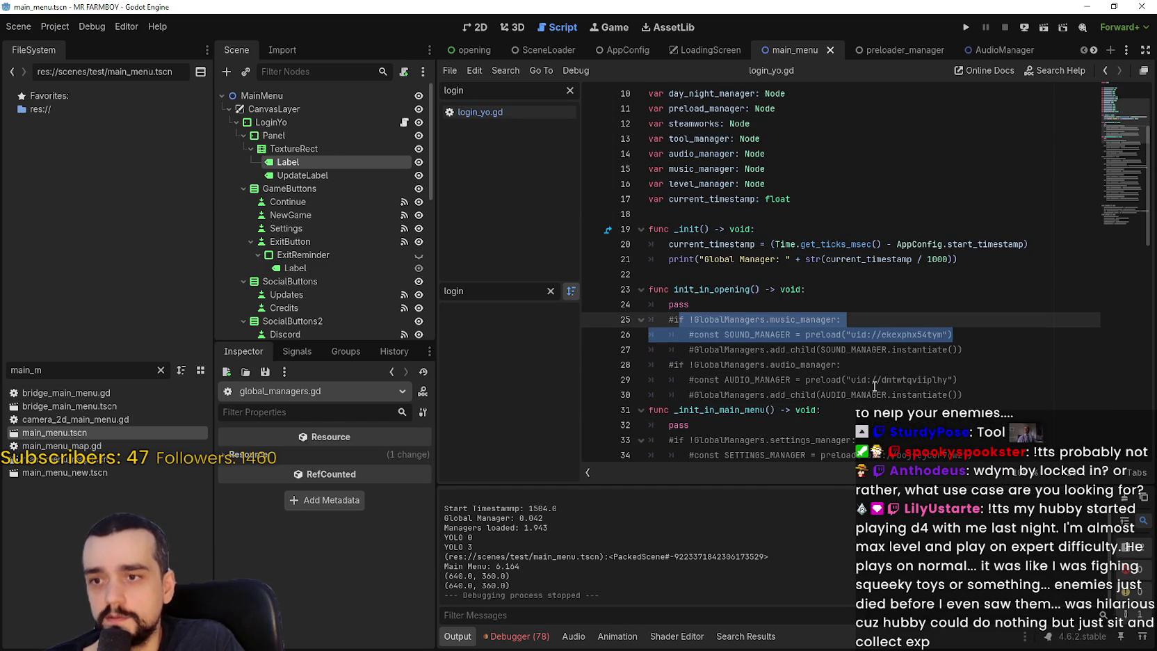
left_click(898, 336)
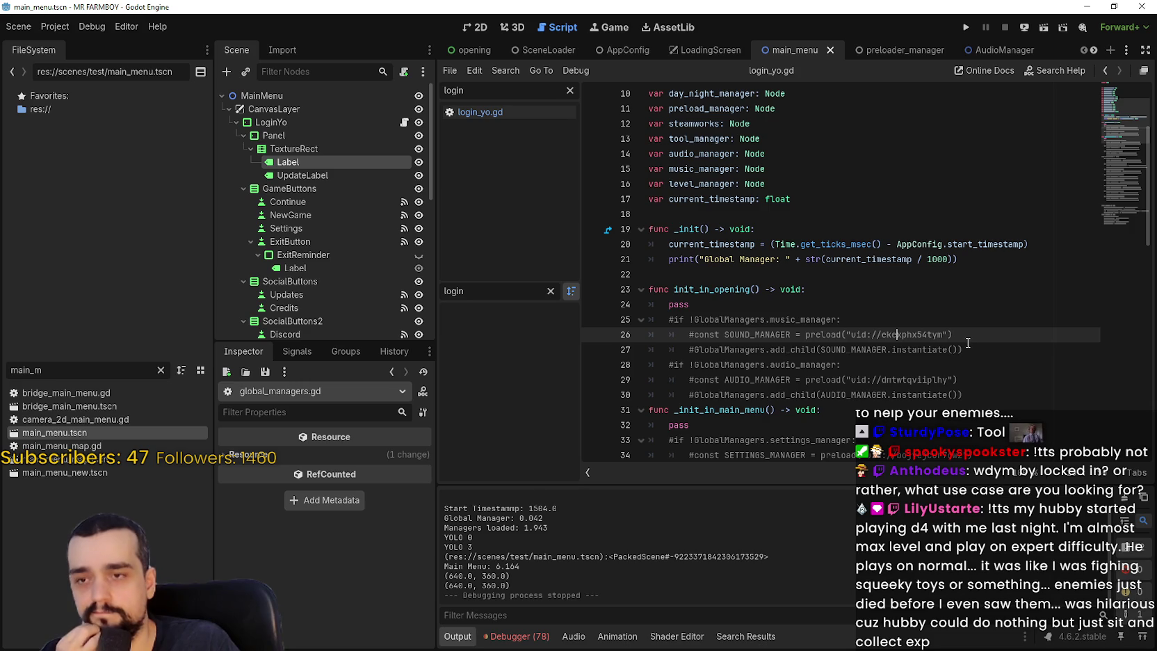
left_click(967, 346)
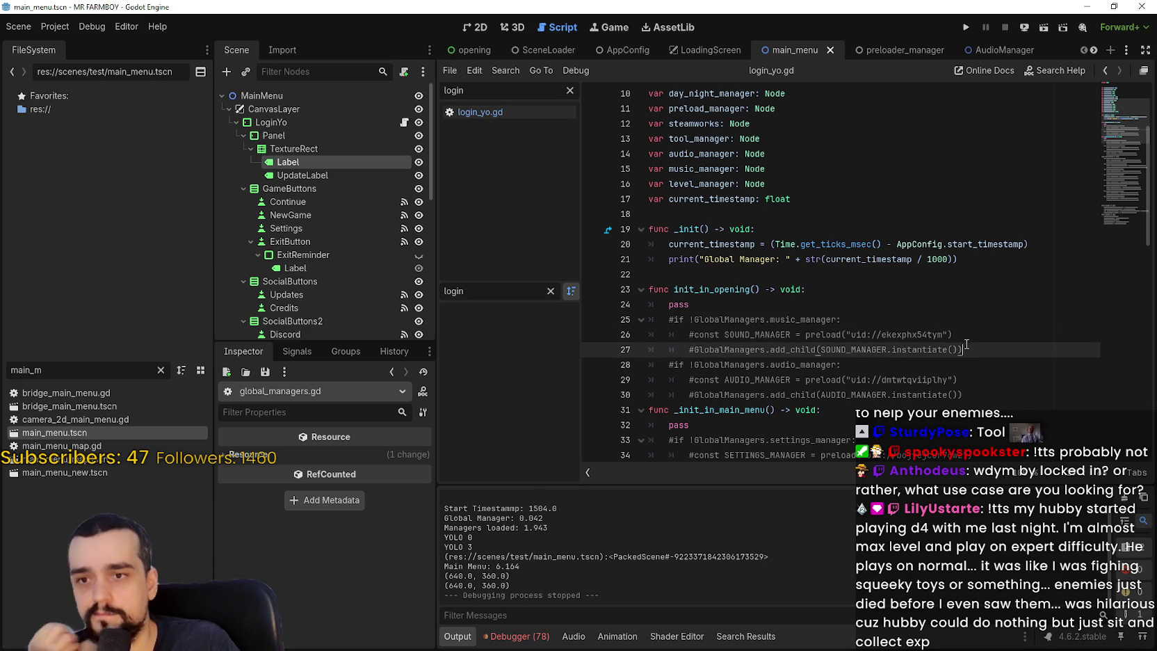
double_click(786, 334)
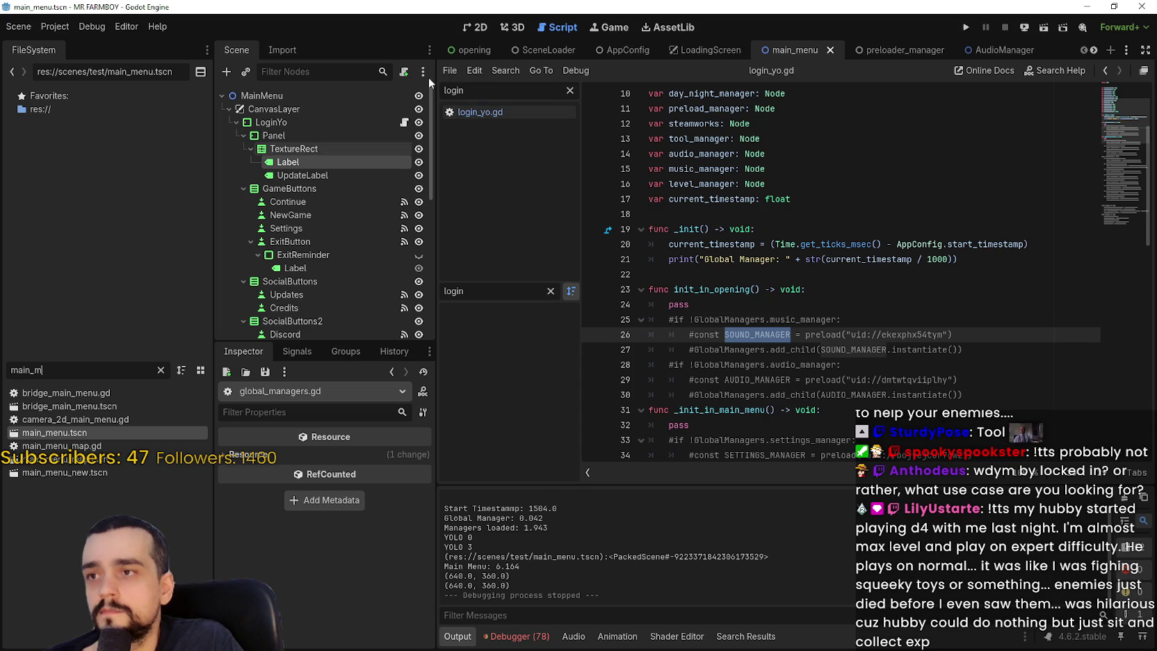
left_click(473, 51)
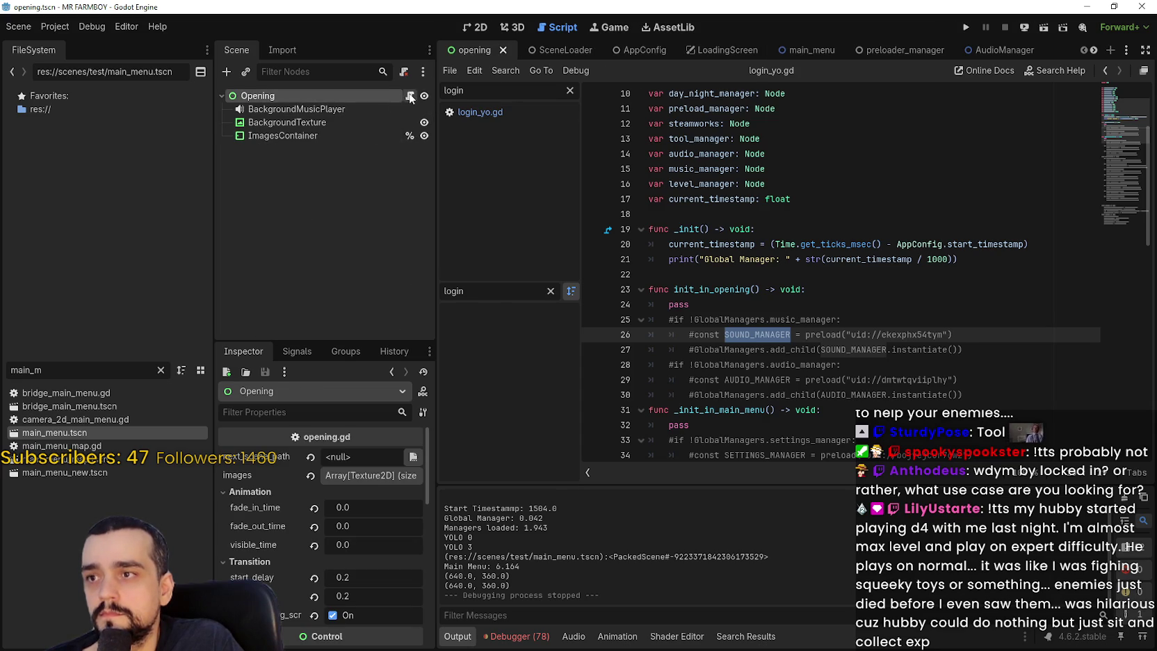
left_click(409, 96)
left_click(730, 470)
type("@export var")
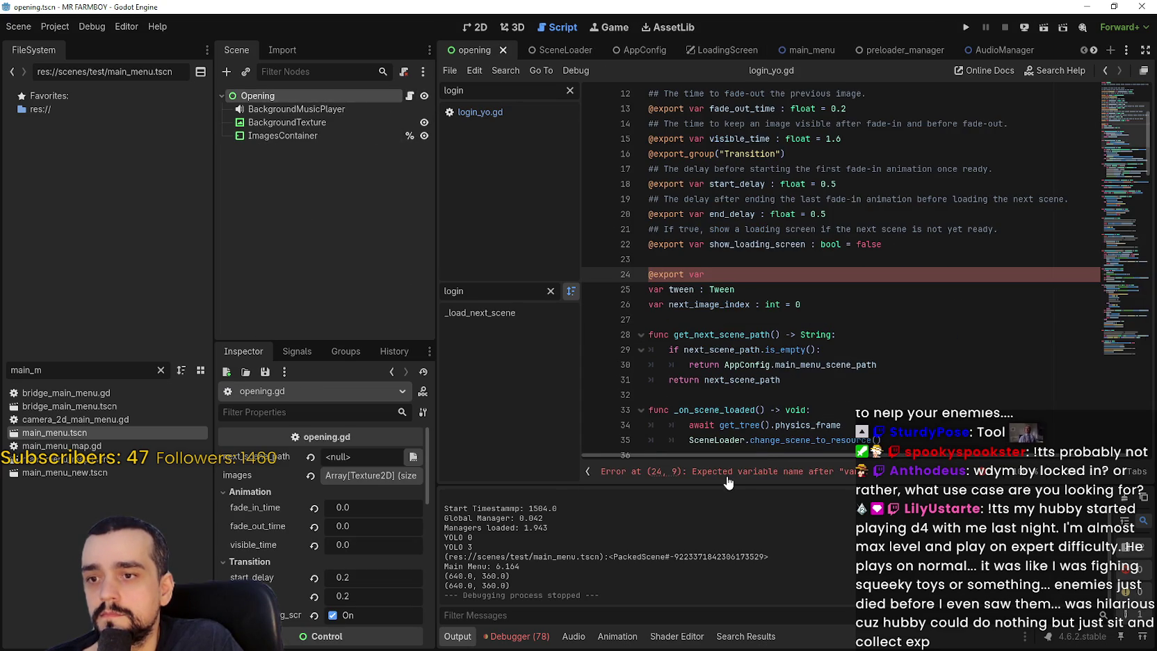
type("sound_manager")
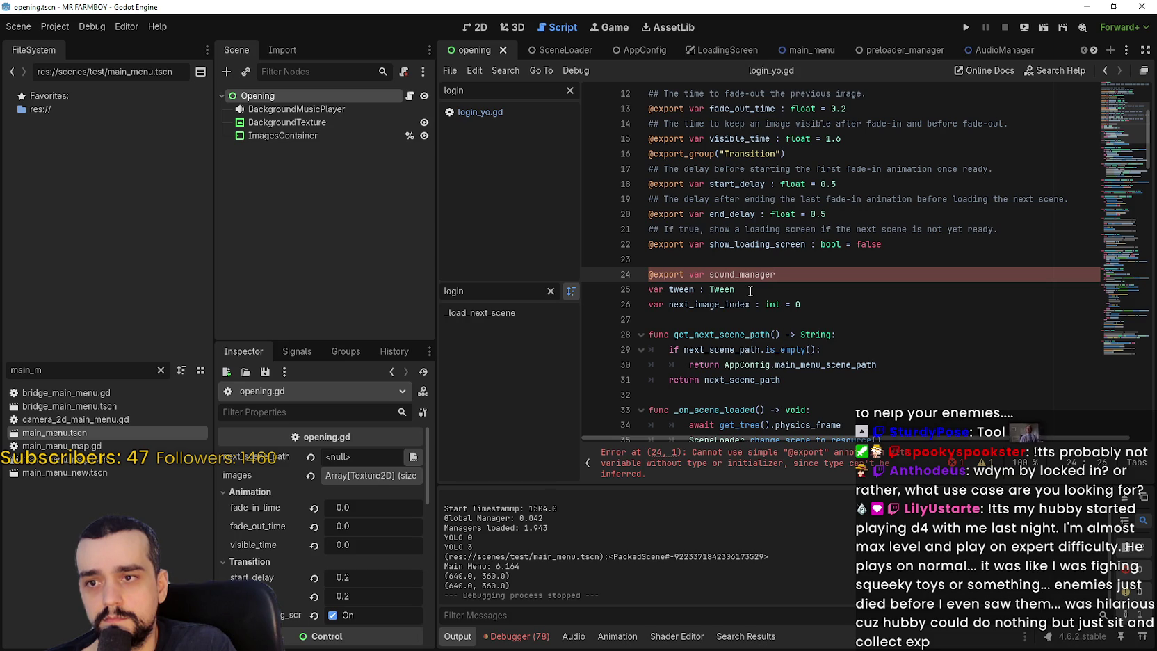
key("BackSpace")
key("BackSpace")
key("BackSpace")
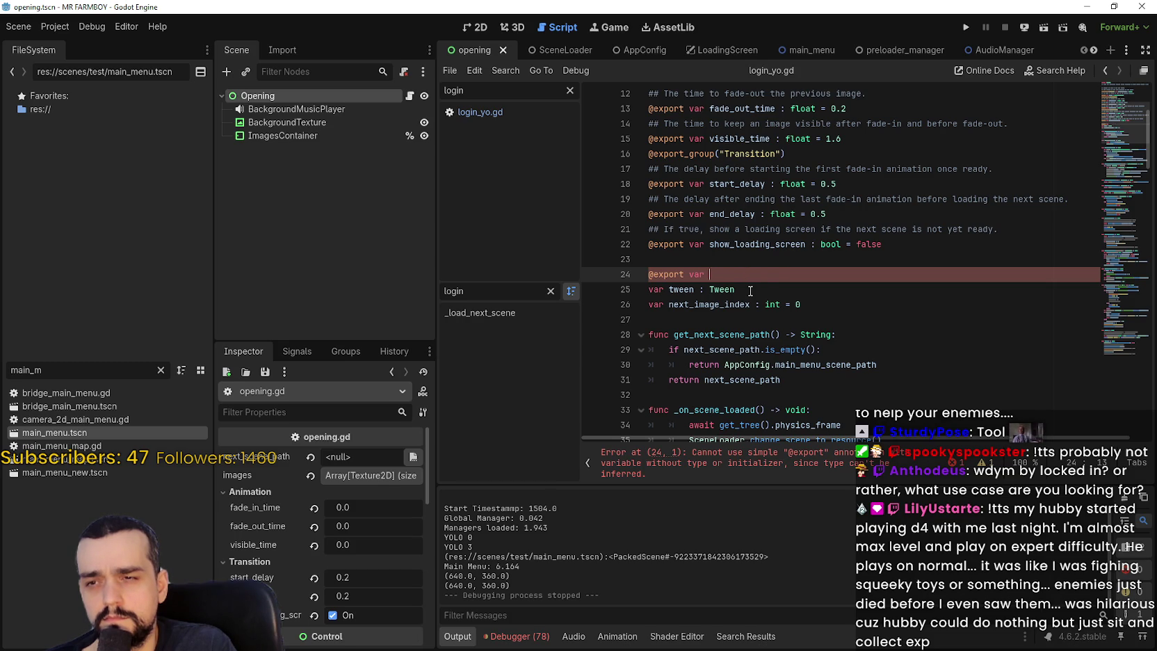
key("Return")
key("Up")
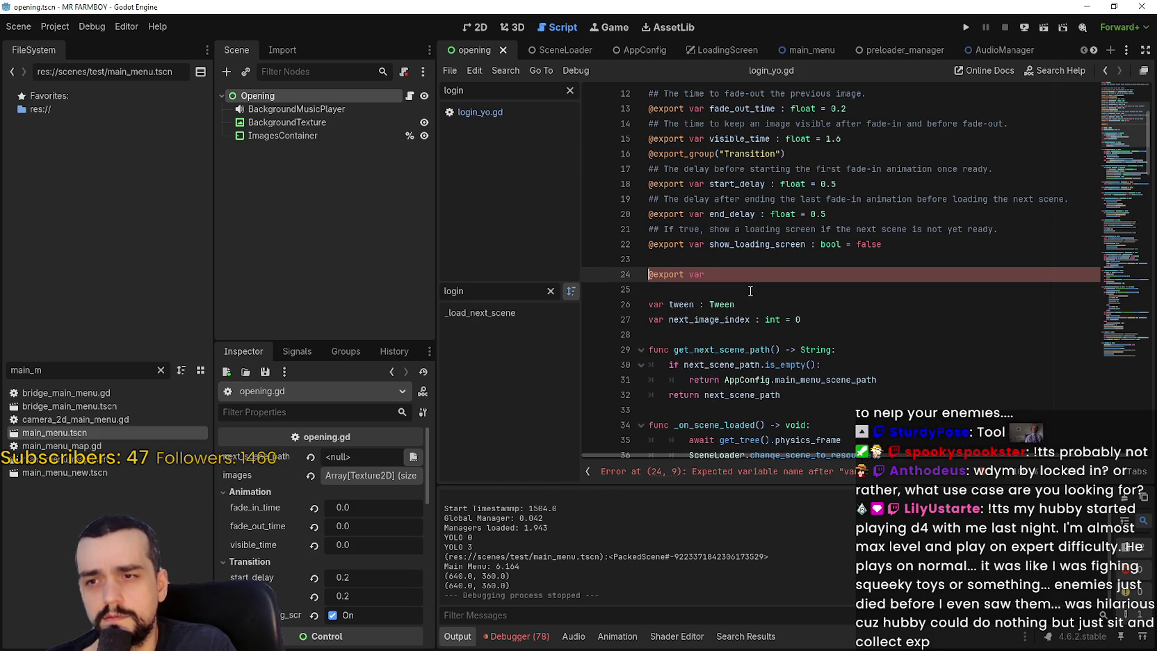
key("Down")
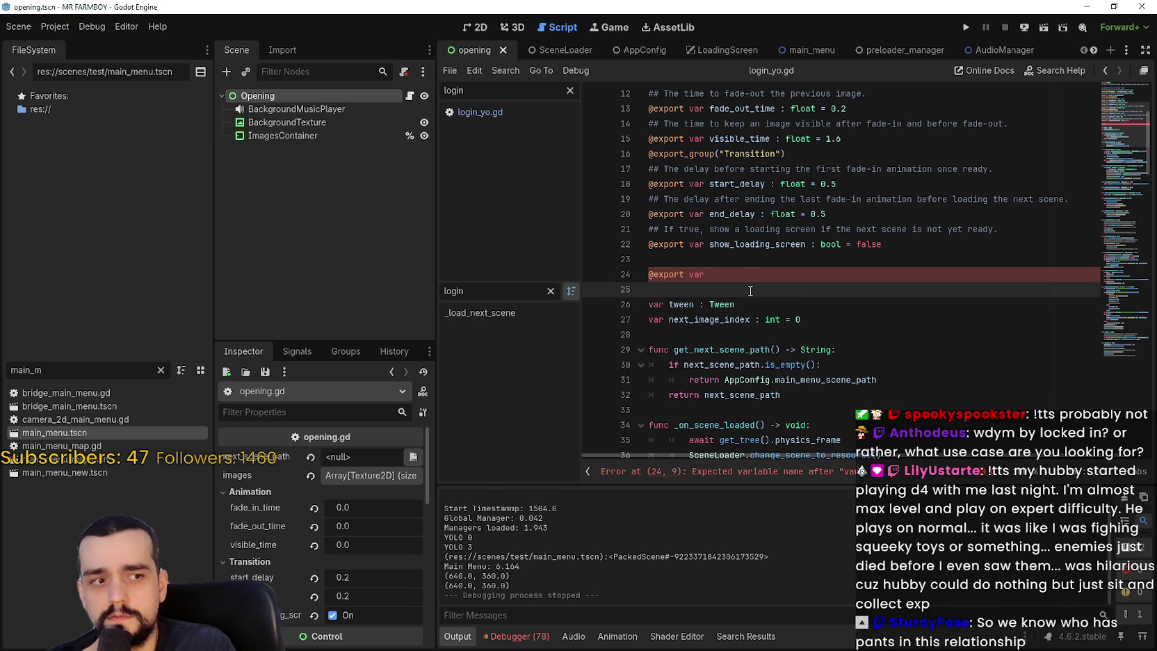
key("BackSpace")
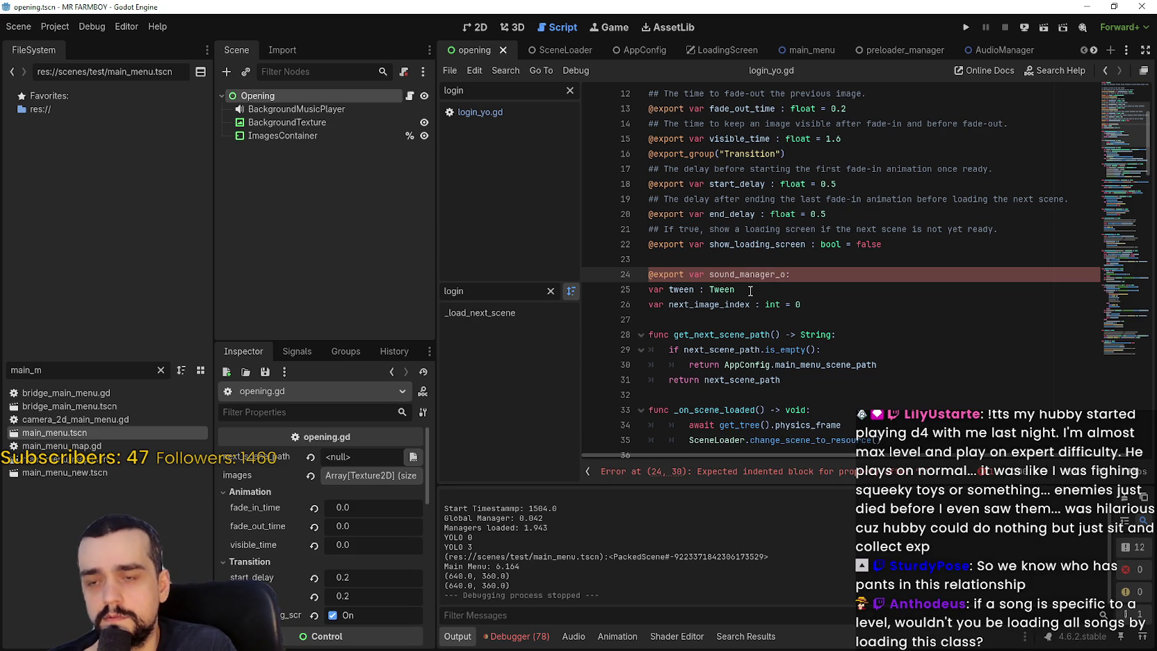
type(" node")
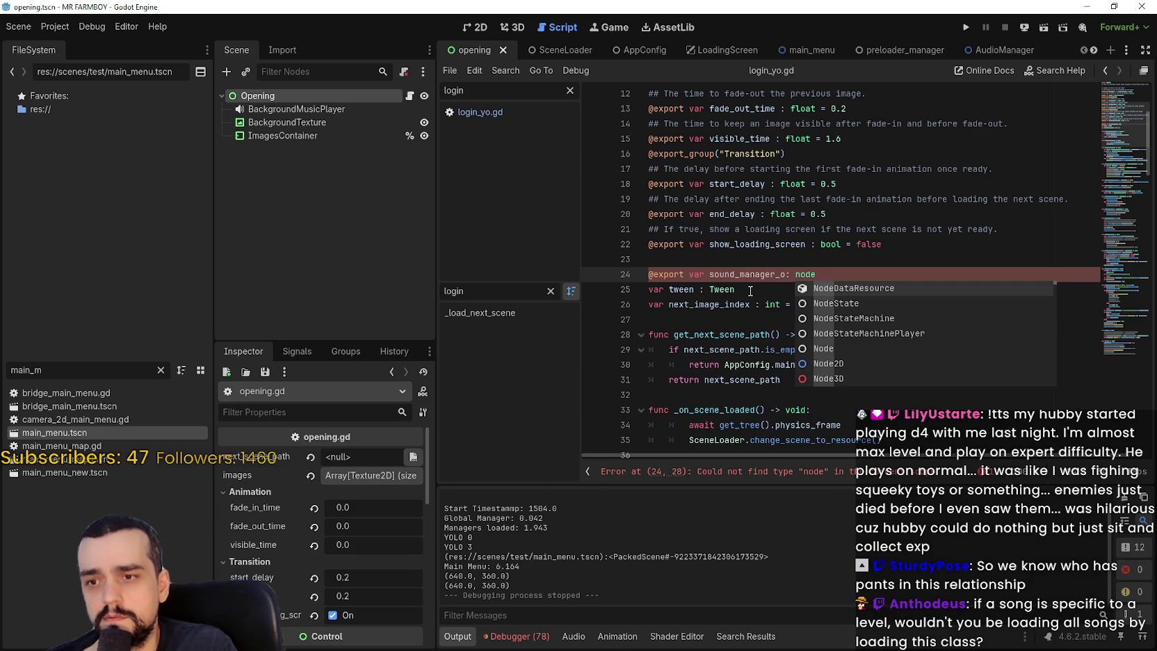
key("BackSpace")
key("BackSpace")
key("BackSpace")
type("Node")
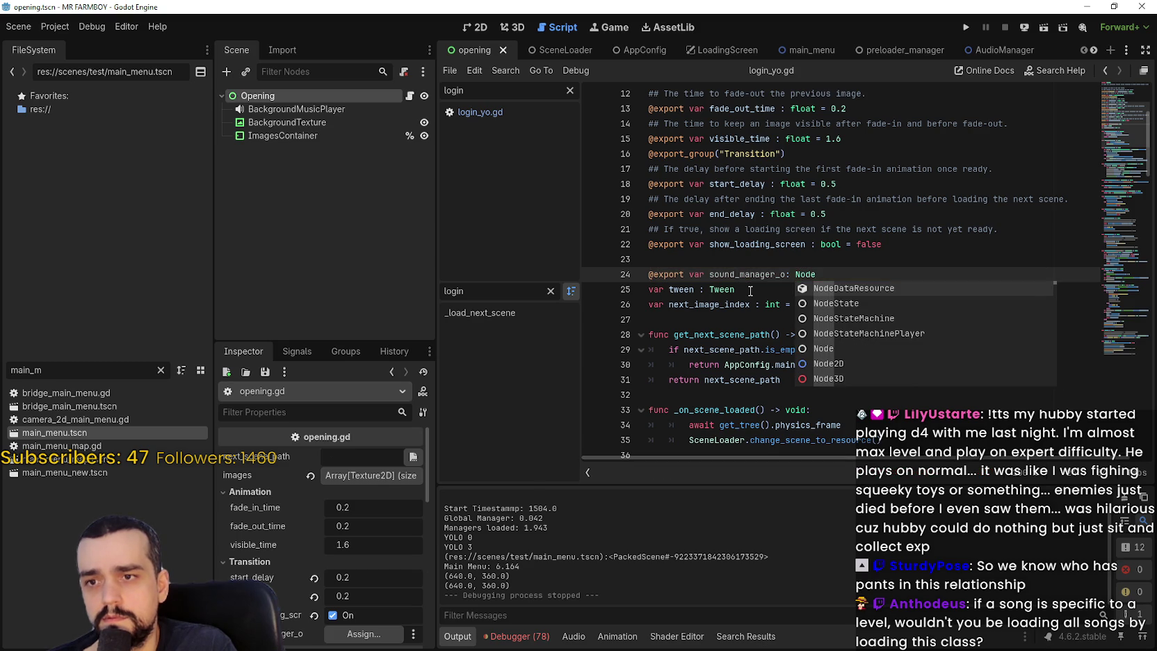
key("Down")
key("Down")
key("Down")
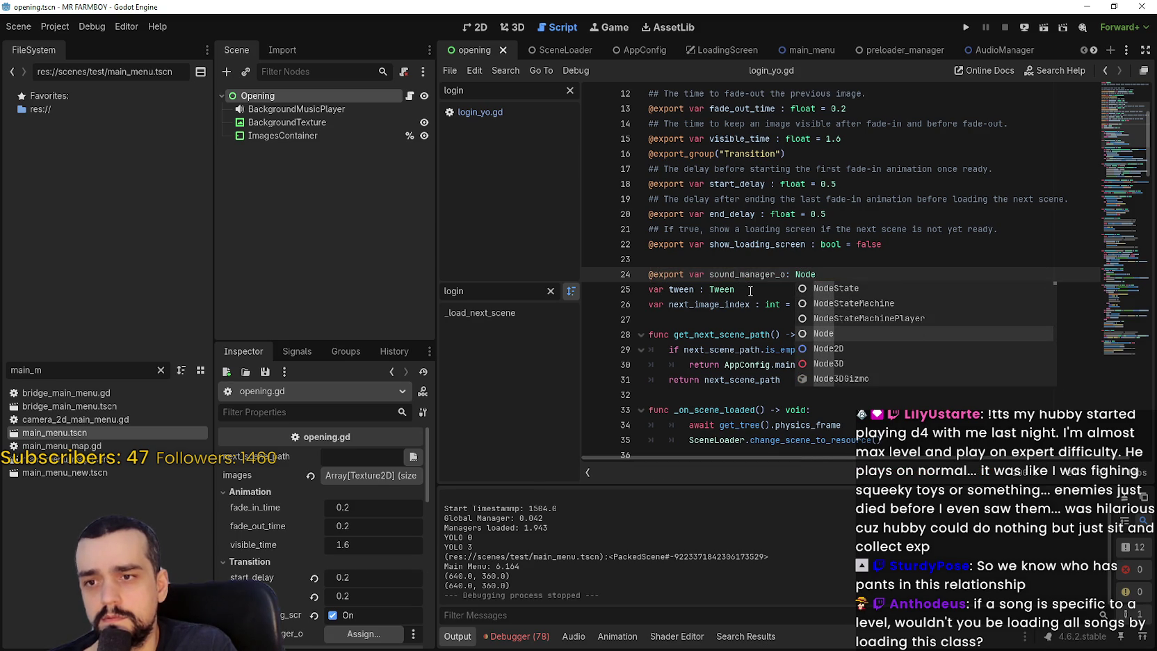
key("Escape")
key("Return")
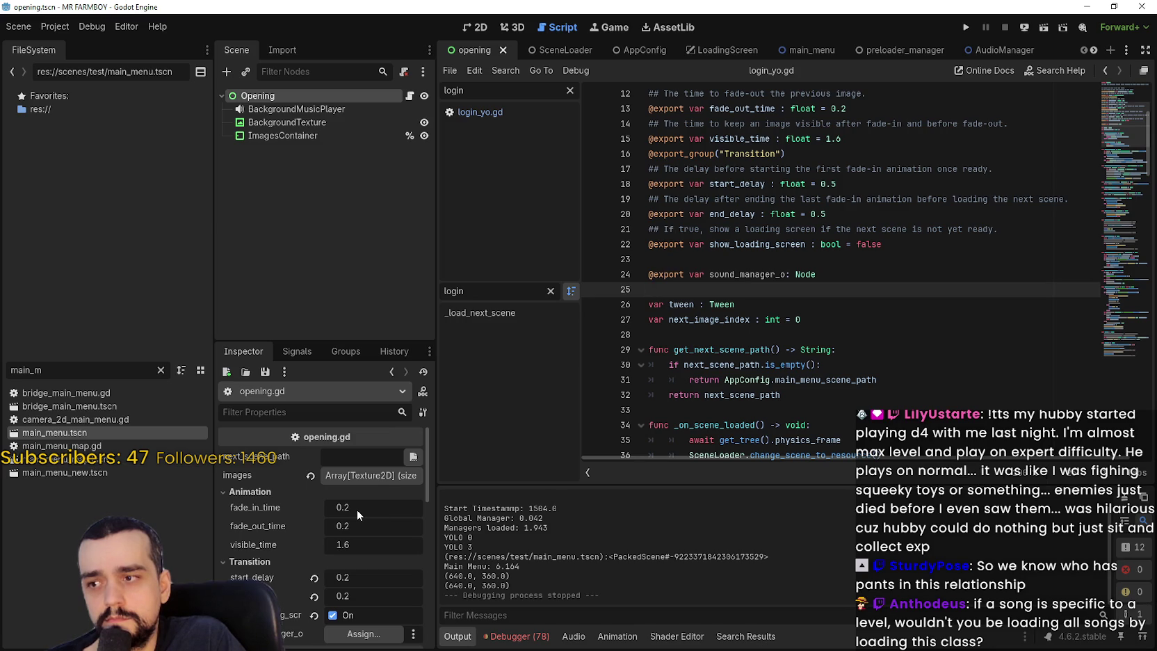
- Try assigning a node to sound_manager_o in the Inspector, cancel, and return to the declaration
scroll(358, 509, "down", 3)
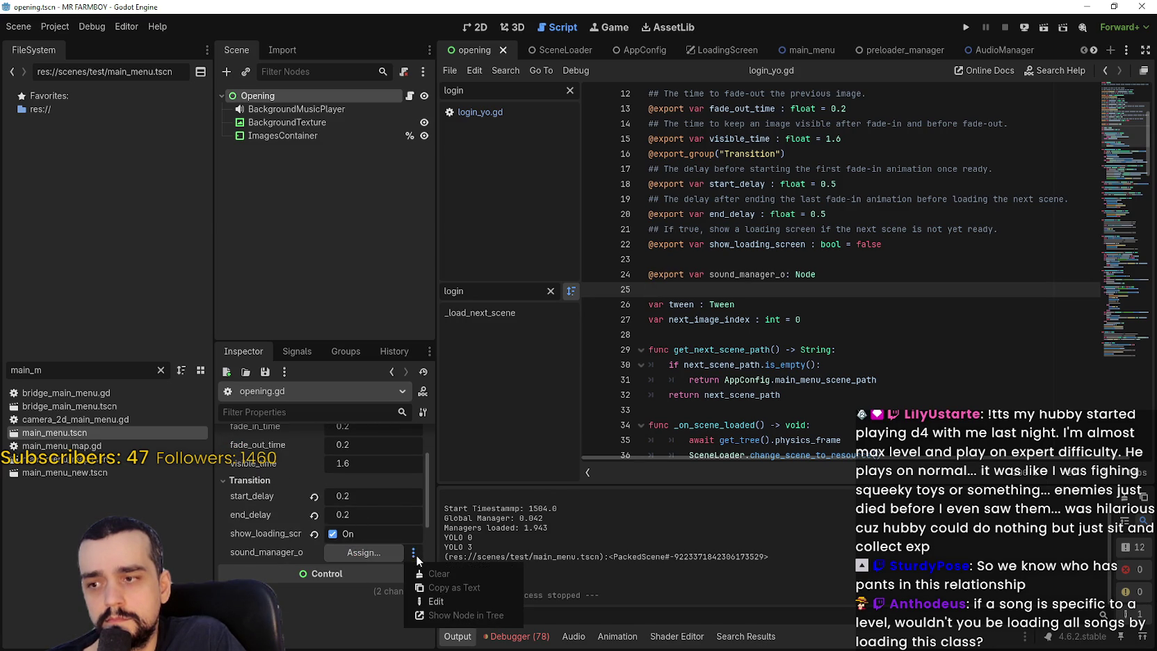
left_click(387, 556)
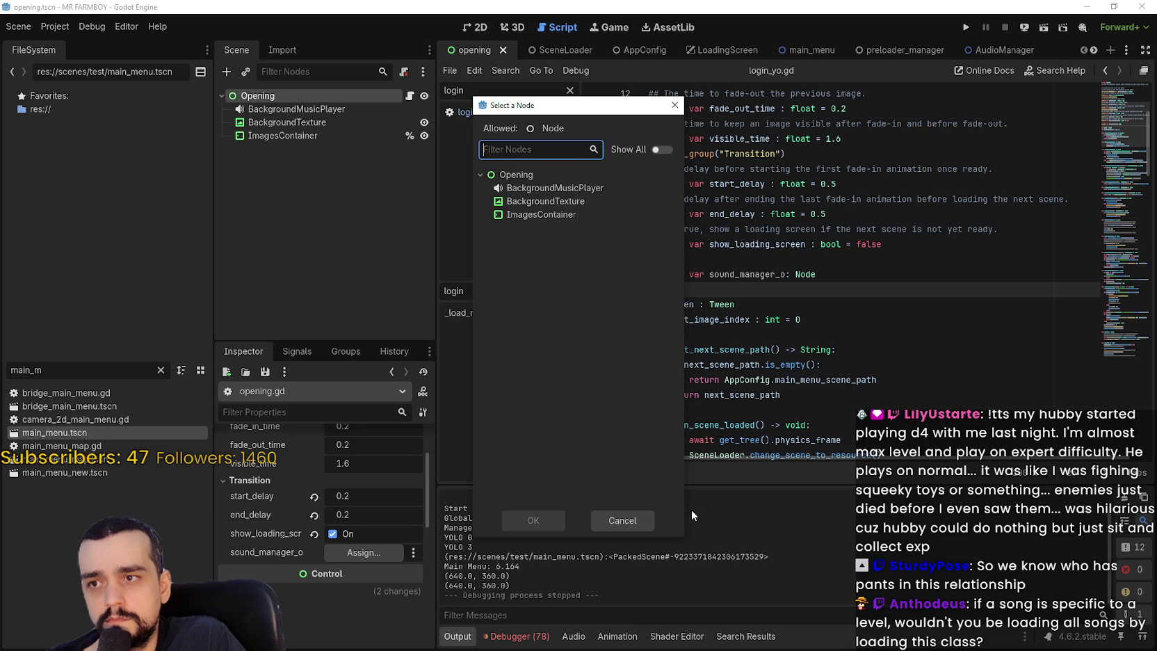
left_click(623, 520)
left_click(691, 272)
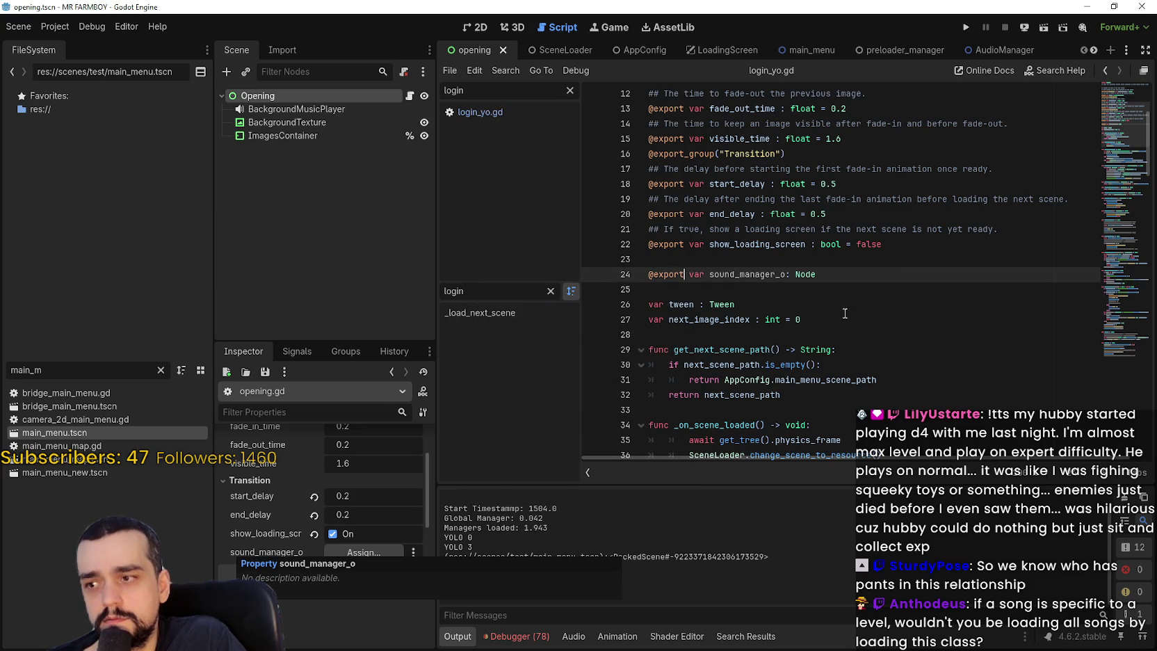
- Change sound_manager_o's type to PackedScene and assign sound_manager.tscn to it
double_click(840, 273)
type("P")
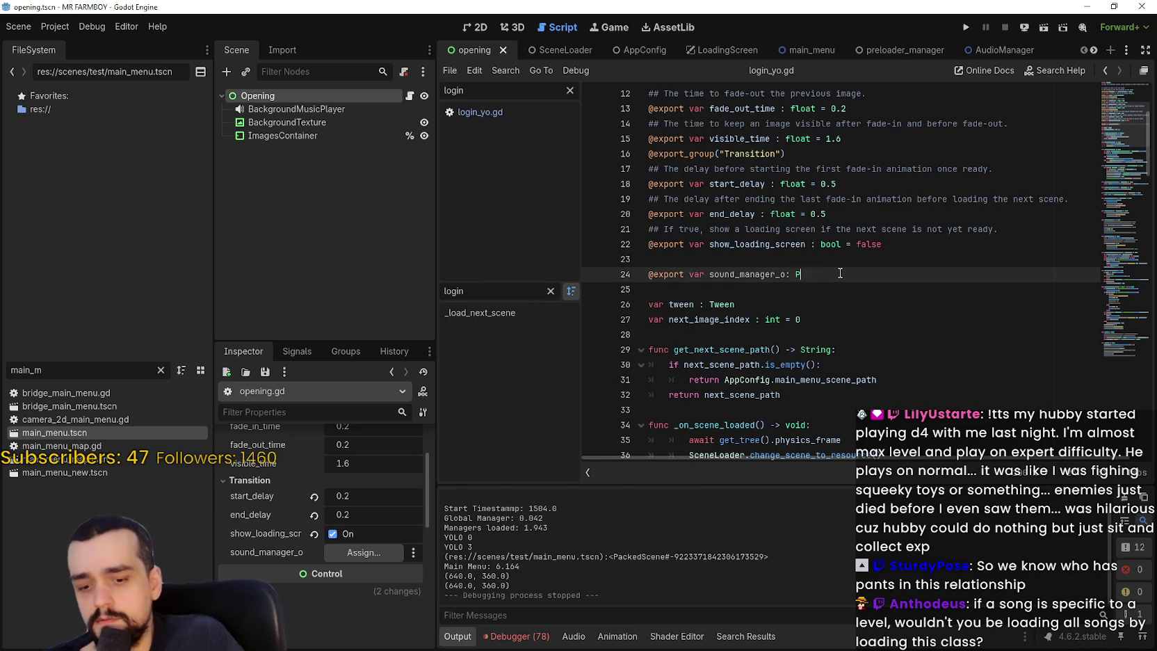
type("ackedS")
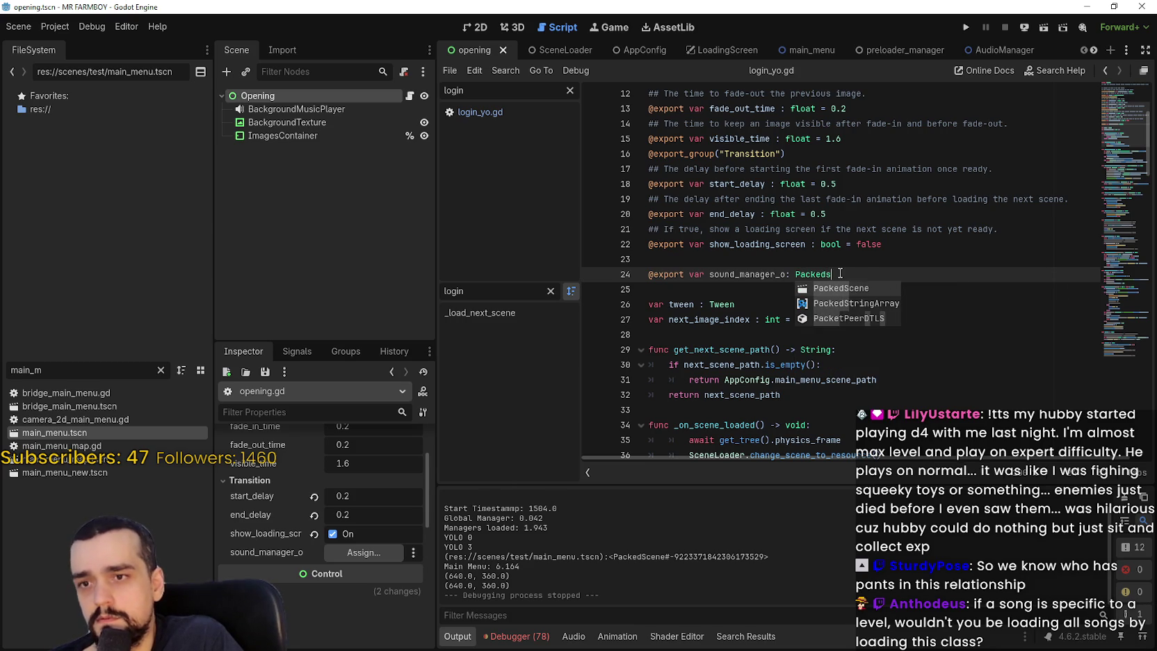
key("Return")
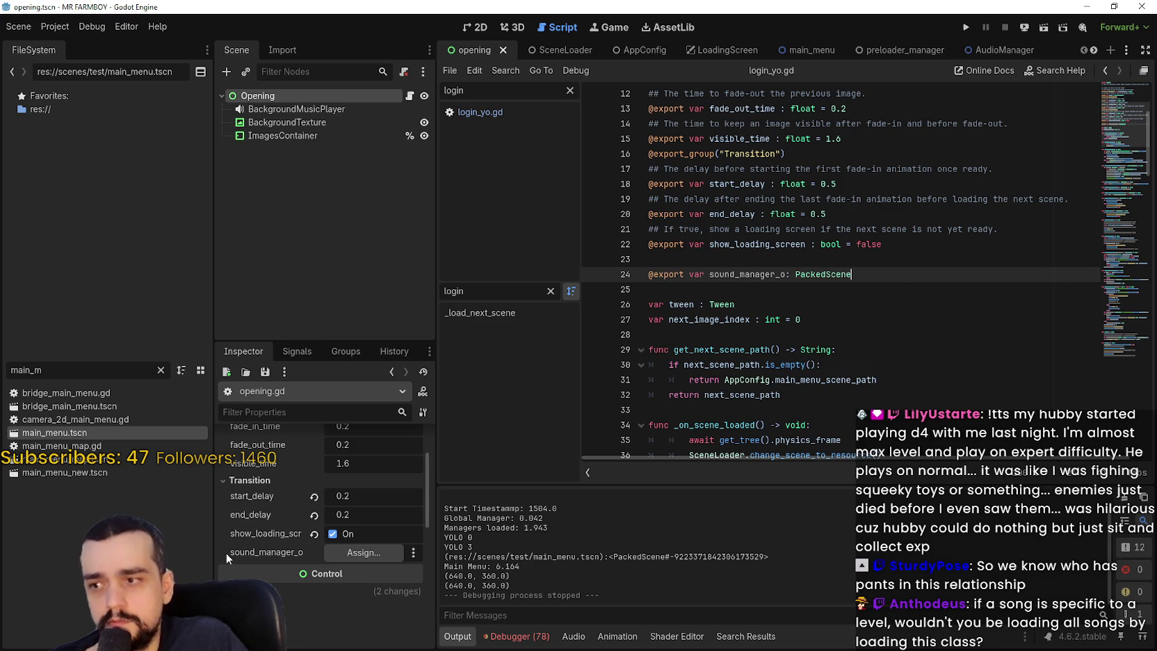
mouse_move(55, 433)
left_mouse_down()
mouse_move(73, 438)
mouse_move(42, 403)
left_mouse_up()
double_click(28, 370)
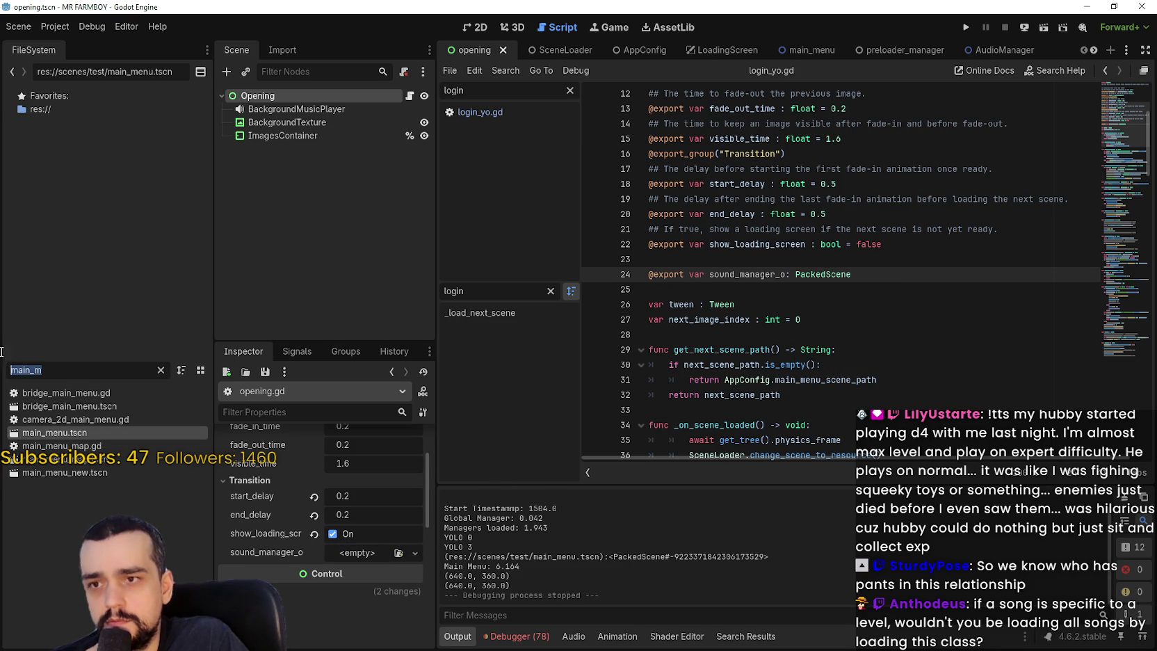
type("sound")
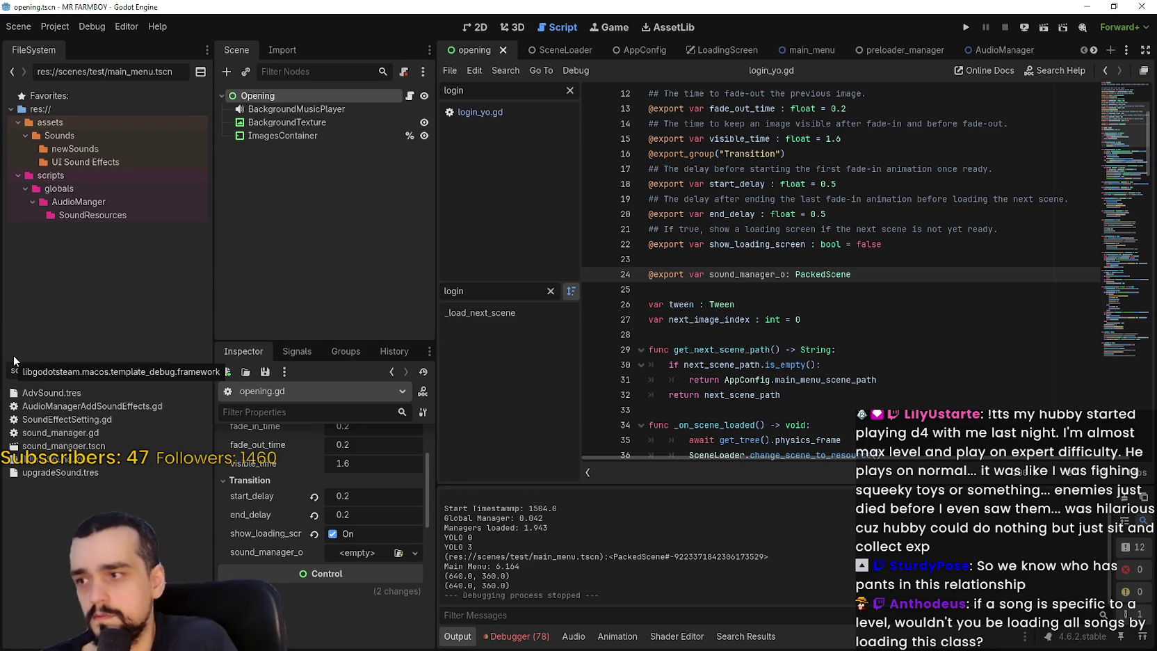
left_click_drag(61, 445, 370, 559)
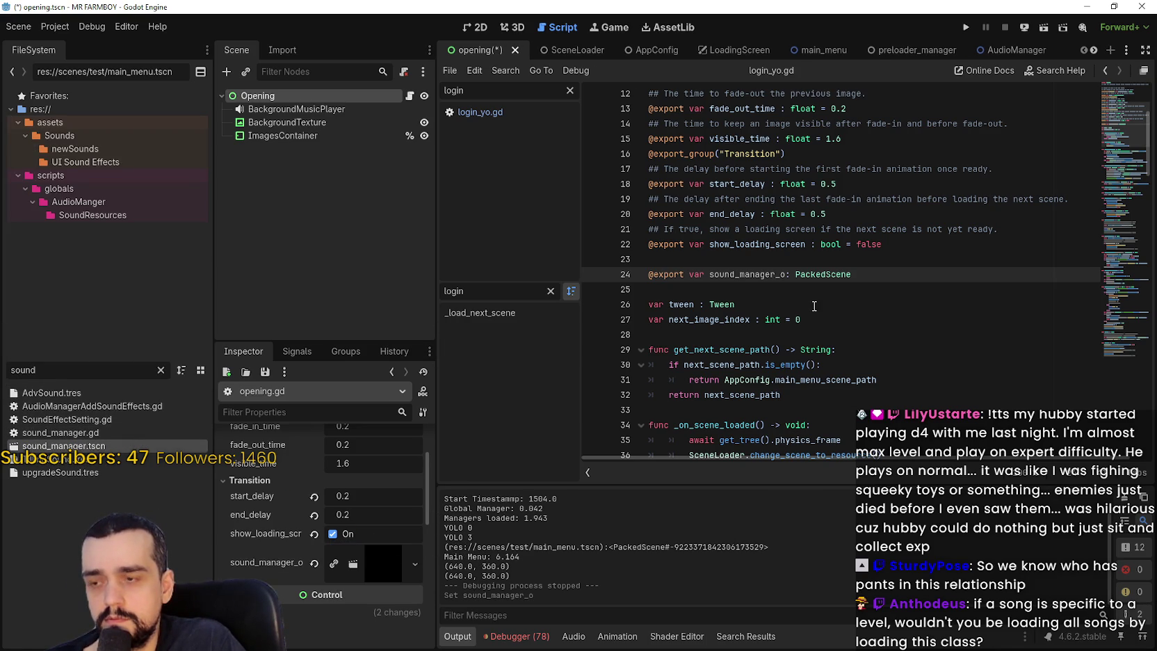
- Duplicate the declaration on line 25 as audio_manager_o
key("Return")
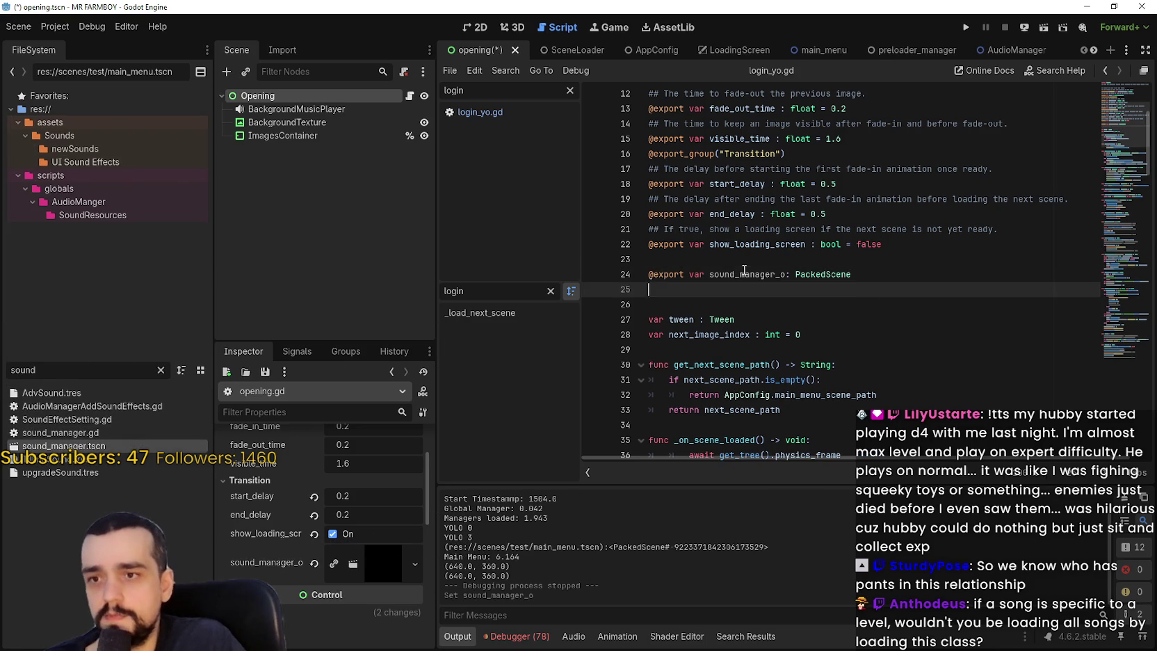
triple_click(647, 275)
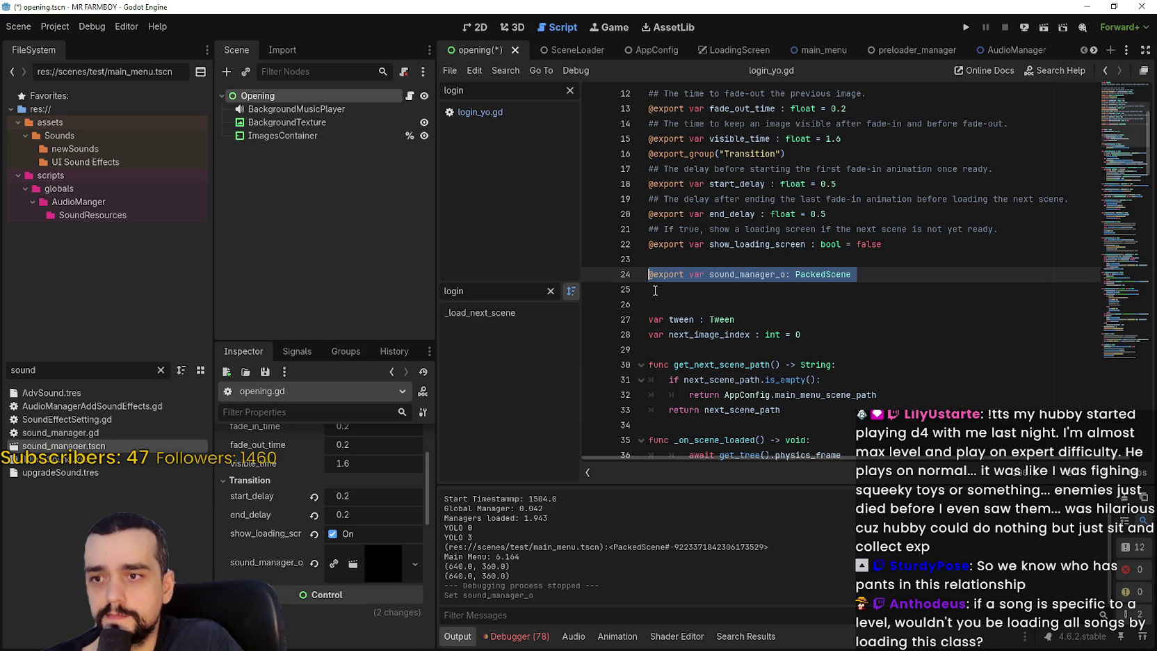
key("ctrl+c")
left_click(655, 291)
key("ctrl+v")
left_click_drag(735, 290, 711, 292)
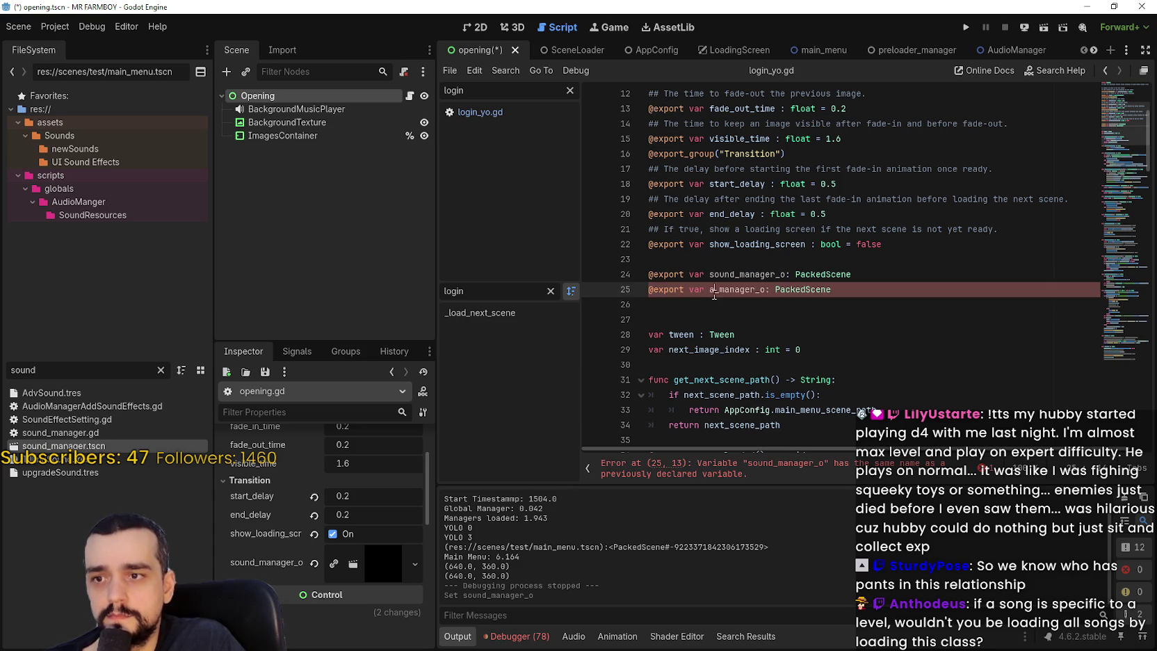
type("audio")
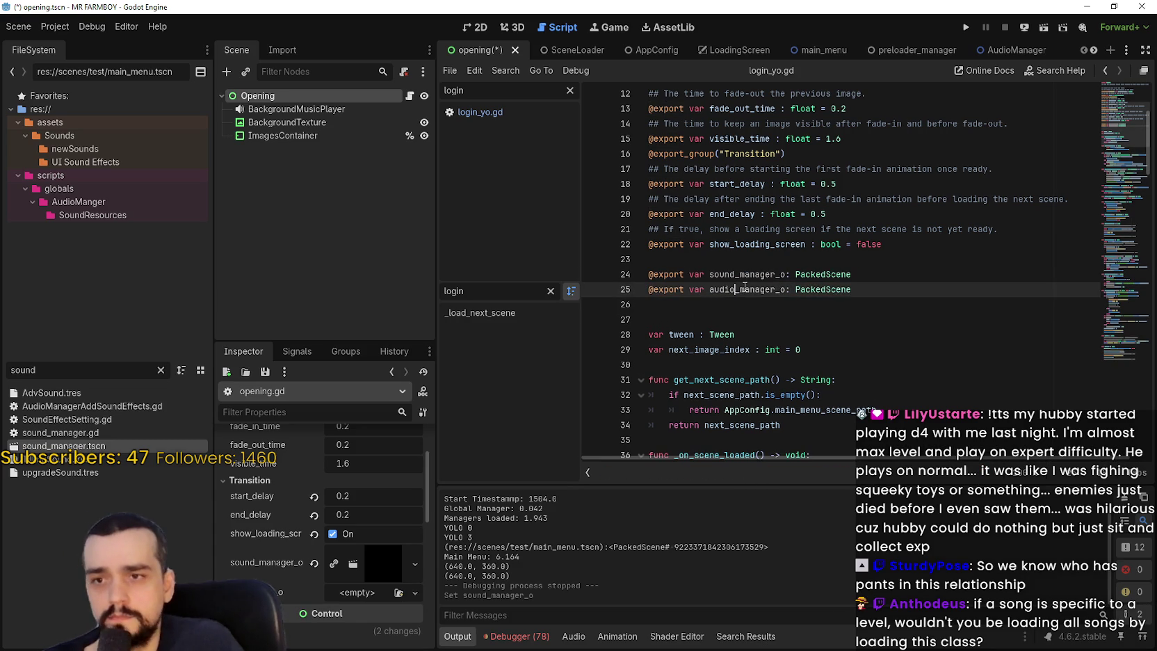
- Assign AudioManager.tscn to audio_manager_o in the Inspector and save the scene
left_click_drag(57, 368, 3, 351)
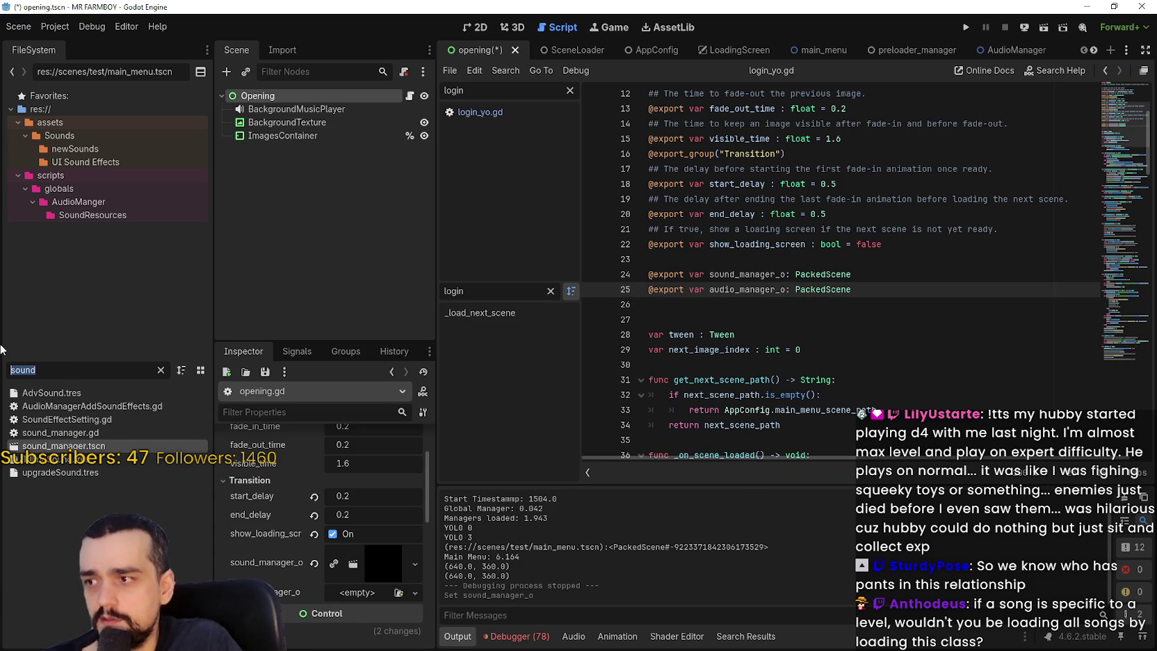
type("audio")
left_click_drag(78, 408, 375, 594)
key("ctrl+s")
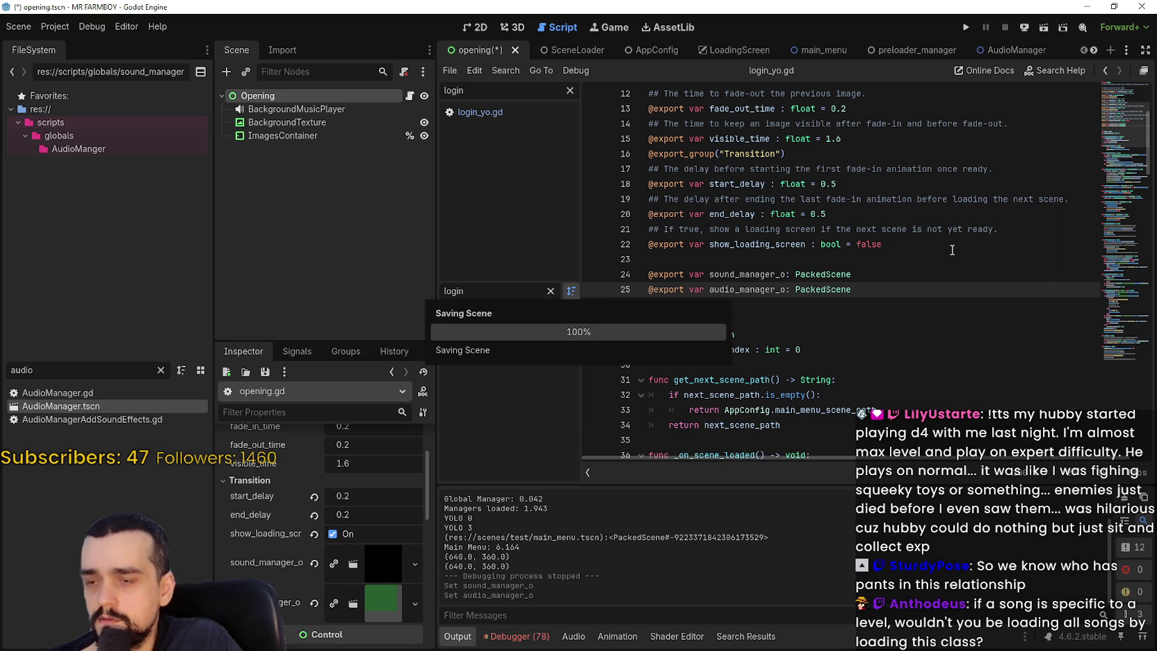
double_click(726, 275)
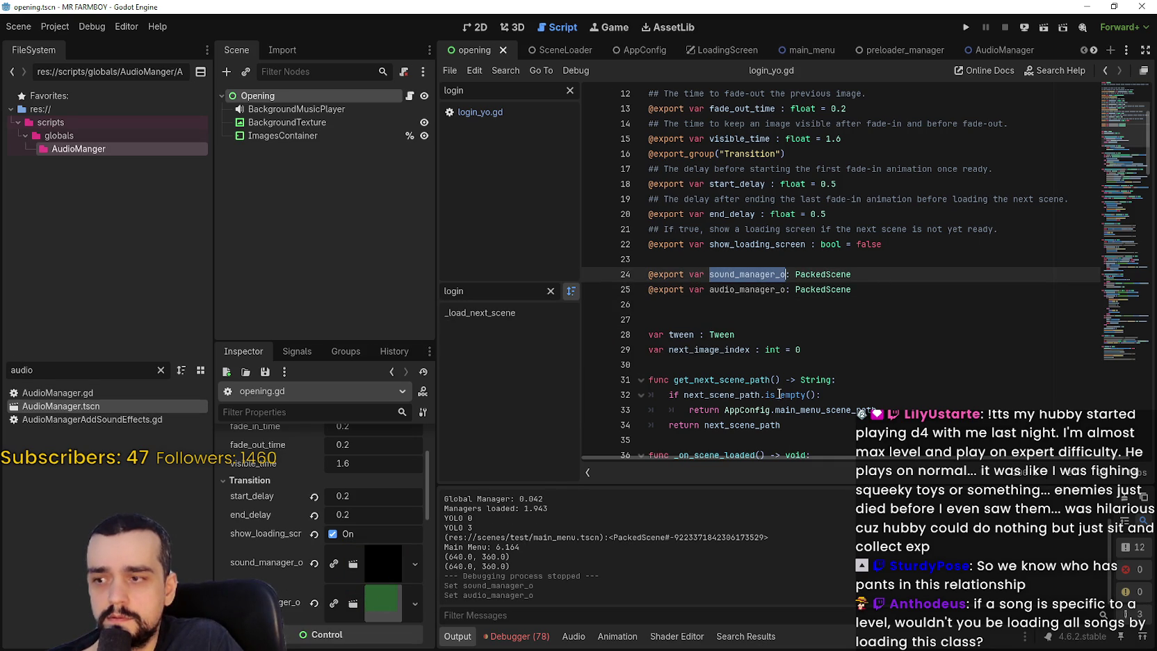
scroll(806, 297, "down", 10)
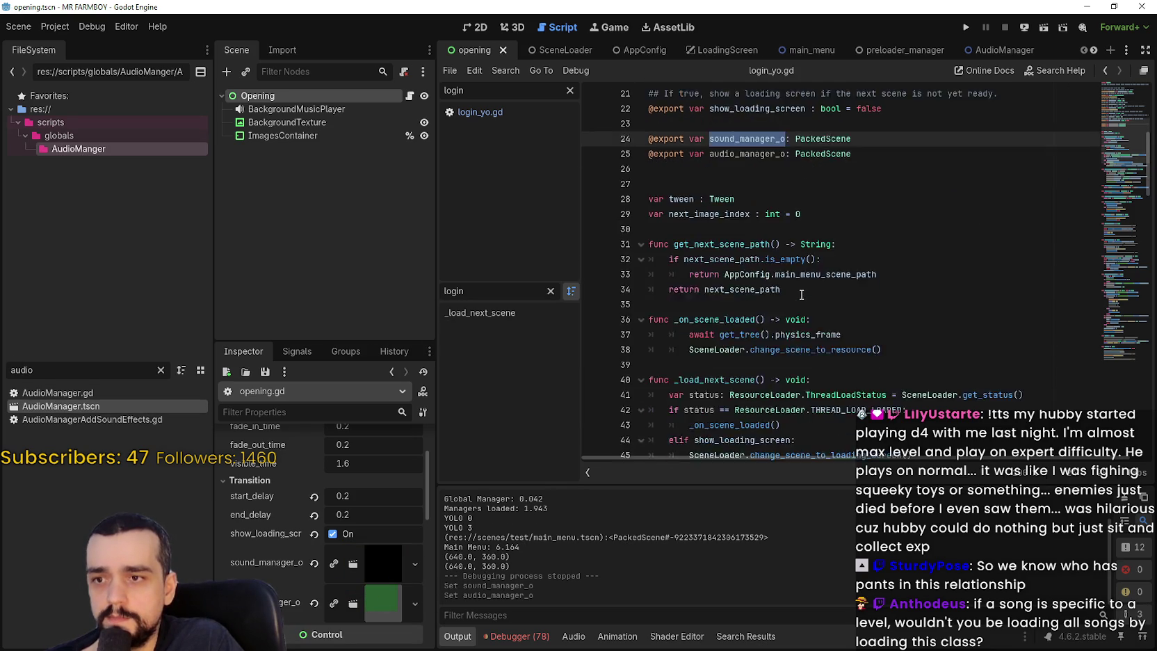
left_click_drag(1125, 195, 1108, 371)
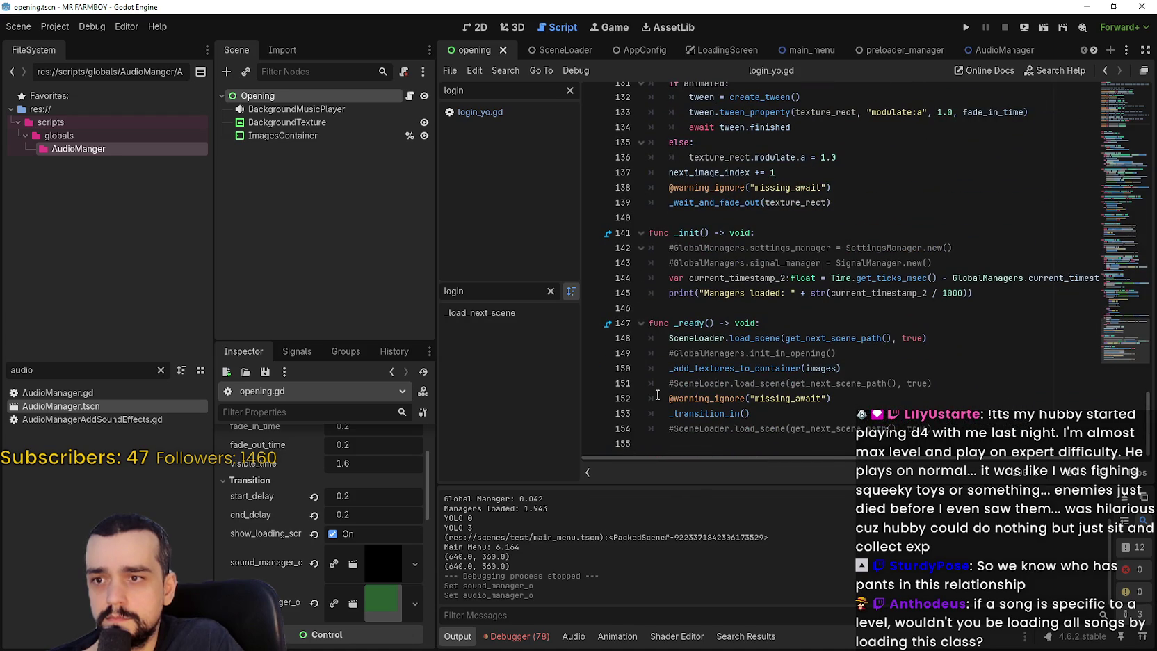
- Add 'GlobalManagers.music_manager = sound_manager_o' below init_in_opening() in _ready
left_click(870, 356)
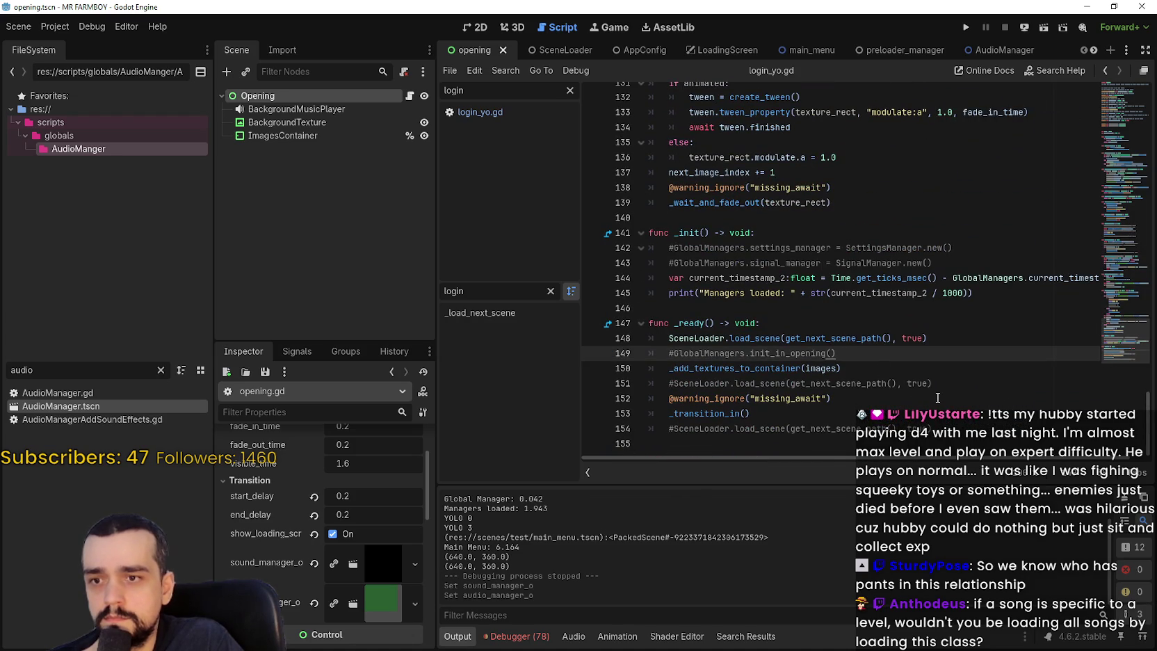
key("Return")
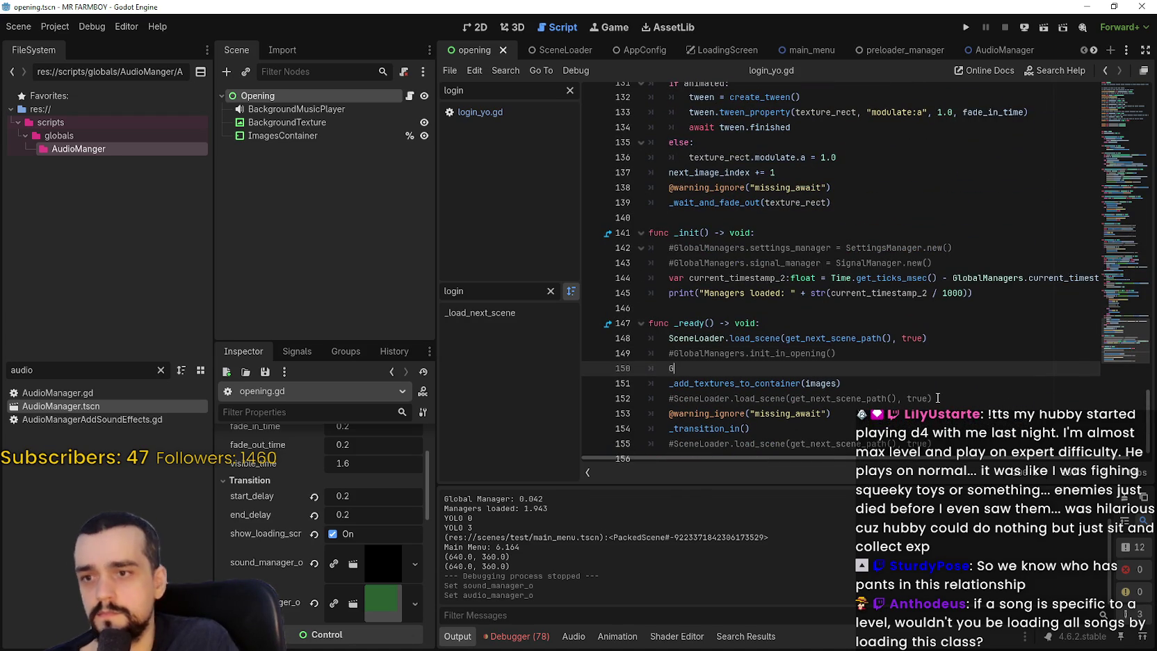
type("lobal")
key("Return")
type(".")
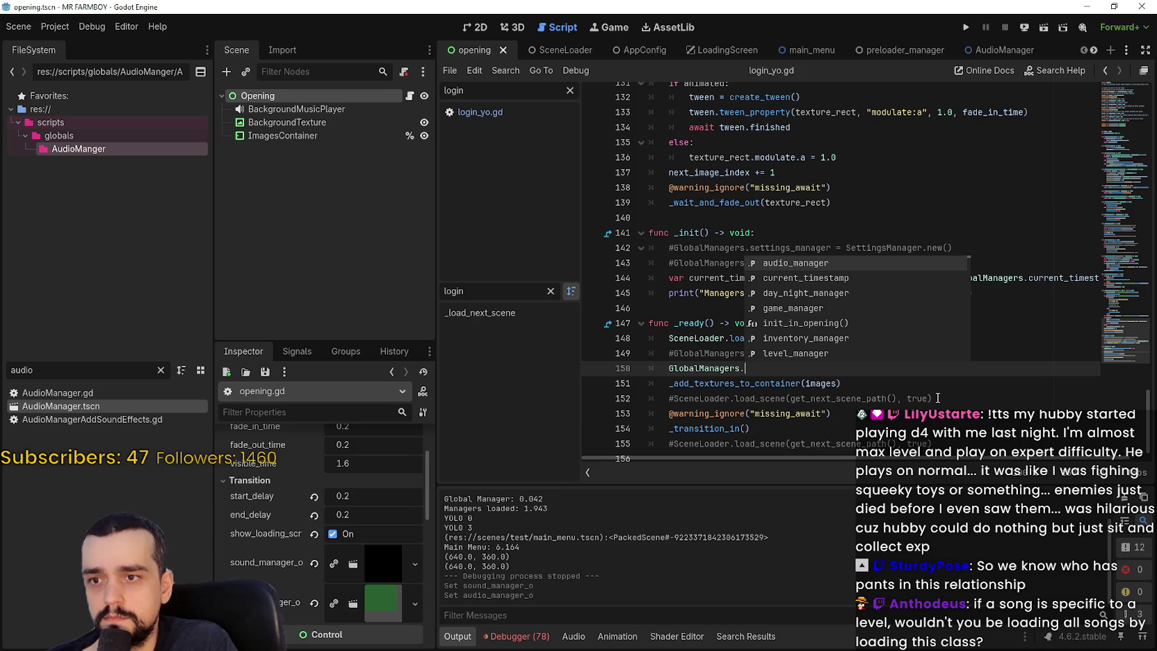
type("au")
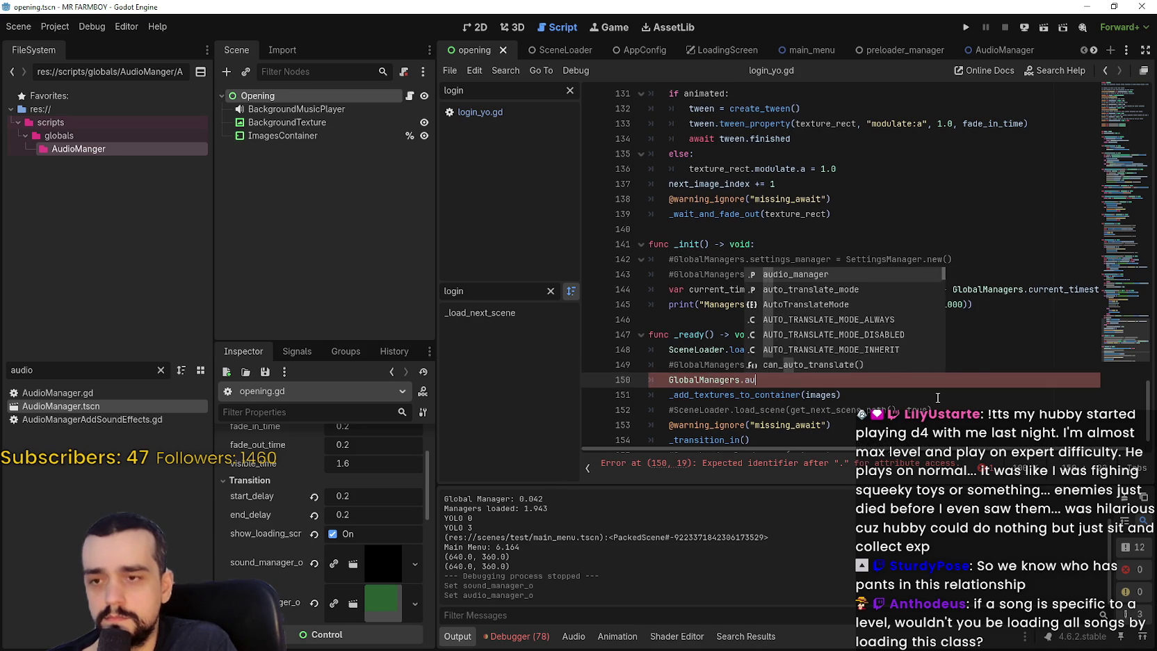
key("BackSpace")
key("BackSpace")
type("s")
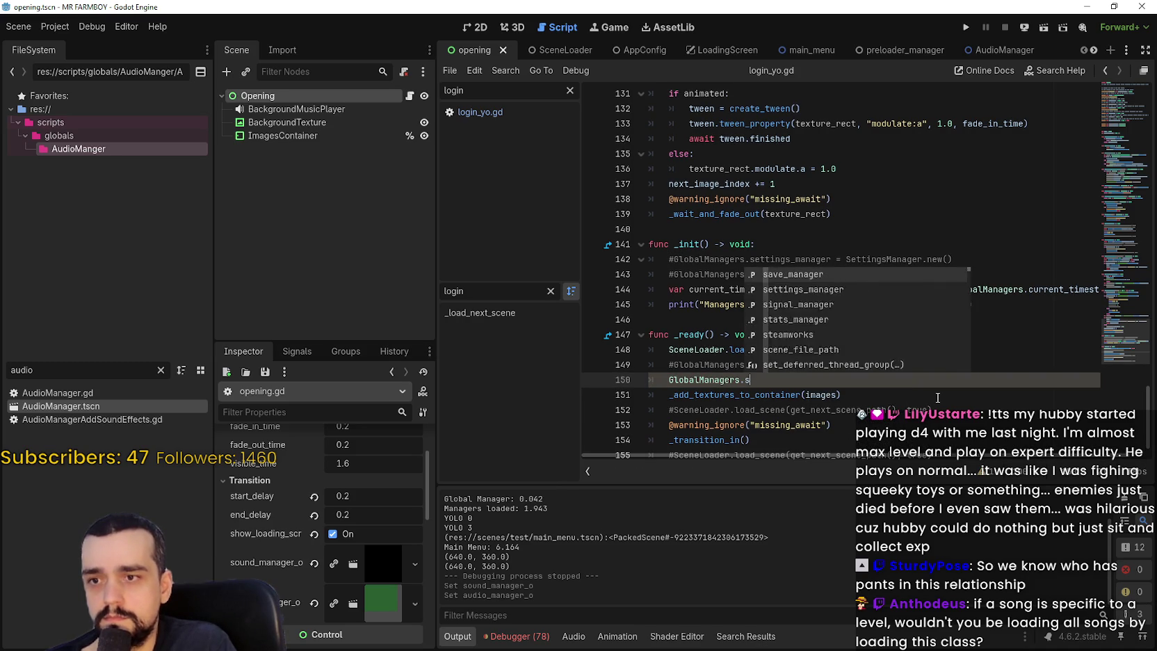
type("ound")
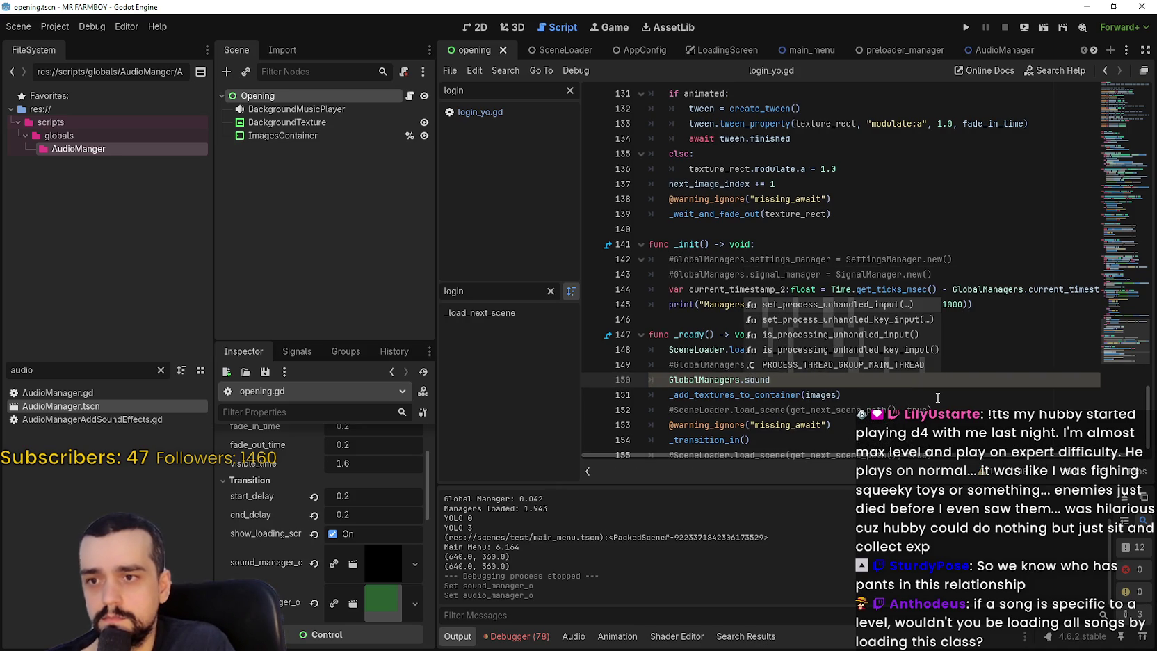
key("BackSpace")
key("BackSpace")
key("BackSpace")
type("mus")
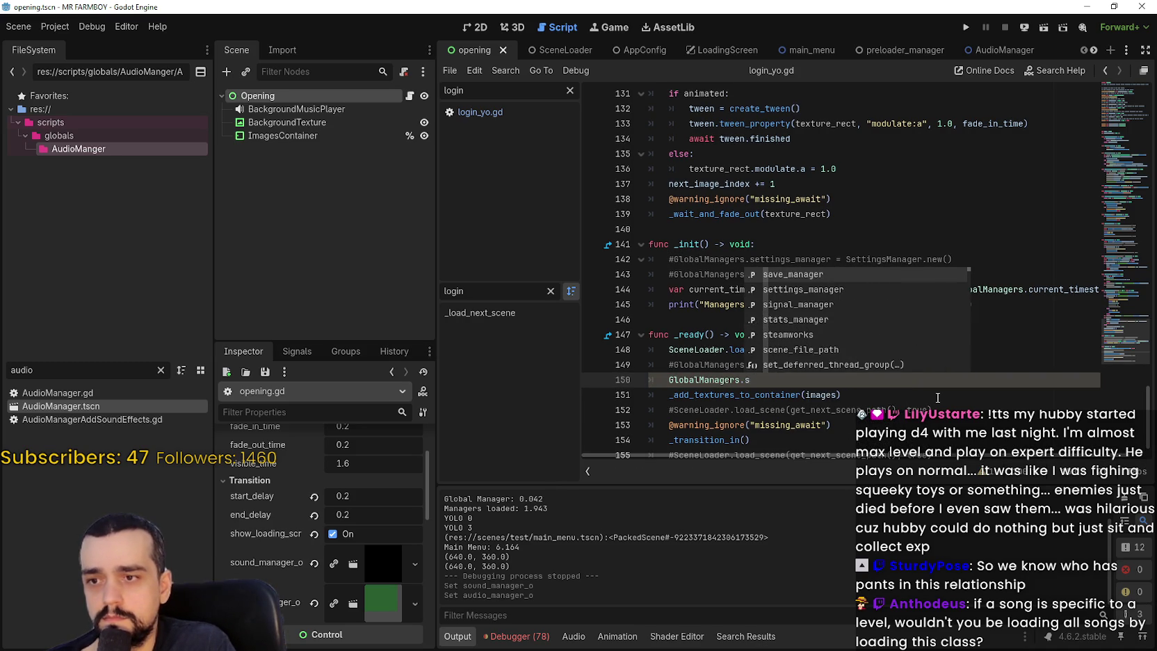
key("Return")
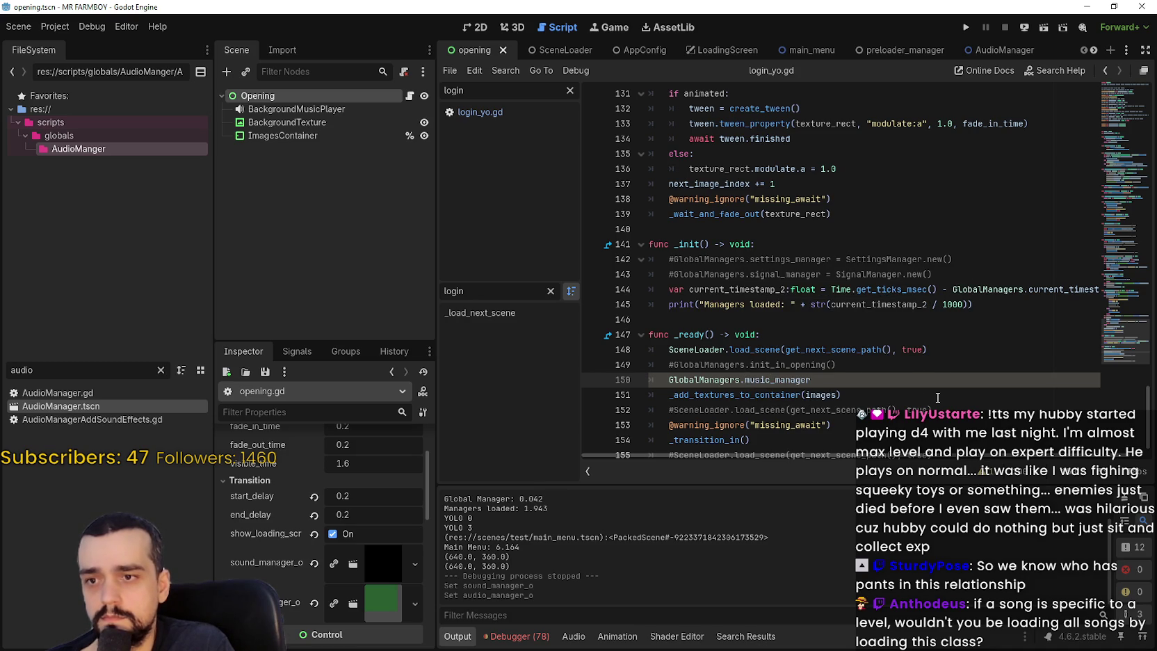
type(" = sound")
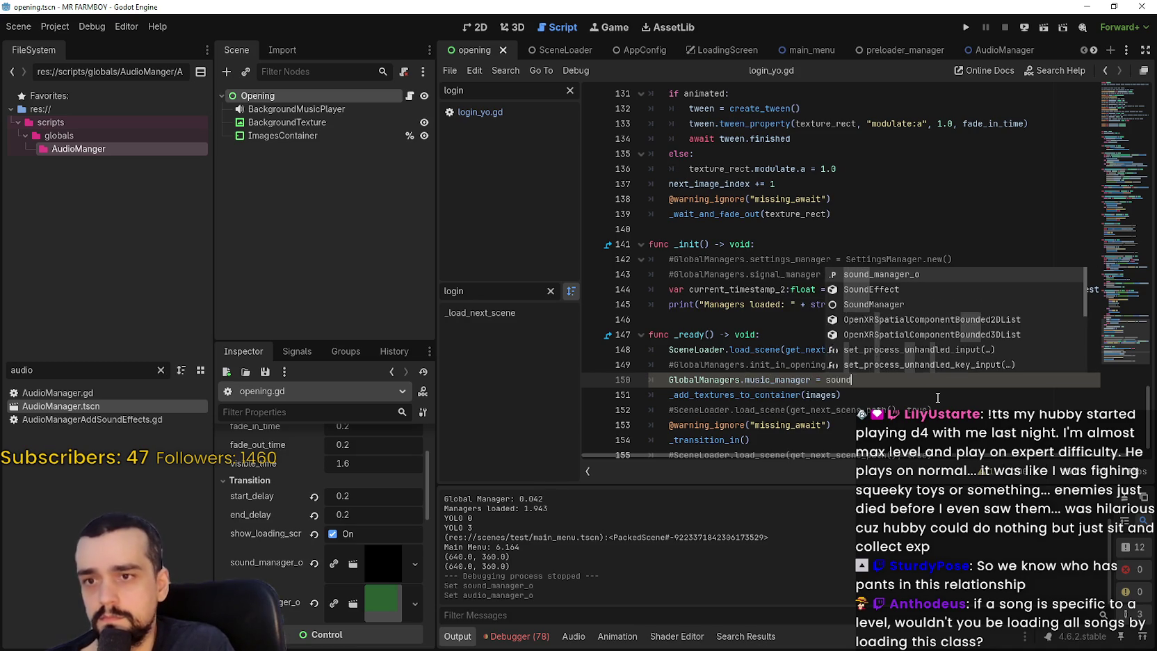
key("Return")
- Add 'GlobalManagers.audio_manager = audio_manager_o' on the next line and save
key("Return")
type("G")
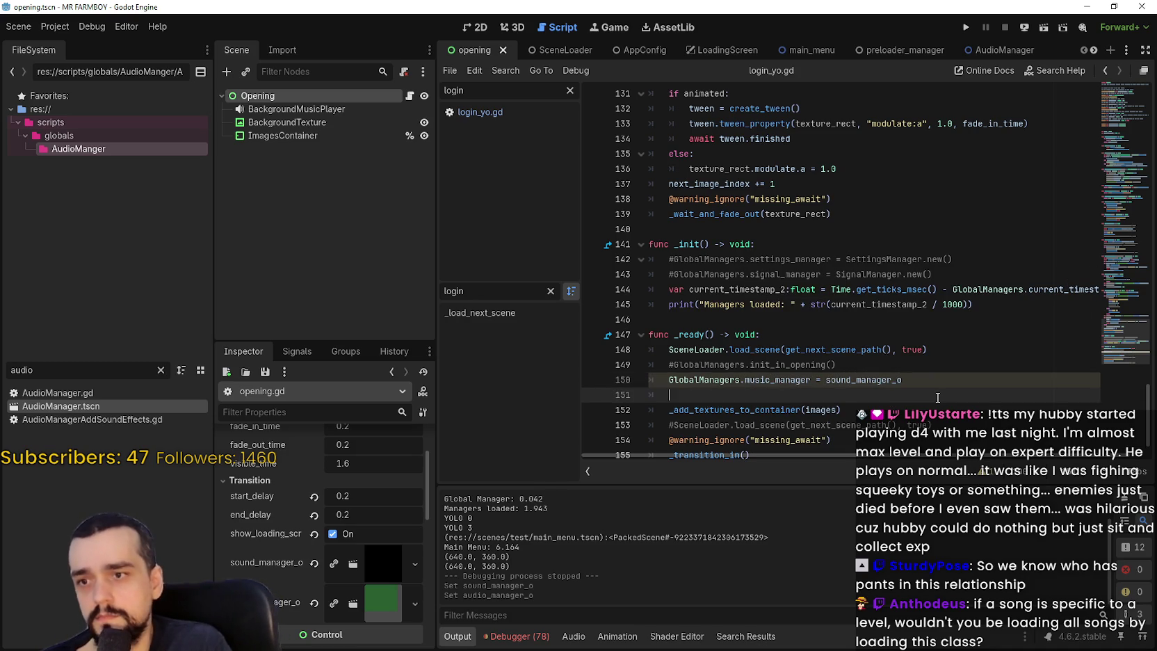
type("lobal")
key("Return")
type(".audi")
key("Return")
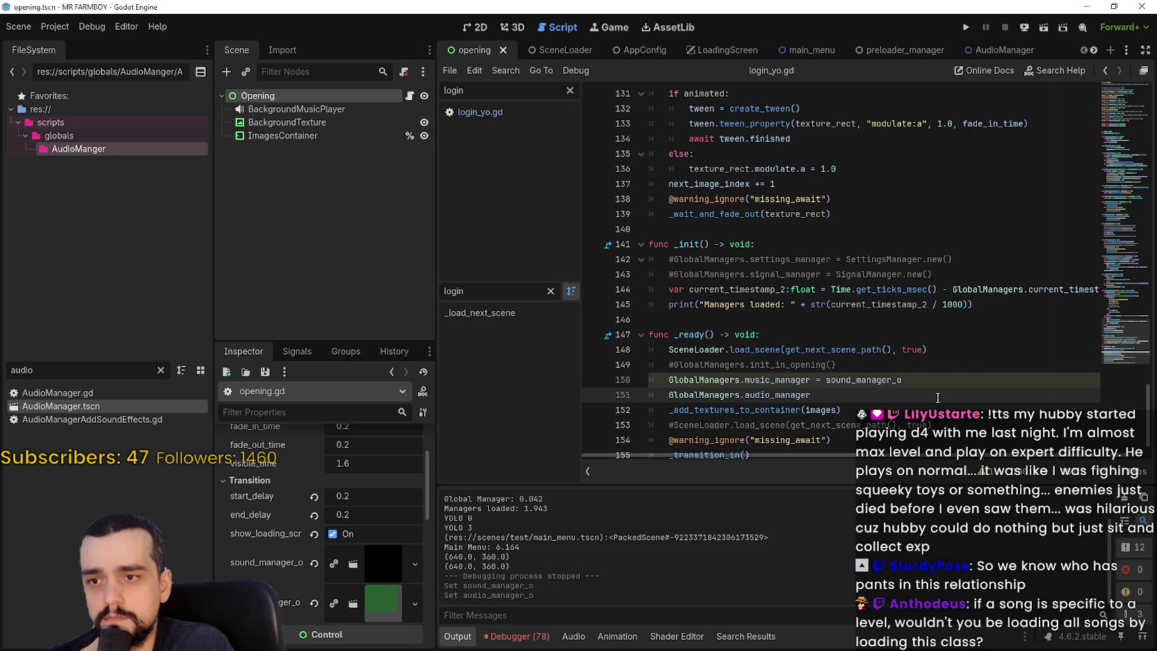
type(" = audi")
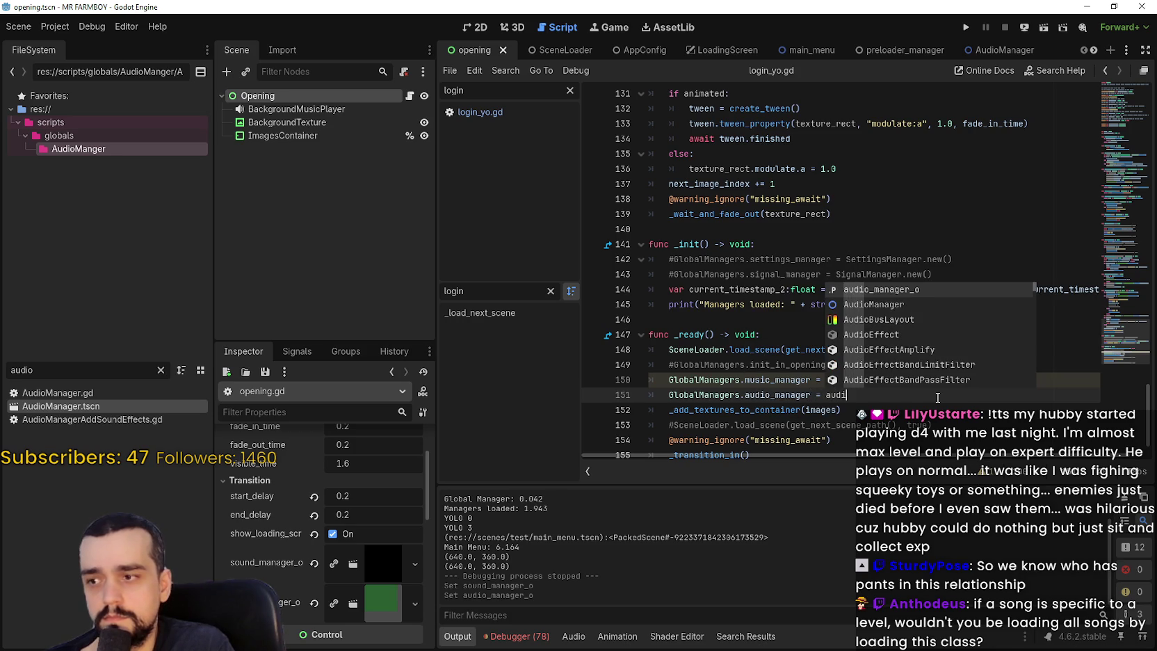
key("Return")
key("ctrl+s")
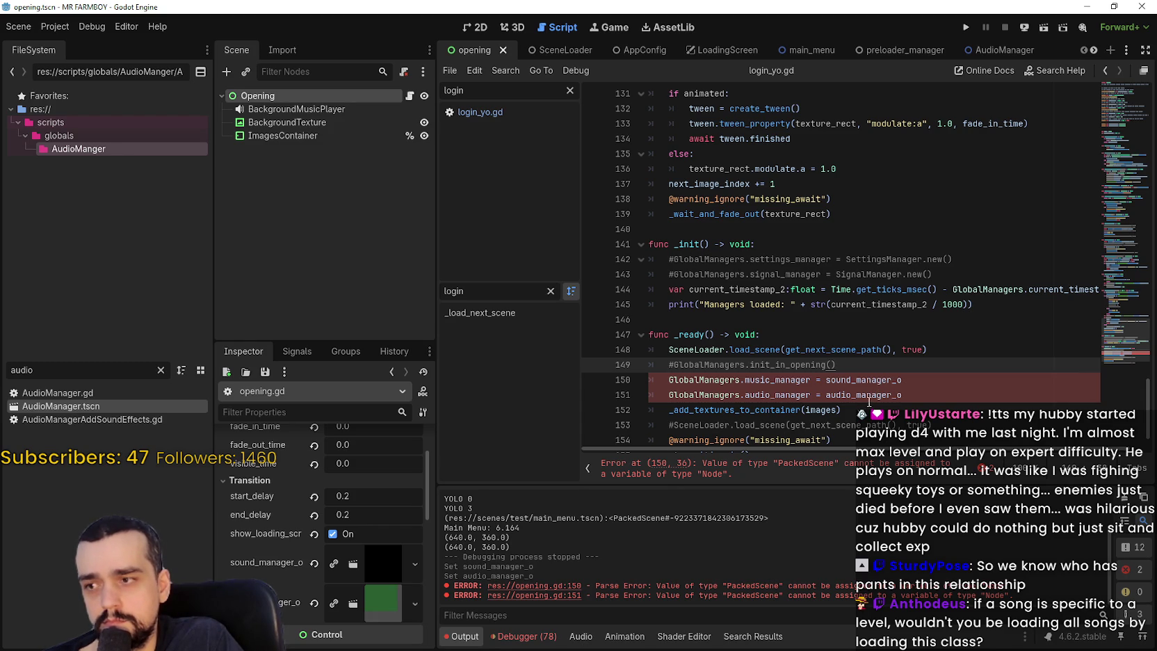
- Append .instantiate() to both manager assignments, save, and run the project
left_click(938, 389)
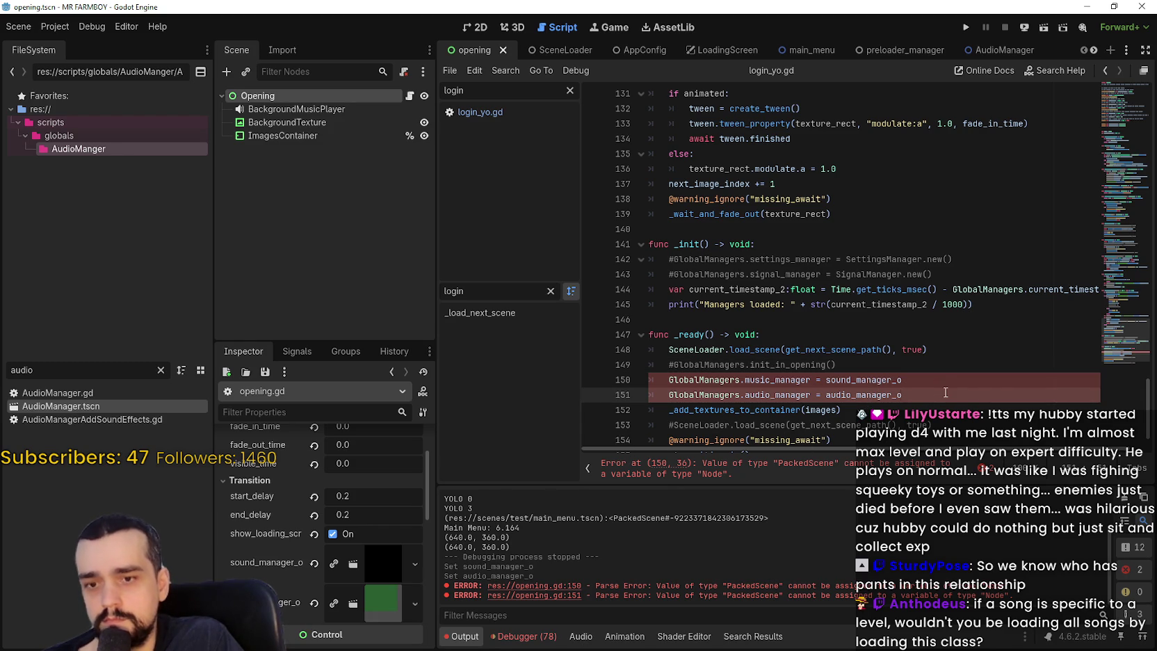
key("Up")
type(".instan")
key("Return")
left_click(871, 394)
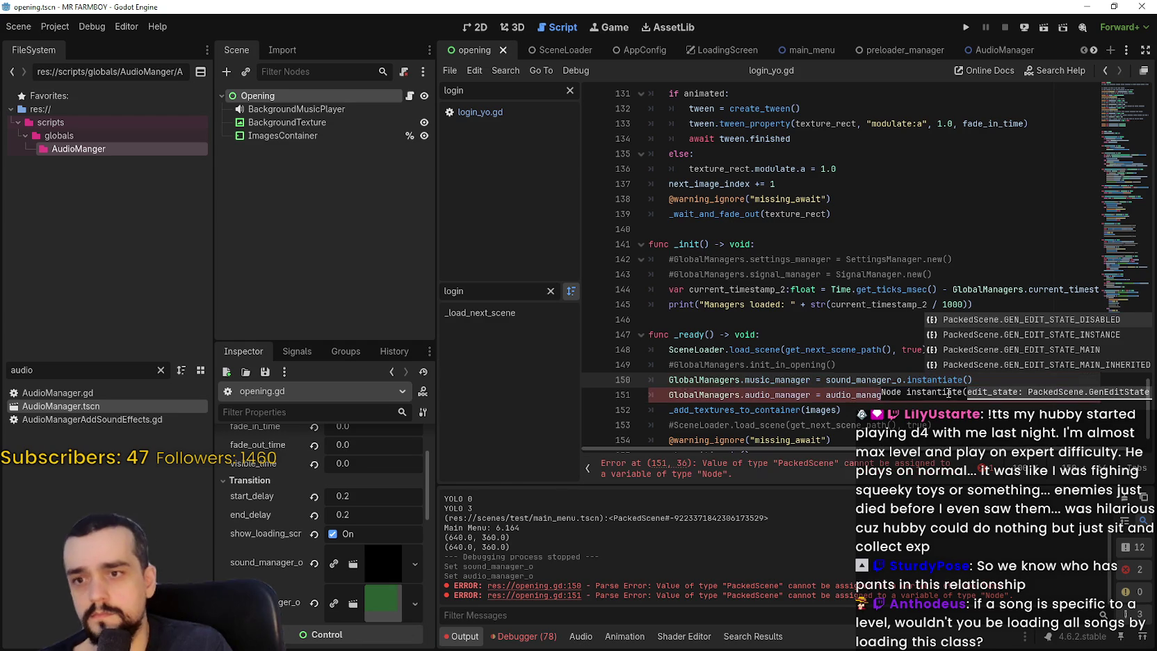
type(".instantiate(")
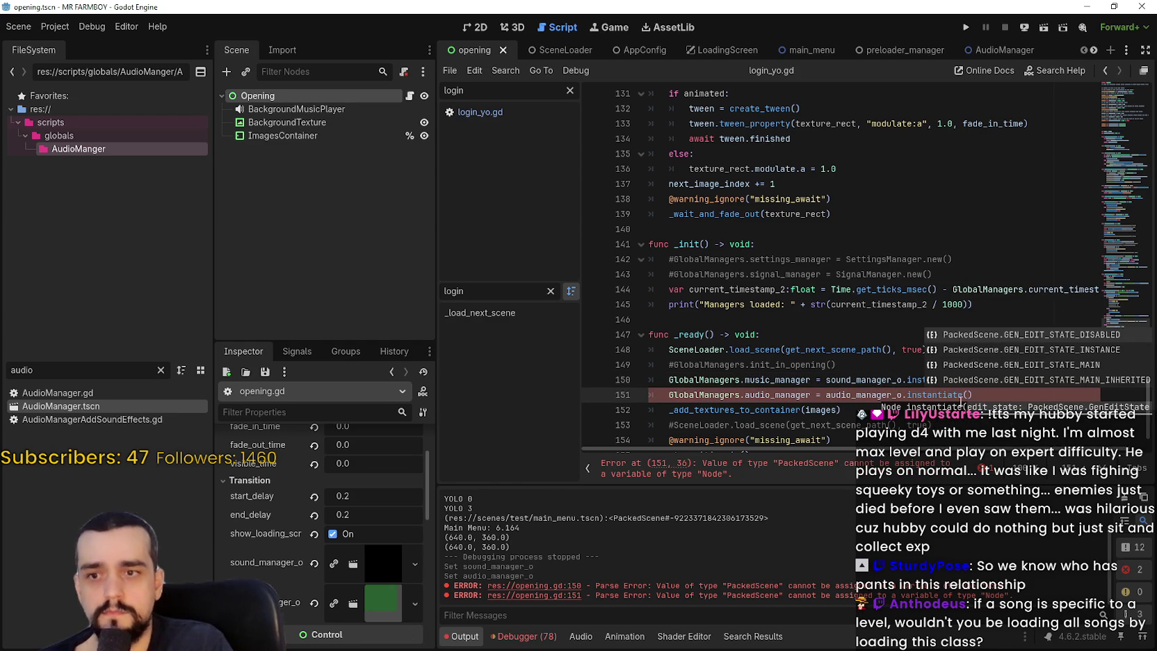
key("Return")
left_click(862, 365)
key("ctrl+s")
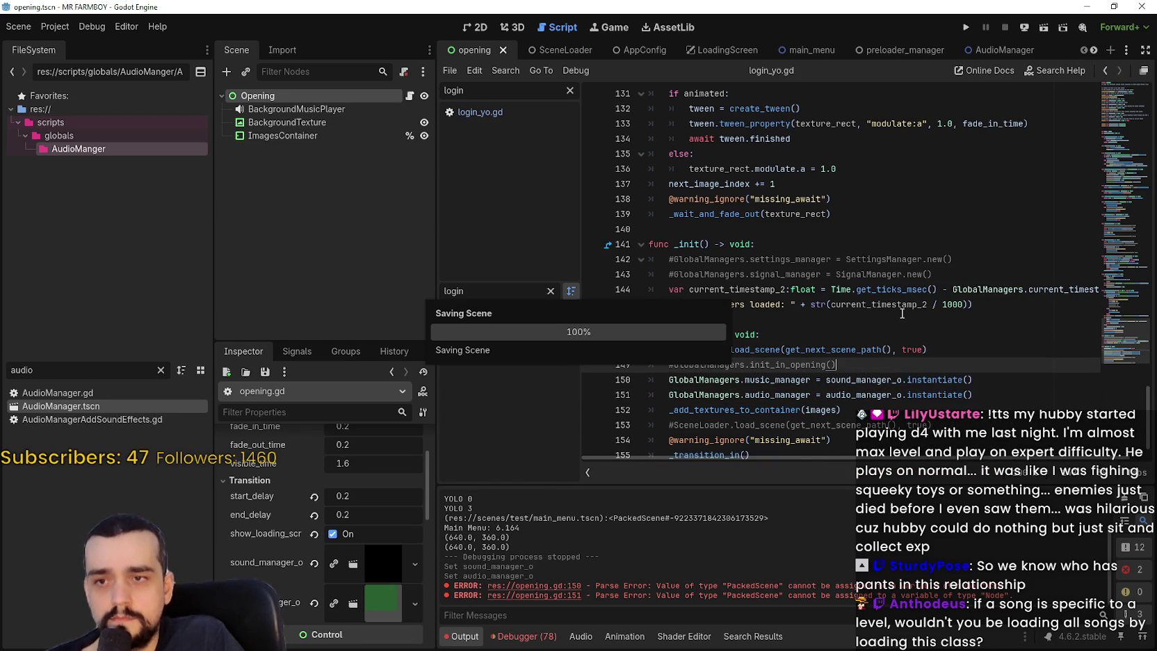
left_click(964, 28)
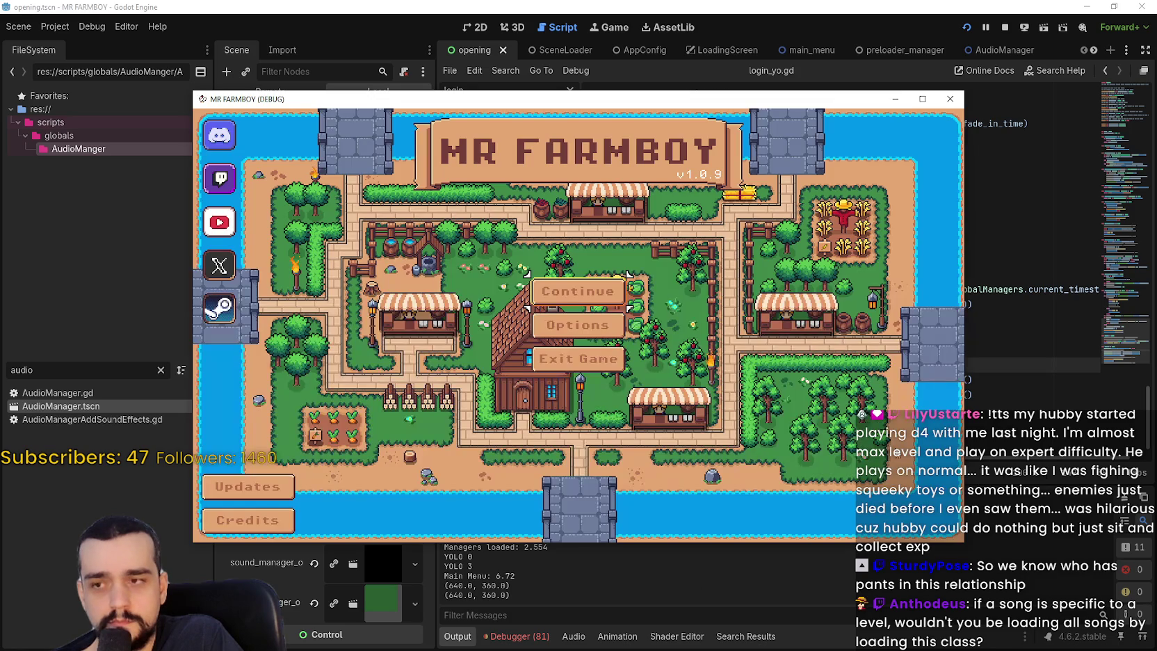
- Close the running game, run the project again, then open Project Settings
left_click(577, 354)
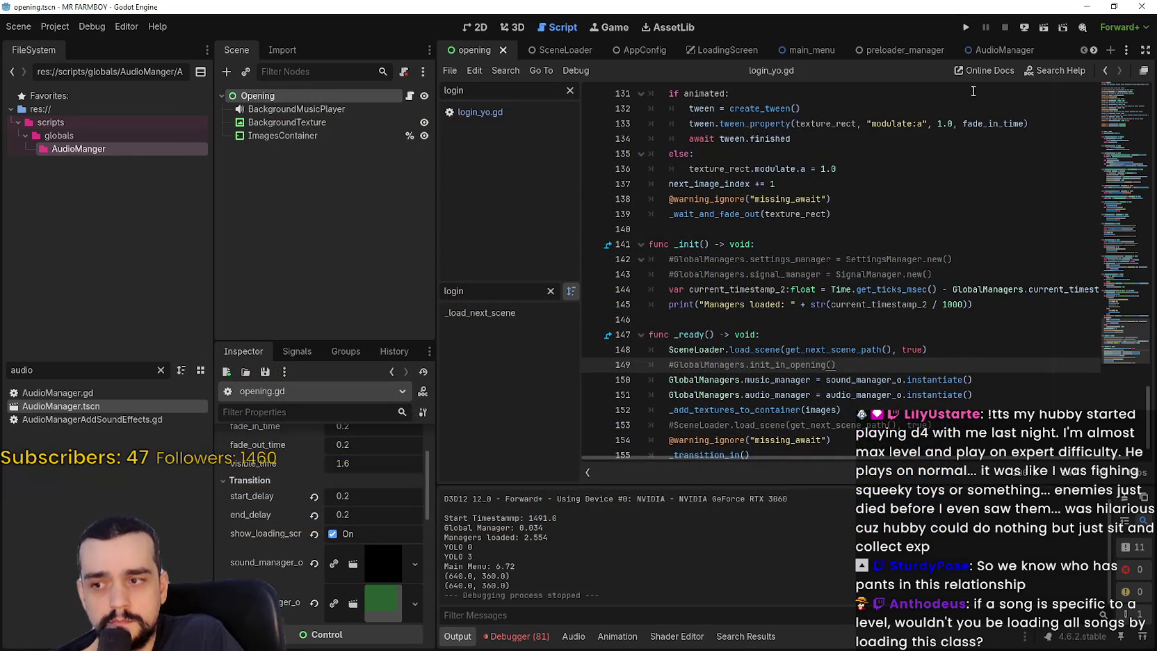
left_click(966, 26)
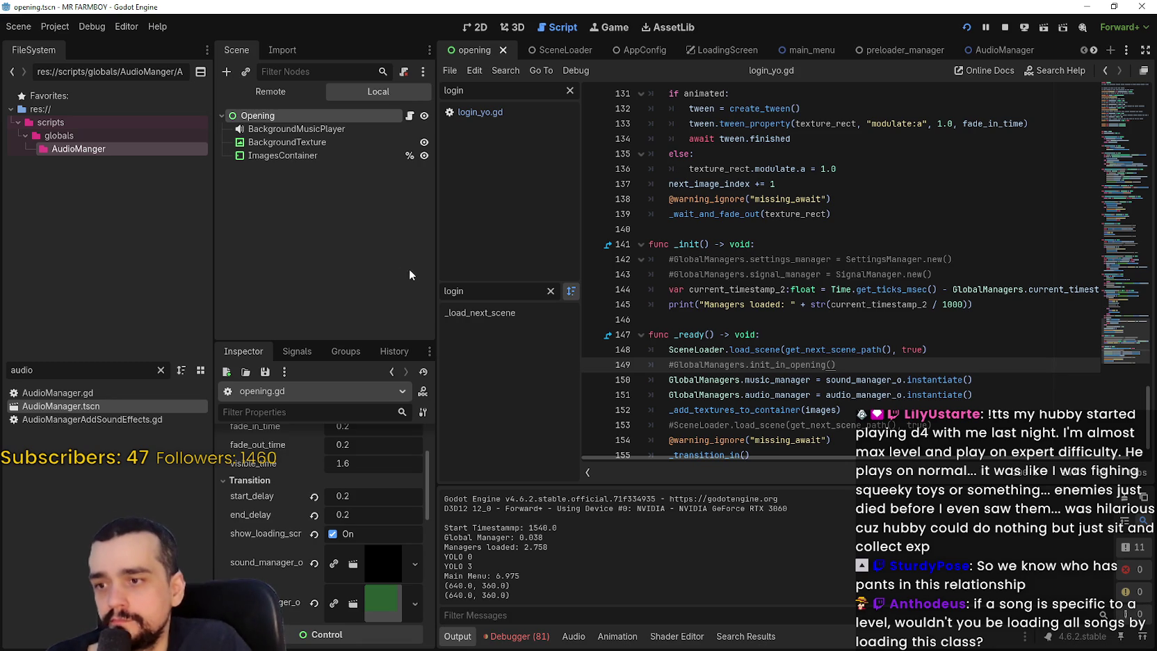
left_click(63, 27)
- Move GlobalManagers to the end of the autoload order and rerun the game to check its timing
left_click(69, 42)
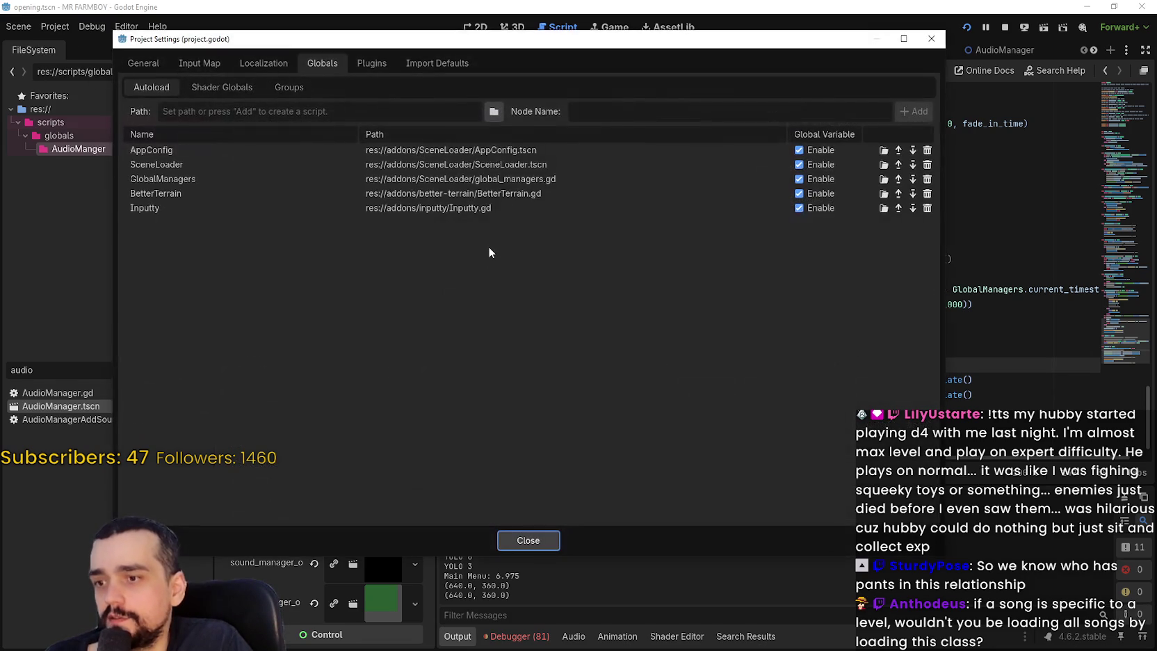
left_click(914, 179)
left_click(912, 194)
left_click(555, 540)
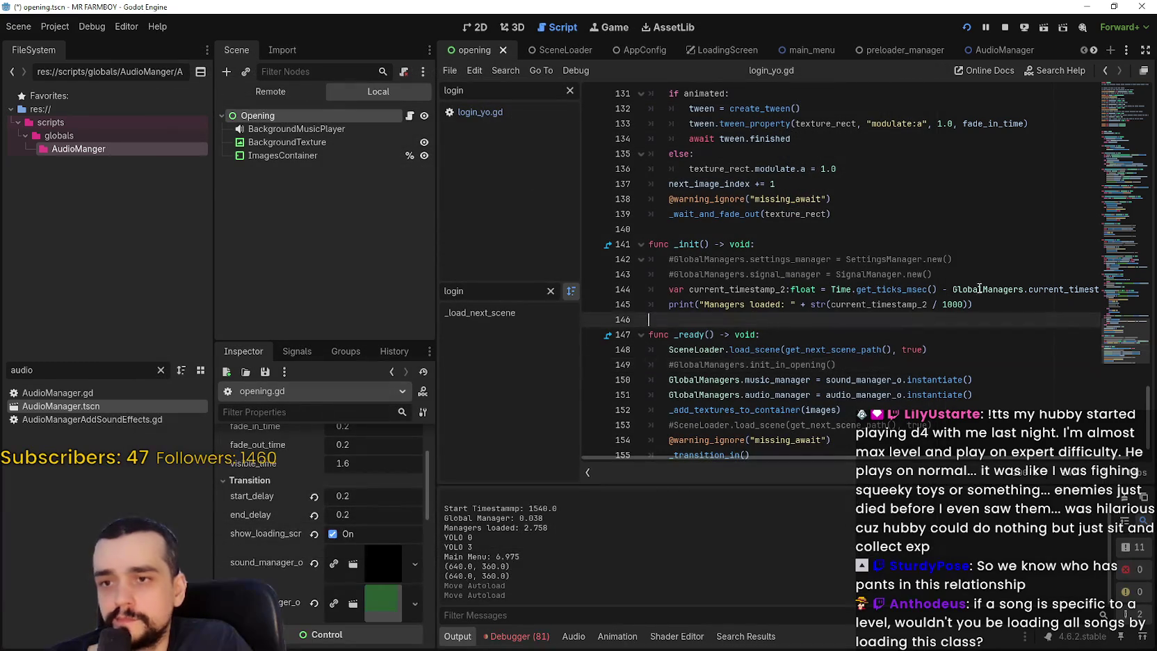
left_click(1004, 28)
left_click(965, 28)
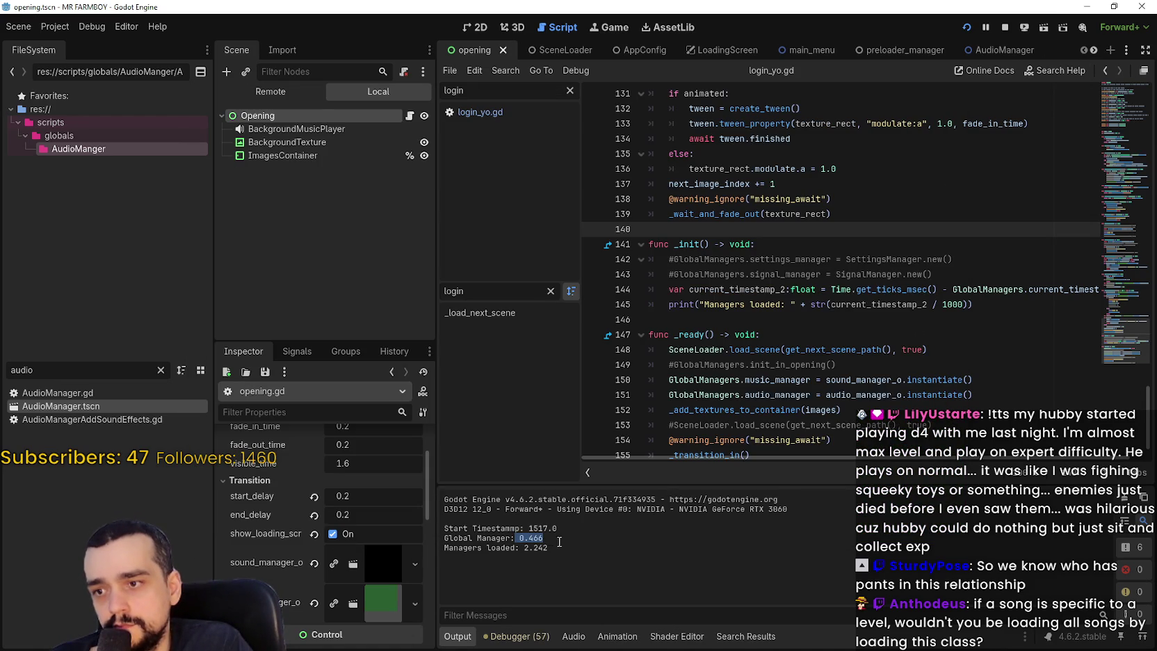
double_click(530, 538)
- Comment out the manager assignment lines 150–151 with Ctrl+K, save, and run the game again
left_click(1005, 28)
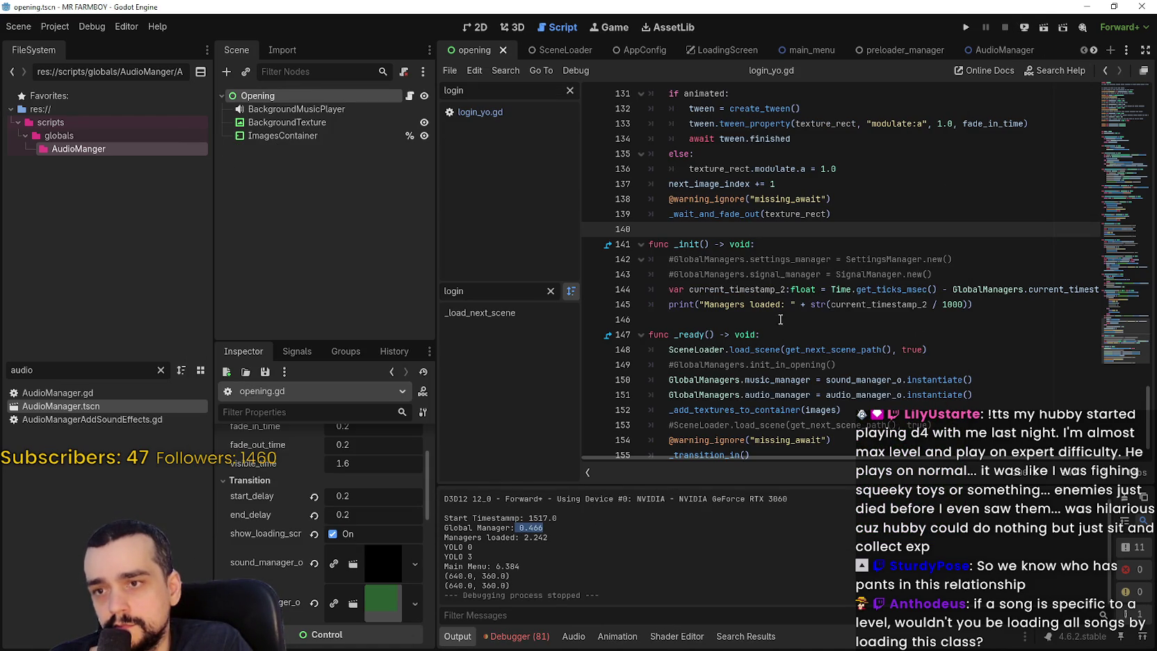
scroll(666, 337, "down", 1)
left_click(666, 338)
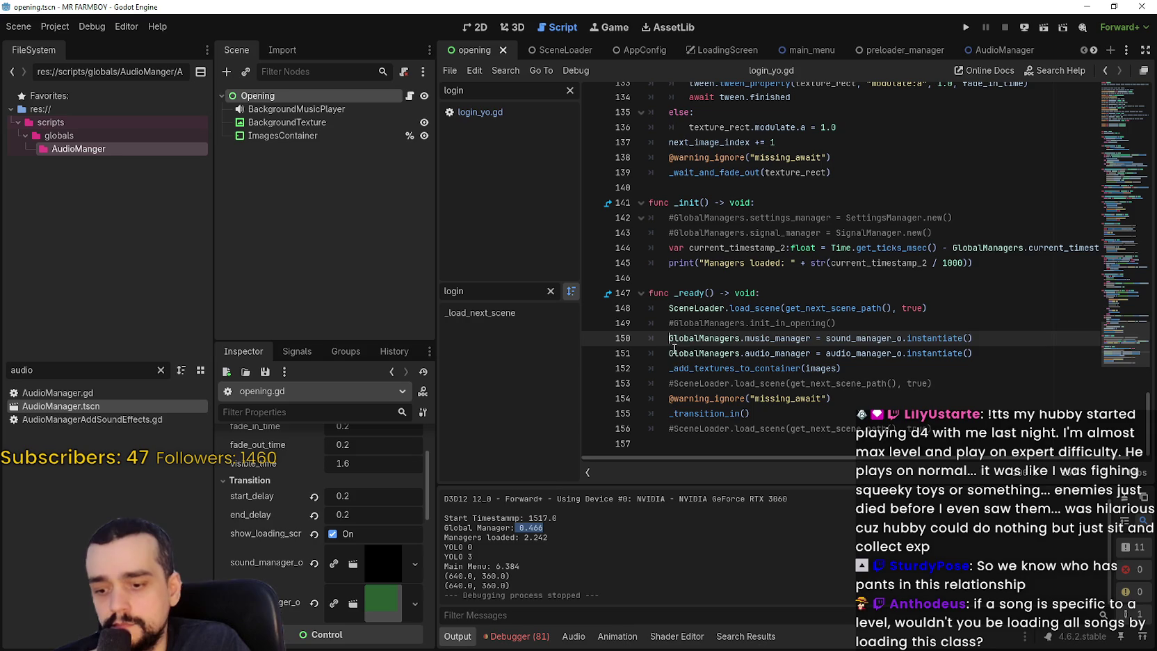
key("shift+Down")
key("ctrl+k")
key("ctrl+s")
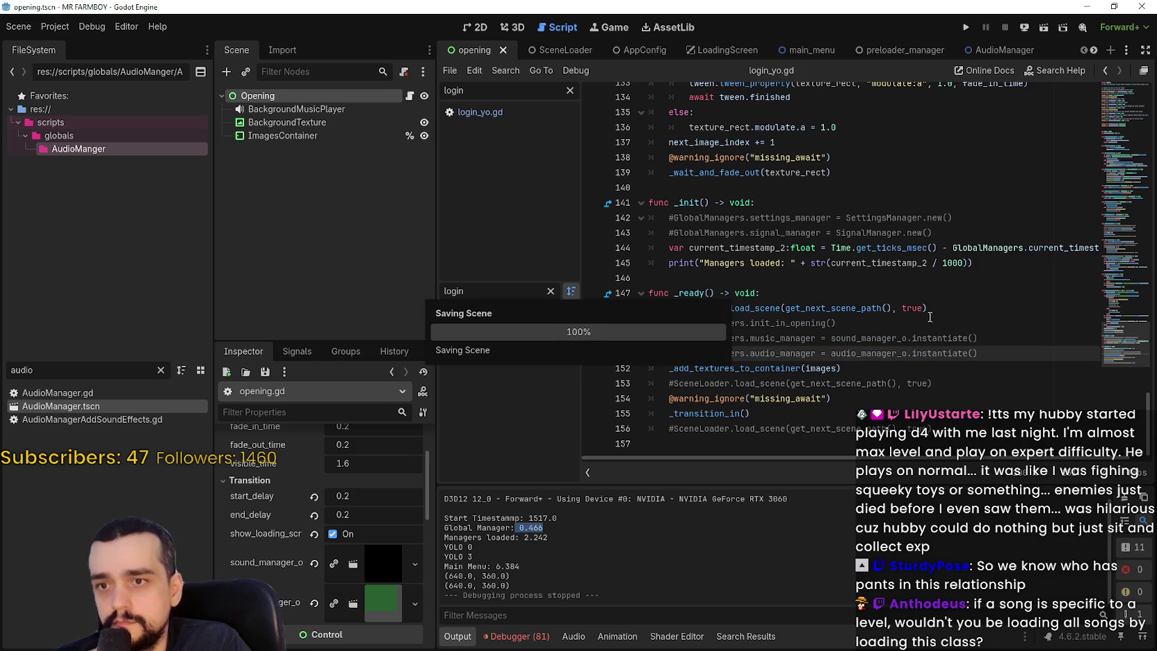
left_click(966, 27)
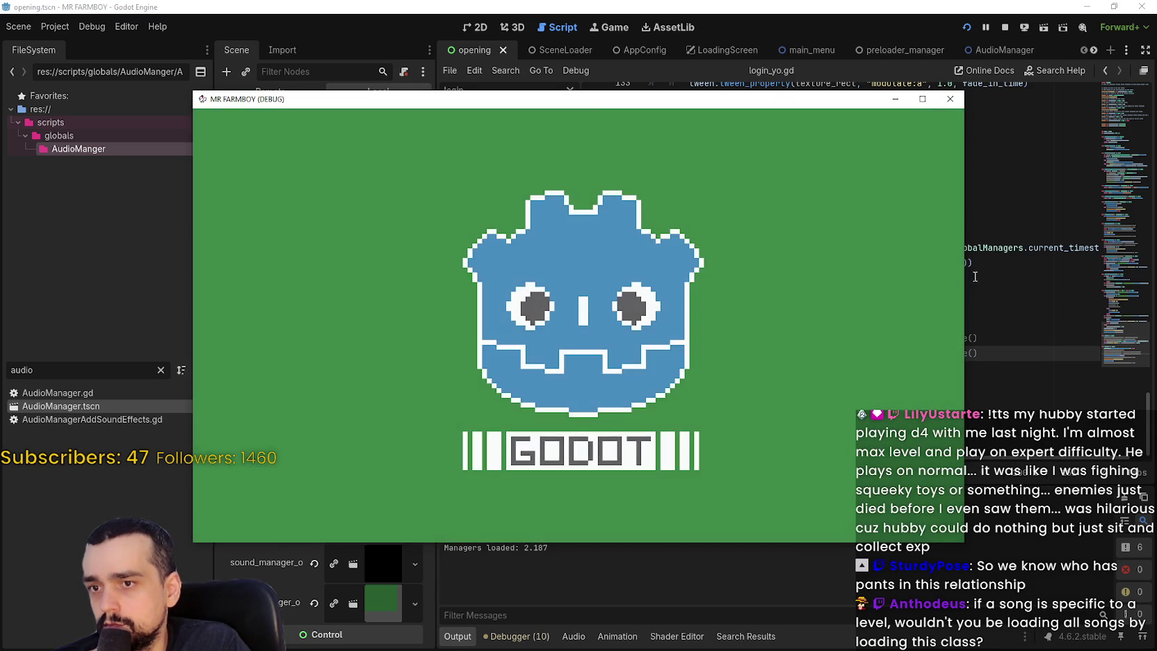
left_click(977, 281)
- Clear sound_manager_o and audio_manager_o in the Inspector, save, and run the project
left_click(1005, 27)
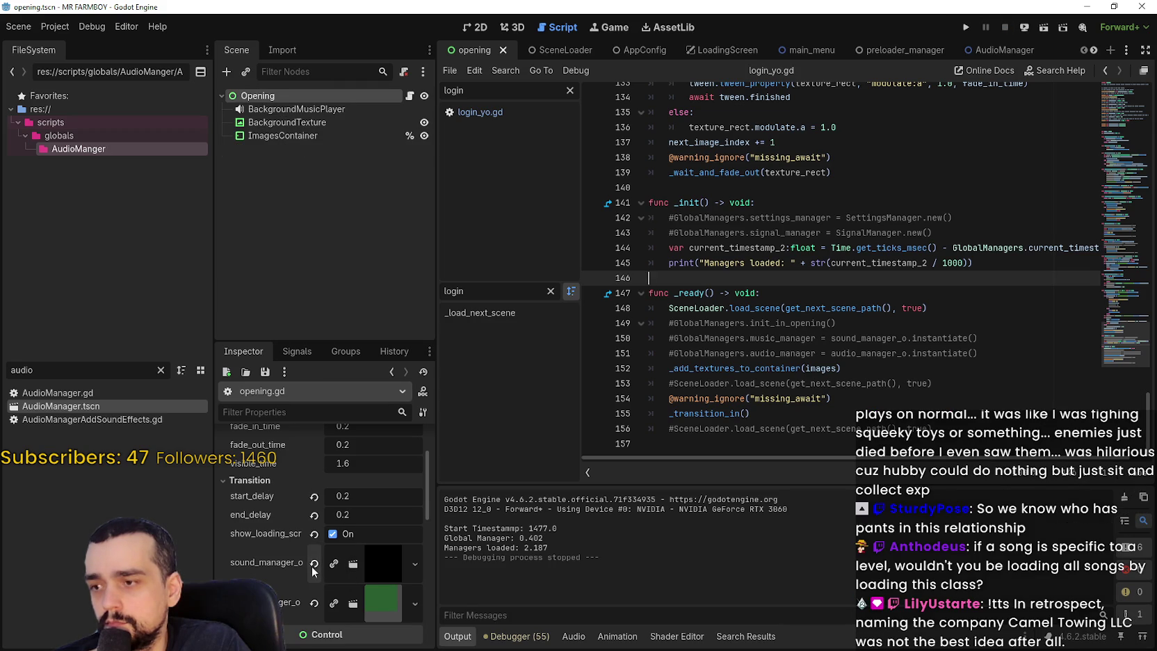
left_click(314, 603)
left_click(314, 564)
key("ctrl+s")
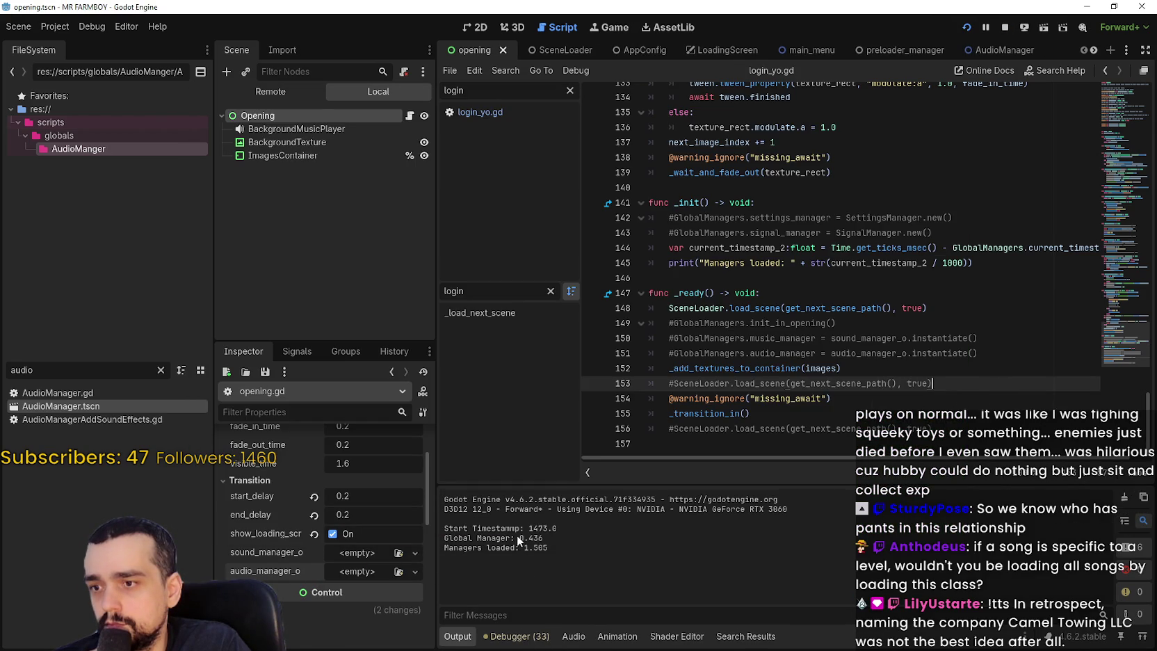
left_click_drag(518, 537, 544, 538)
left_click(807, 355)
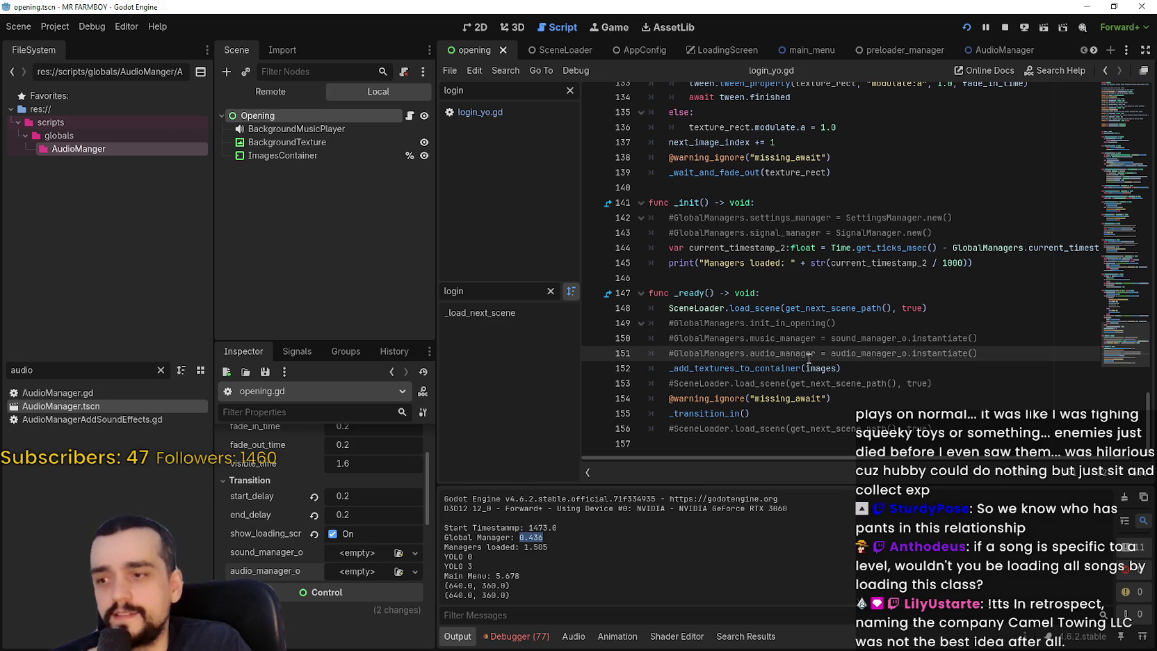
left_click(736, 578)
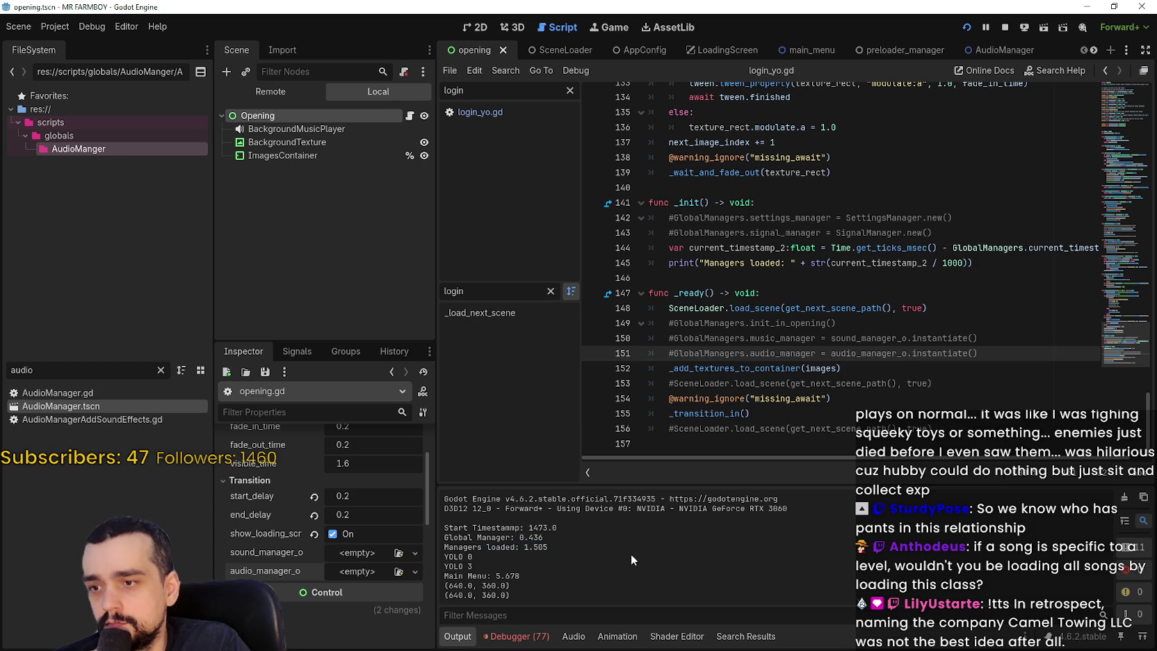
- Rerun the game and check the Global Manager time 0.433 in the Output log
left_click(1016, 33)
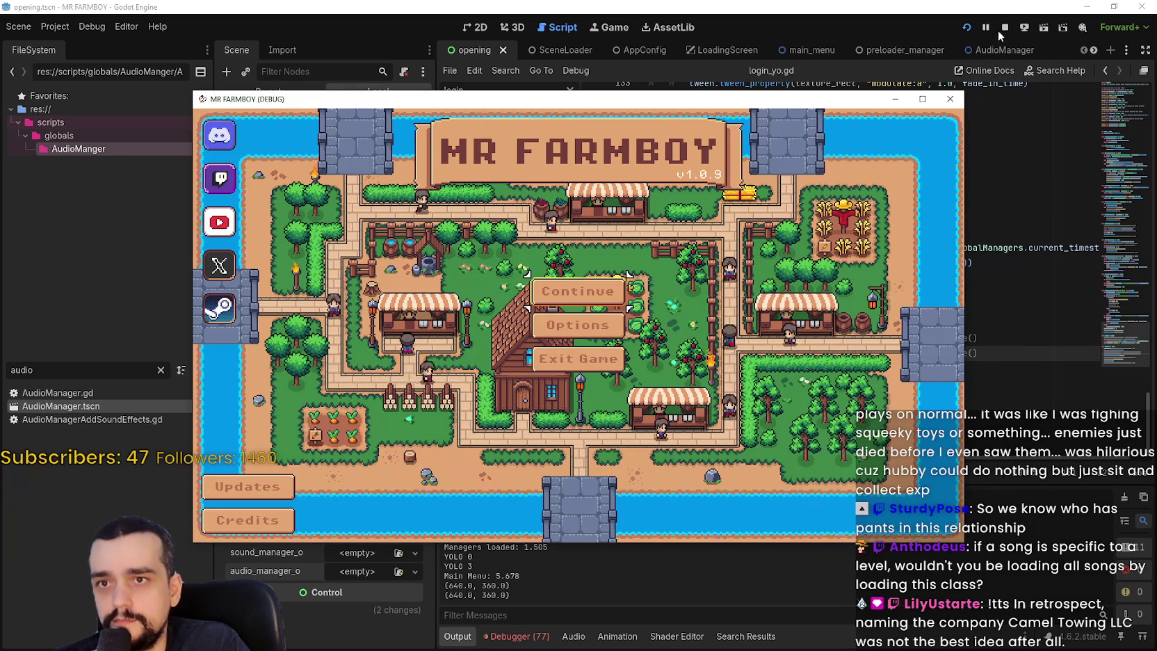
left_click(1004, 28)
left_click(965, 27)
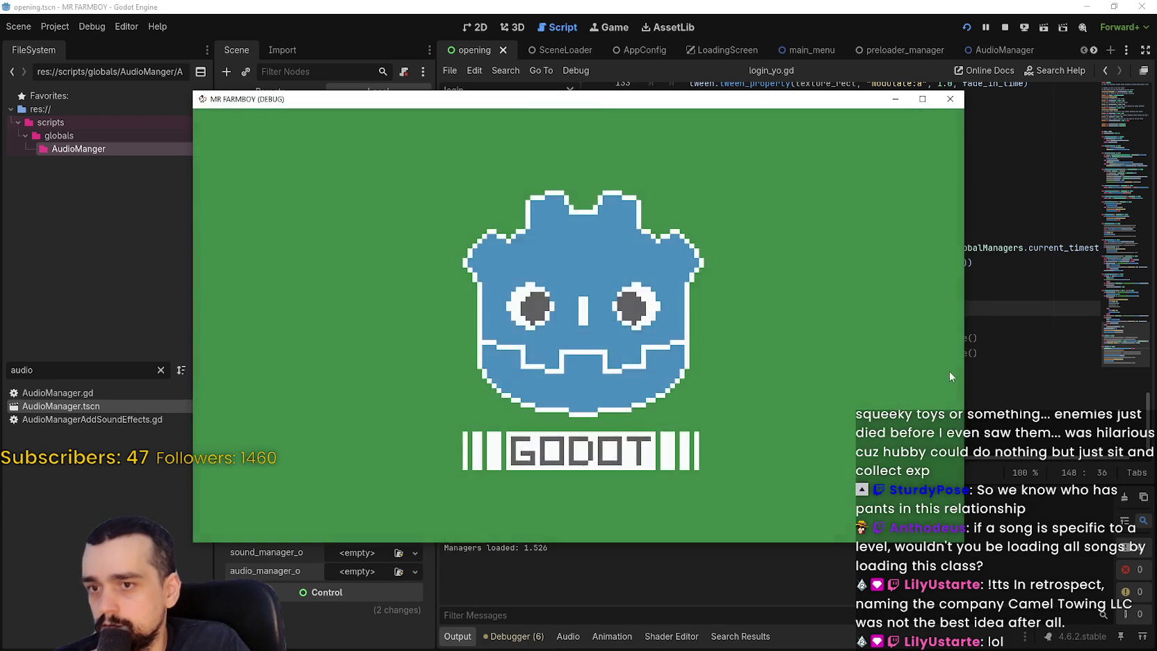
left_click(992, 352)
left_click_drag(545, 540, 516, 538)
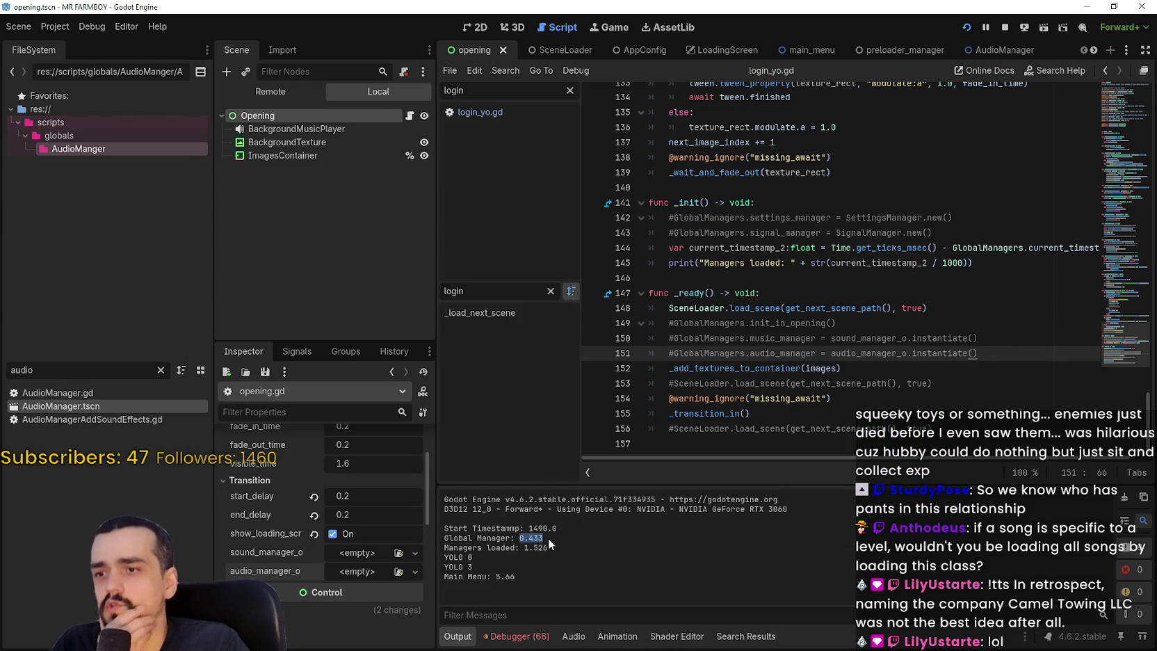
left_click(1005, 27)
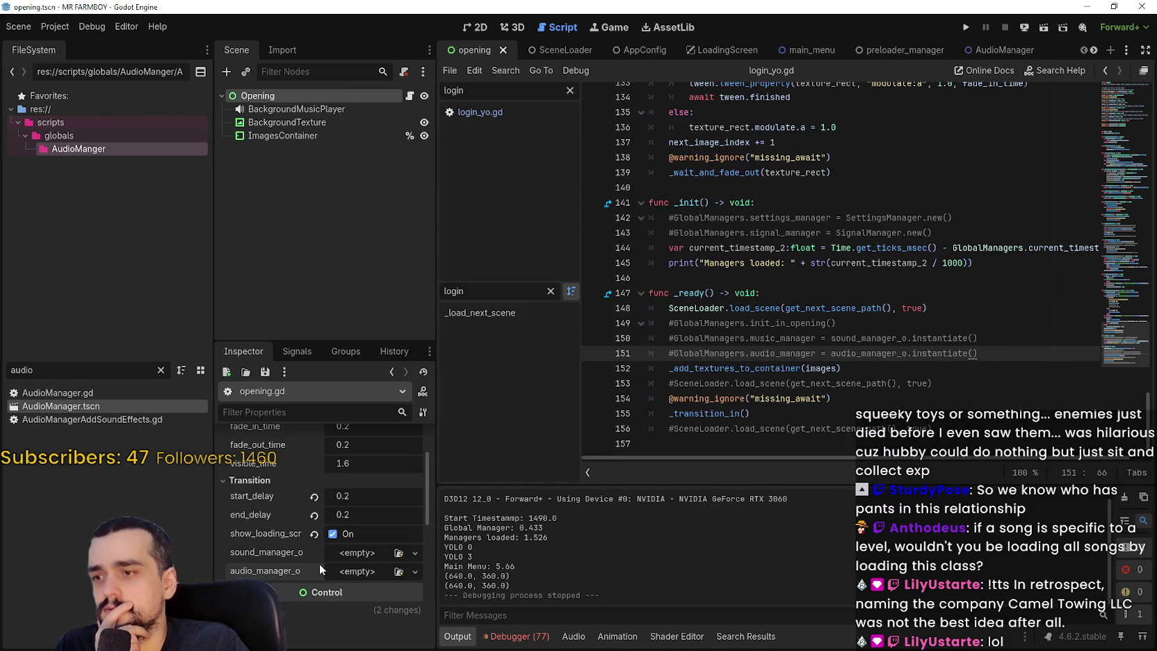
- Reassign AudioManager.tscn to audio_manager_o and sound_manager.tscn to sound_manager_o
left_click(344, 552)
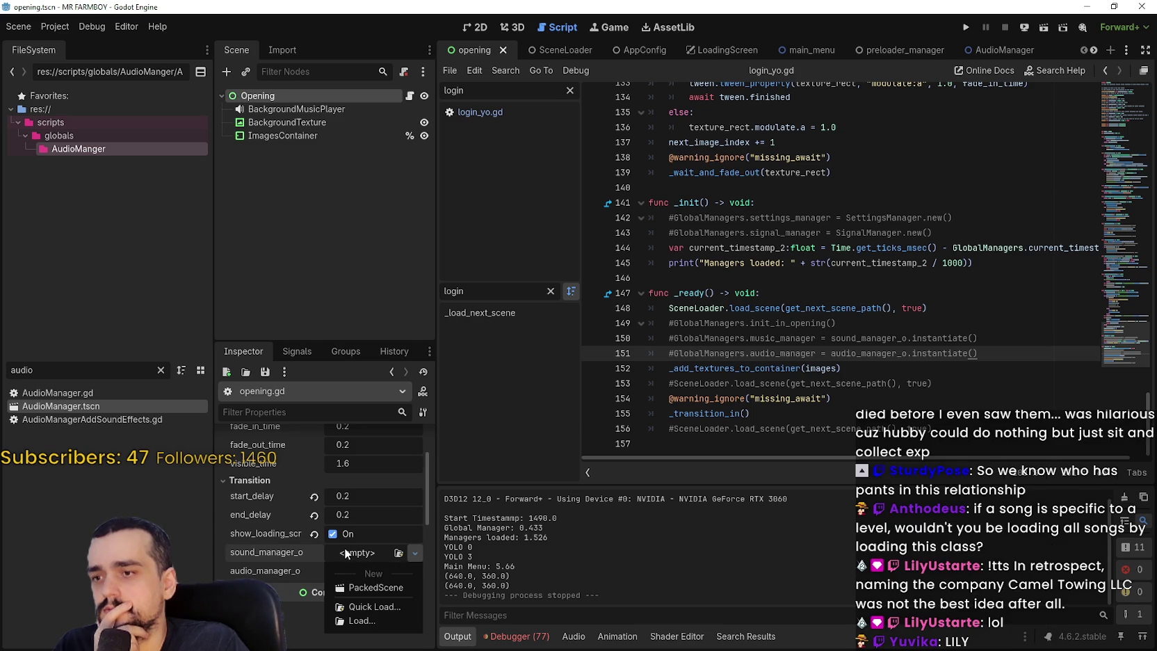
key("Escape")
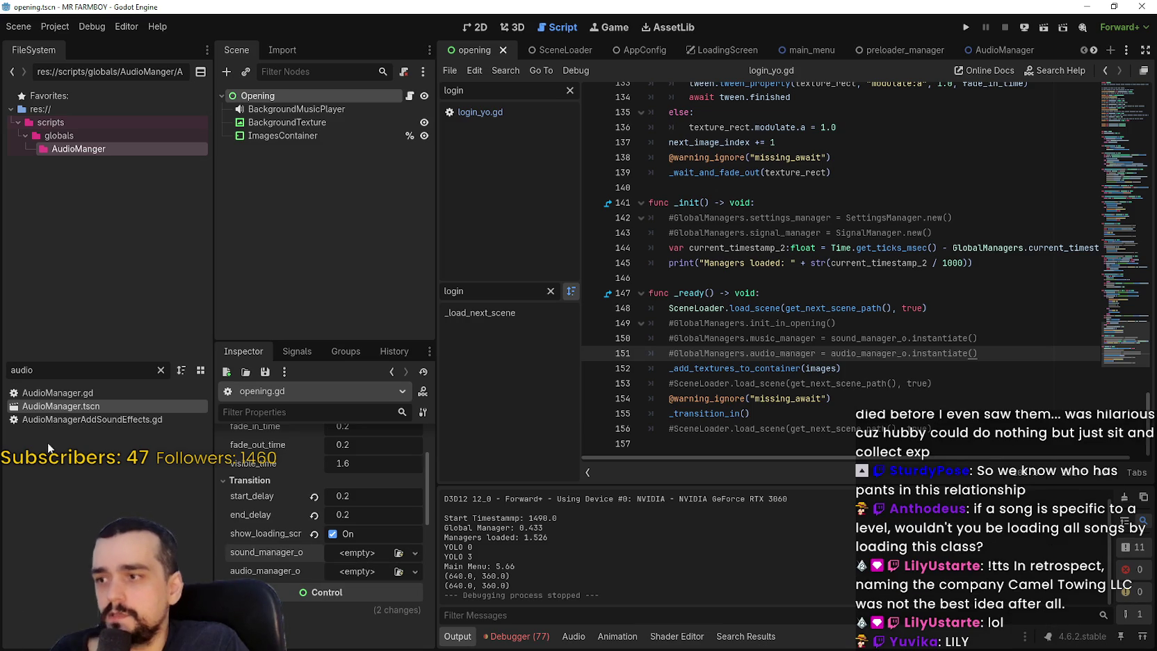
mouse_move(97, 406)
left_mouse_down()
mouse_move(351, 572)
mouse_move(324, 610)
mouse_move(360, 578)
left_mouse_up()
double_click(87, 372)
type("soun")
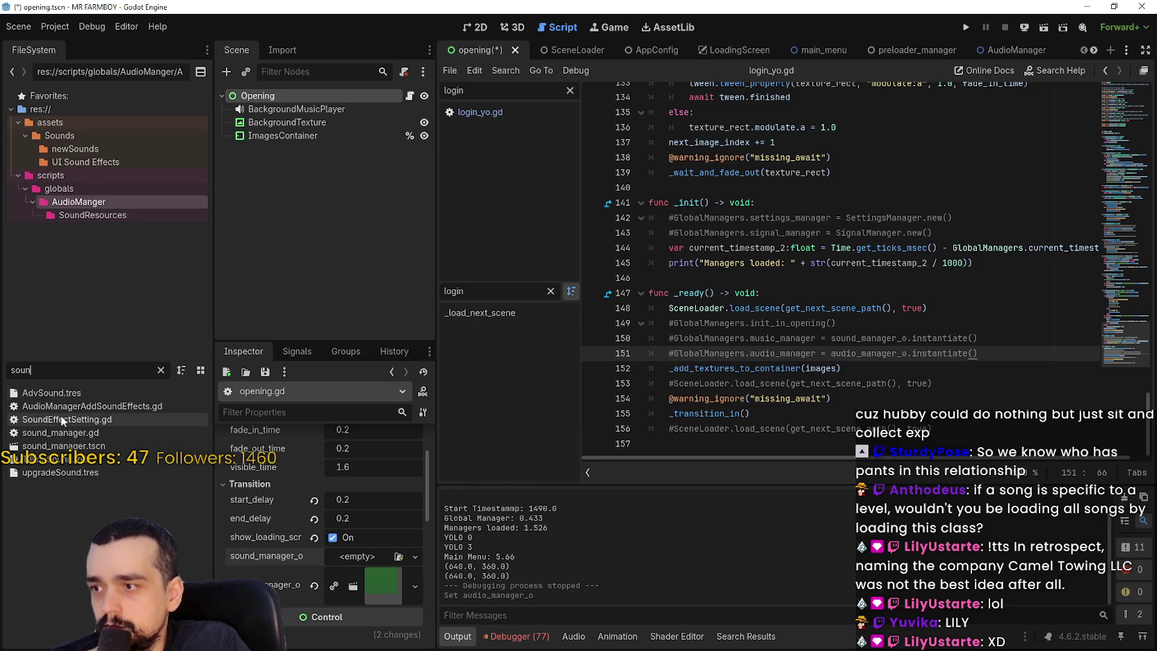
left_click_drag(70, 445, 348, 561)
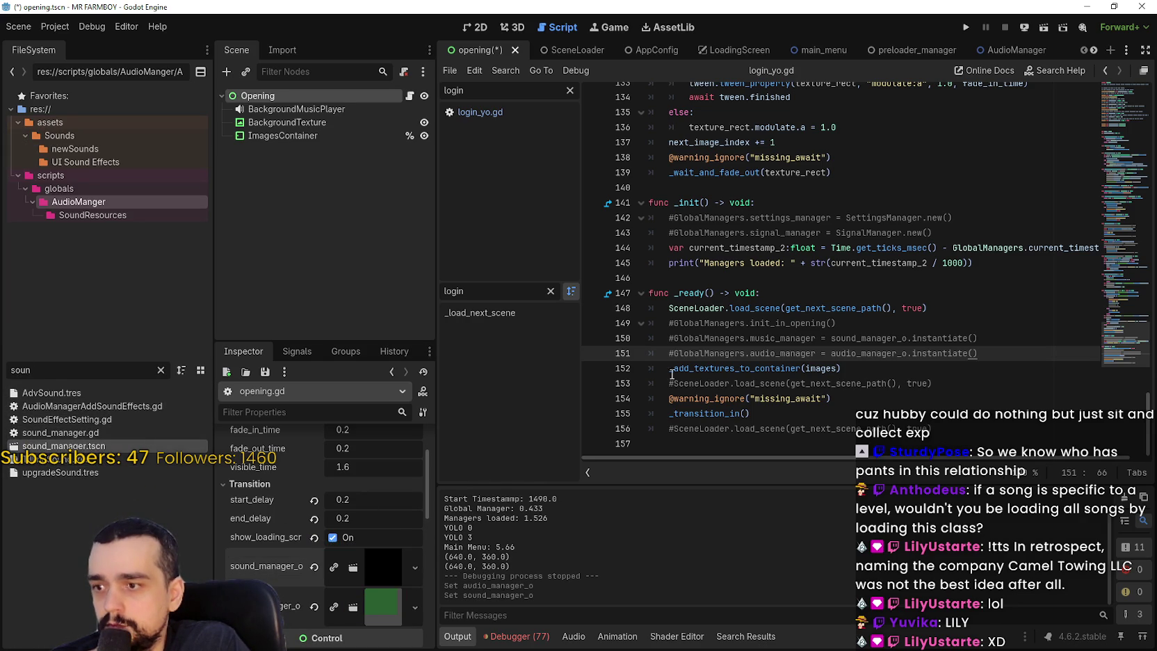
- Uncomment lines 150–151, then save and run the project with F5
key("ctrl+k")
left_click(669, 338)
key("ctrl+k")
key("F5")
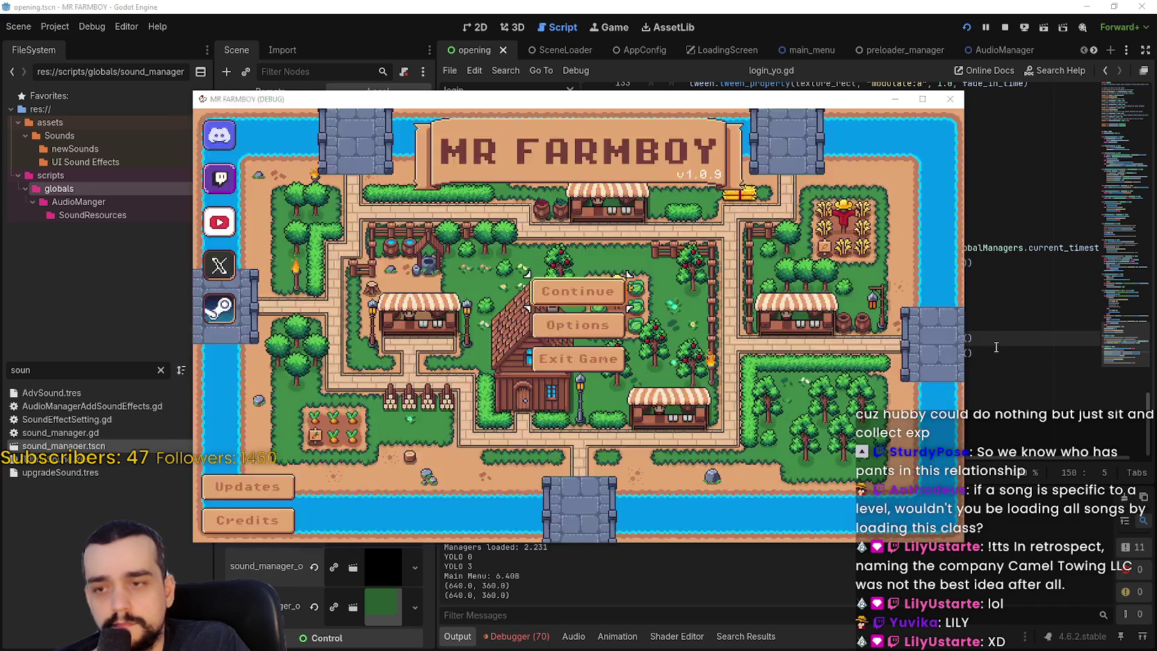
- Restart the game and select the Managers loaded: 2.185 timing in the Output log
left_click(996, 349)
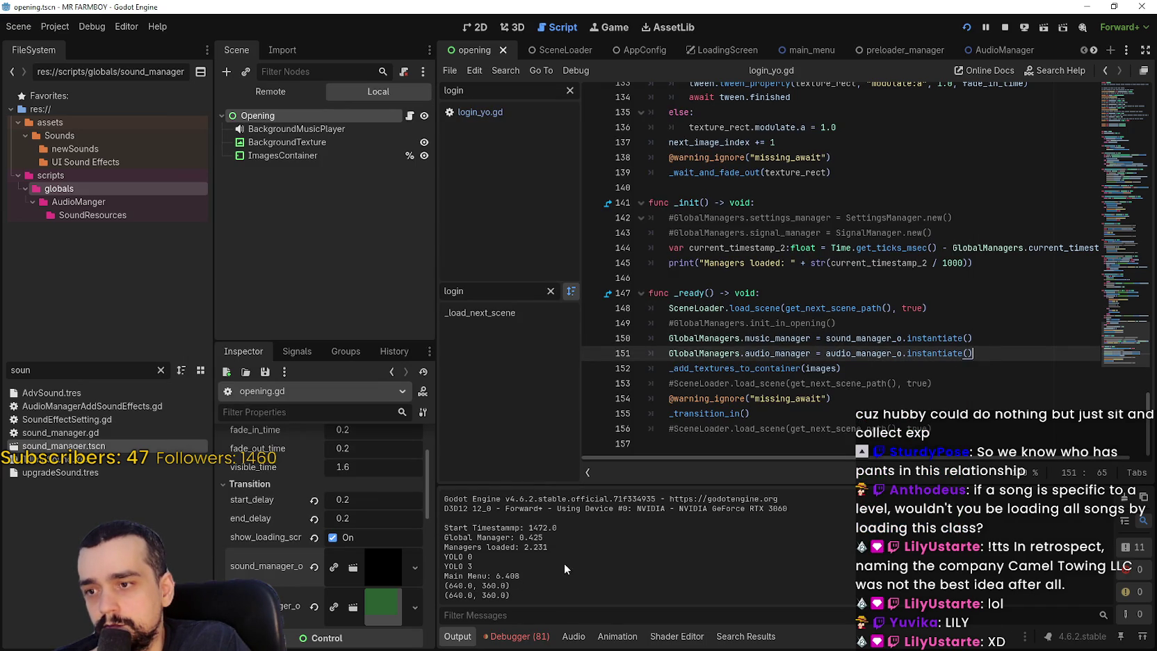
left_click(1005, 30)
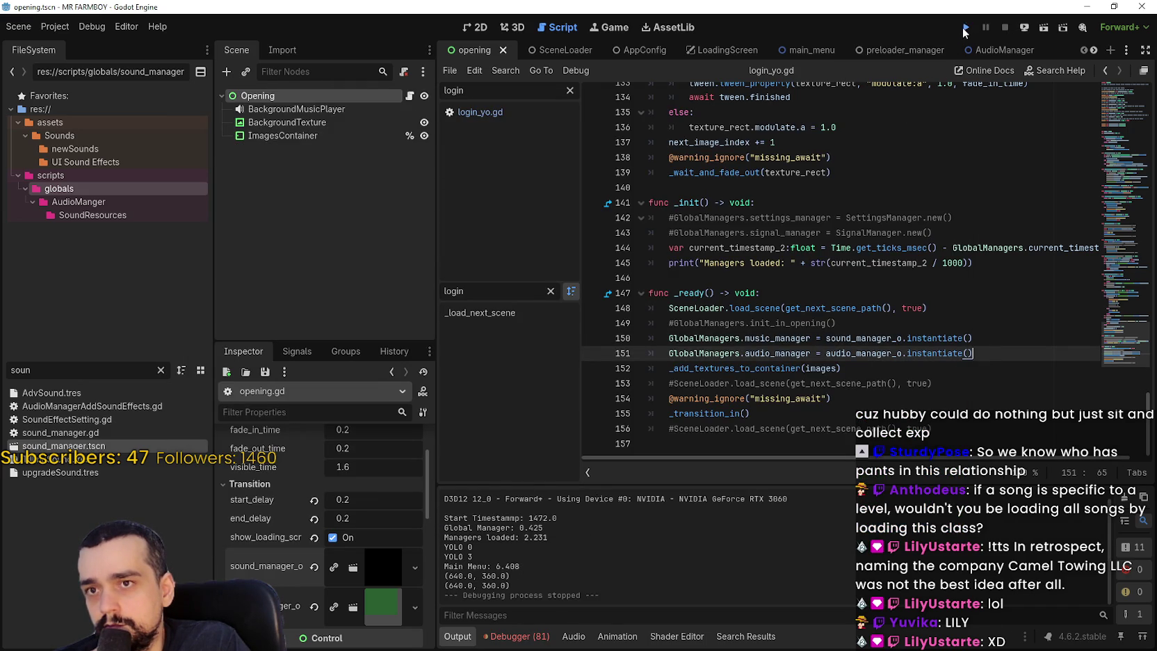
left_click(965, 28)
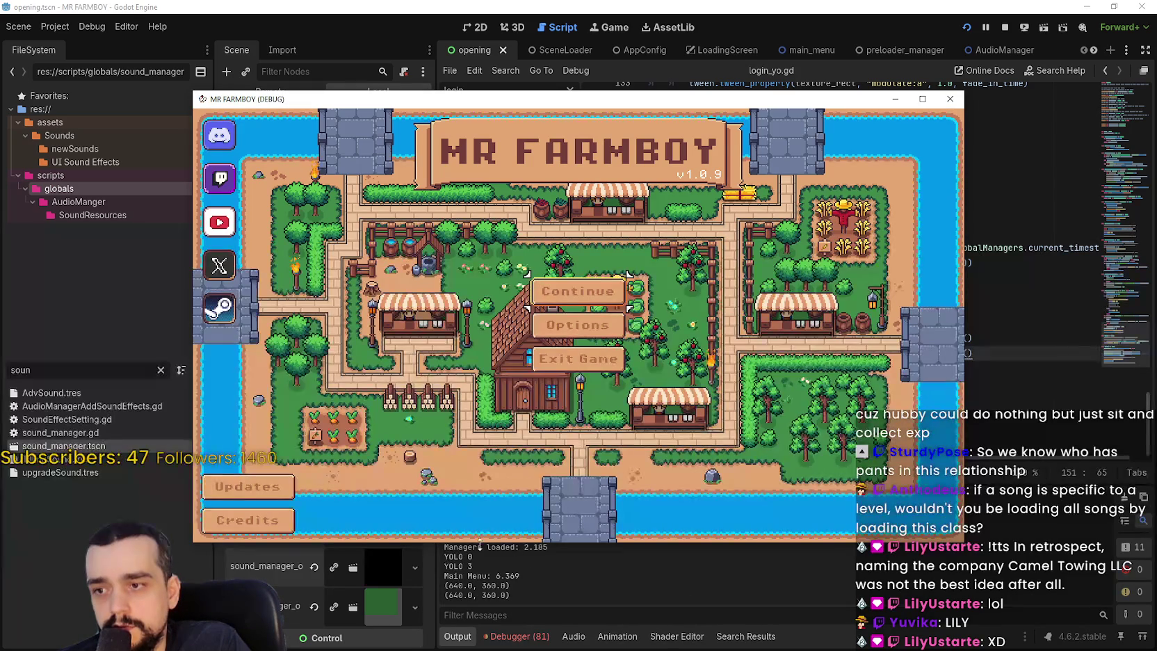
left_click(562, 569)
mouse_move(549, 547)
left_mouse_down()
mouse_move(436, 546)
mouse_move(719, 542)
left_mouse_up()
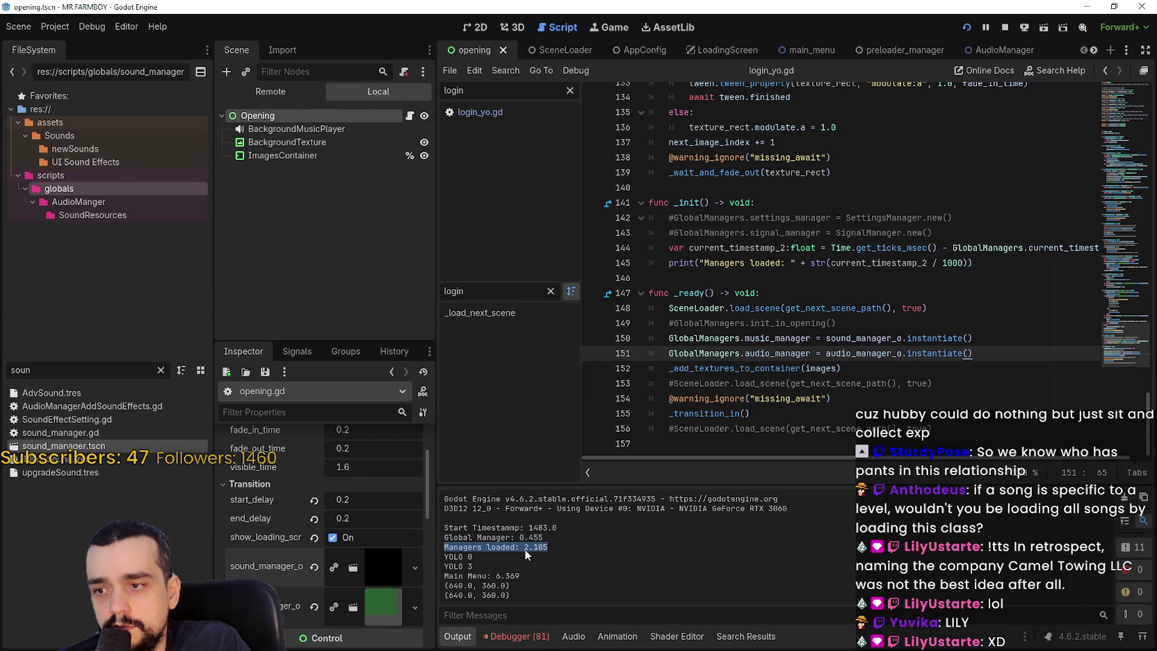
left_click_drag(558, 543, 444, 547)
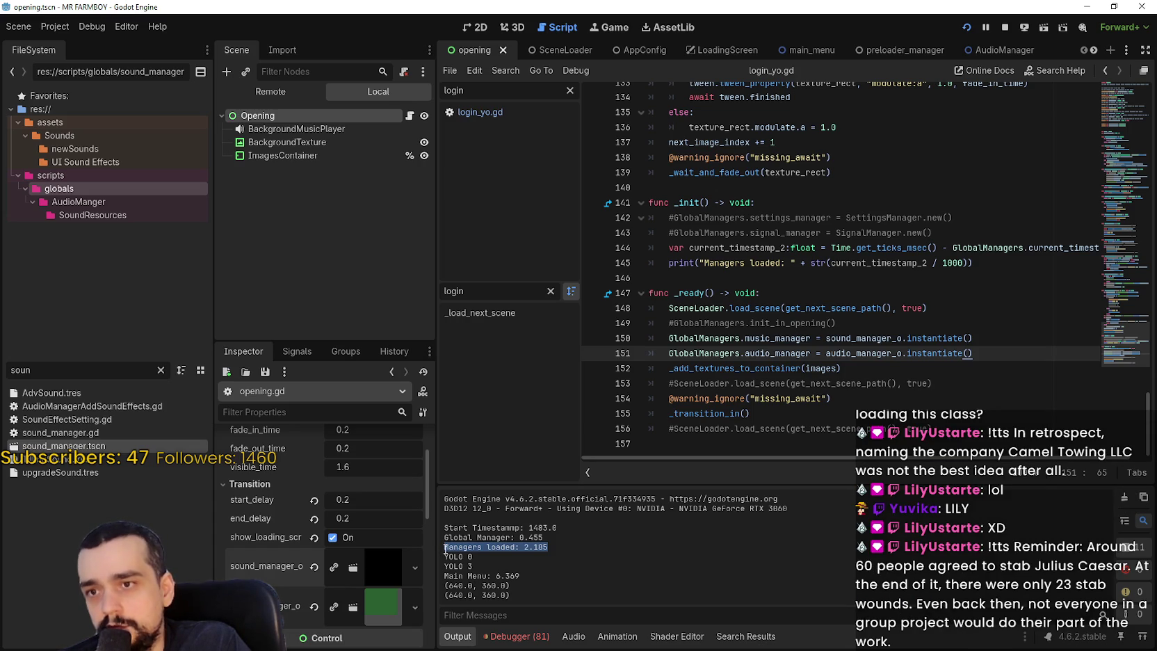
- Clear both manager properties, comment out lines 150–151 with #, and save
left_click_drag(549, 549, 453, 547)
left_click(888, 384)
key("Down")
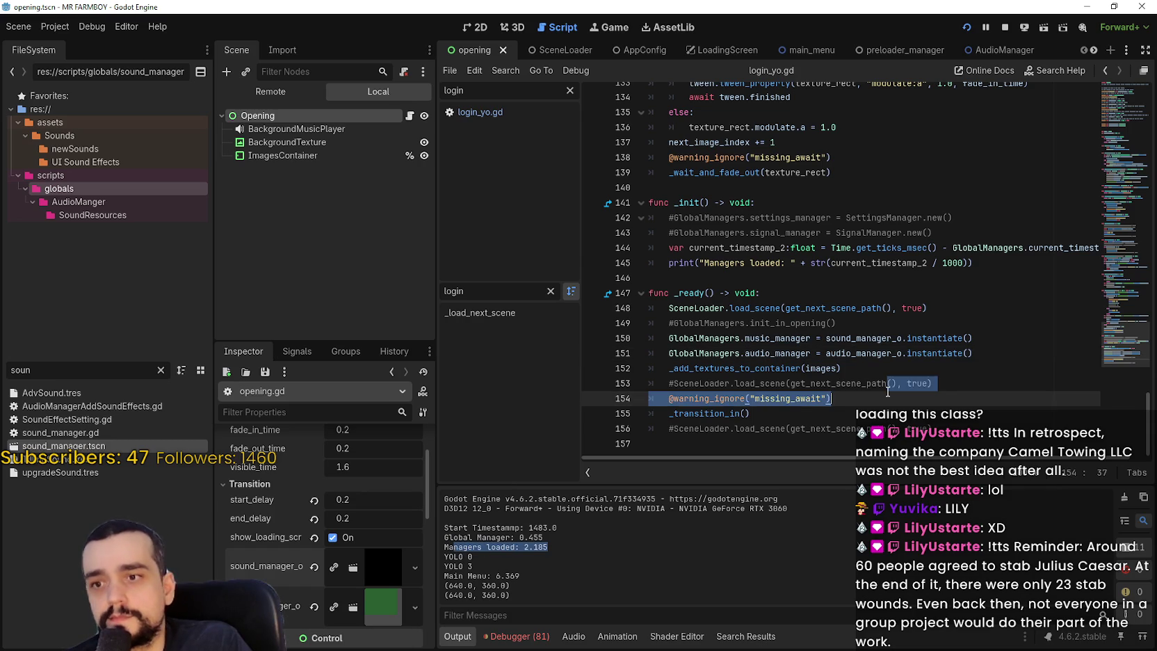
left_click(666, 356)
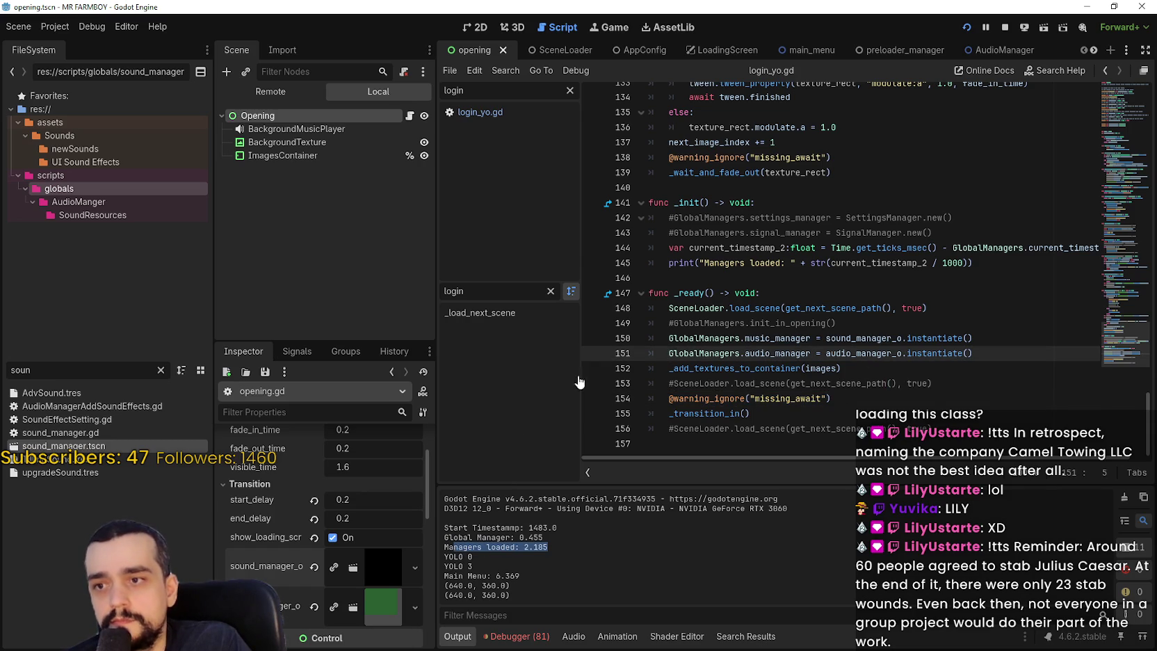
left_click(314, 567)
left_click(314, 586)
left_click(669, 338)
type("#")
left_click(668, 353)
type("#")
key("ctrl+s")
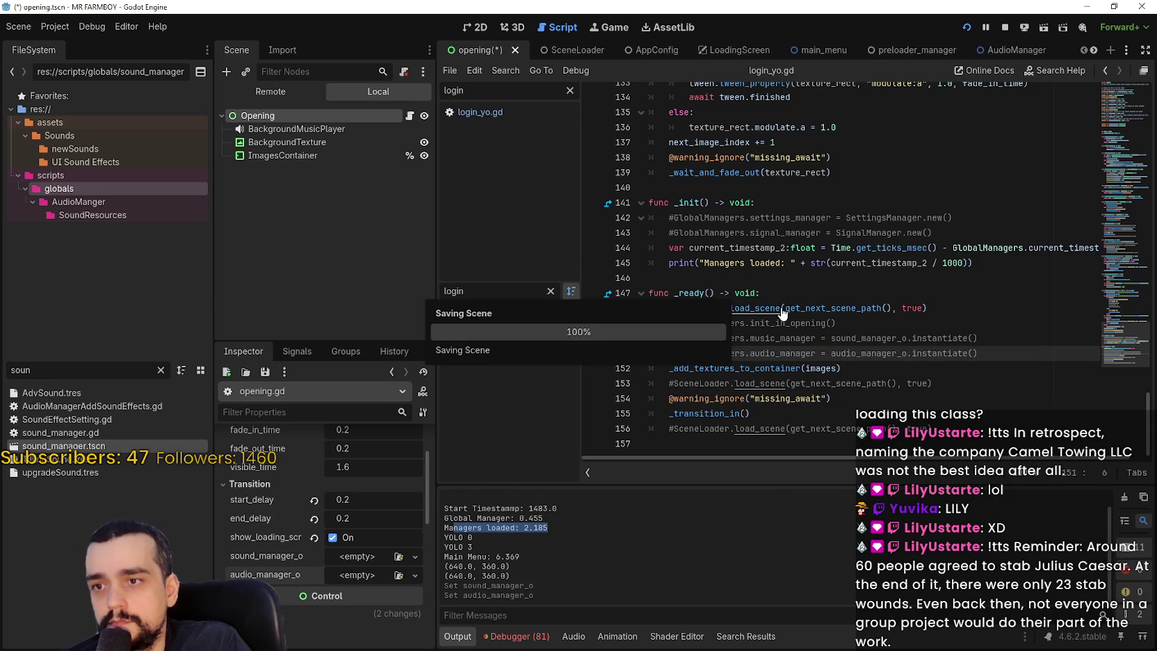
- Rerun the game, read Managers loaded 1.548, and reassign sound_manager.tscn to sound_manager_o
left_click(972, 28)
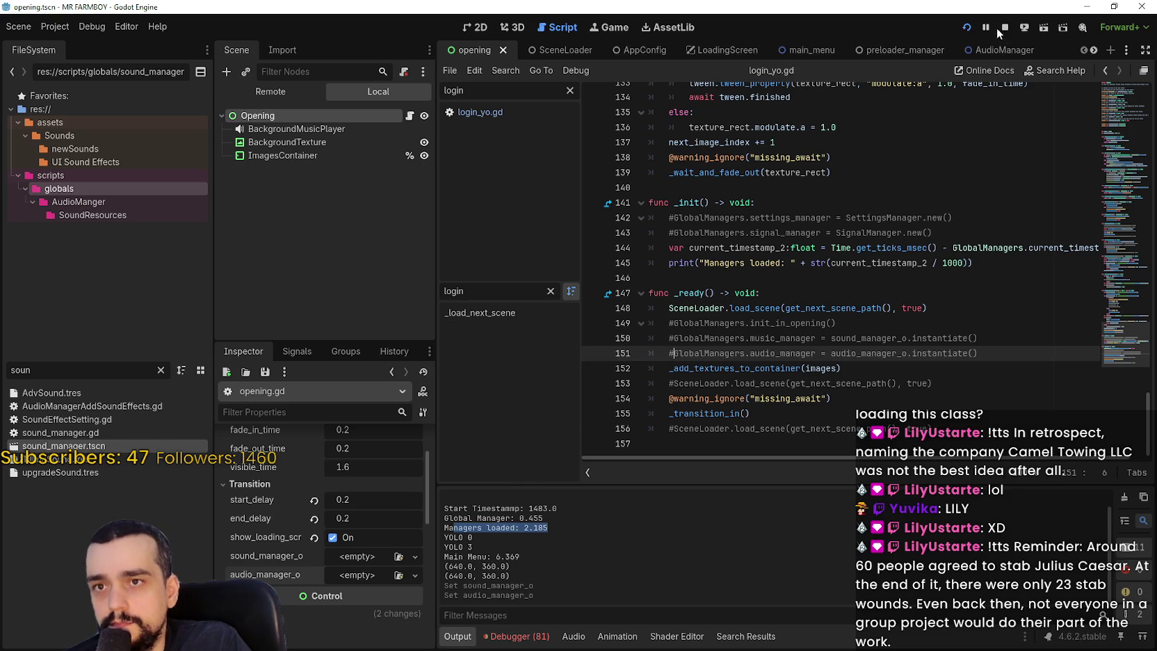
left_click(965, 30)
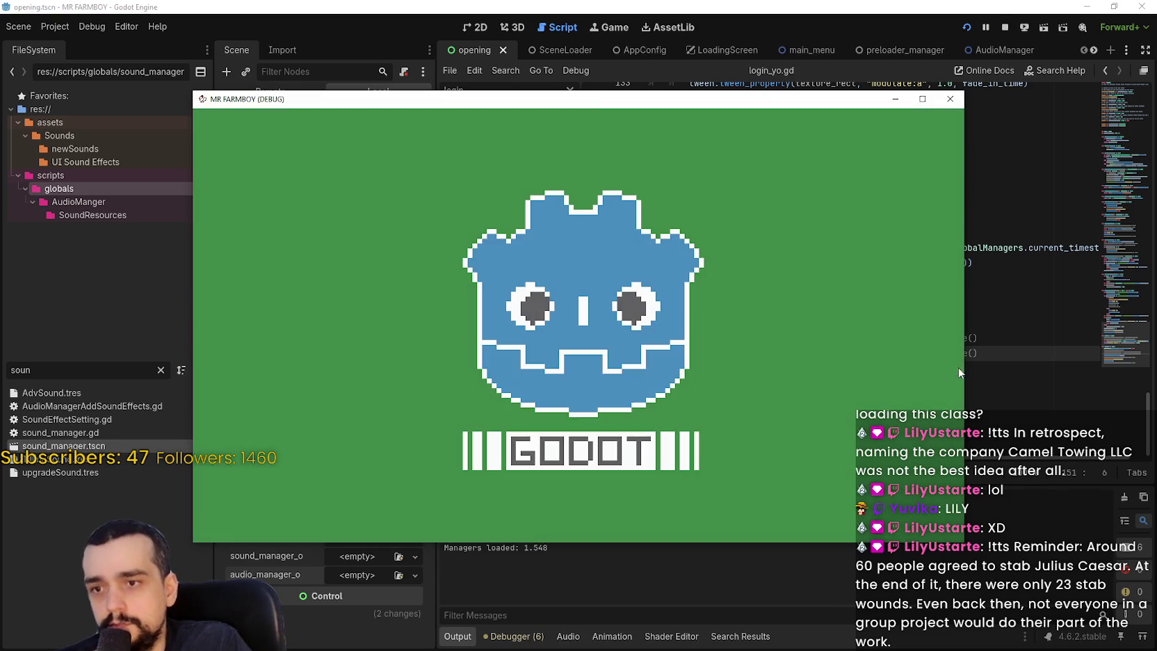
left_click(987, 354)
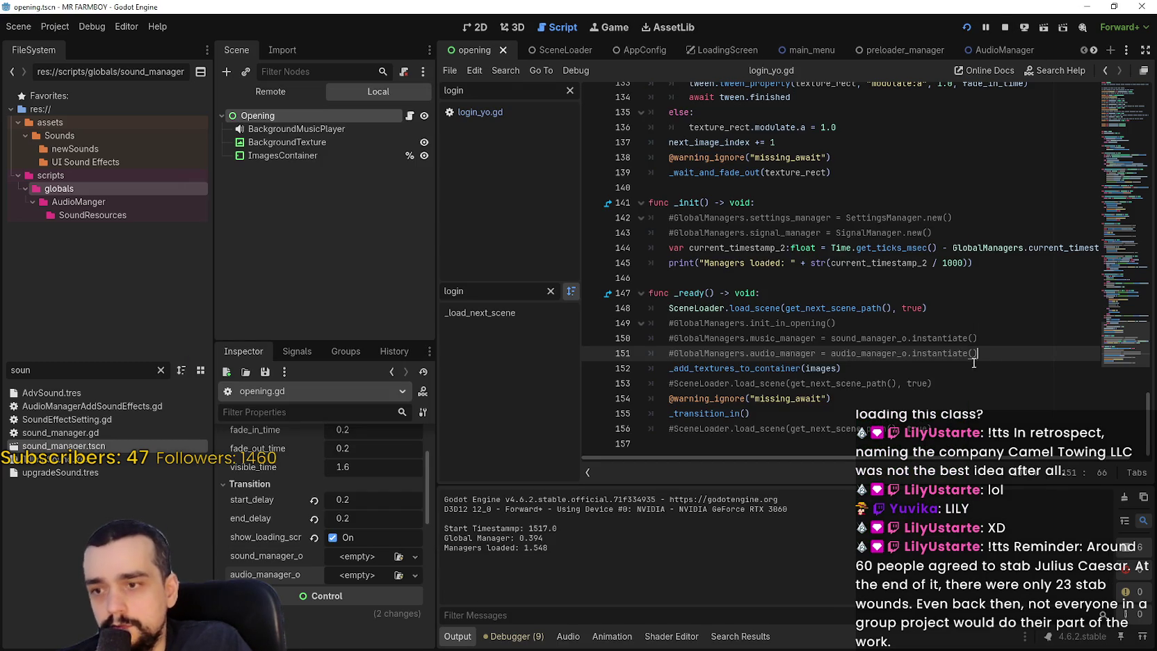
left_click_drag(527, 548, 559, 550)
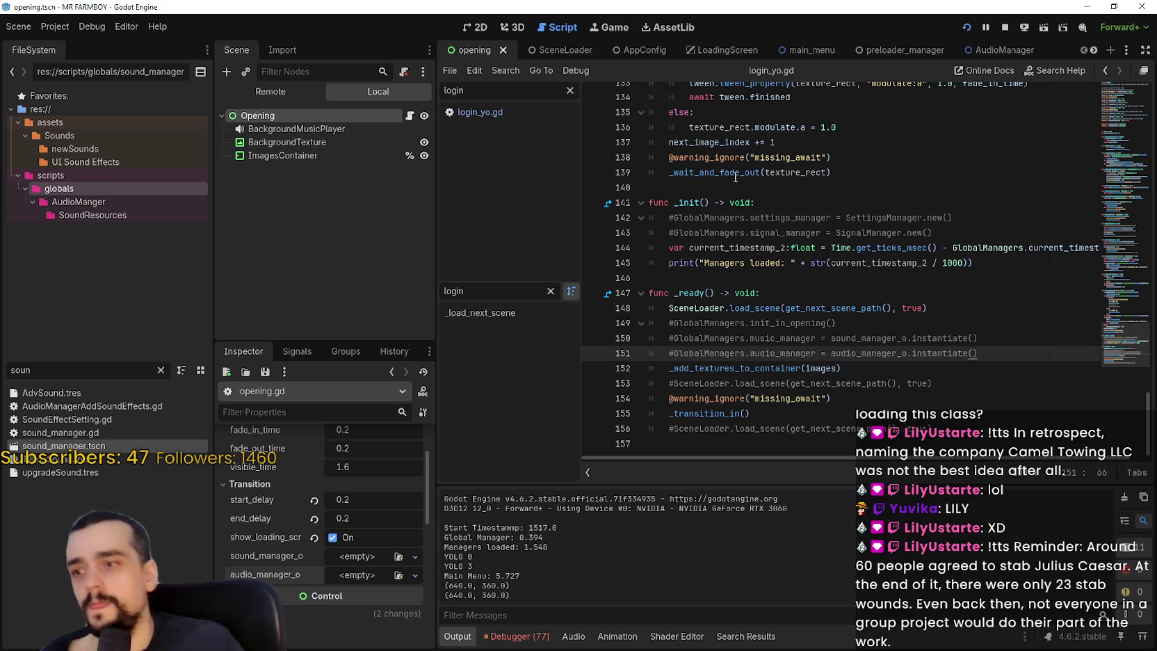
mouse_move(734, 177)
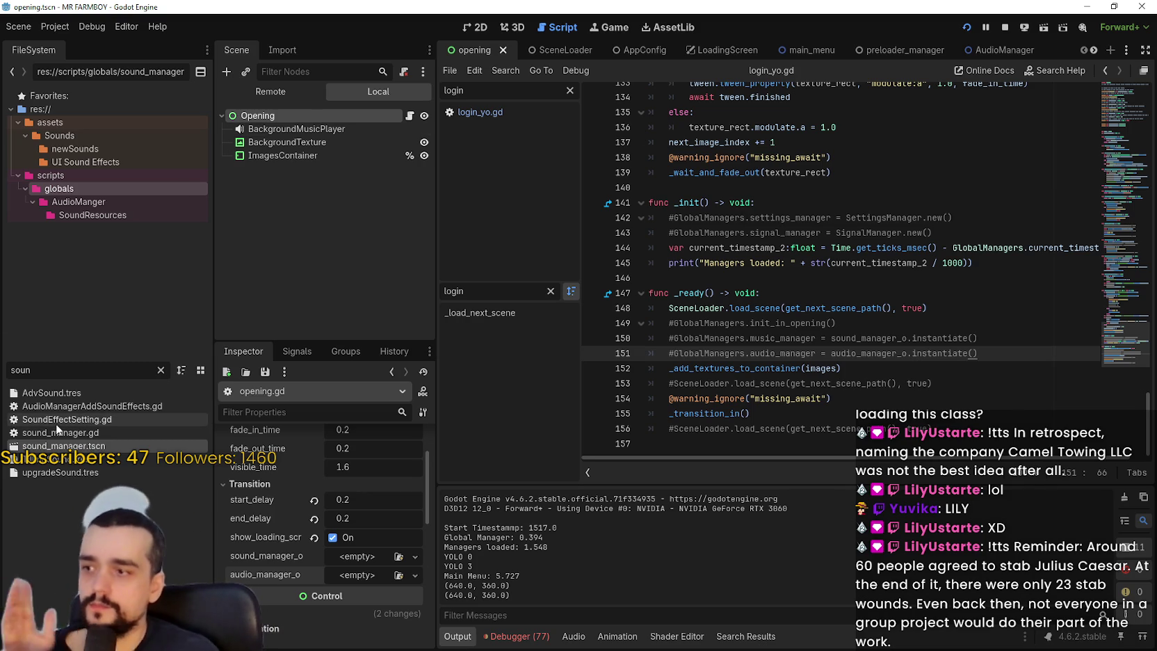
mouse_move(63, 445)
left_mouse_down()
mouse_move(327, 580)
mouse_move(367, 558)
left_mouse_up()
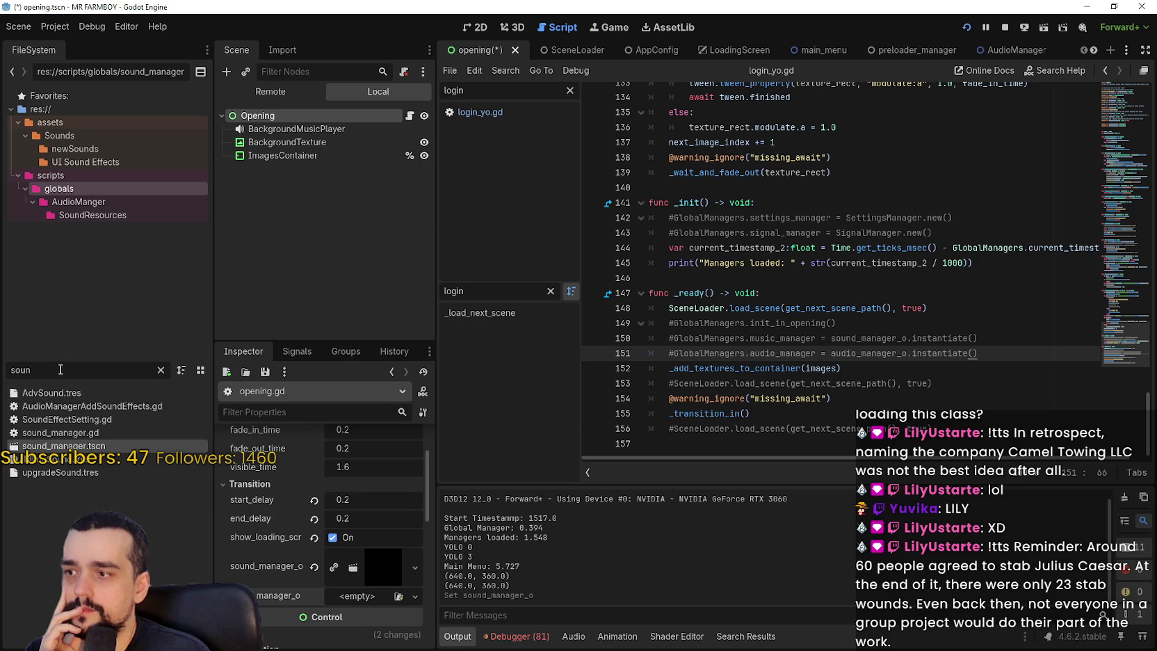
- Assign AudioManager.tscn to audio_manager_o, save, and rerun to read Managers loaded 2.251
type("audio")
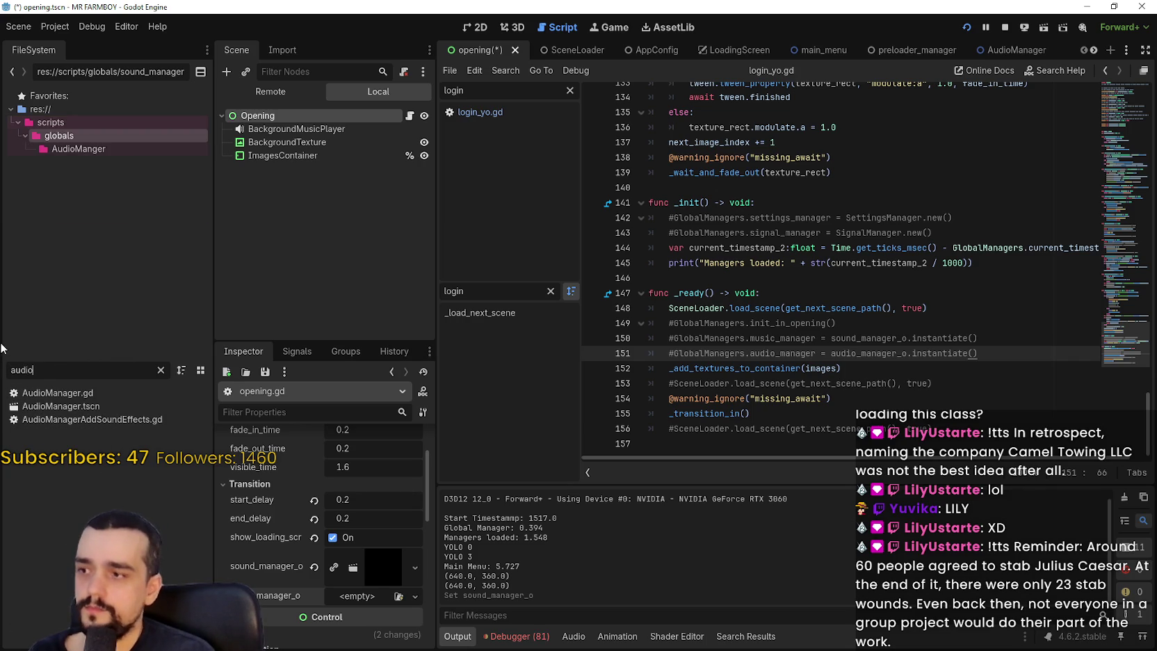
mouse_move(60, 406)
left_mouse_down()
mouse_move(132, 394)
mouse_move(335, 575)
mouse_move(333, 606)
mouse_move(356, 602)
left_mouse_up()
key("ctrl+s")
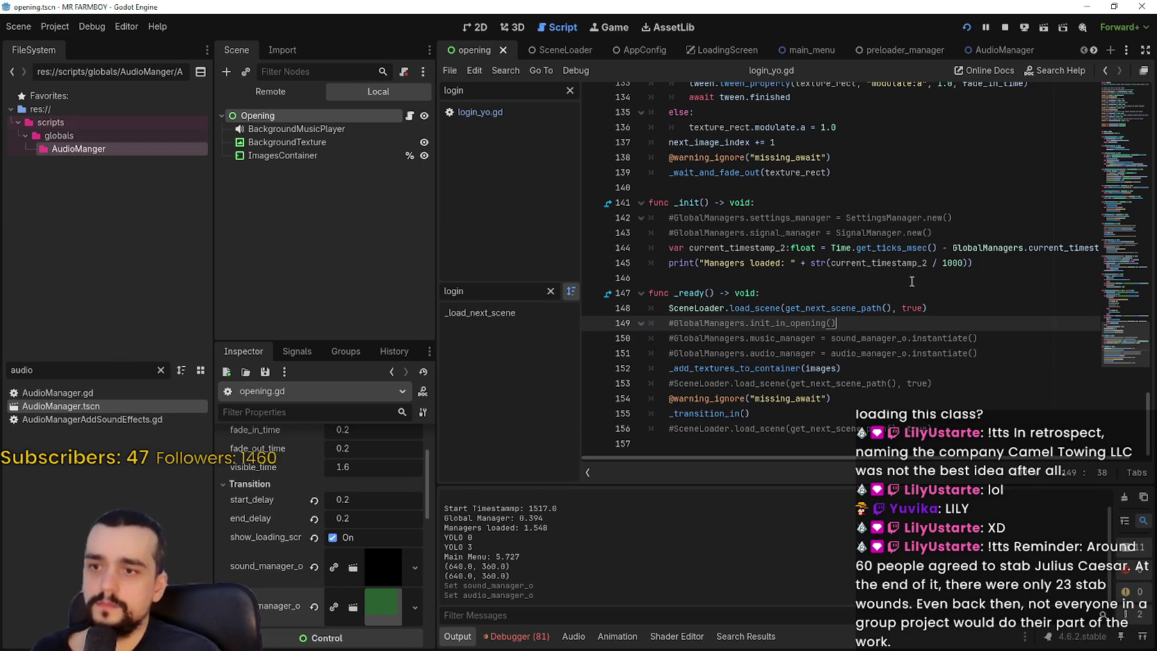
left_click(966, 27)
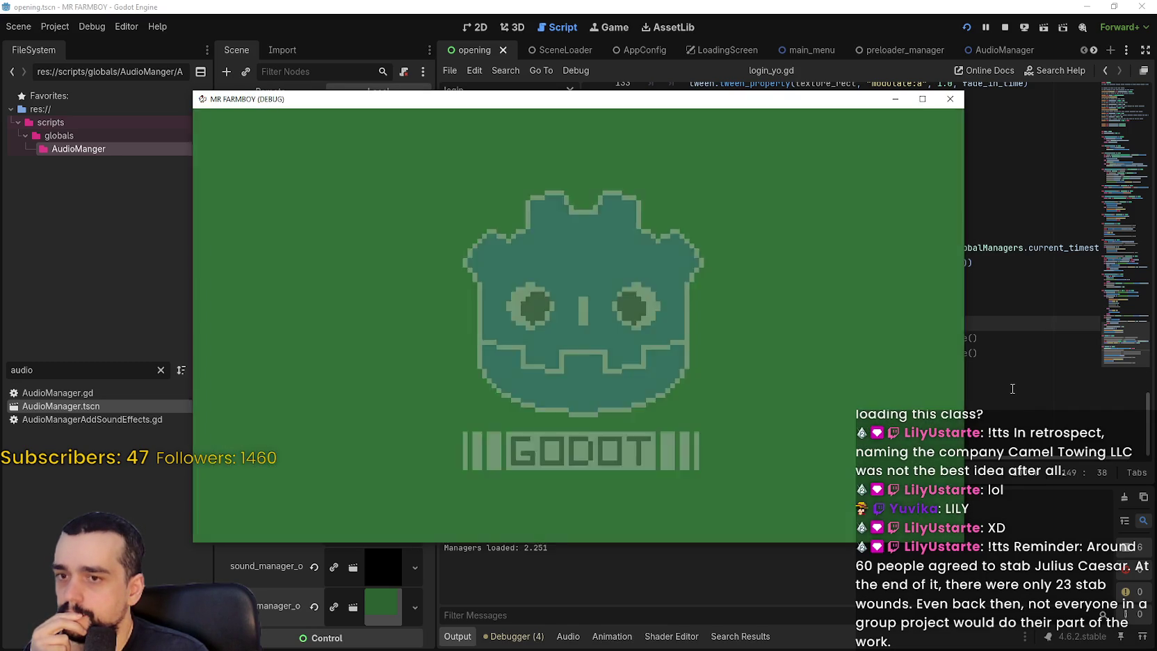
left_click(1012, 388)
left_click_drag(548, 547, 520, 547)
- Stop the game and clear sound_manager_o and audio_manager_o again
left_click(801, 308)
left_click(1004, 27)
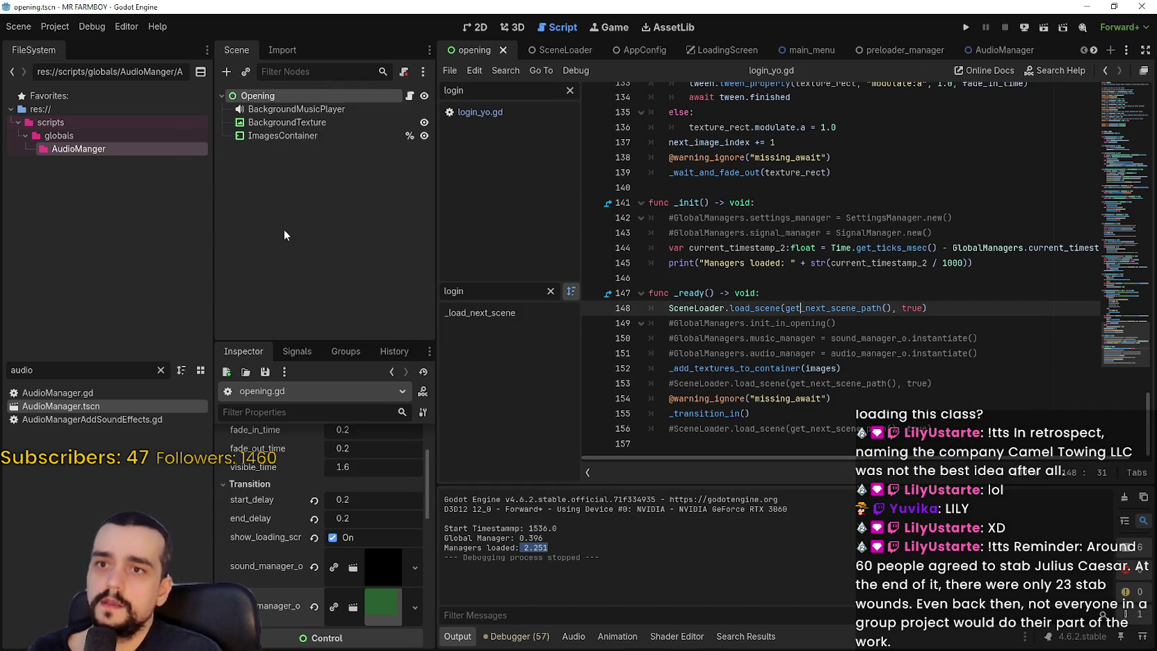
left_click(314, 566)
left_click(314, 585)
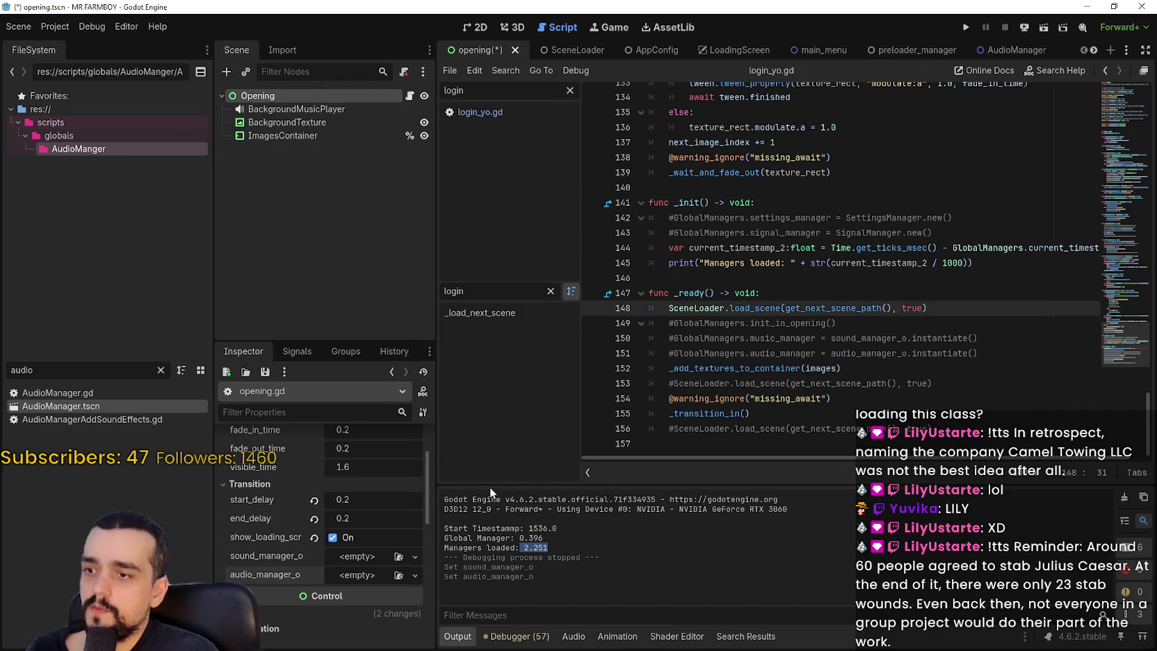
scroll(1098, 124, "up", 15)
scroll(693, 336, "down", 5)
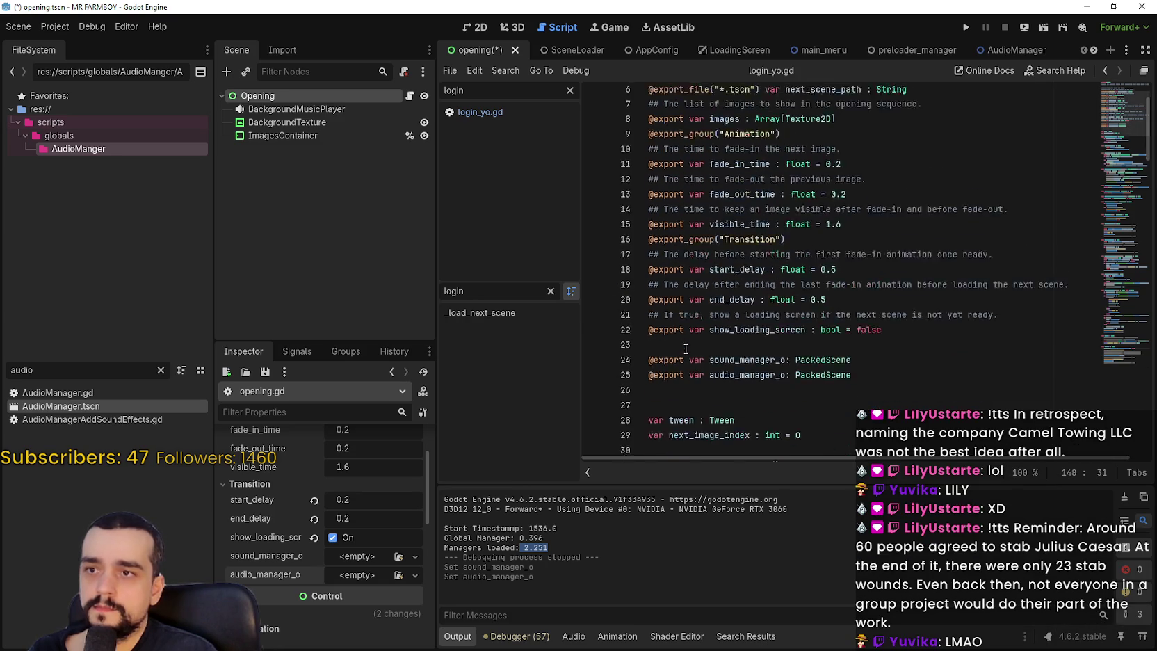
scroll(693, 337, "down", 3)
scroll(697, 305, "up", 5)
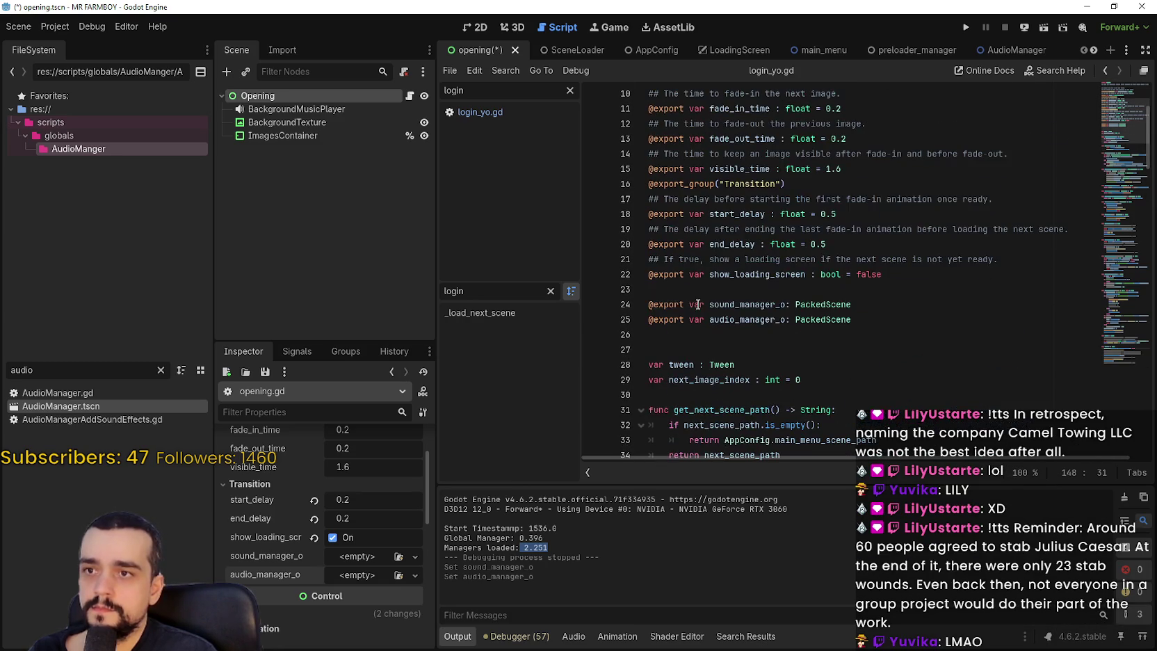
left_click(650, 306)
key("Down")
key("Down")
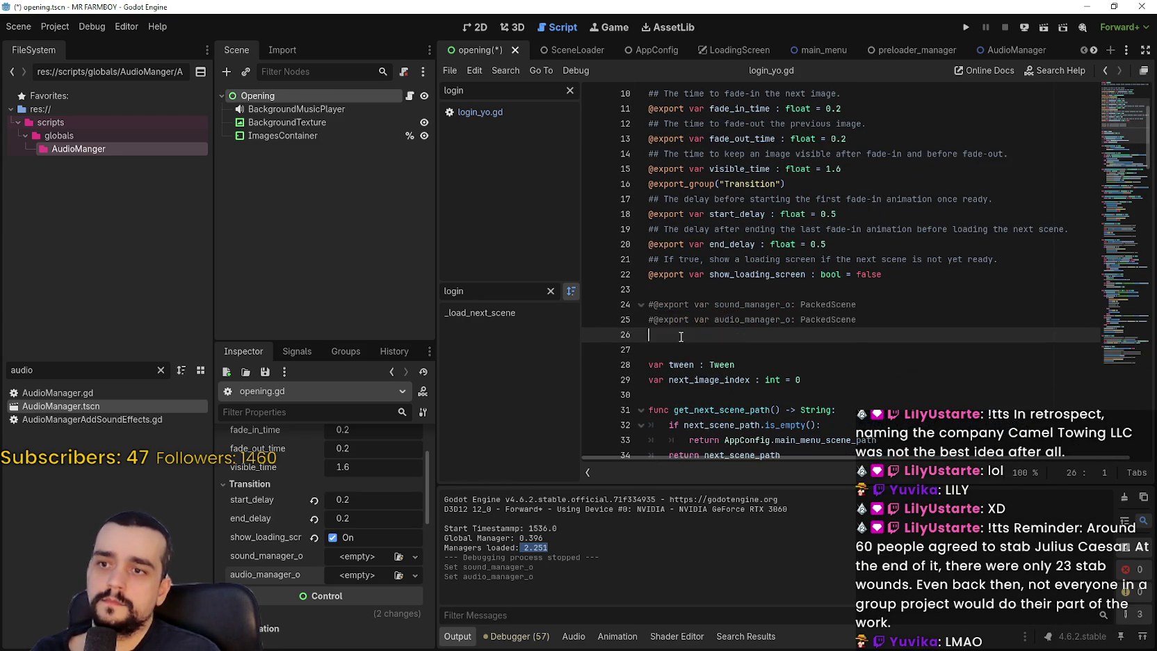
key("ctrl+s")
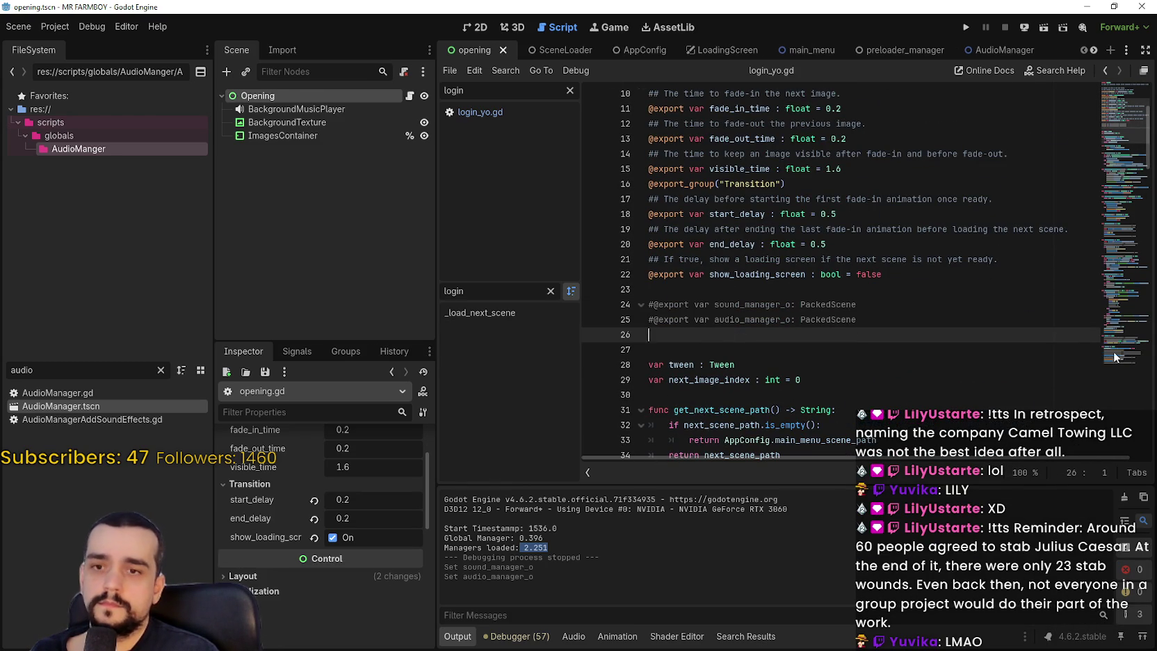
- Add preload constants for AudioManager.tscn and sound_manager.tscn in _ready
left_click(1114, 357)
left_click(864, 326)
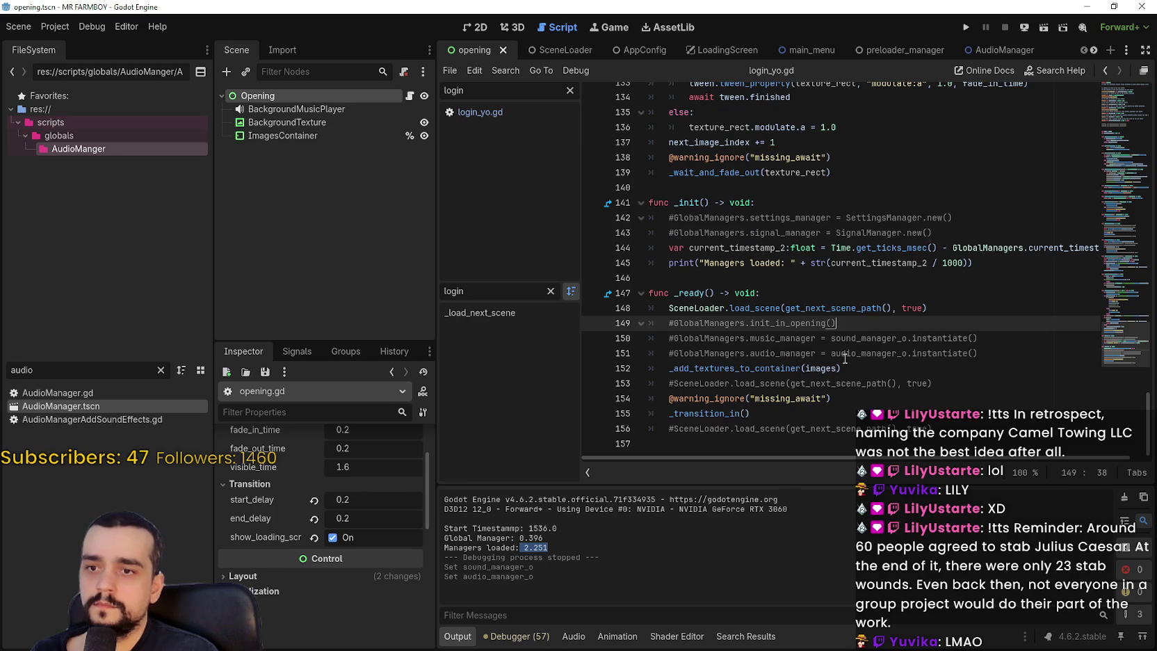
key("Return")
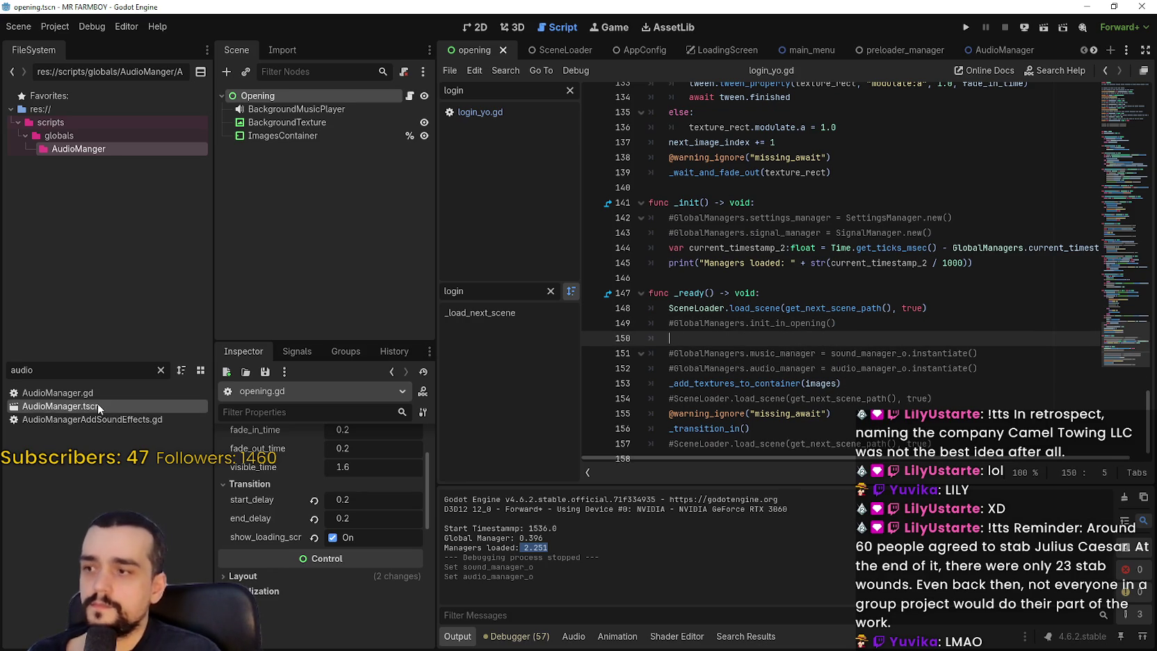
mouse_move(68, 404)
left_mouse_down()
mouse_move(732, 337)
mouse_move(717, 337)
left_mouse_up()
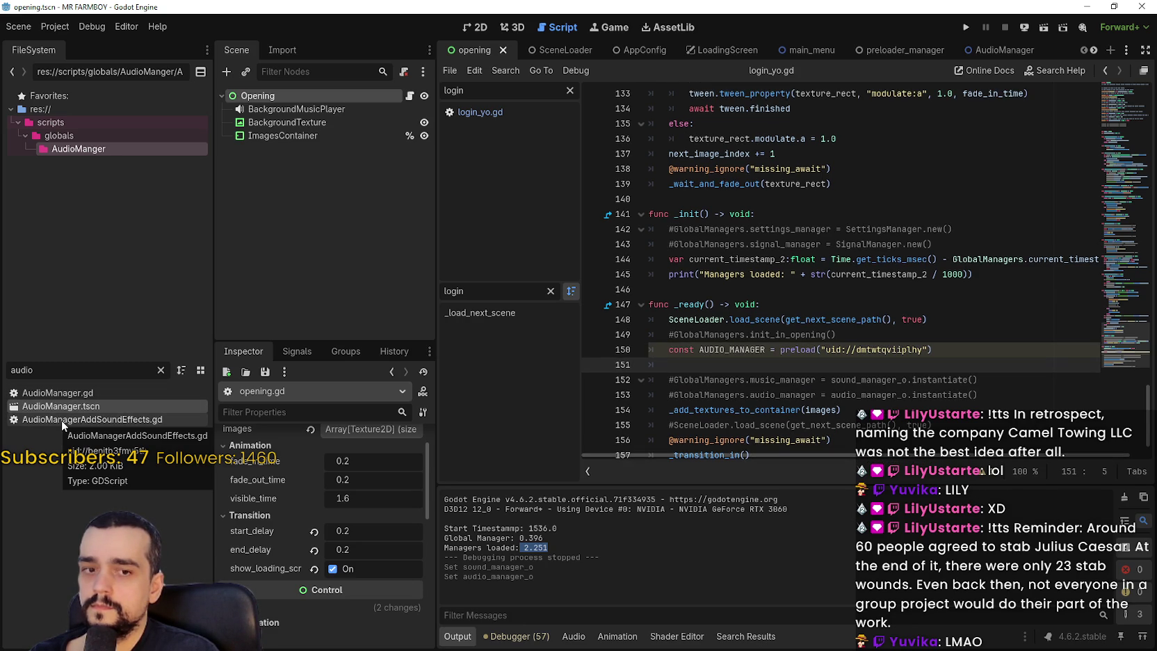
double_click(5, 373)
type("sound")
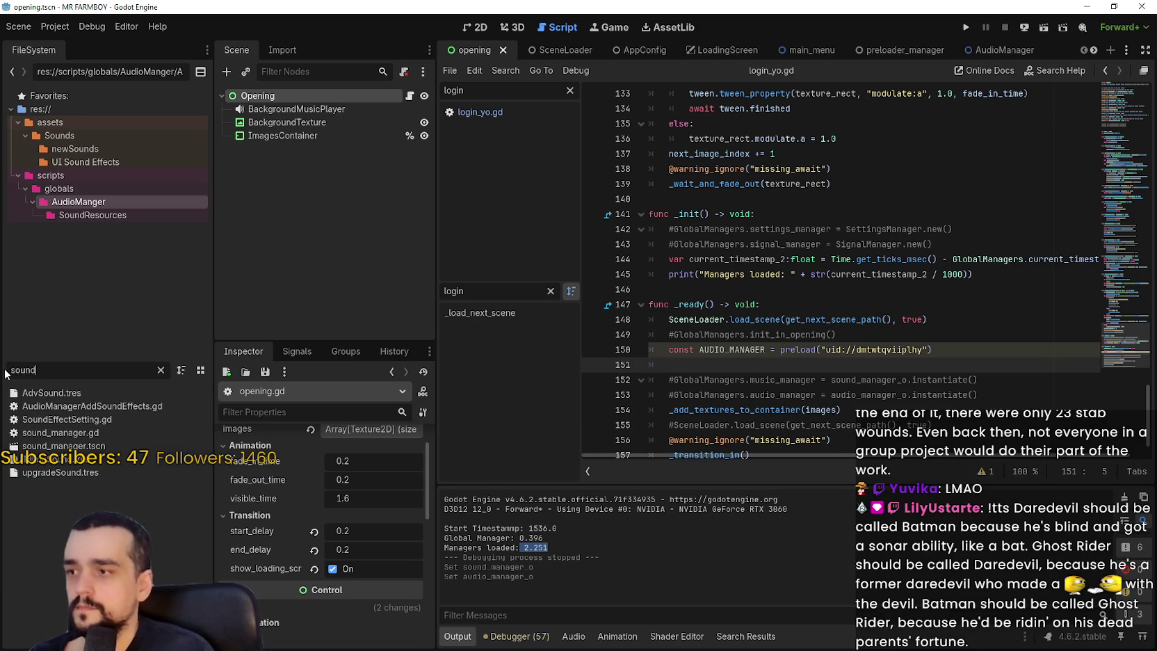
left_click_drag(81, 450, 716, 365)
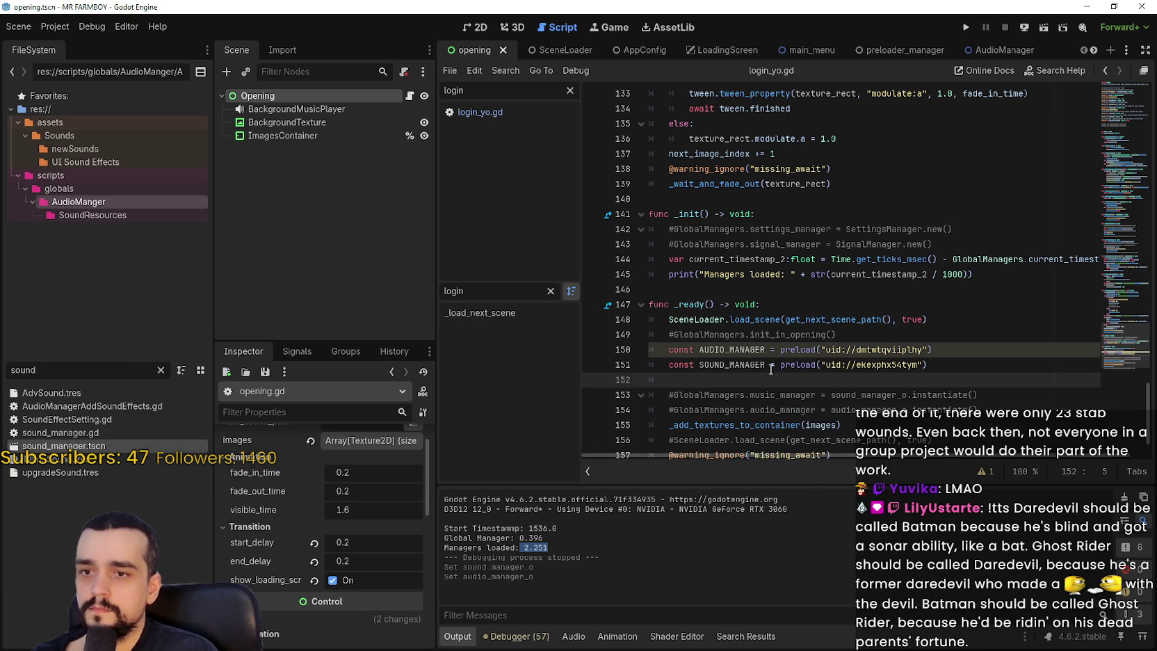
- Start an await line between the preloads and move the block below _transition_in()
left_click(927, 350)
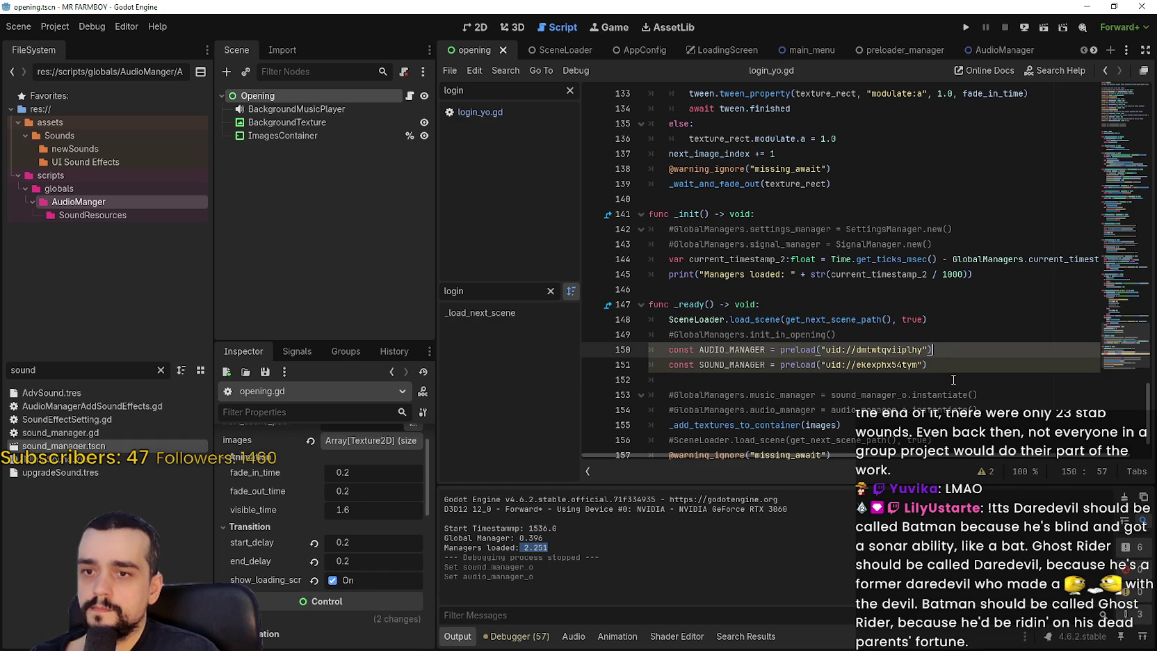
key("Return")
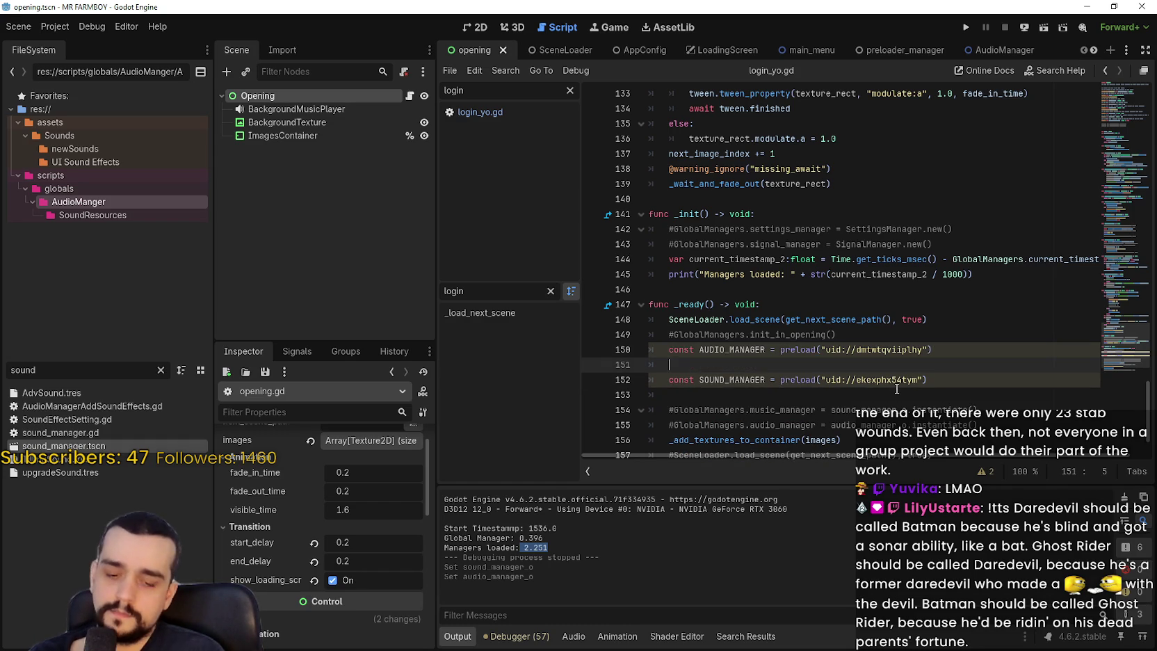
type("await")
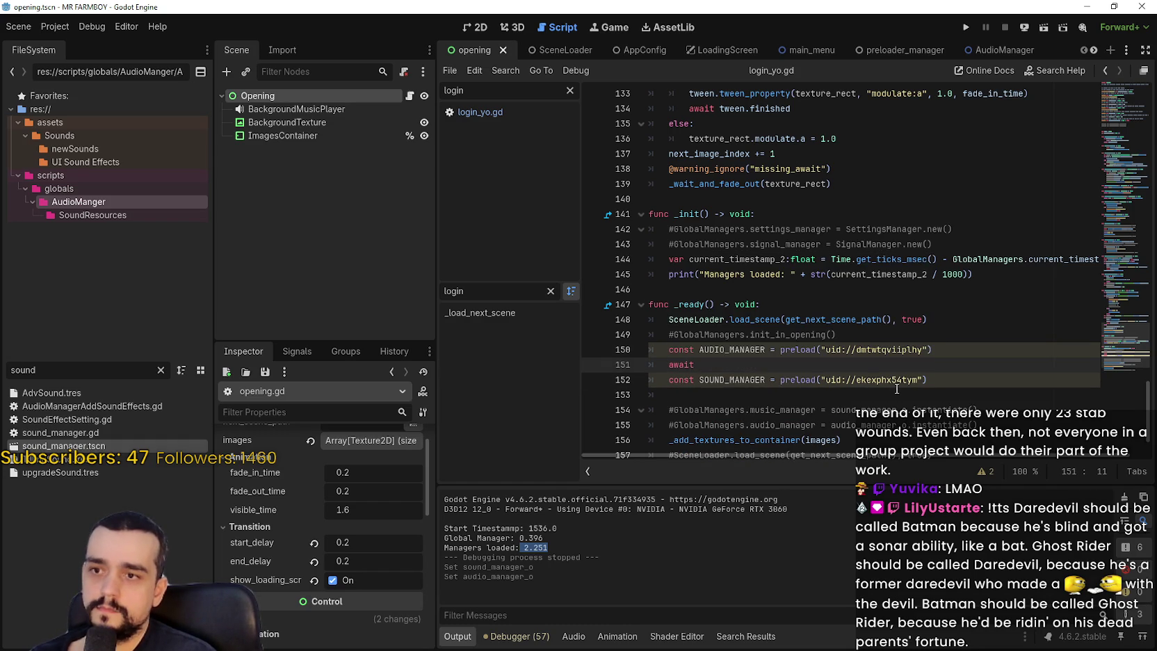
scroll(897, 389, "down", 2)
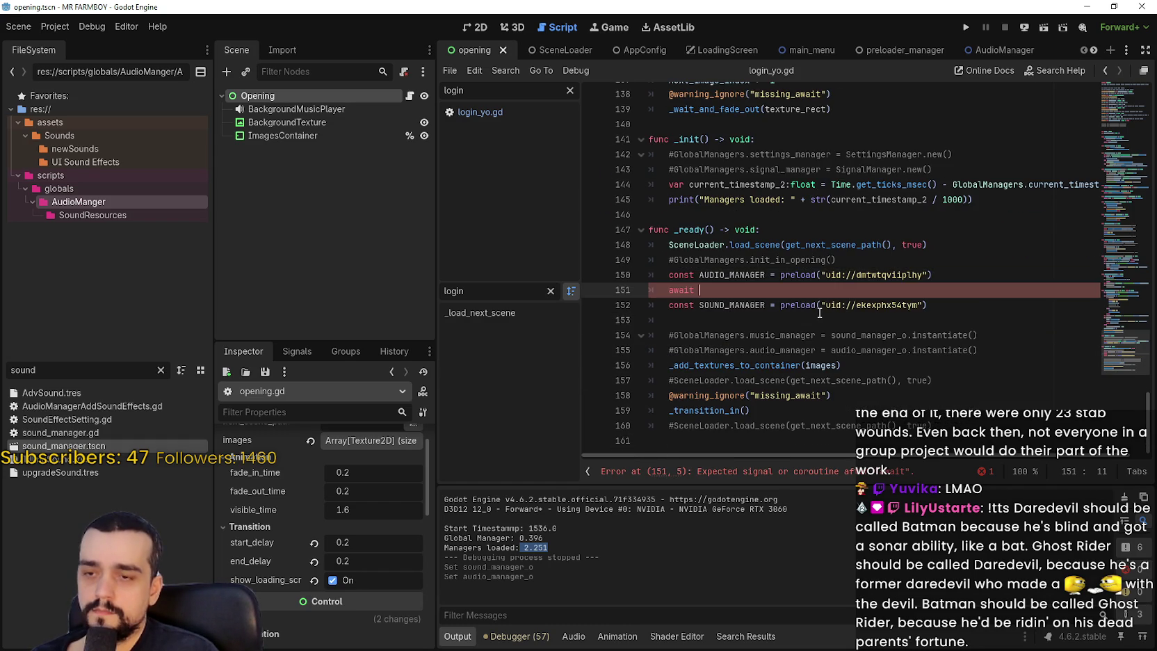
left_click_drag(718, 316, 643, 281)
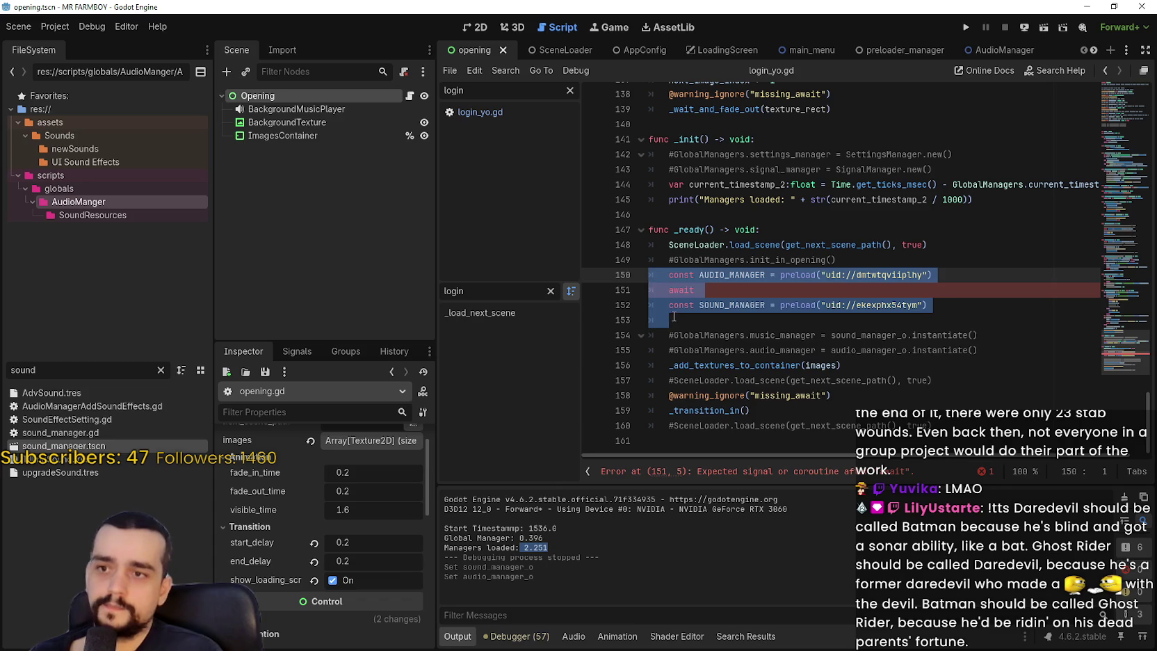
key("BackSpace")
left_click(843, 414)
key("ctrl+v")
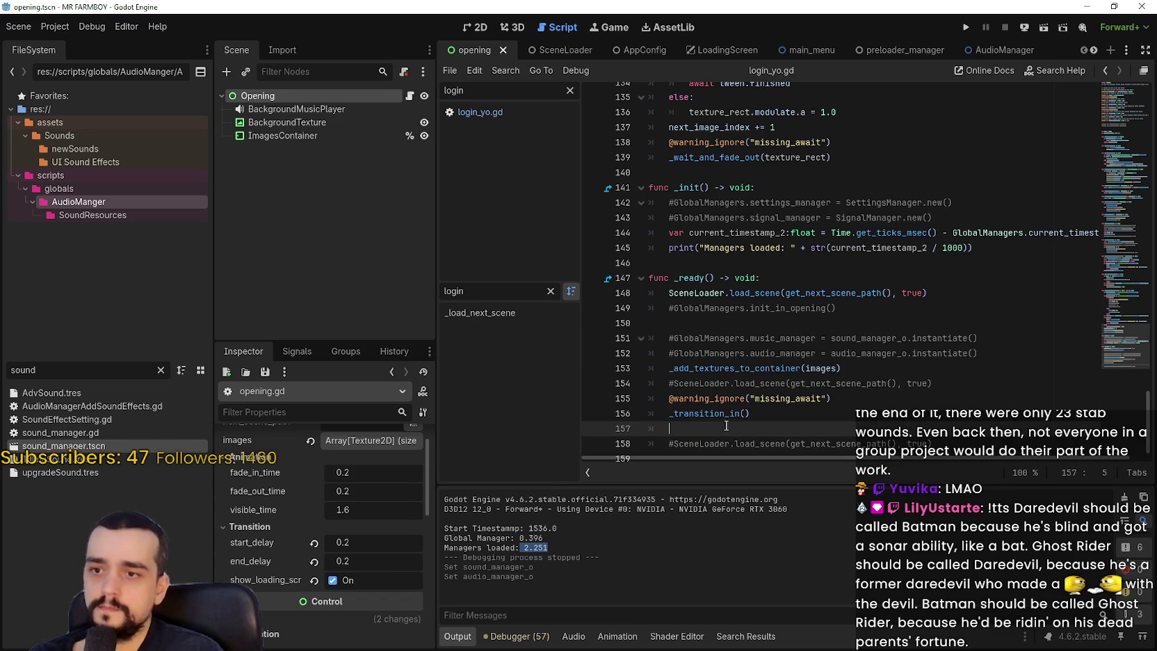
key("Return")
- Complete the await as get_tree().physics_frame and add a second one after SOUND_MANAGER
left_click(739, 414)
type("await")
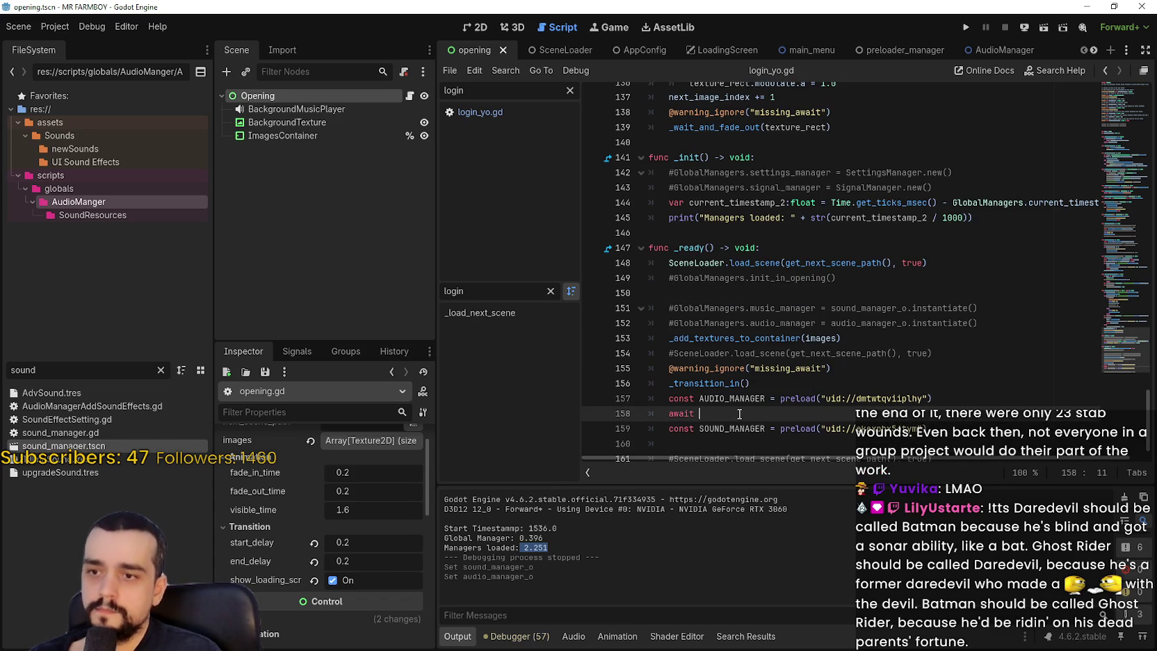
type("get")
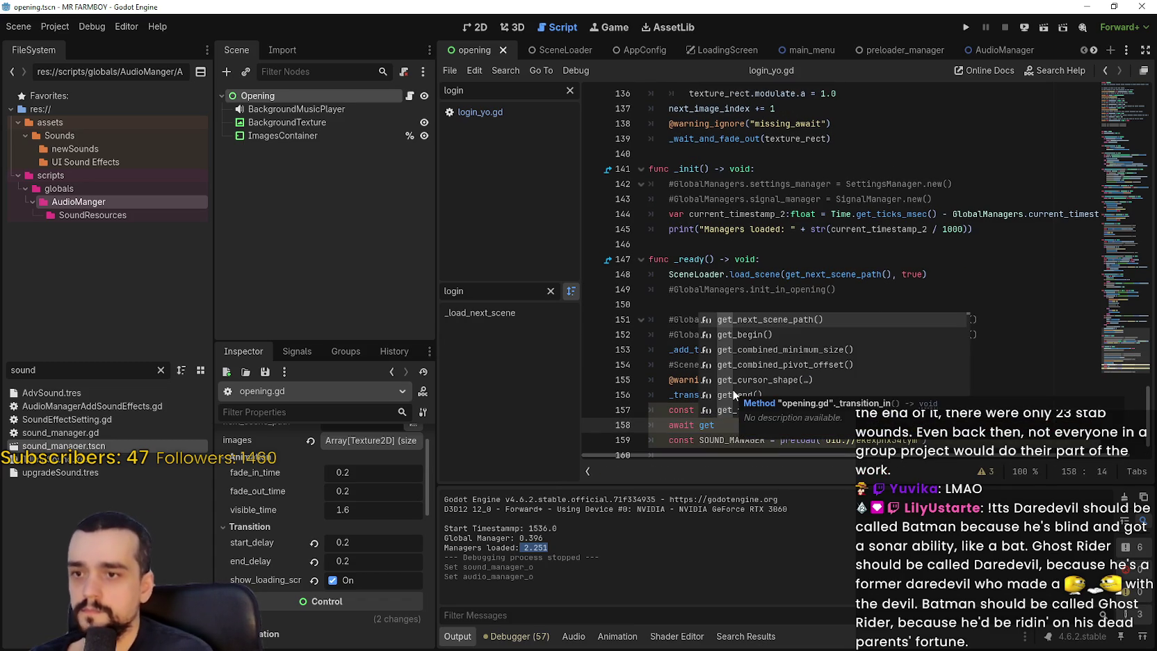
type("_tree().physics_frame")
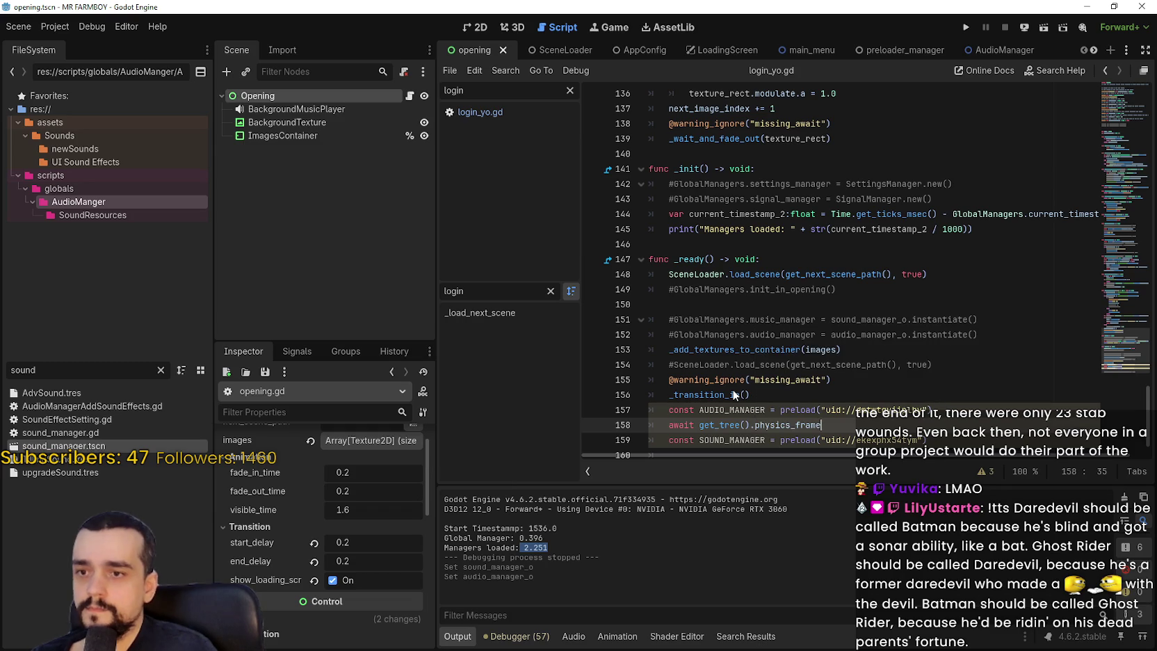
key("Return")
left_click_drag(668, 410, 833, 397)
key("ctrl+c")
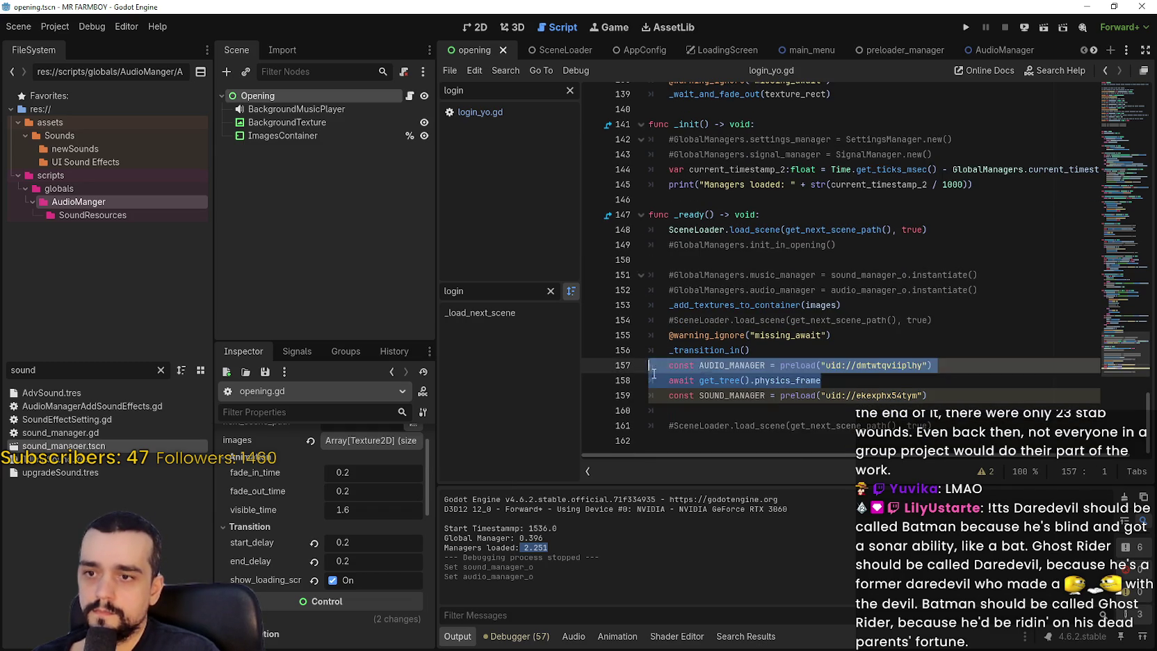
left_click(717, 414)
key("ctrl+v")
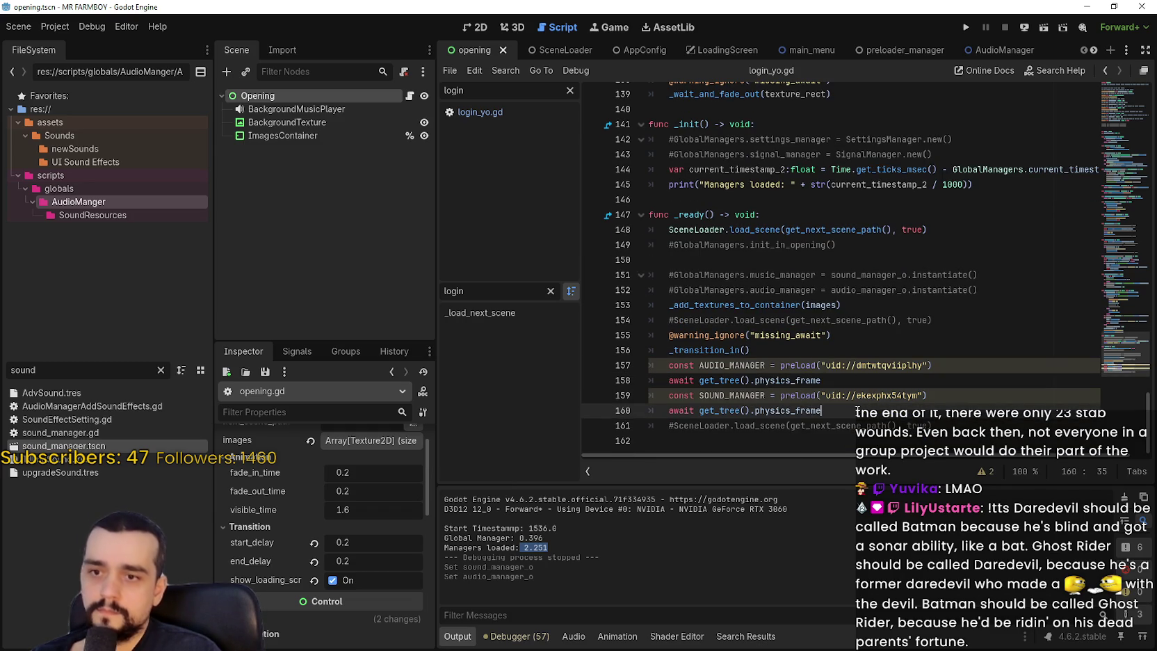
key("Return")
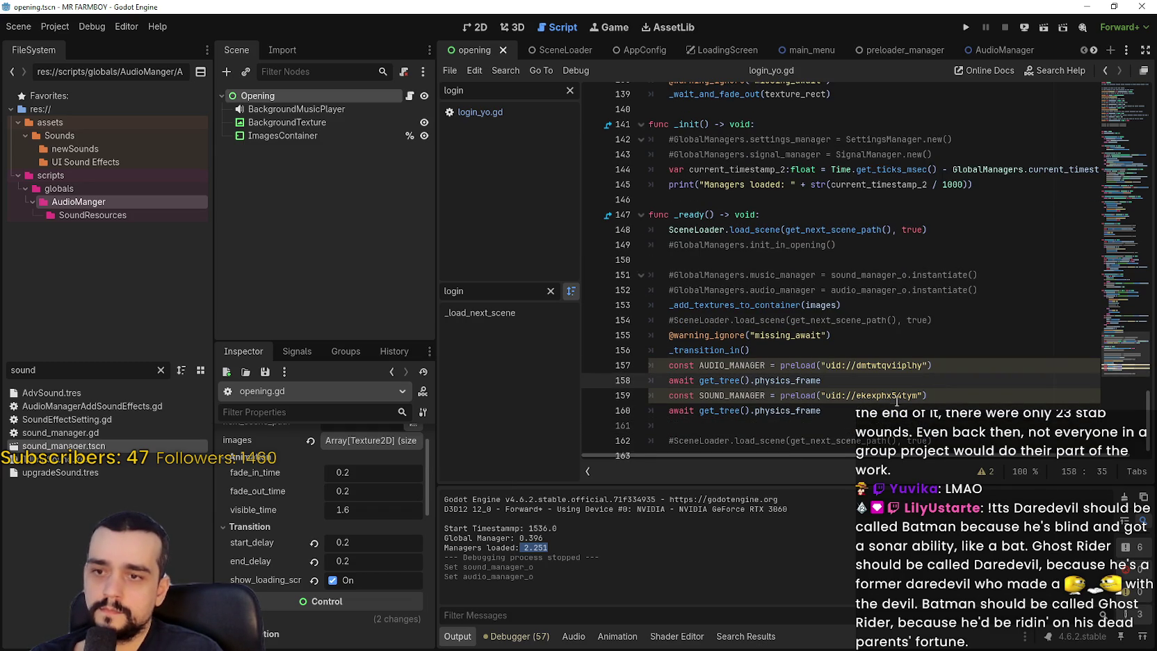
left_click(861, 411)
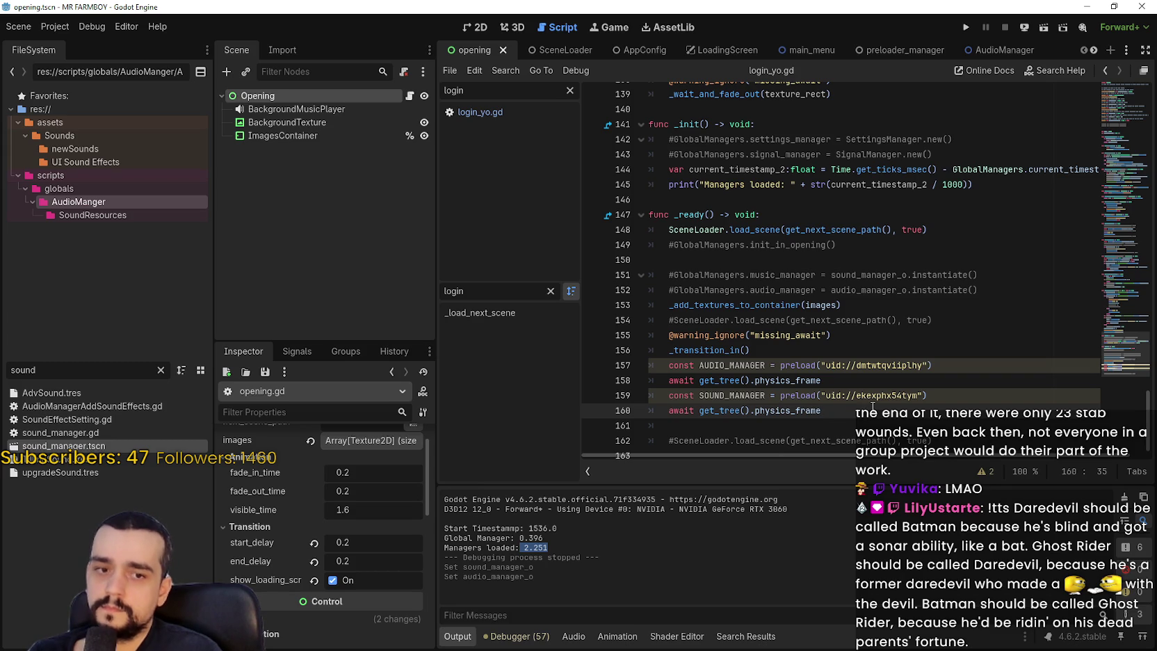
left_click(798, 423)
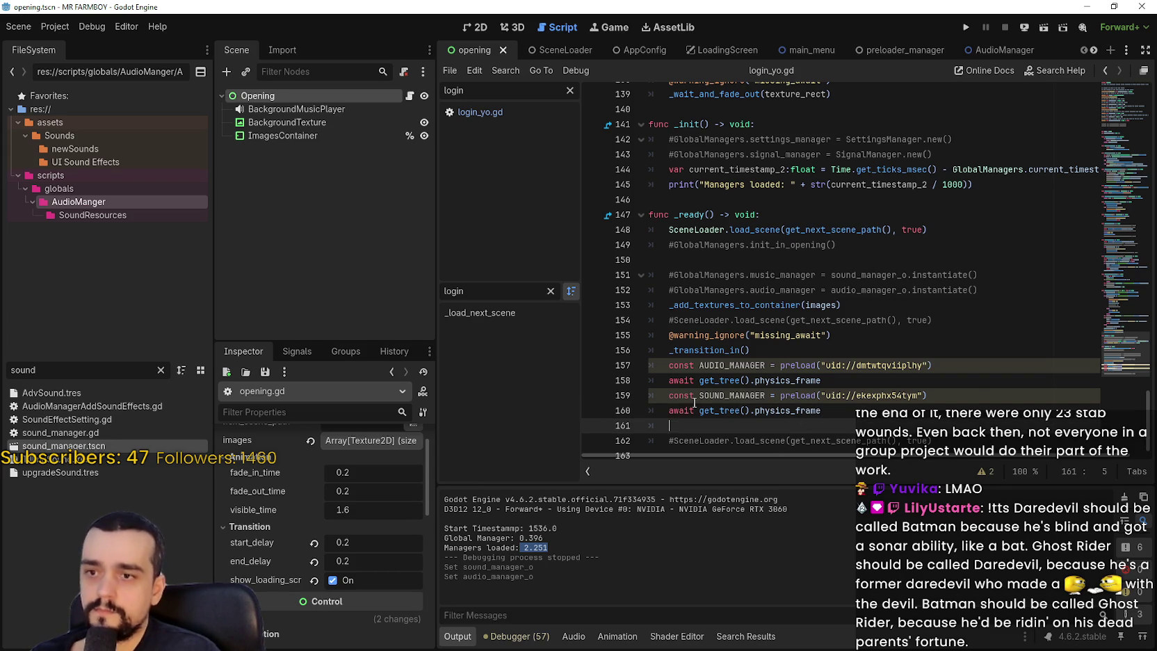
left_click_drag(60, 370, 1, 365)
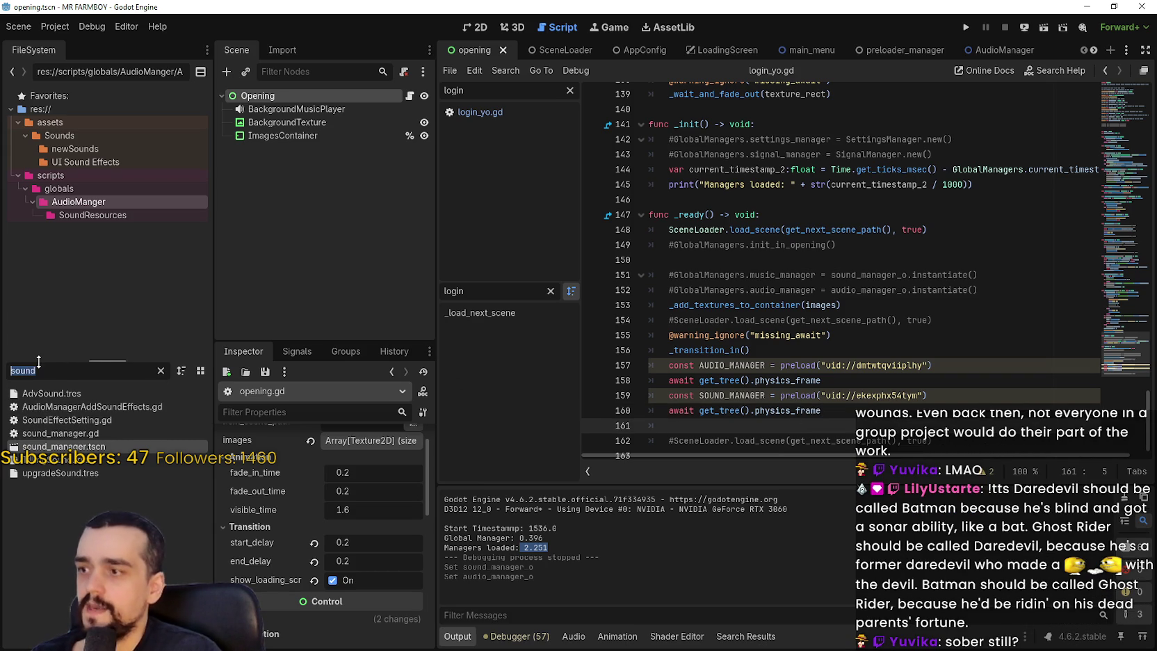
- Copy the SOUND_MANAGER add_child line from login_yo.gd and paste it into _ready
key("BackSpace")
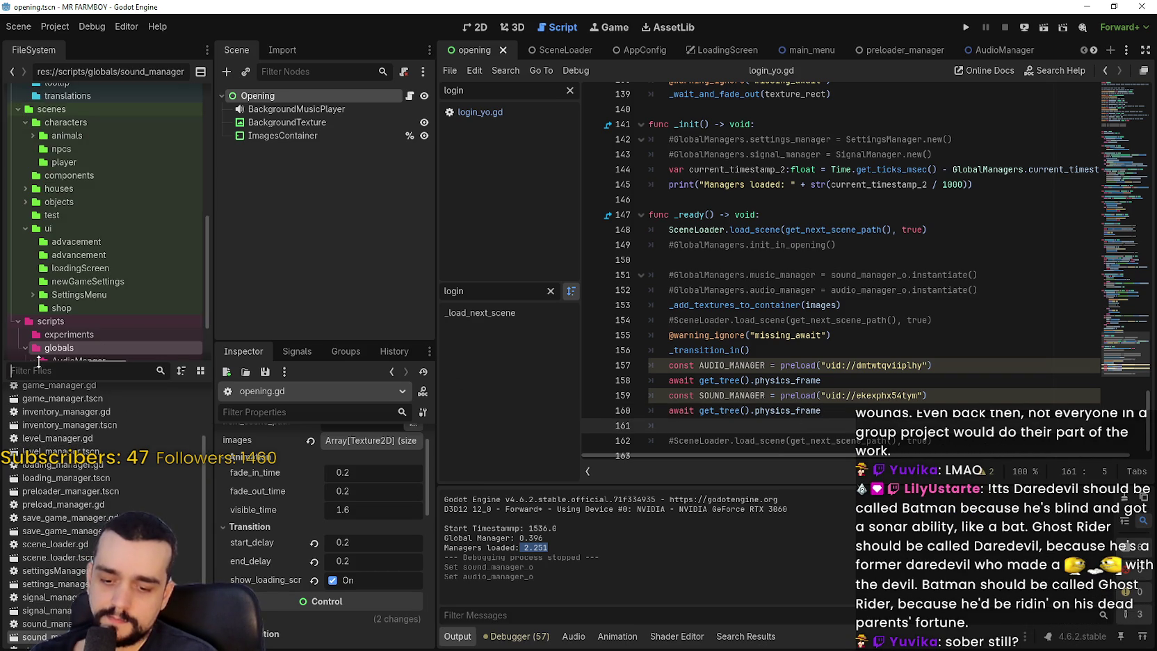
left_click(474, 111)
double_click(739, 286)
left_click_drag(738, 285, 991, 284)
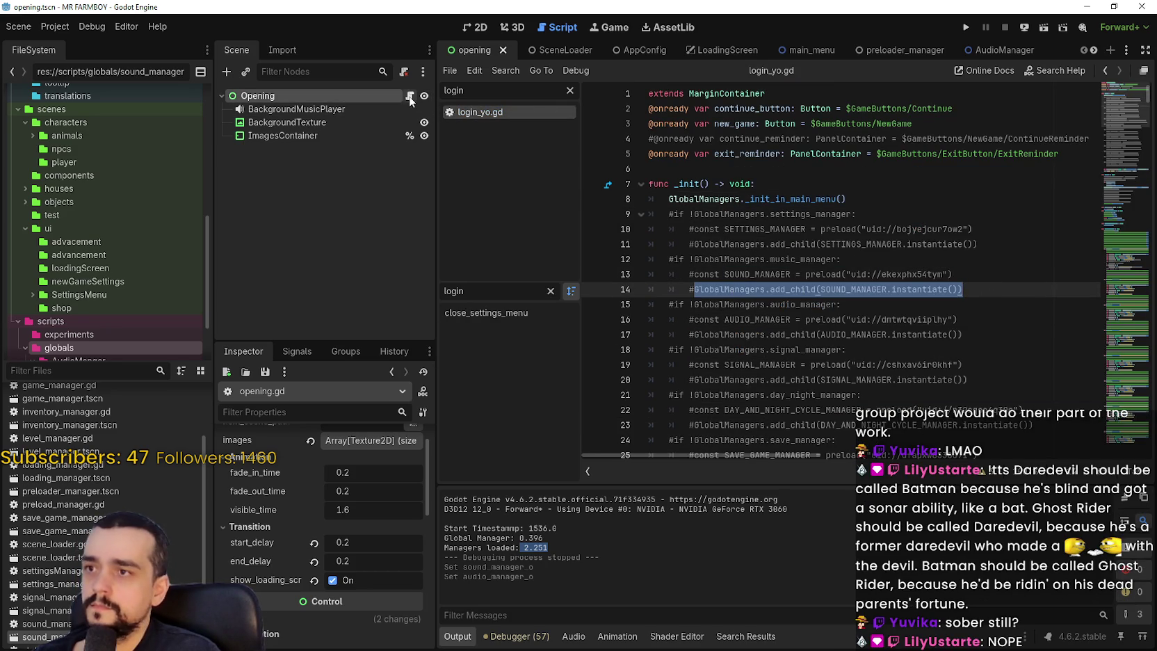
key("alt+Left")
scroll(715, 413, "down", 1)
key("ctrl+v")
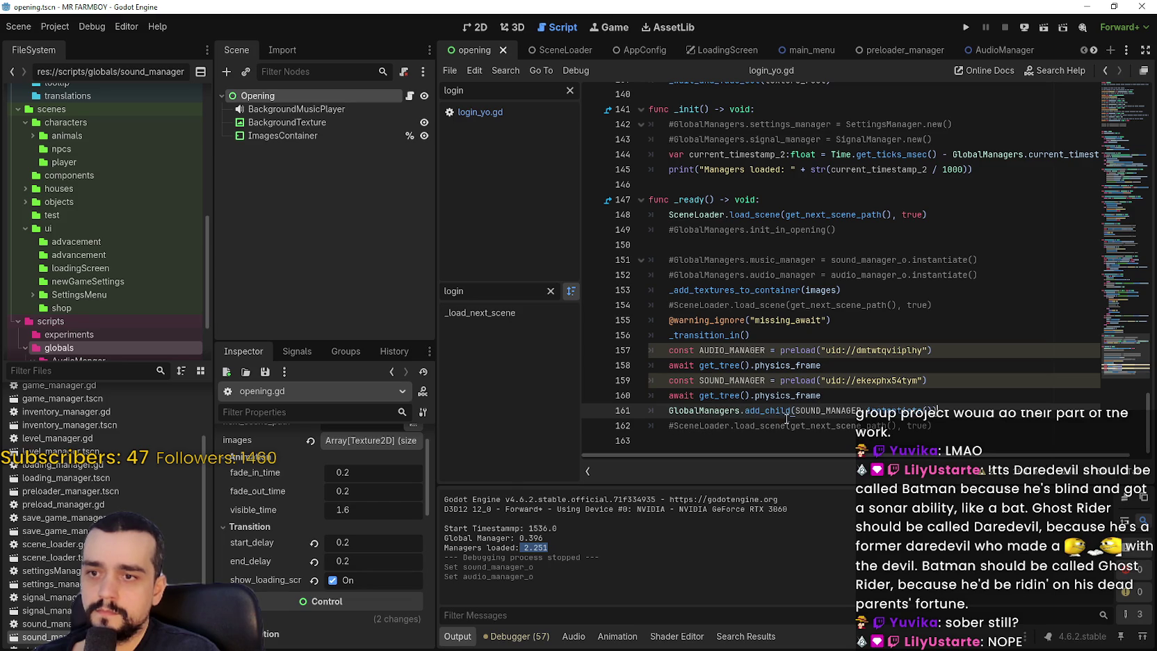
left_click(729, 350)
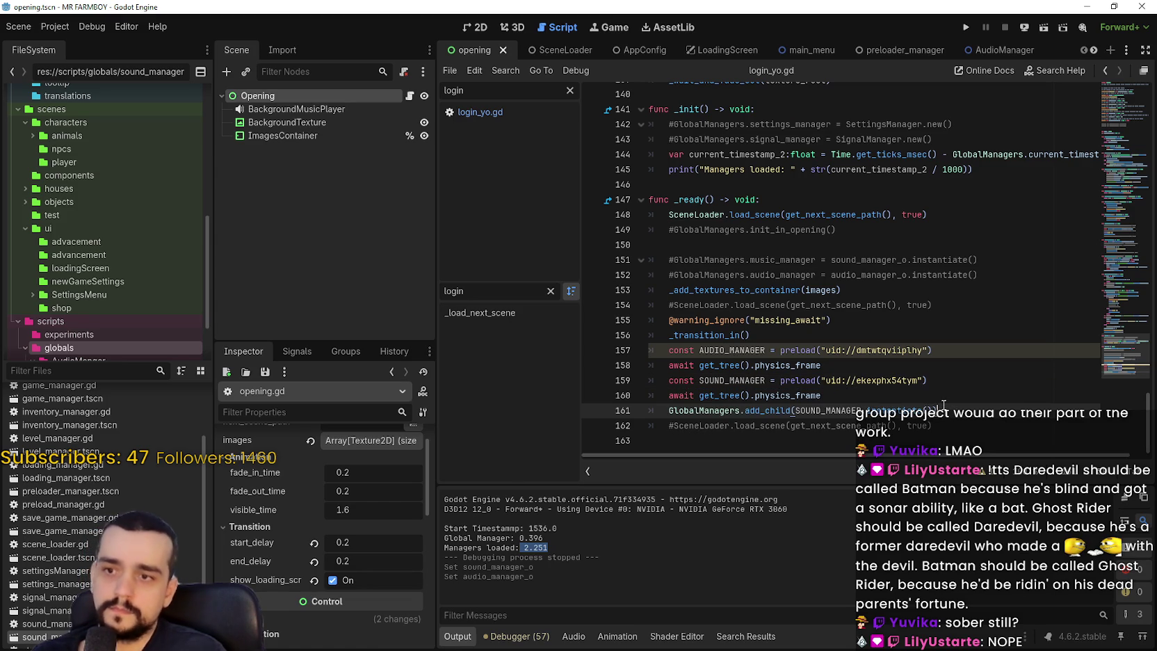
key("Return")
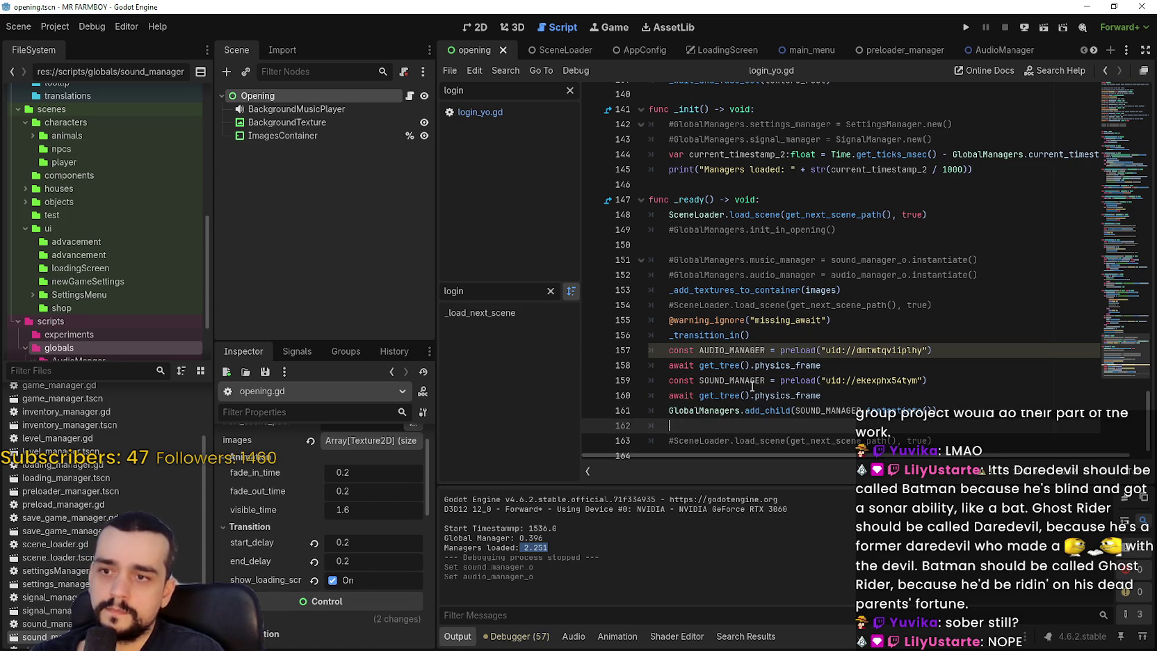
- Move the AUDIO_MANAGER preload and its await below the first await
double_click(851, 410)
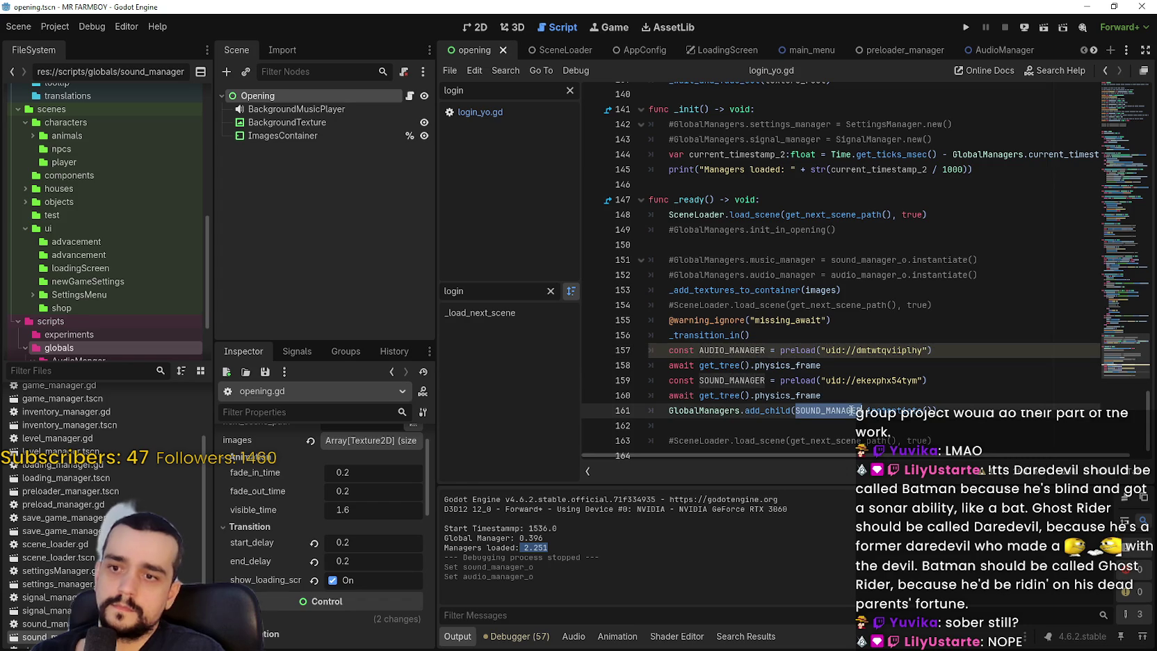
double_click(758, 381)
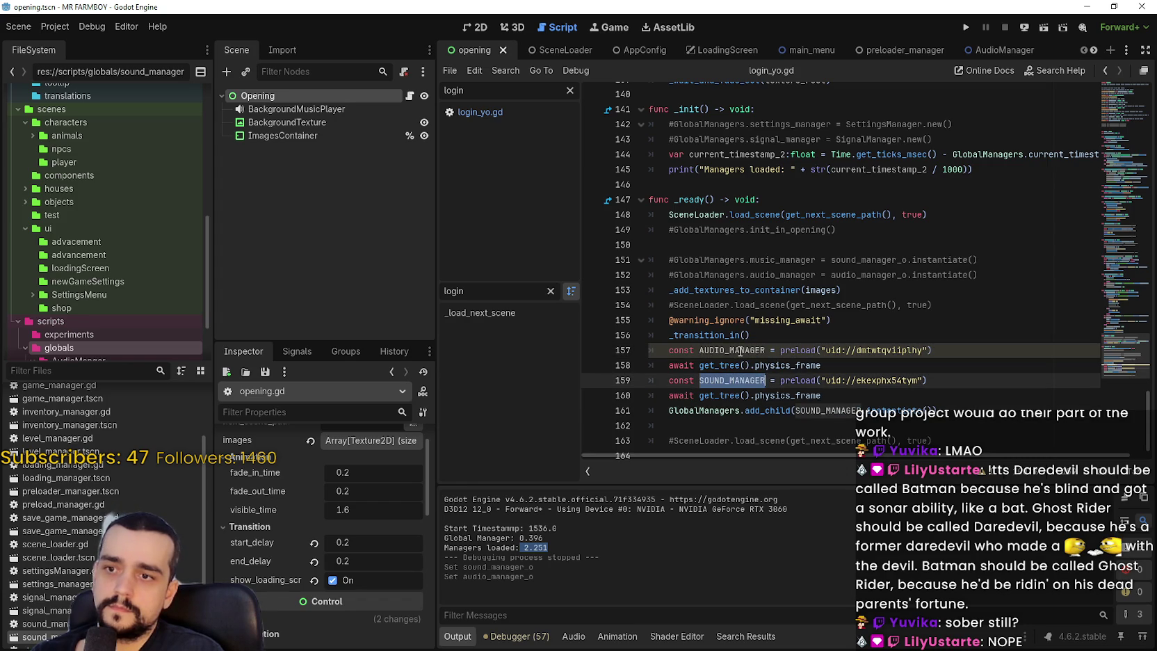
left_click_drag(822, 365, 643, 356)
key("ctrl+c")
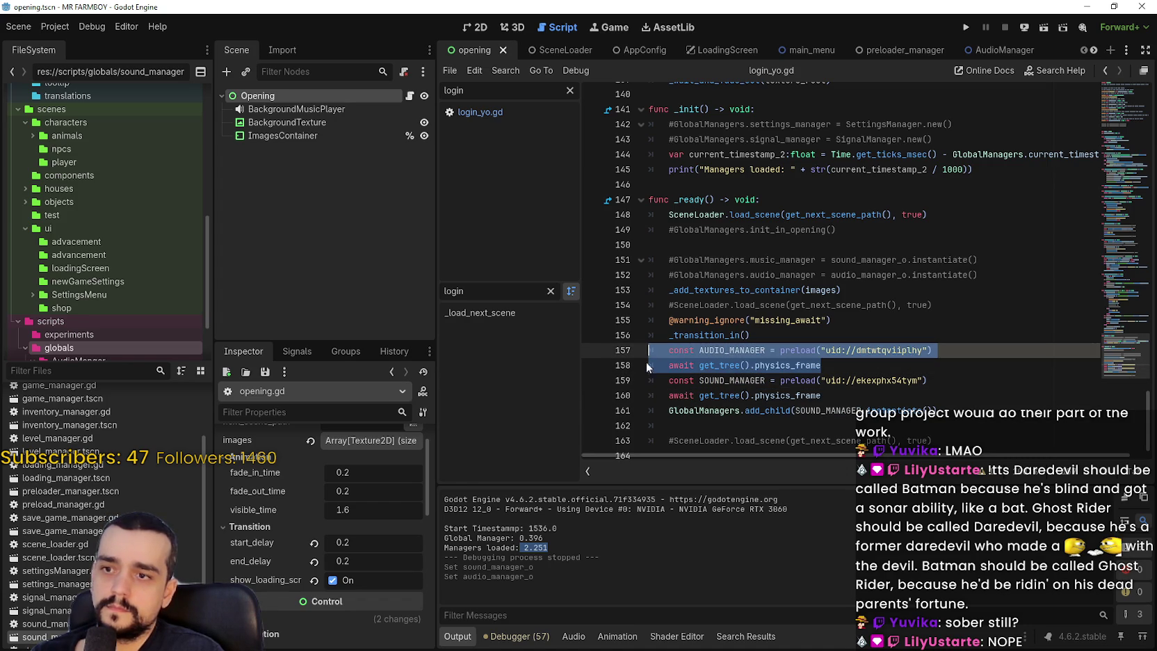
key("BackSpace")
key("Delete")
key("Down")
key("End")
key("Return")
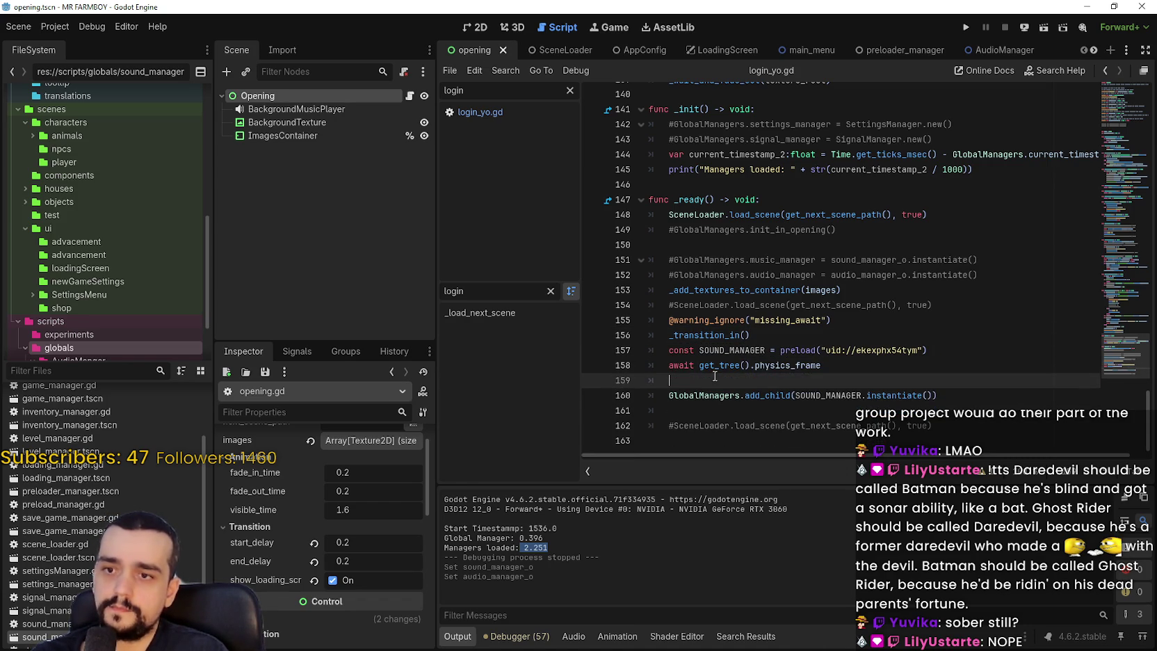
key("ctrl+v")
- Duplicate the await and add_child lines, switch the copy to AUDIO_MANAGER, and save
left_click(710, 423)
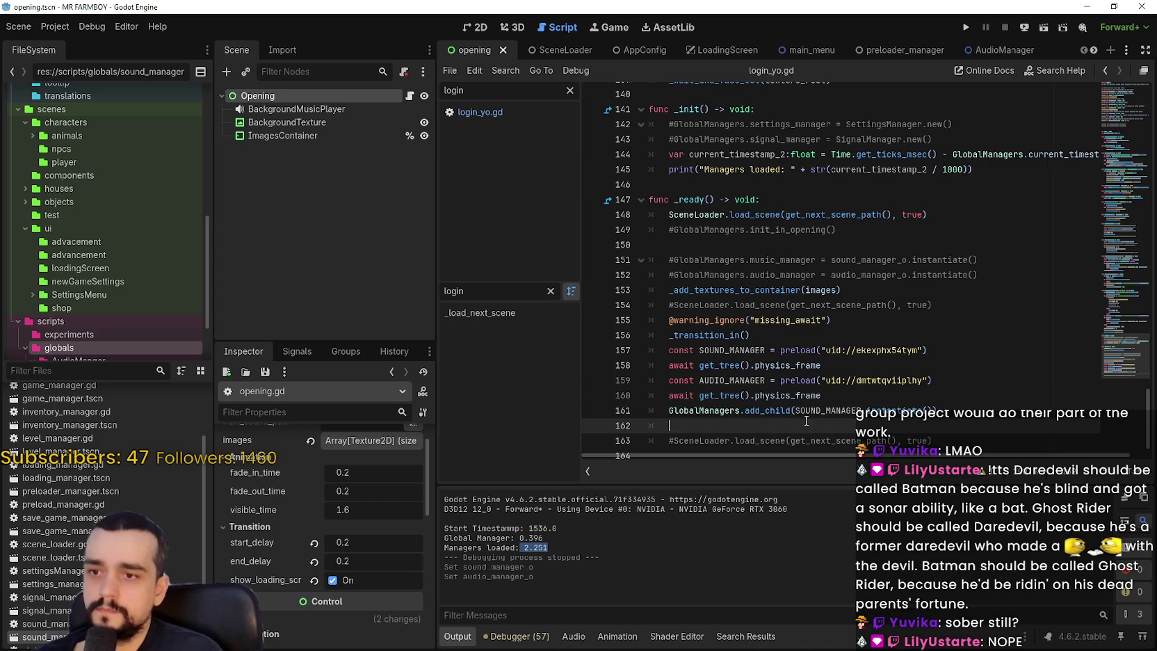
key("Up")
key("Up")
key("Up")
mouse_move(709, 421)
left_mouse_down()
mouse_move(652, 413)
mouse_move(652, 384)
left_mouse_up()
key("ctrl+c")
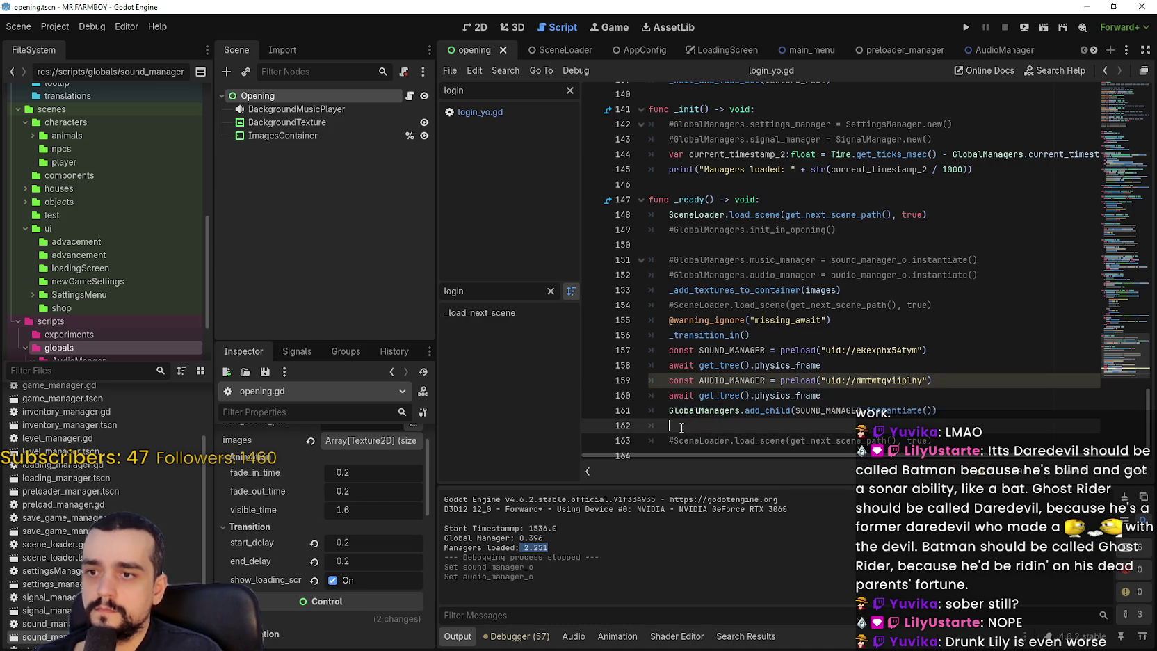
key("Right")
key("ctrl+v")
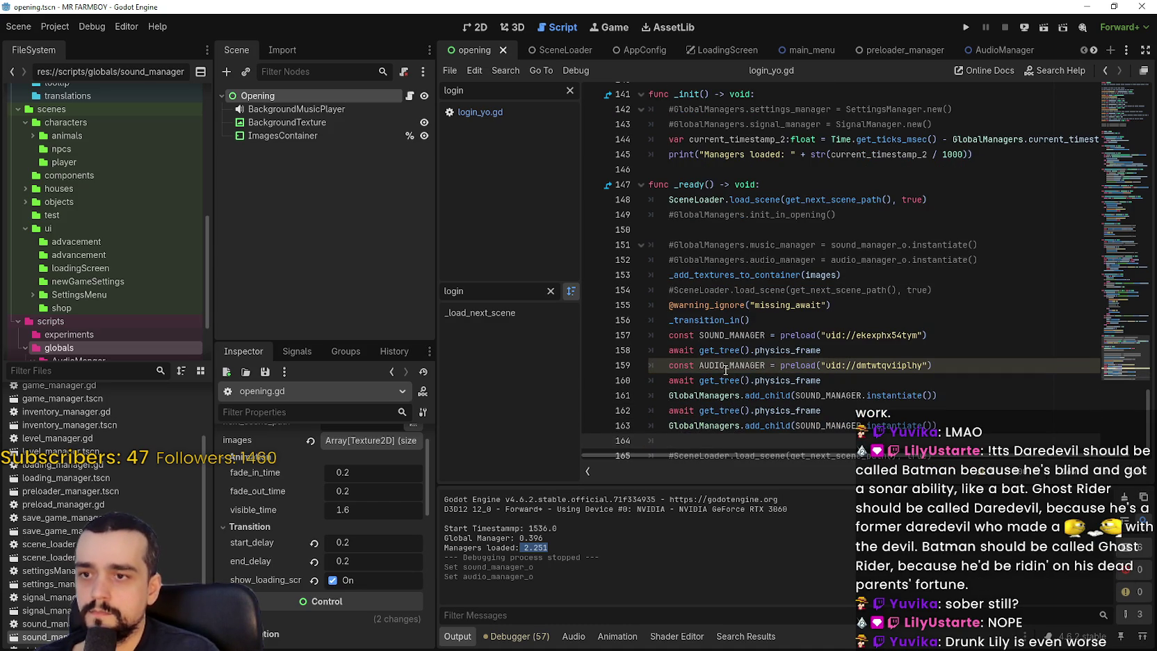
double_click(727, 368)
key("ctrl+c")
double_click(826, 424)
key("ctrl+v")
key("Up")
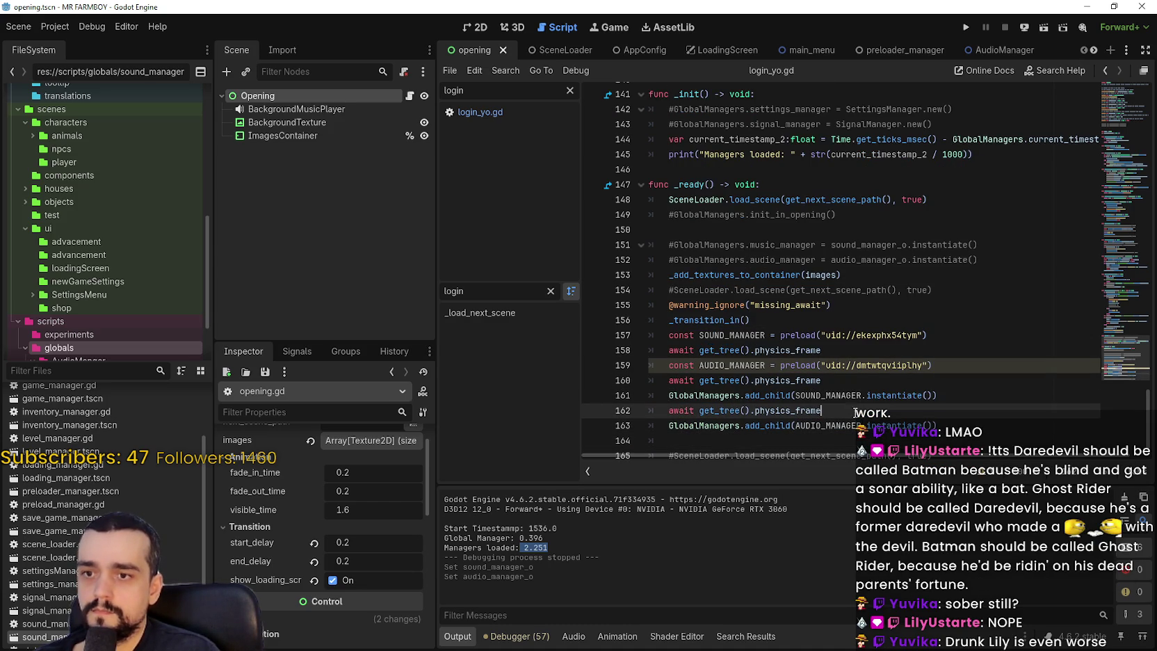
key("ctrl+s")
mouse_move(909, 362)
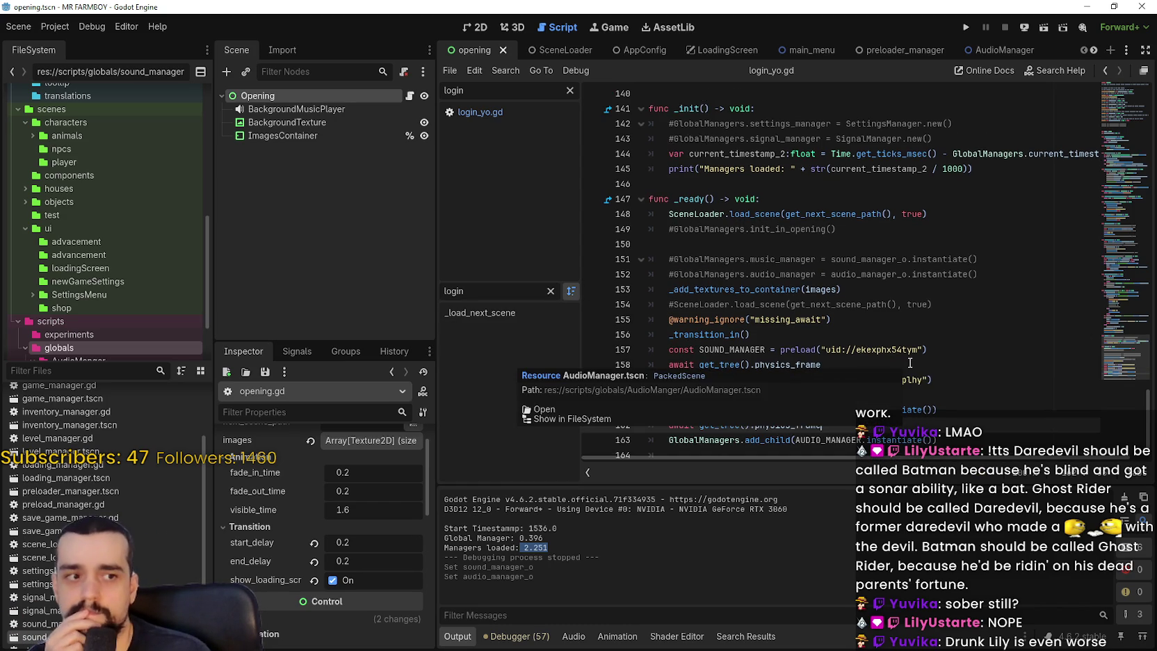
scroll(909, 362, "down", 1)
left_click(965, 27)
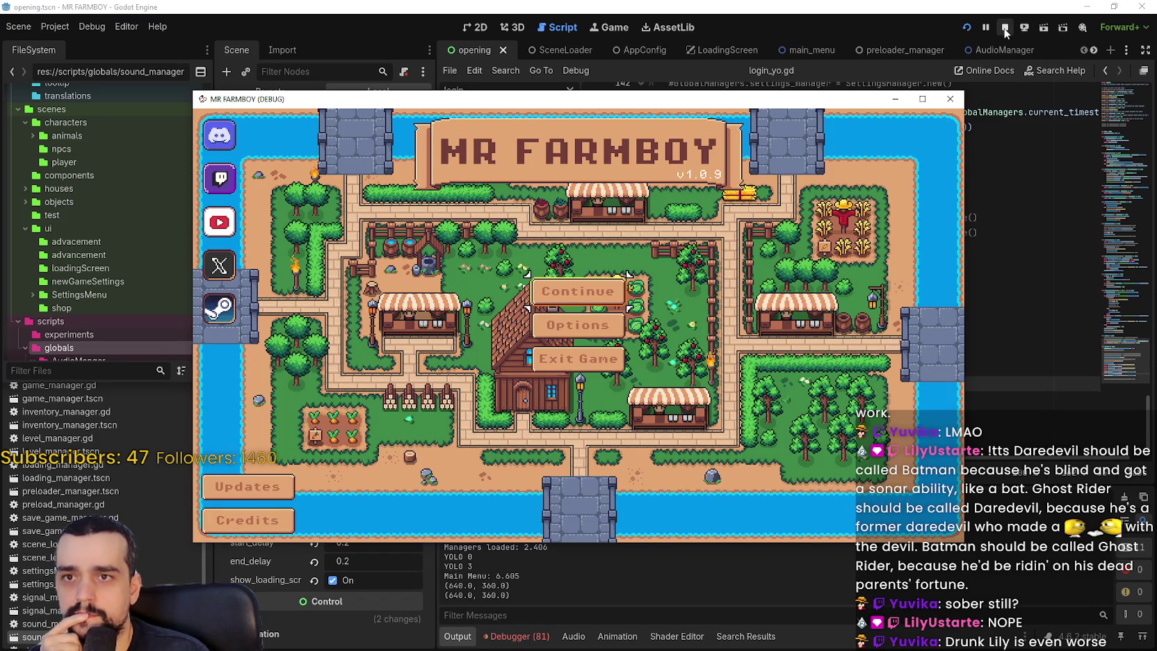
left_click(1005, 27)
left_click(271, 91)
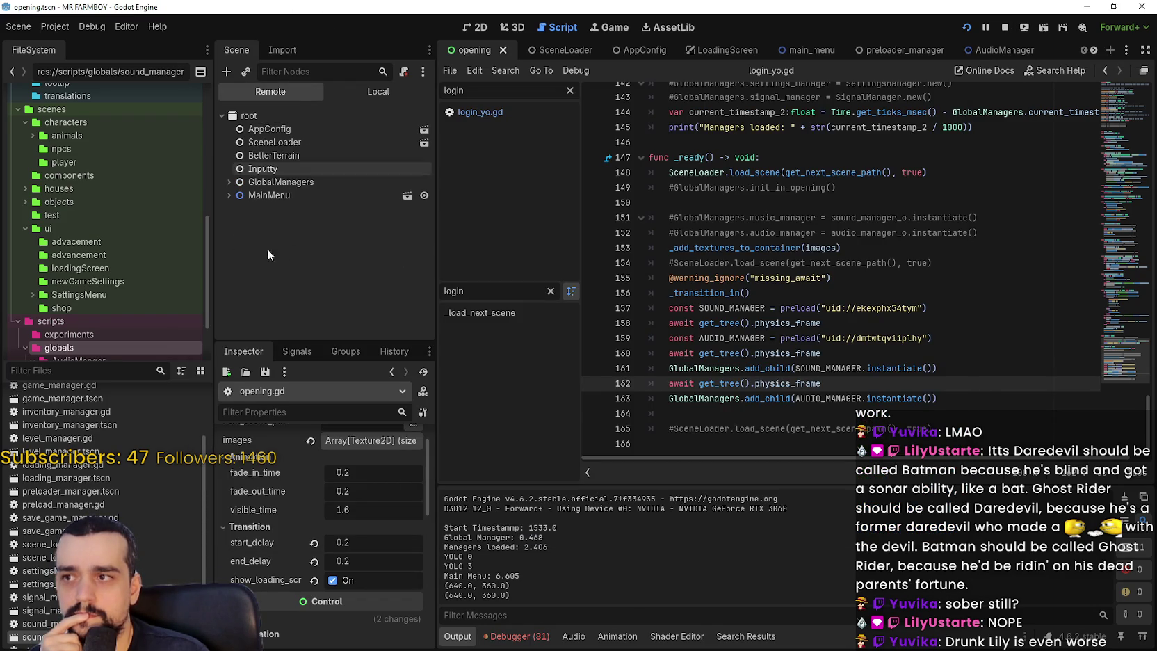
left_click(229, 182)
left_click(236, 196)
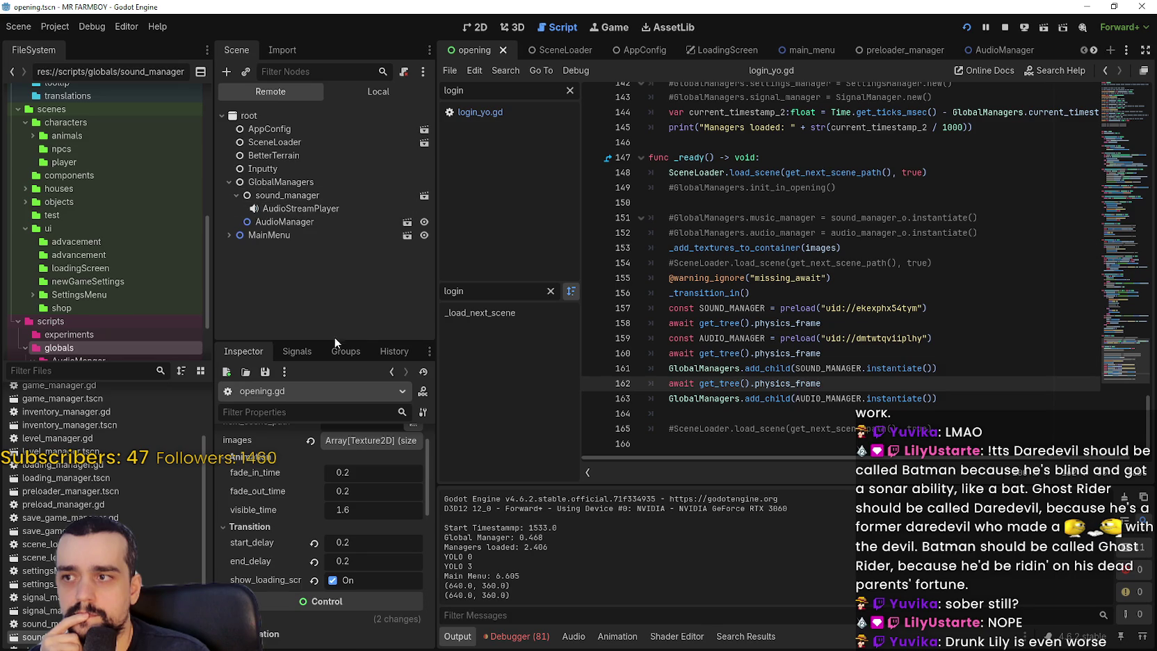
left_click(306, 208)
left_click(295, 221)
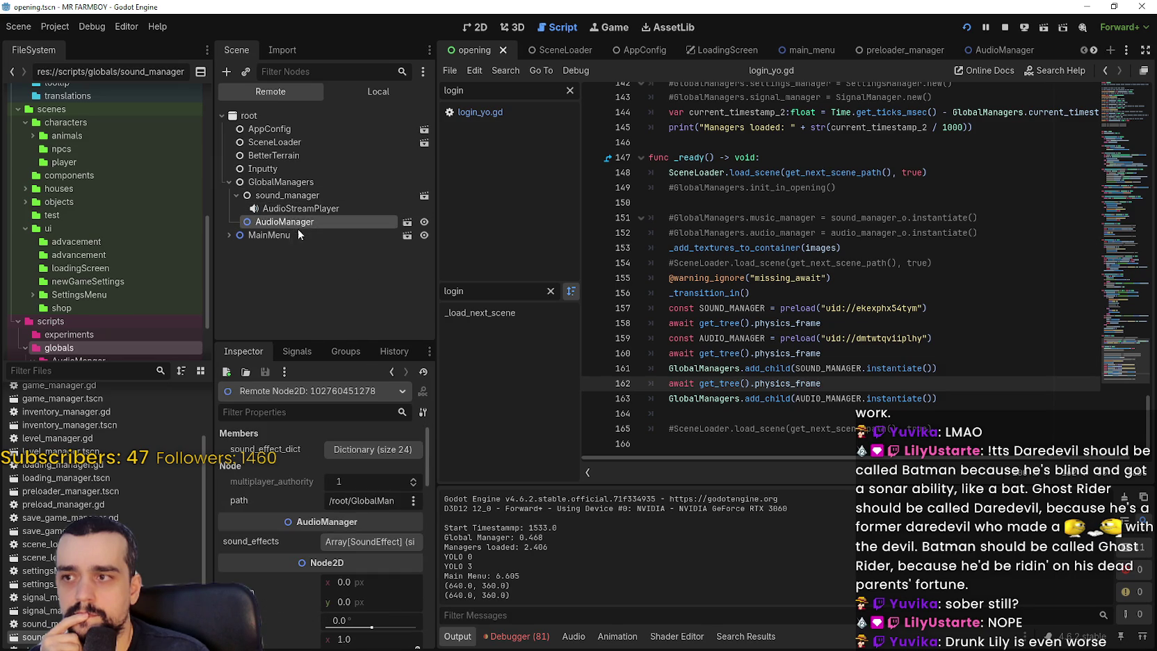
left_click(369, 451)
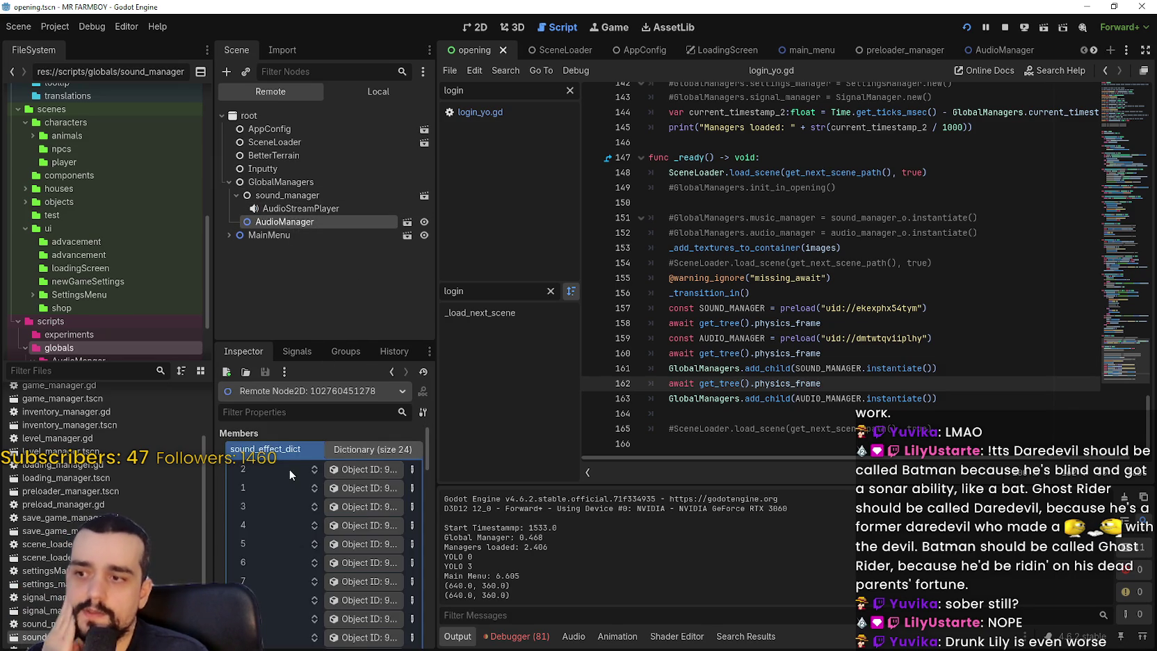
scroll(288, 479, "down", 5)
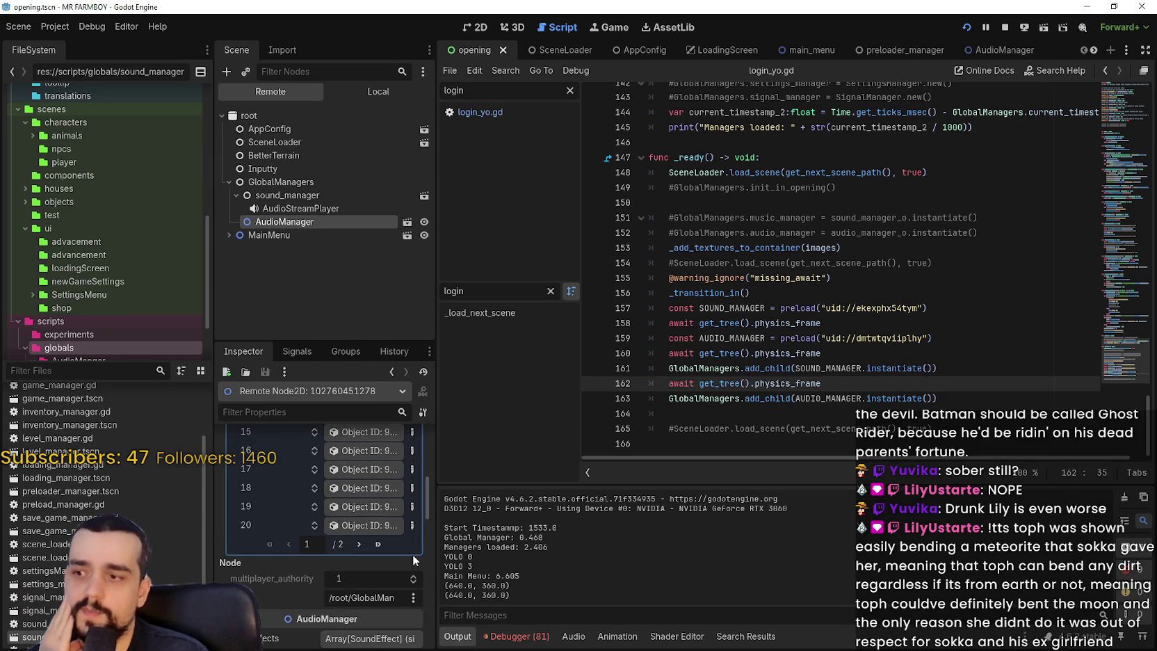
left_click_drag(437, 546, 670, 546)
scroll(636, 545, "up", 5)
scroll(472, 459, "down", 8)
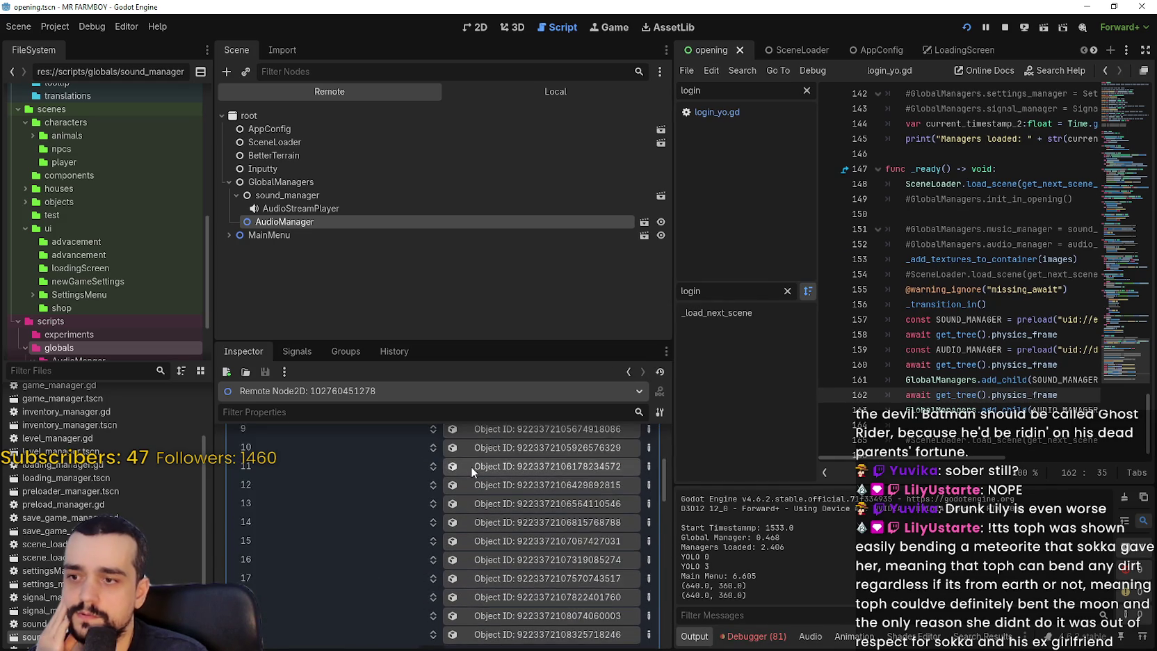
scroll(494, 541, "up", 4)
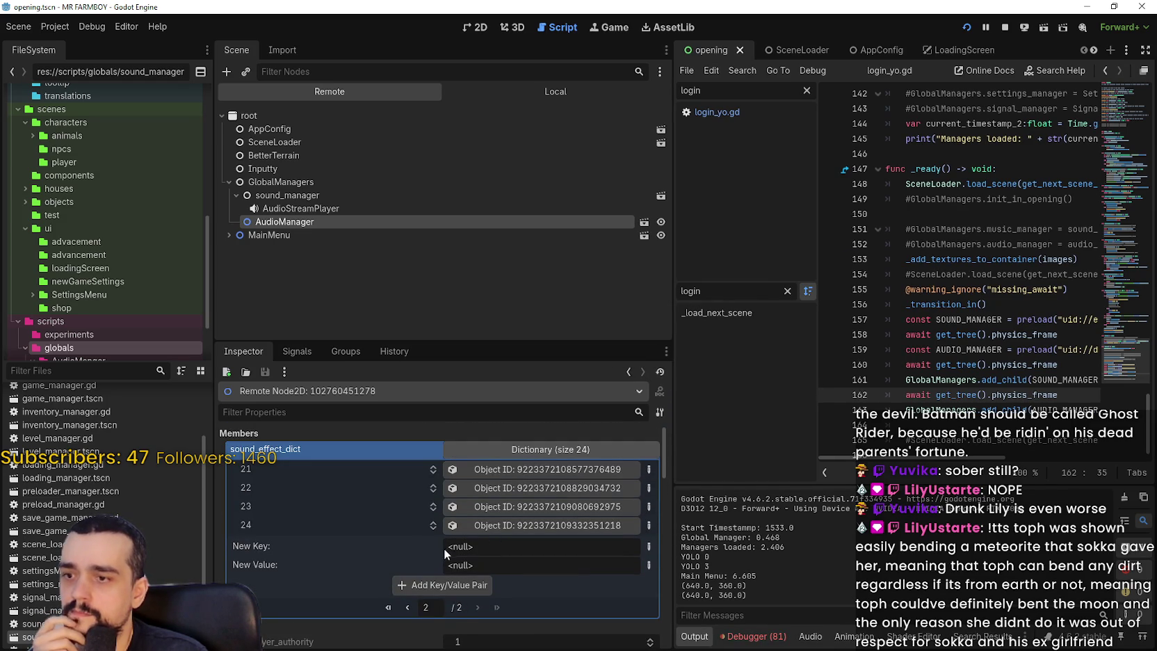
left_click(286, 208)
left_click(293, 196)
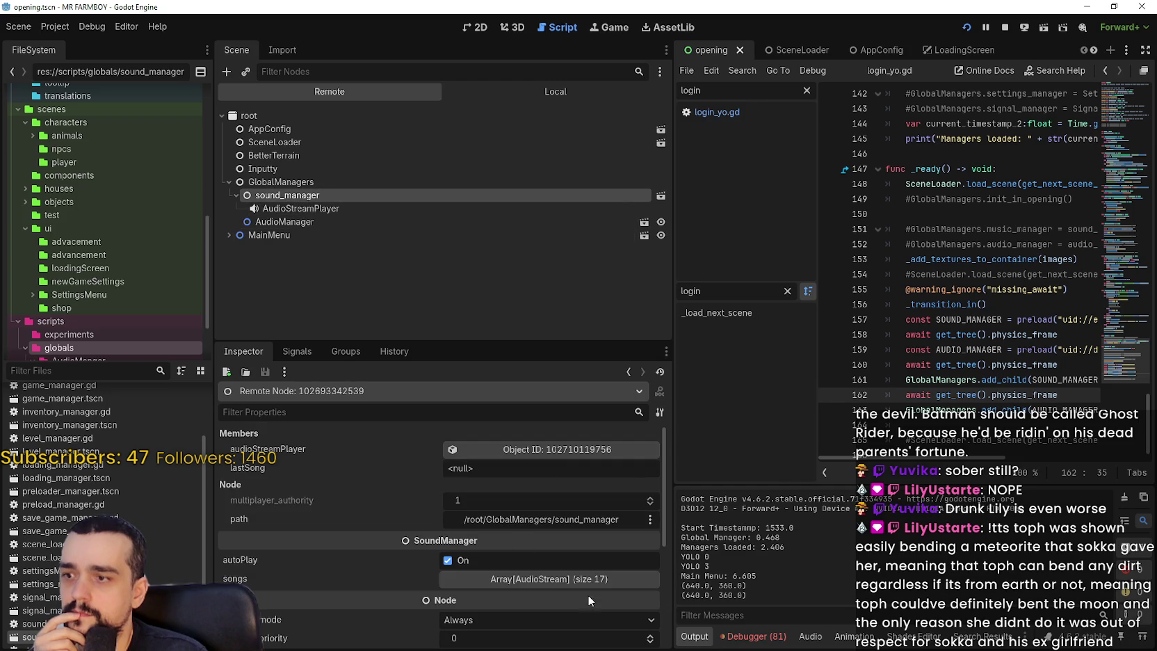
left_click(568, 581)
scroll(376, 580, "down", 3)
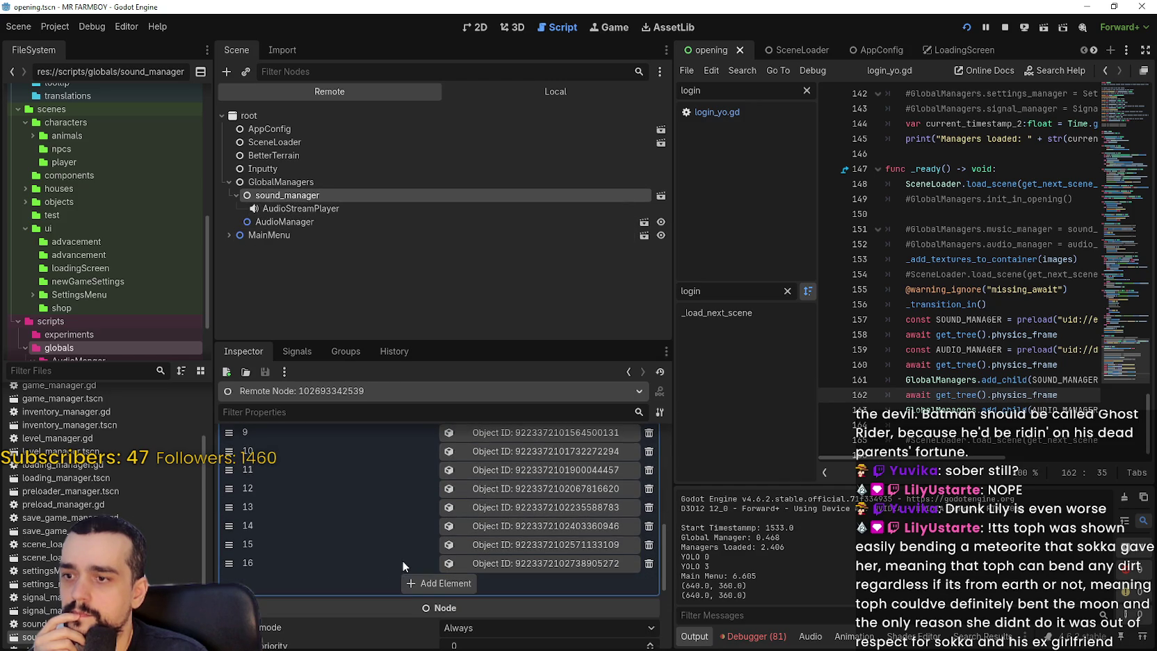
left_click(1004, 26)
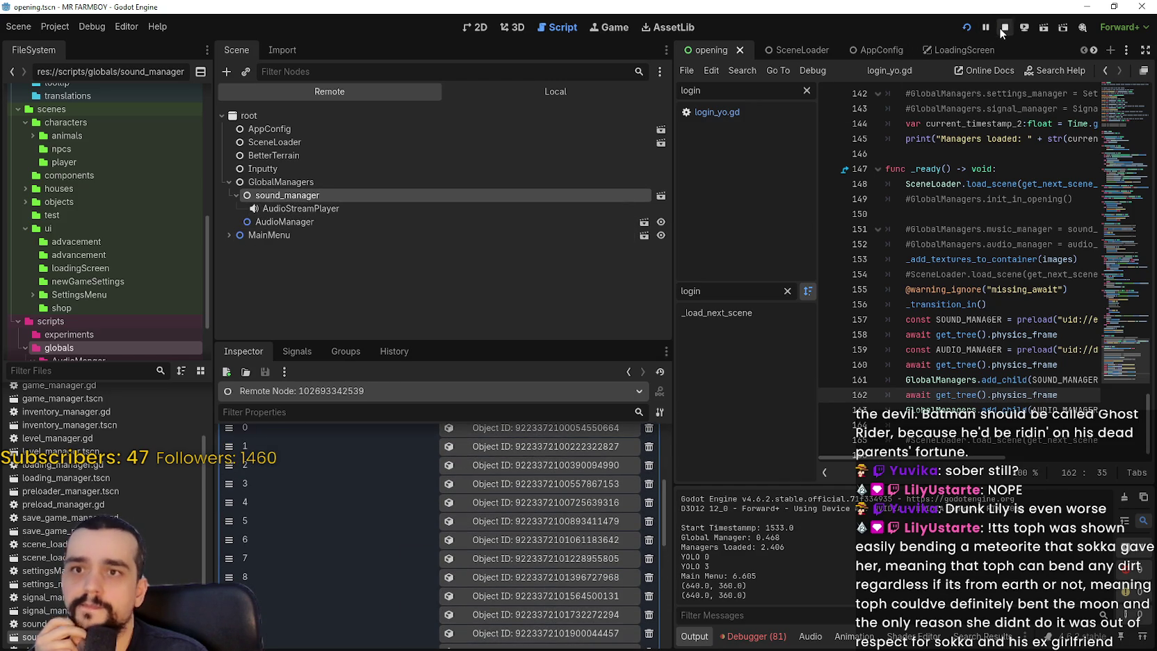
left_click_drag(675, 265, 398, 268)
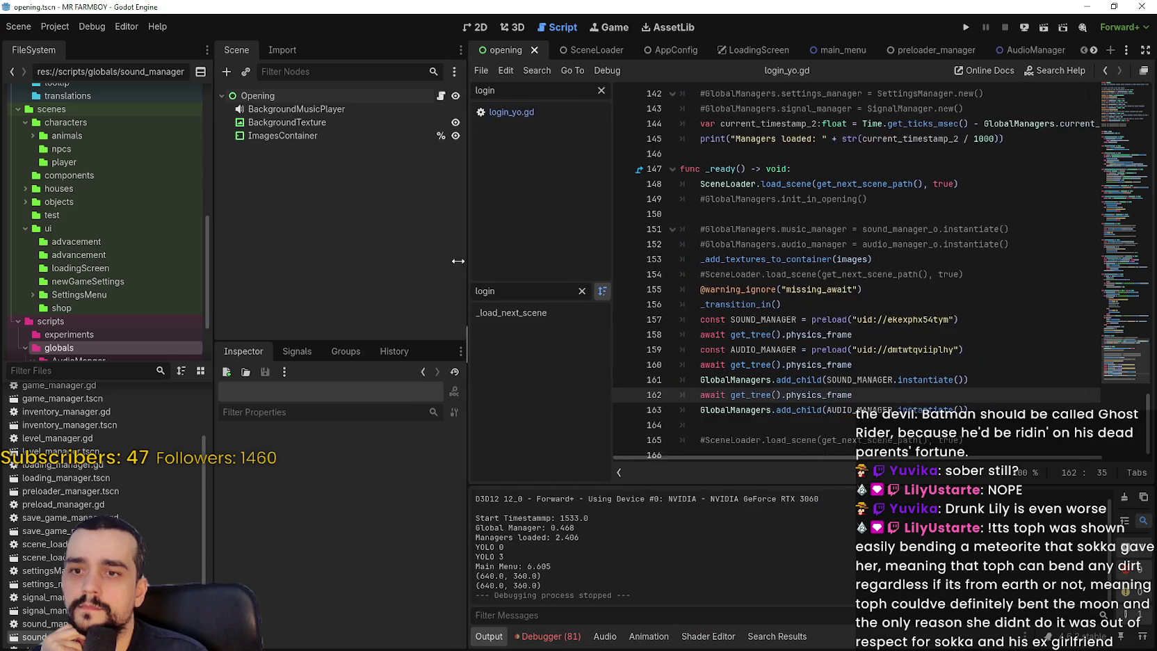
- Comment out the manager preload, await and add_child lines 157–163 in _ready
left_click(965, 420)
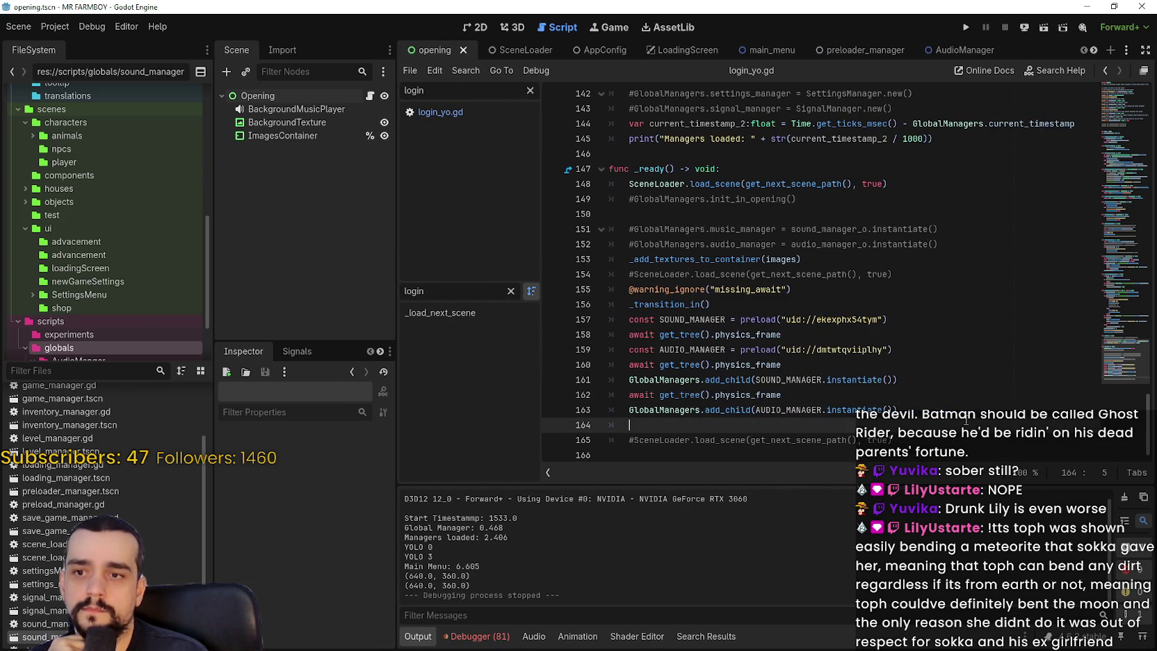
left_click(952, 408)
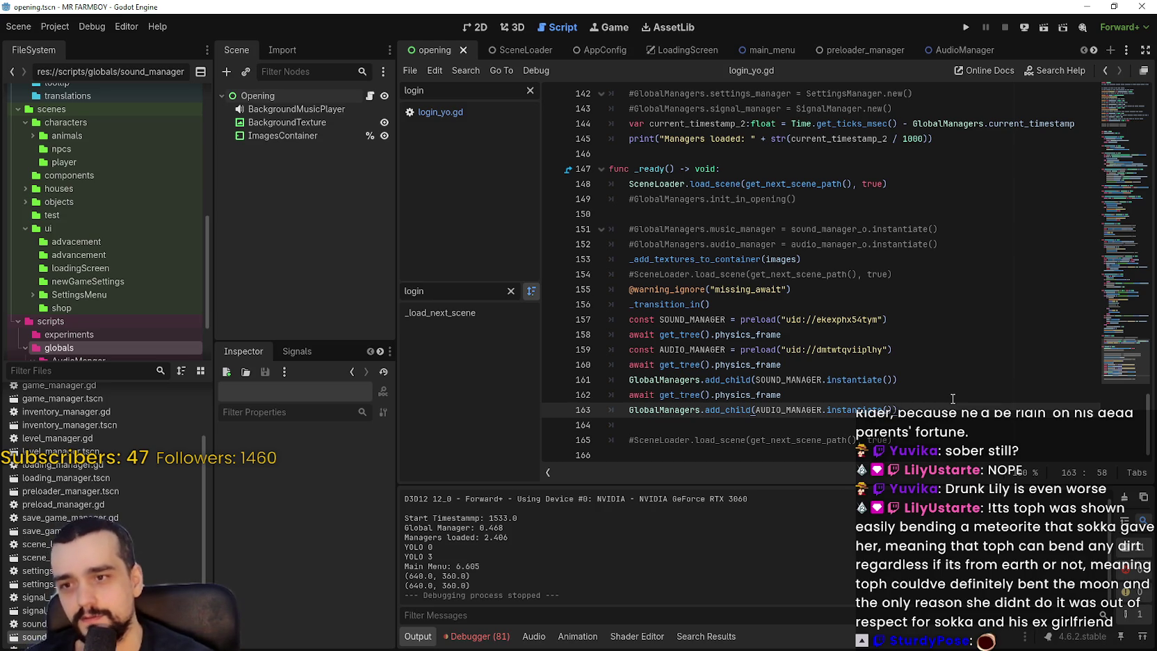
mouse_move(913, 409)
left_mouse_down()
mouse_move(695, 333)
mouse_move(586, 320)
left_mouse_up()
key("ctrl+k")
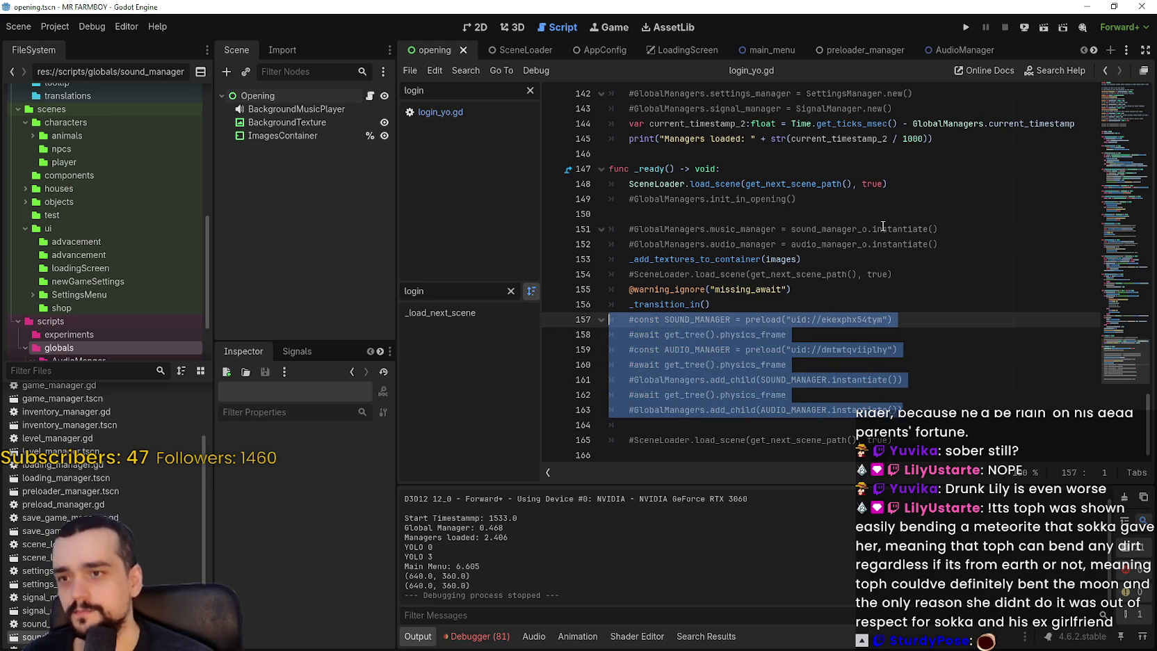
- Run the game without the manager code, stop it, run it again and stop it
key("F5")
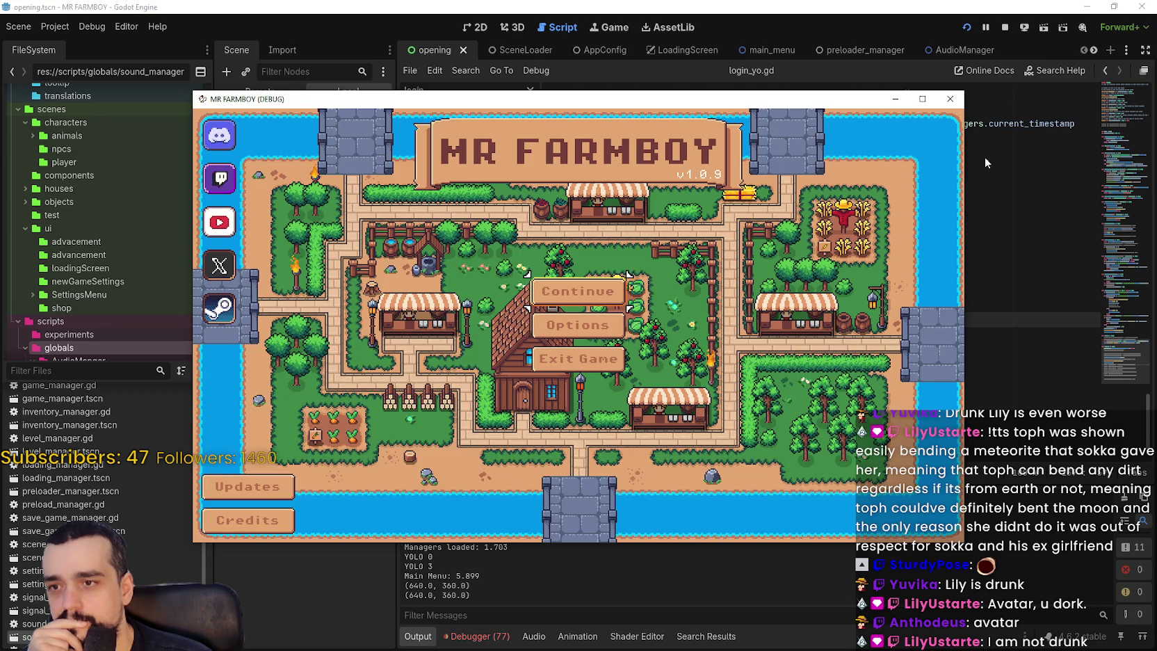
left_click(946, 96)
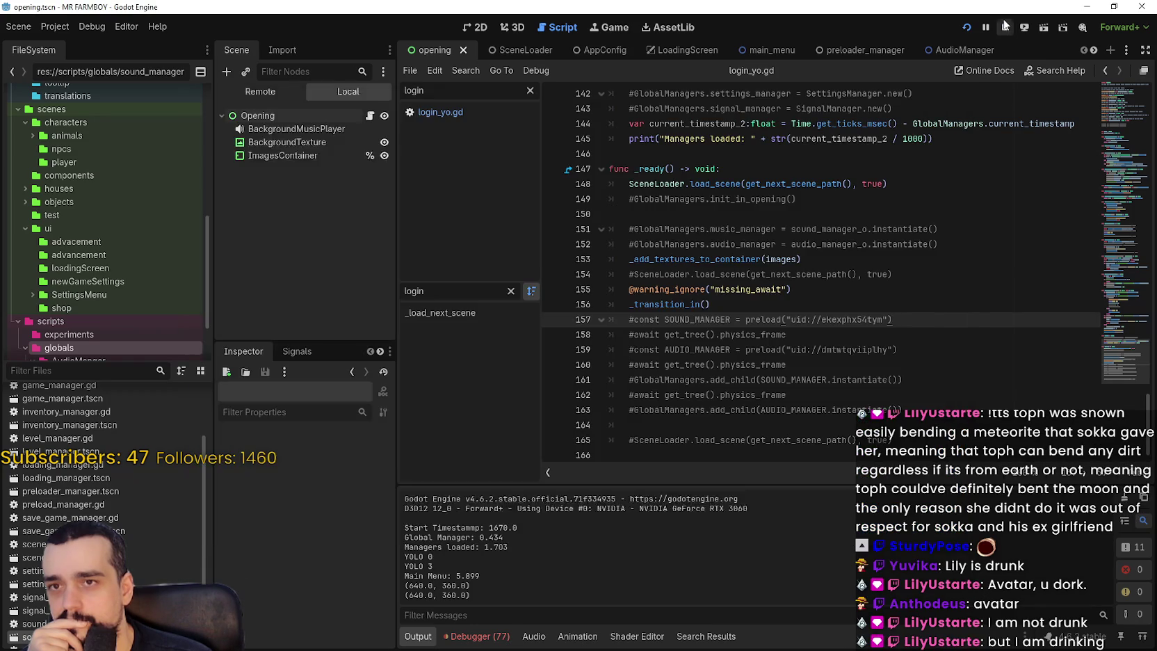
left_click(966, 31)
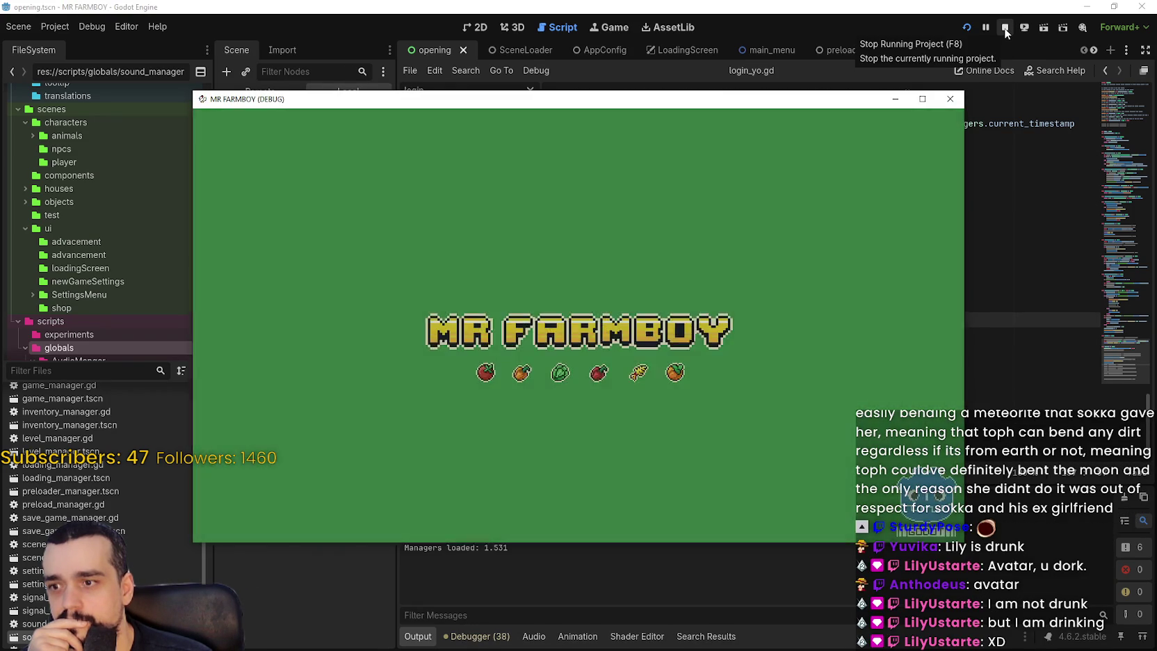
left_click(1005, 28)
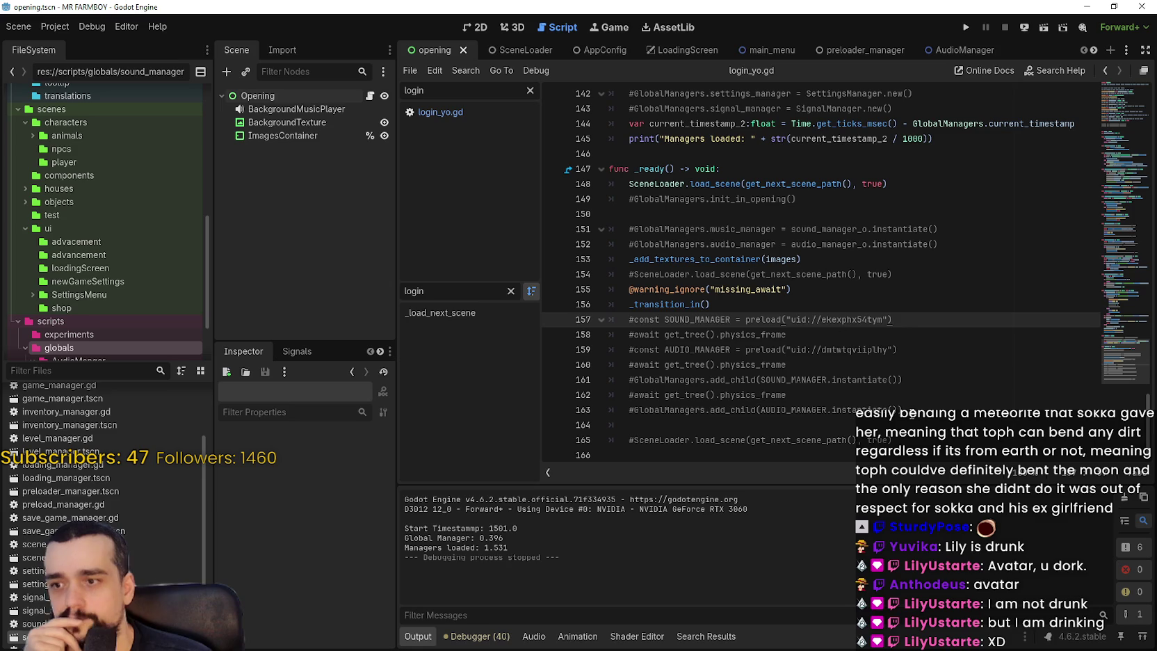
left_click(915, 422)
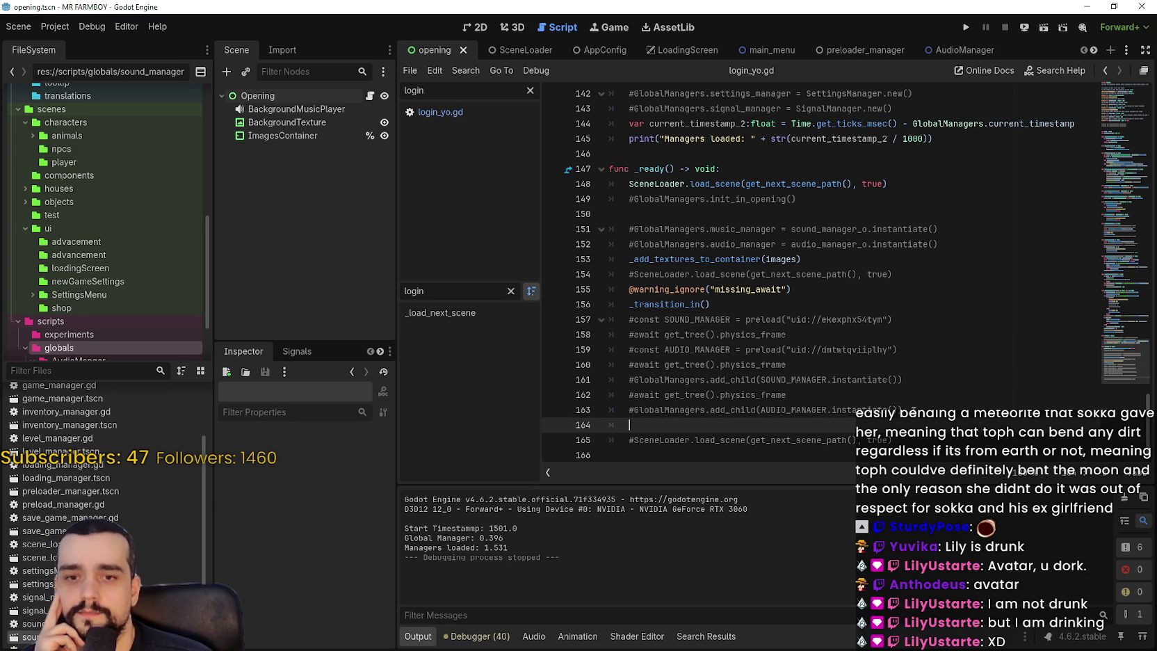
mouse_move(913, 410)
left_mouse_down()
mouse_move(695, 398)
mouse_move(587, 324)
left_mouse_up()
key("ctrl+c")
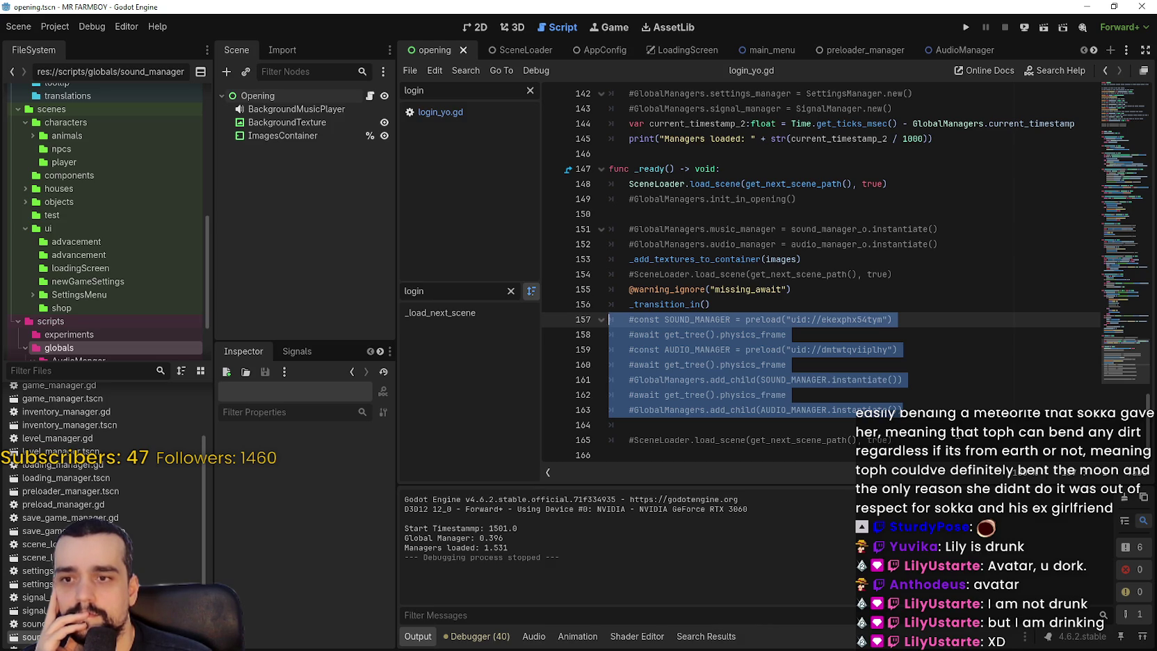
scroll(956, 389, "up", 1)
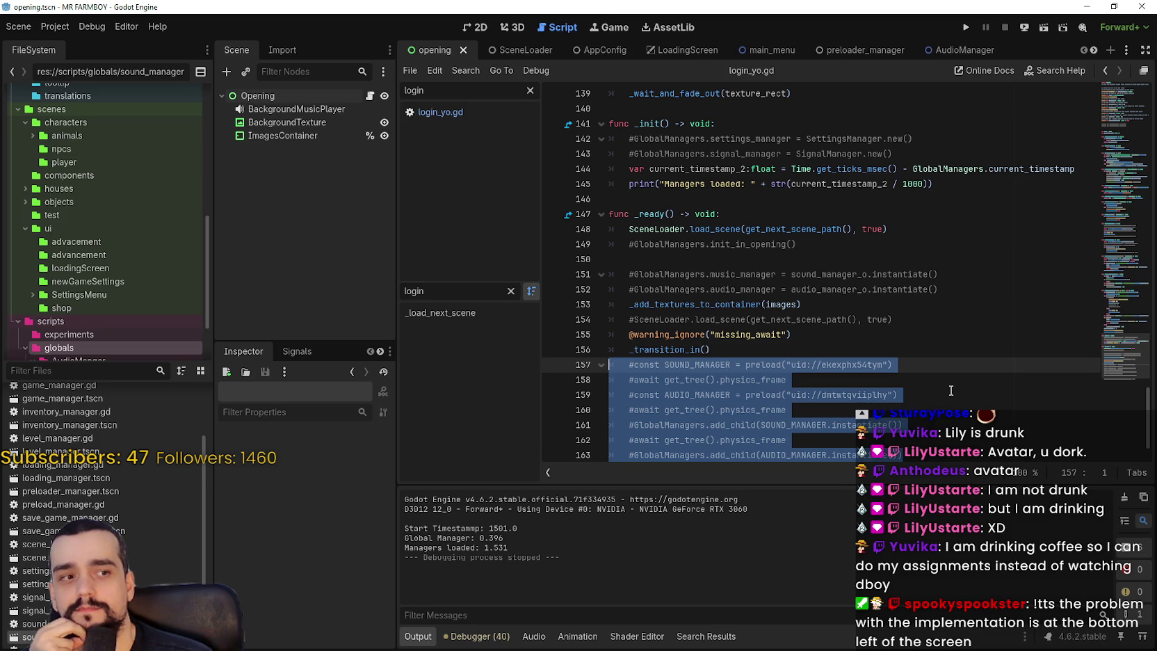
scroll(950, 391, "down", 1)
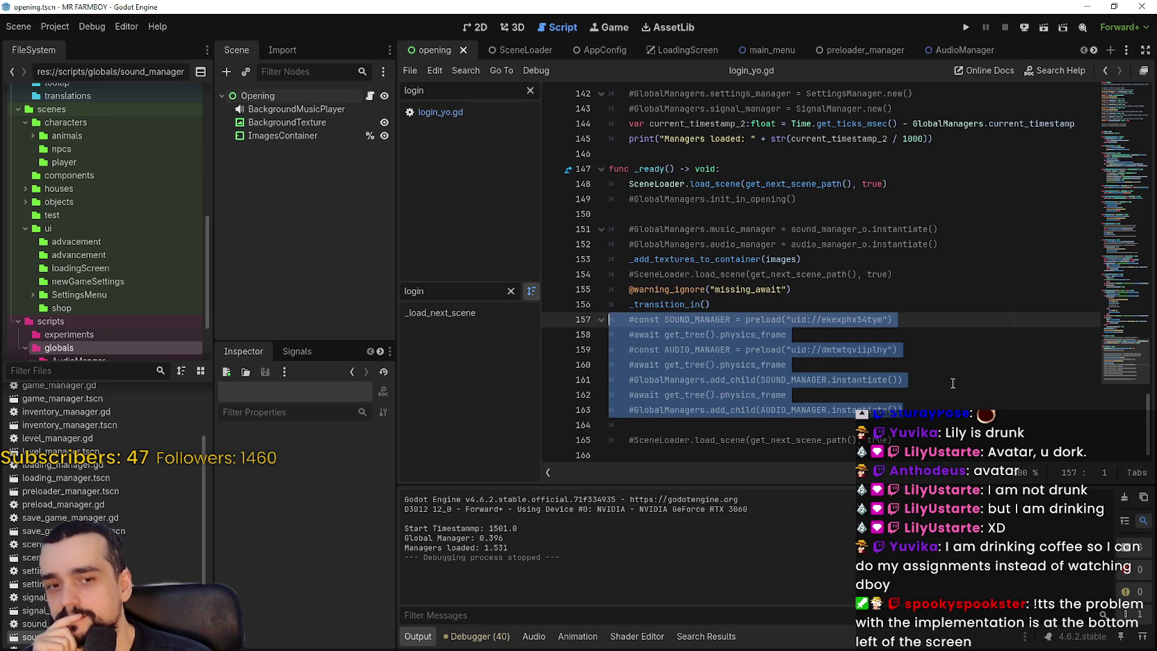
scroll(953, 383, "up", 10)
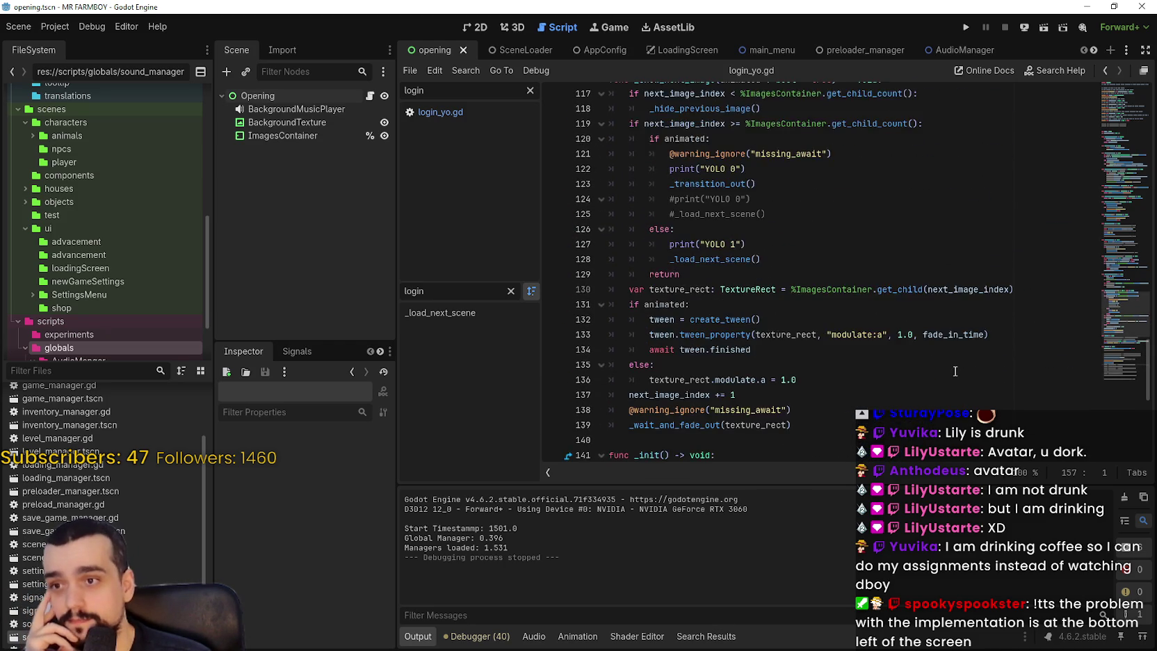
scroll(956, 370, "up", 10)
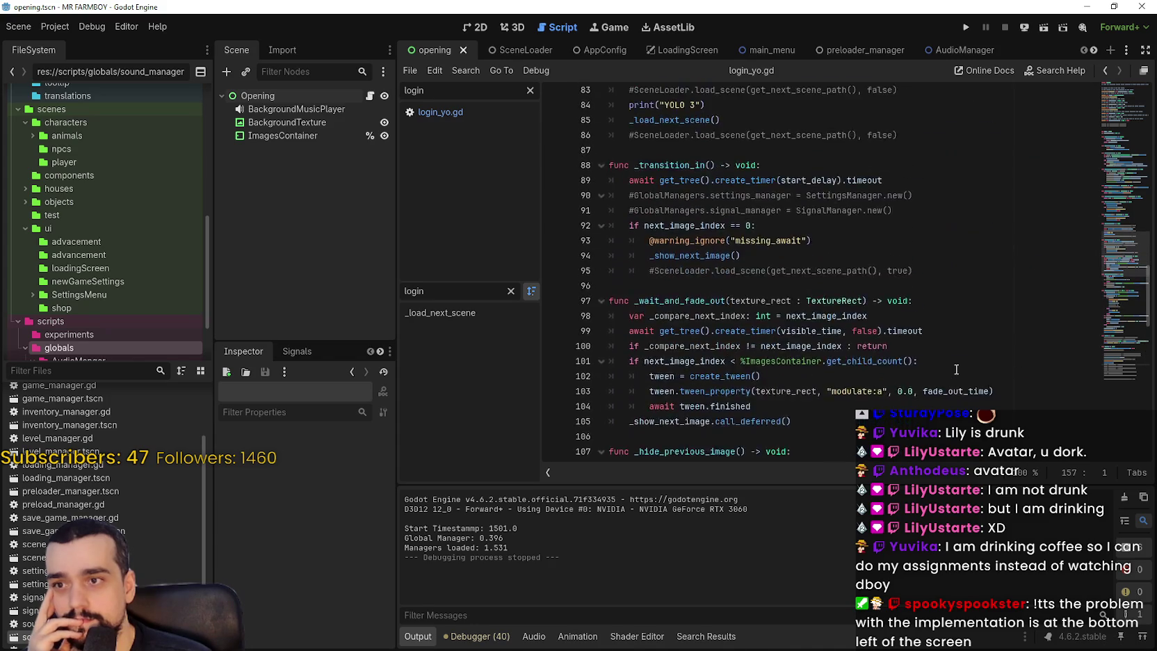
scroll(955, 369, "up", 7)
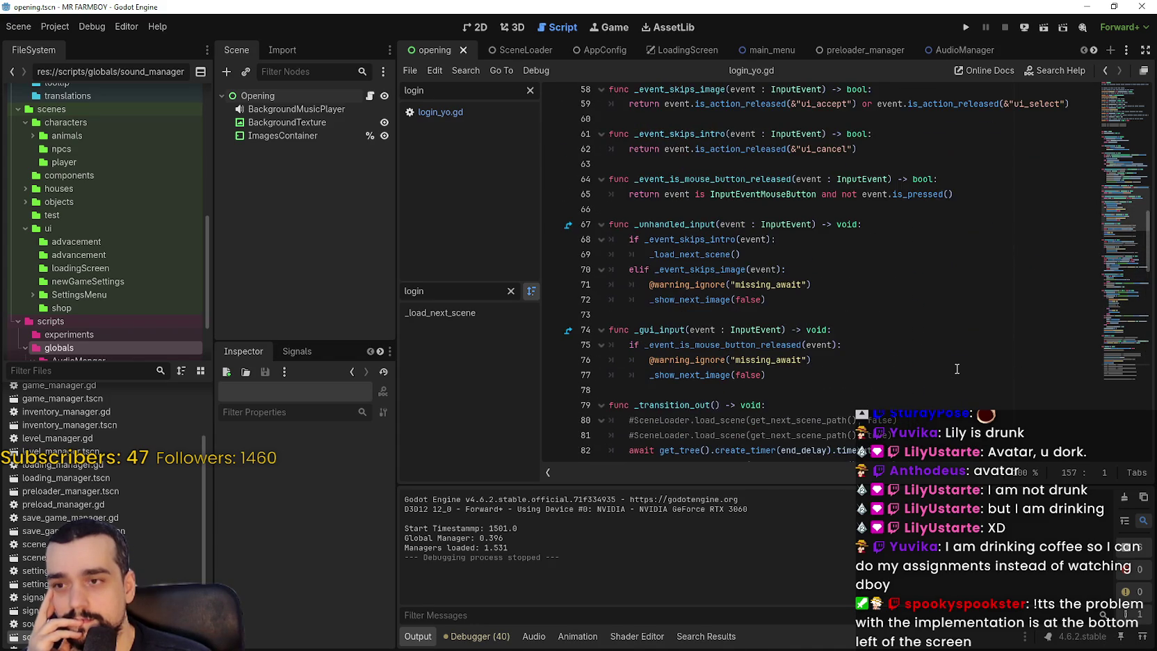
scroll(957, 368, "down", 17)
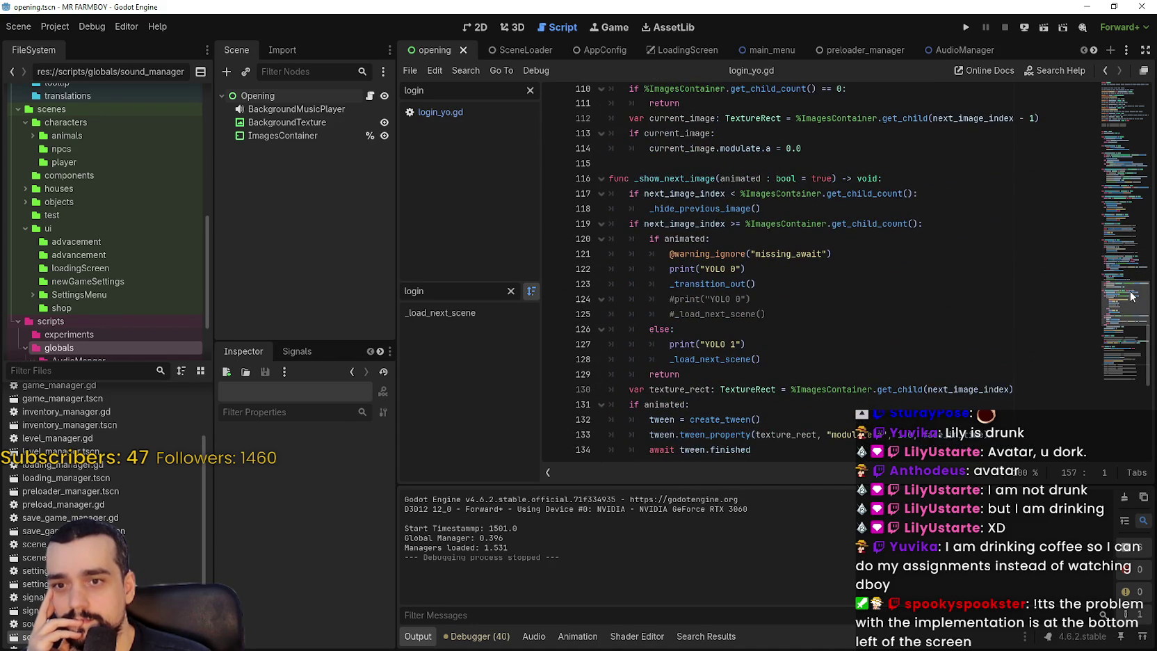
- Copy the commented manager-loading lines and paste them over line 8 of login_yo.gd's _init
scroll(1109, 368, "down", 11)
right_click(748, 328)
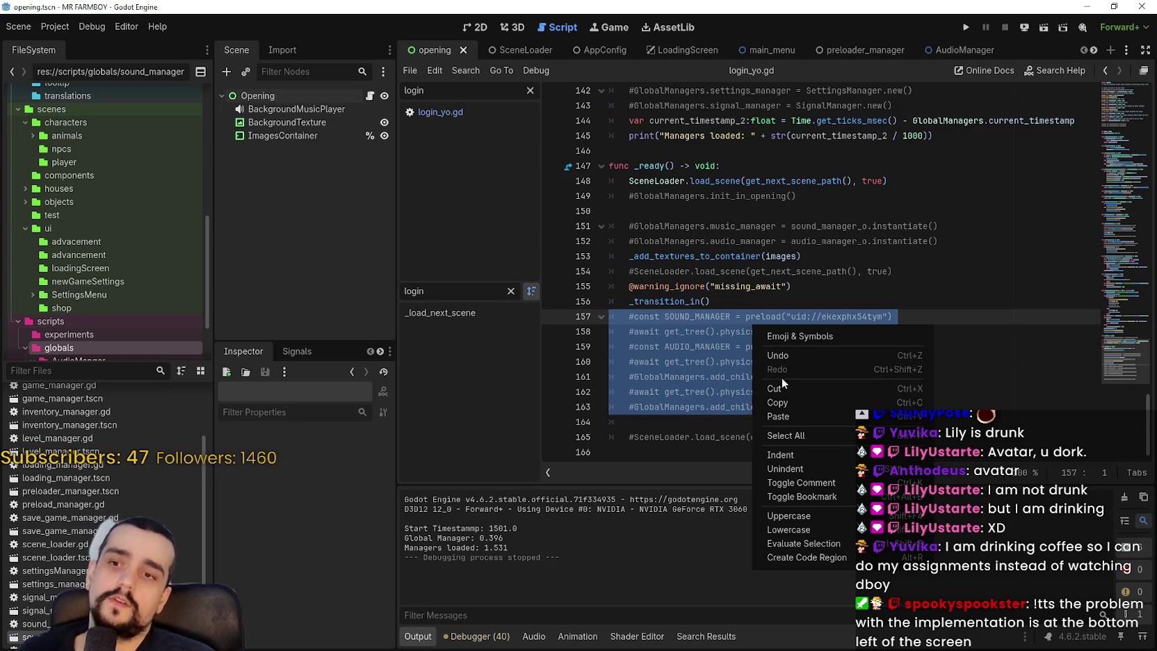
left_click(787, 400)
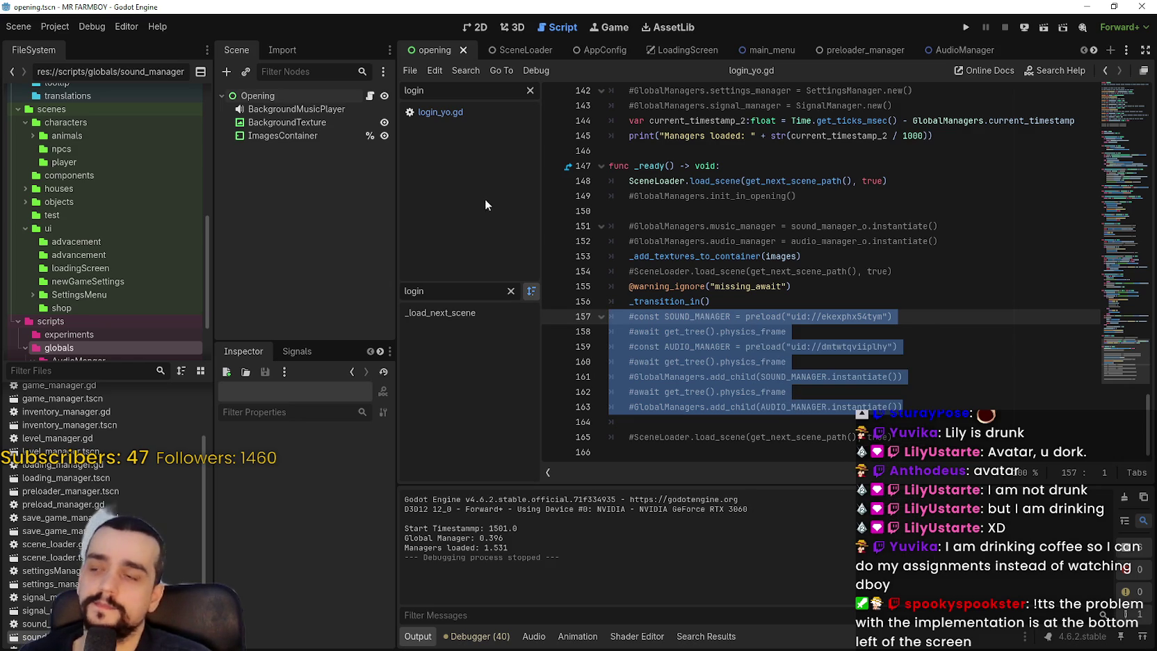
left_click(501, 110)
left_click_drag(824, 199, 618, 199)
key("ctrl+v")
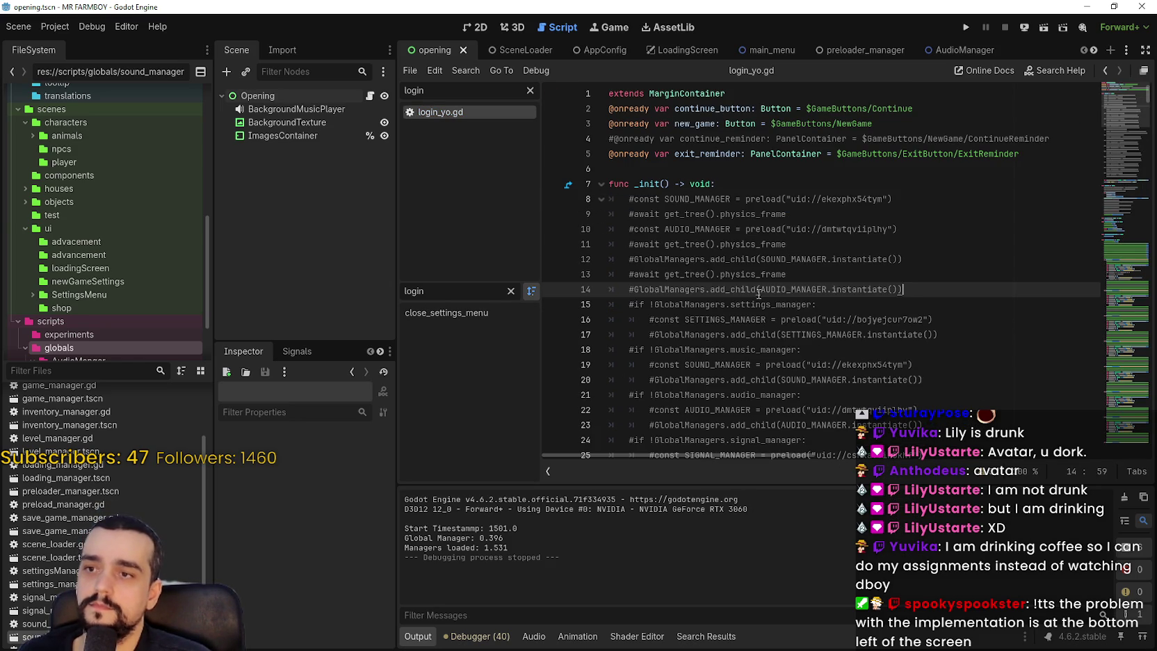
- Uncomment the pasted lines 8–14, save login_yo.gd, and launch the game
mouse_move(914, 286)
left_mouse_down()
mouse_move(612, 228)
mouse_move(594, 205)
left_mouse_up()
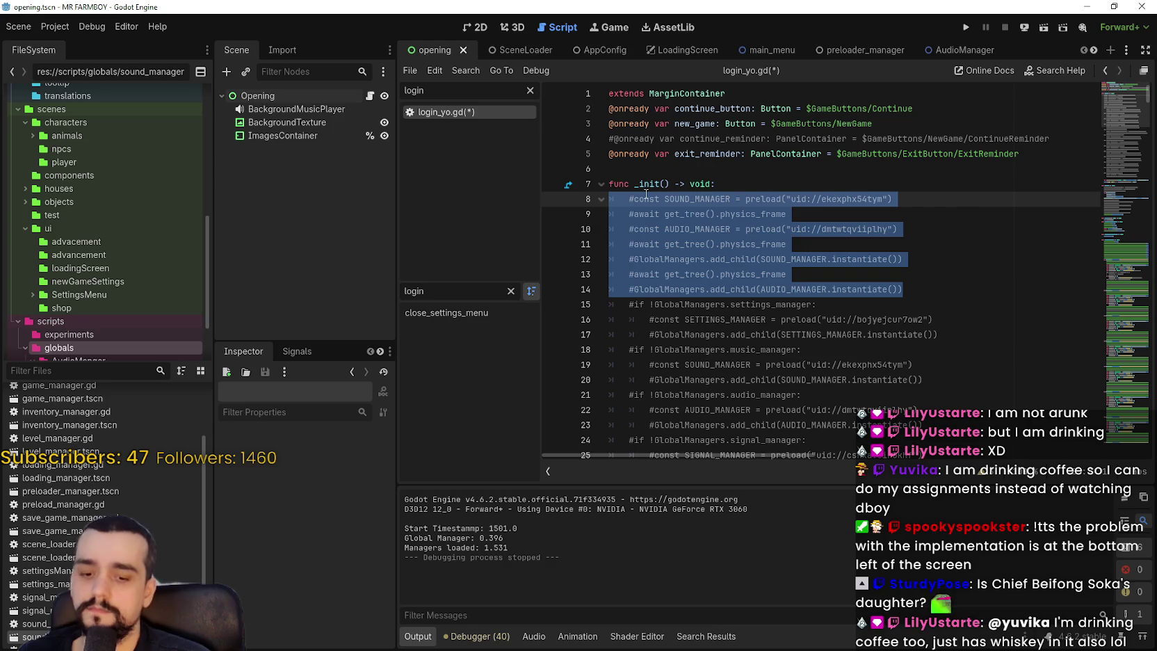
key("ctrl+k")
left_click(860, 270)
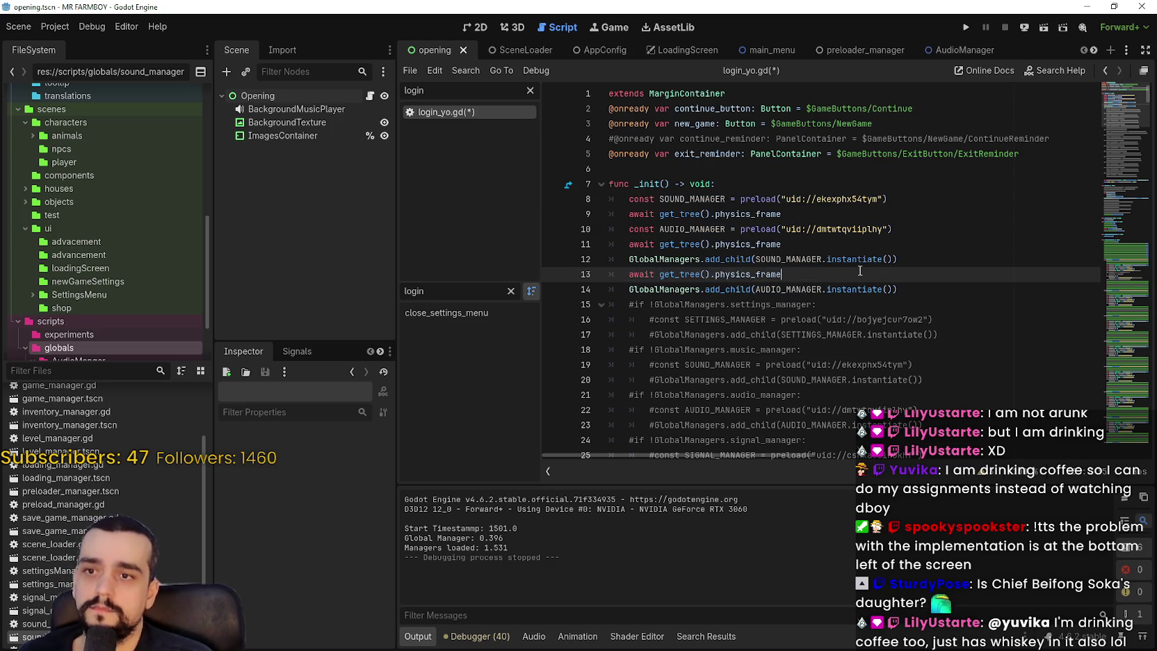
key("ctrl+s")
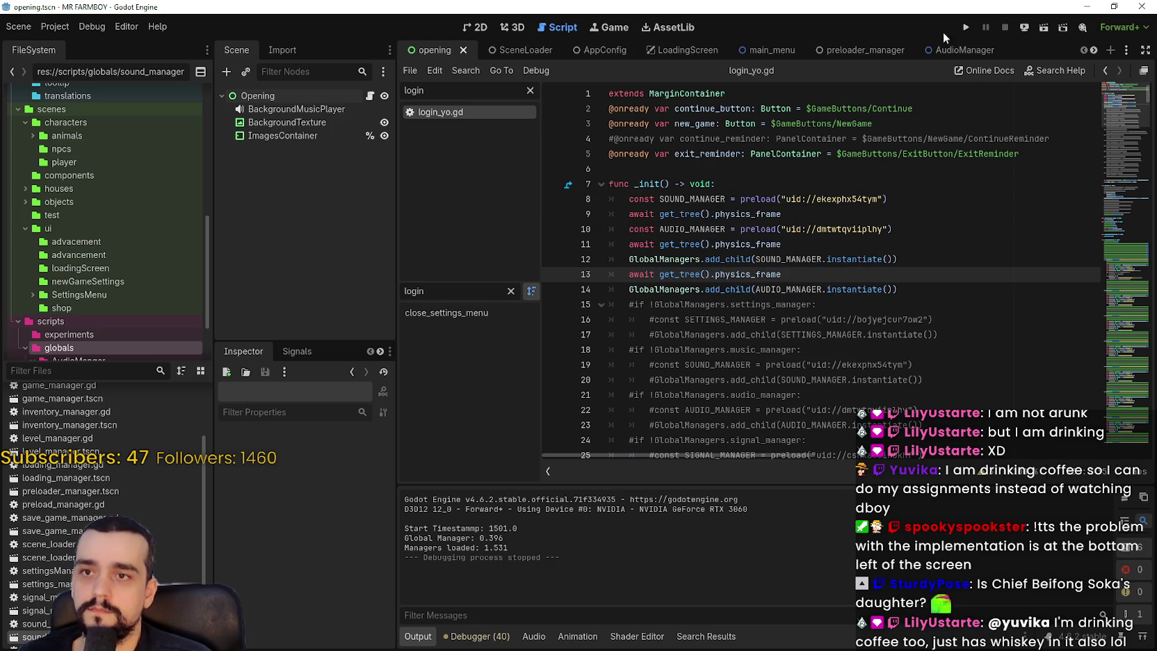
left_click(971, 31)
- Run the project to the MR FARMBOY title screen, then close the game window
left_click(973, 33)
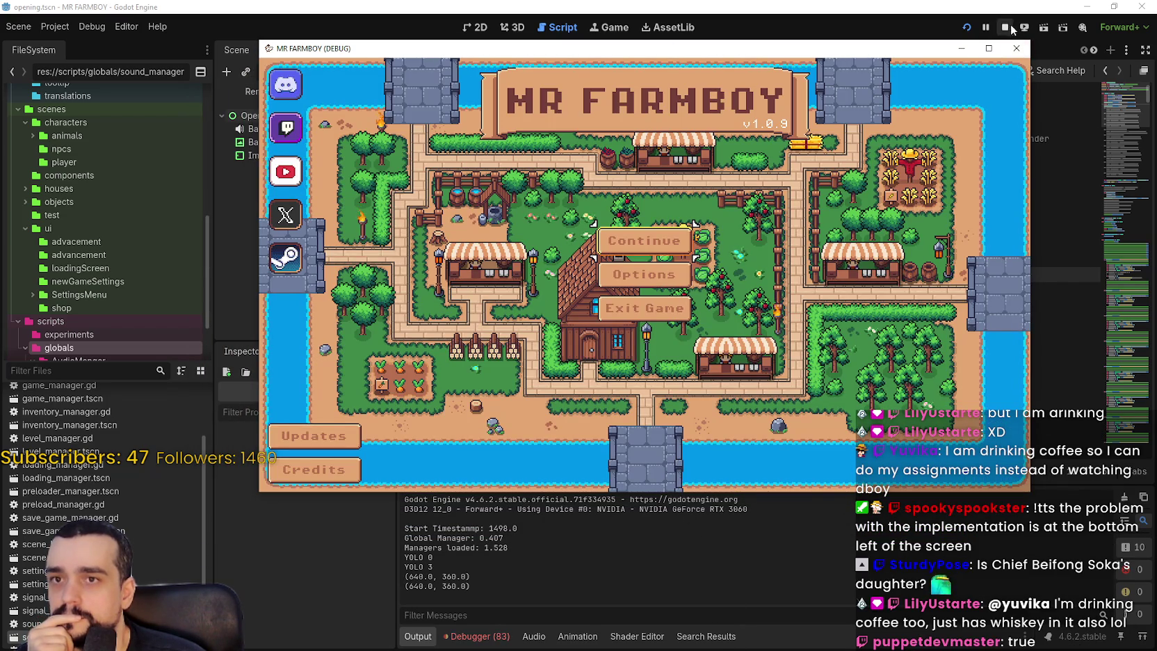
left_click(1016, 48)
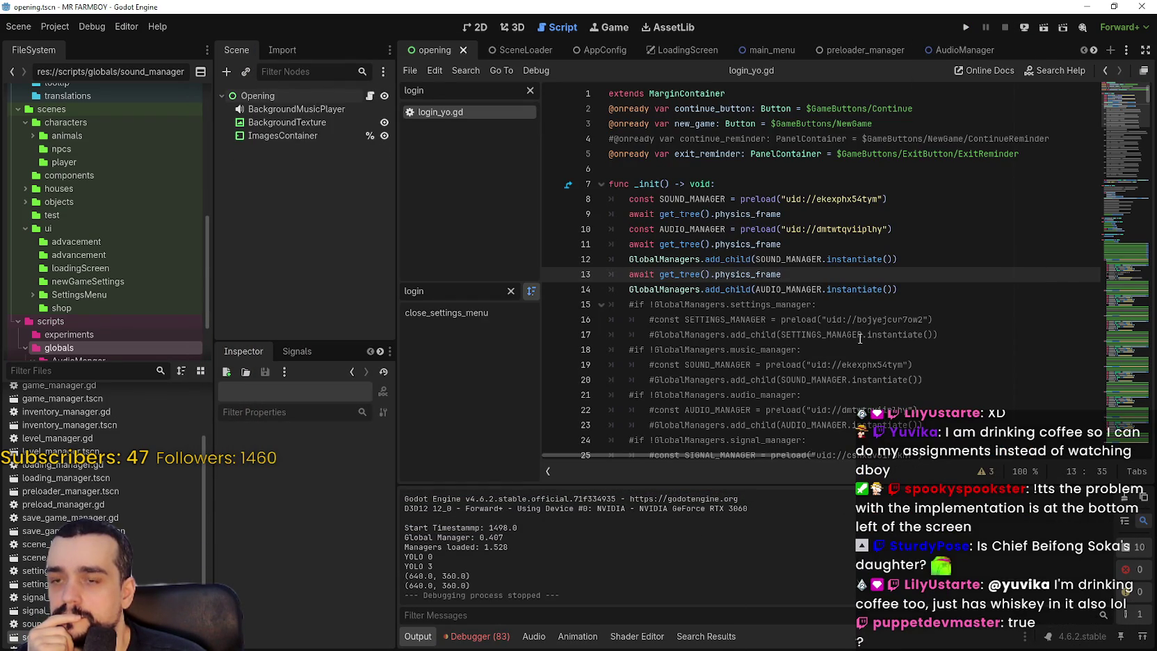
left_click(904, 288)
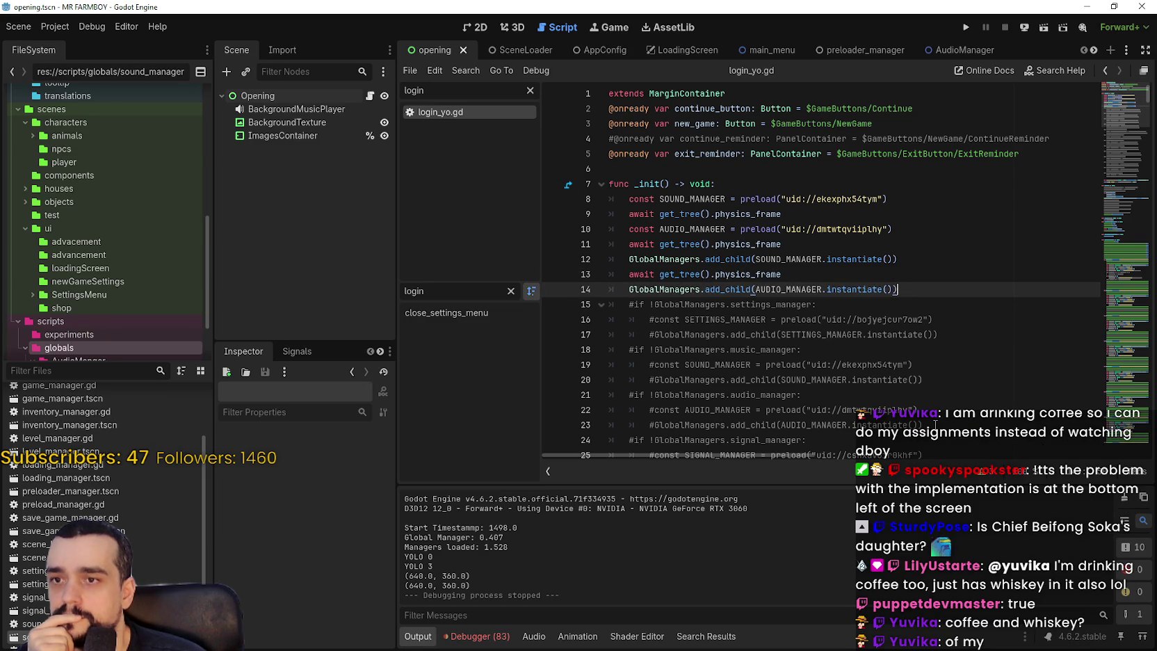
- Delete the redundant commented sound and audio manager blocks and the leftover empty line
scroll(812, 350, "down", 3)
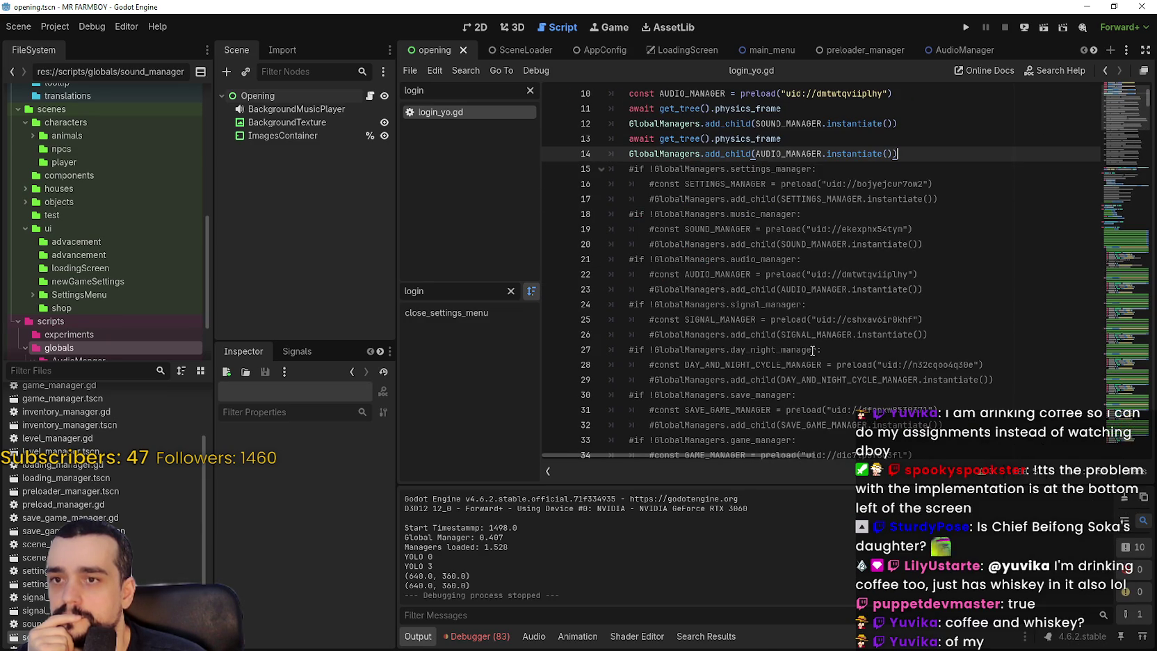
scroll(812, 351, "up", 3)
scroll(813, 334, "down", 2)
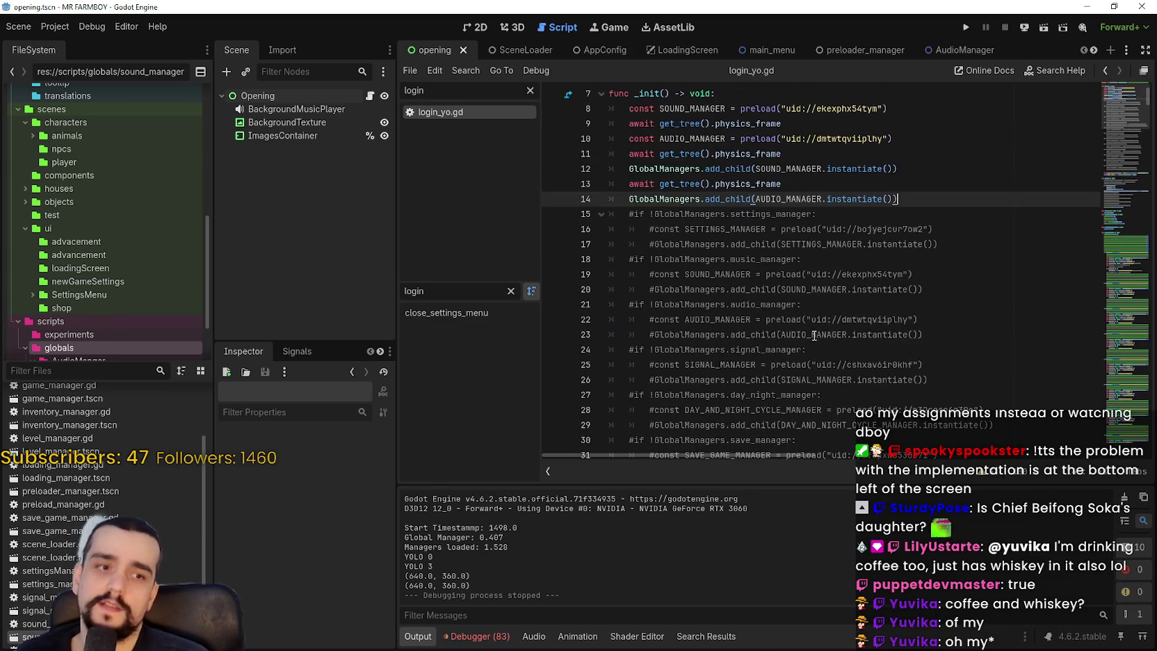
scroll(813, 331, "up", 2)
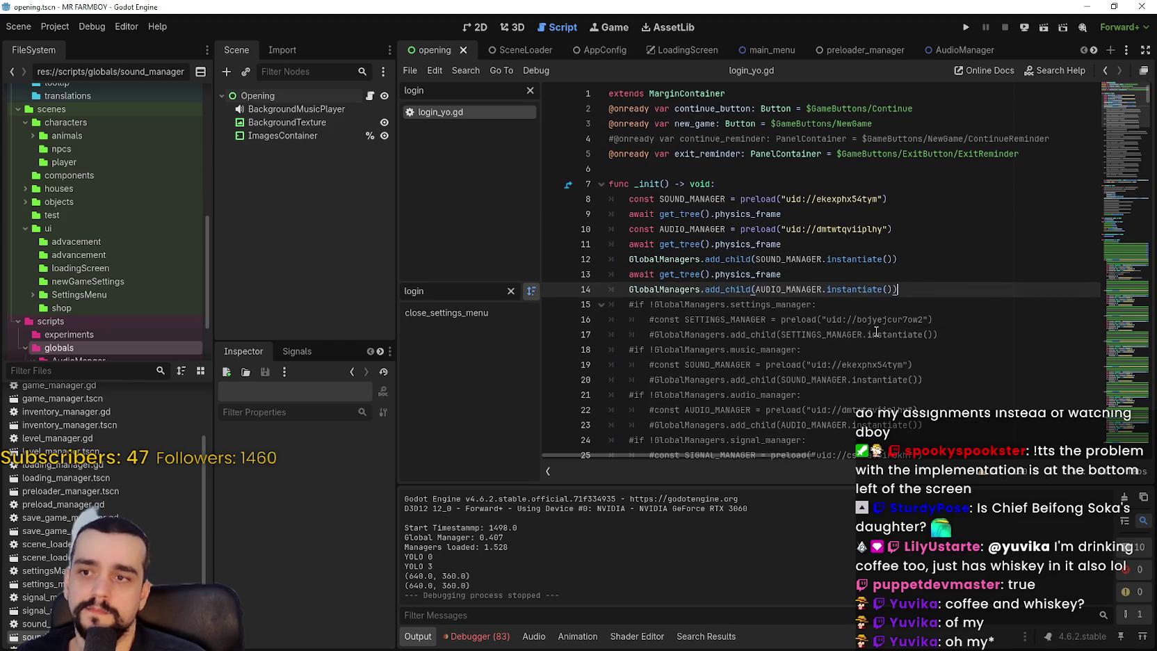
scroll(878, 331, "down", 2)
scroll(885, 343, "down", 2)
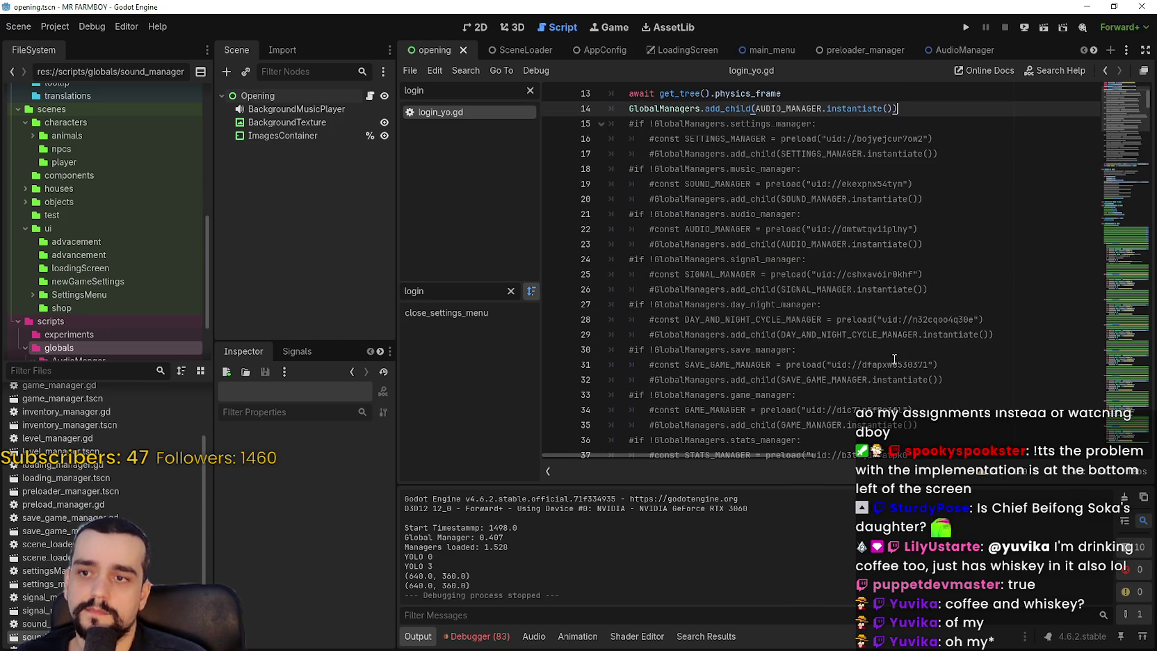
scroll(893, 356, "down", 1)
scroll(893, 356, "up", 1)
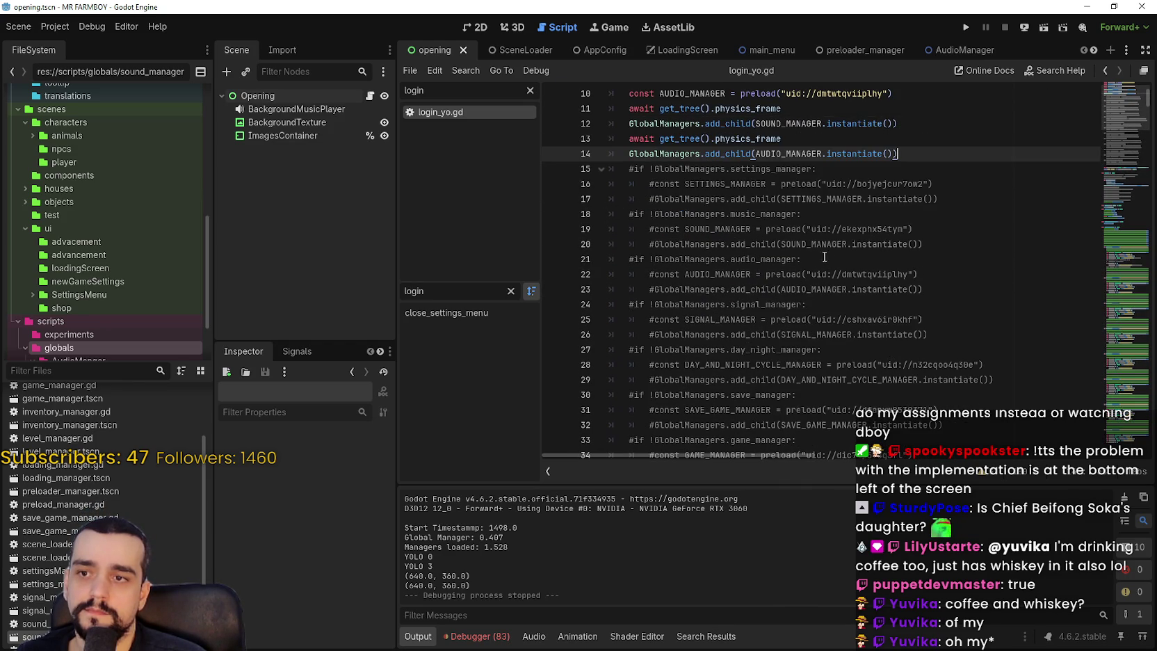
left_click_drag(807, 305, 757, 267)
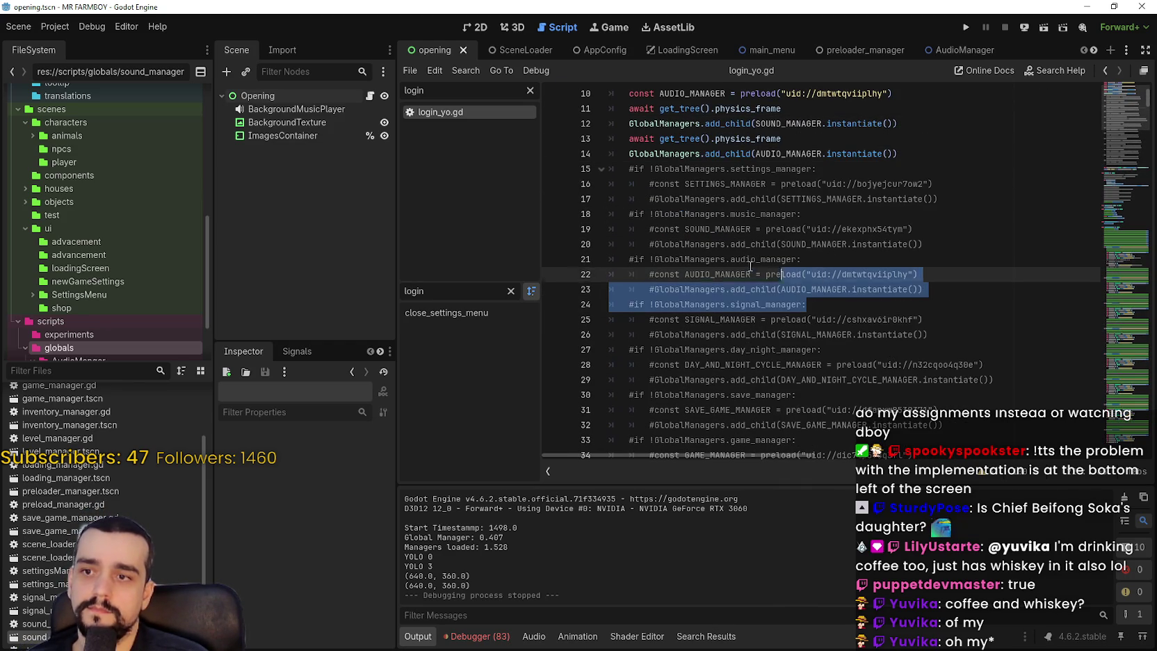
left_click_drag(611, 304, 557, 215)
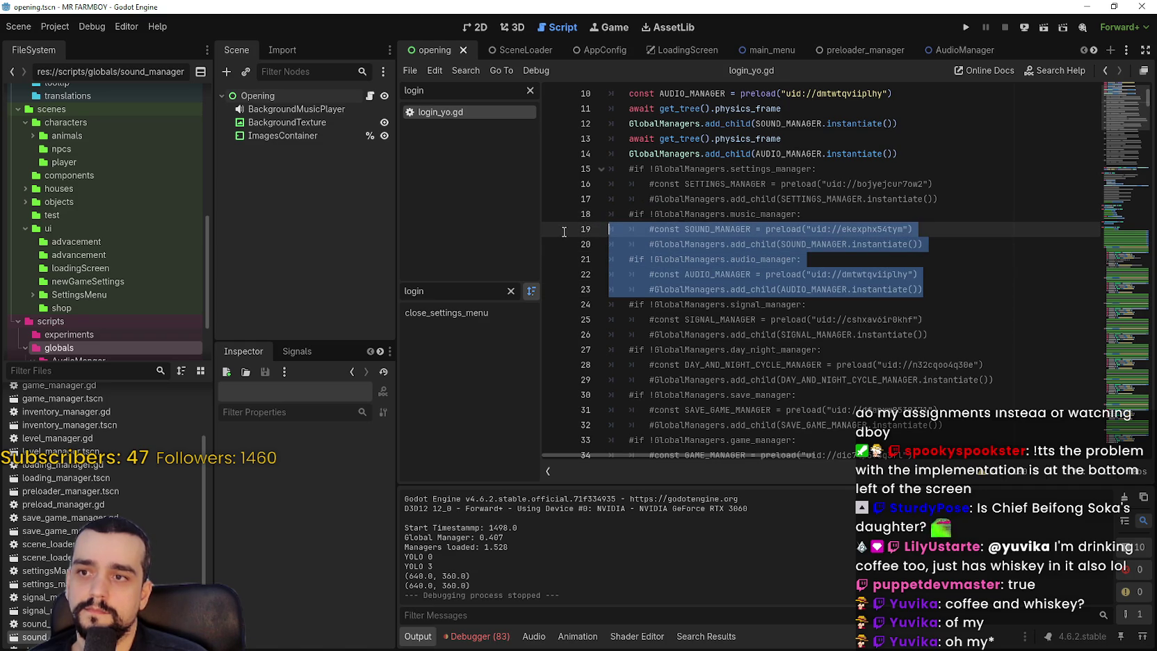
key("BackSpace")
scroll(704, 244, "up", 1)
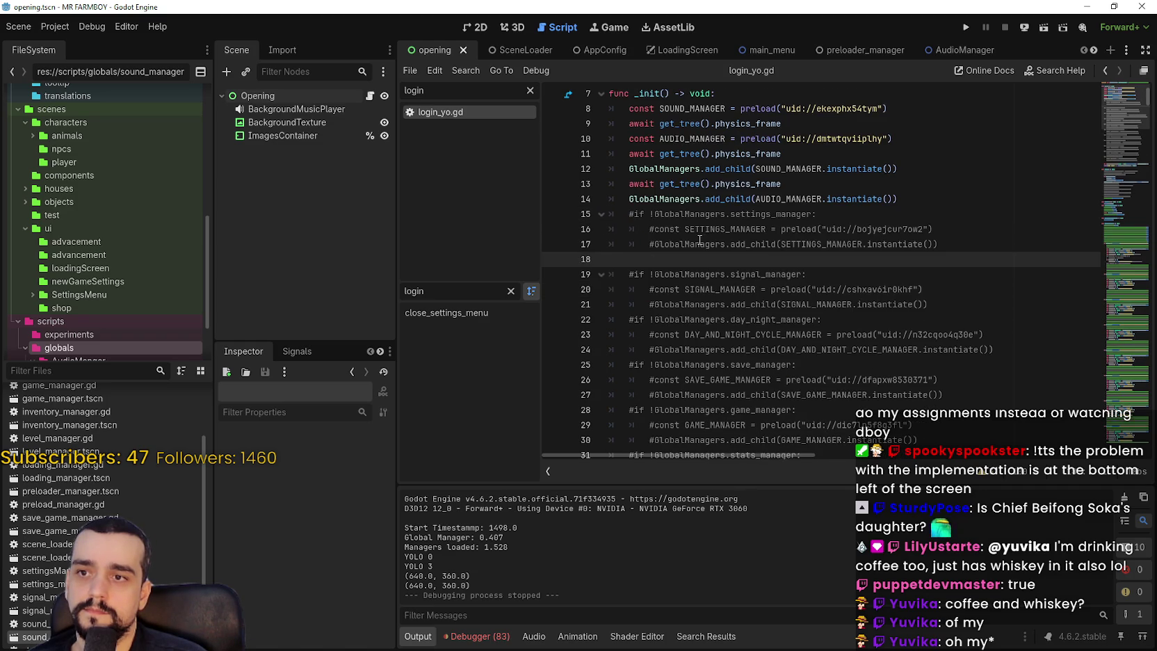
key("BackSpace")
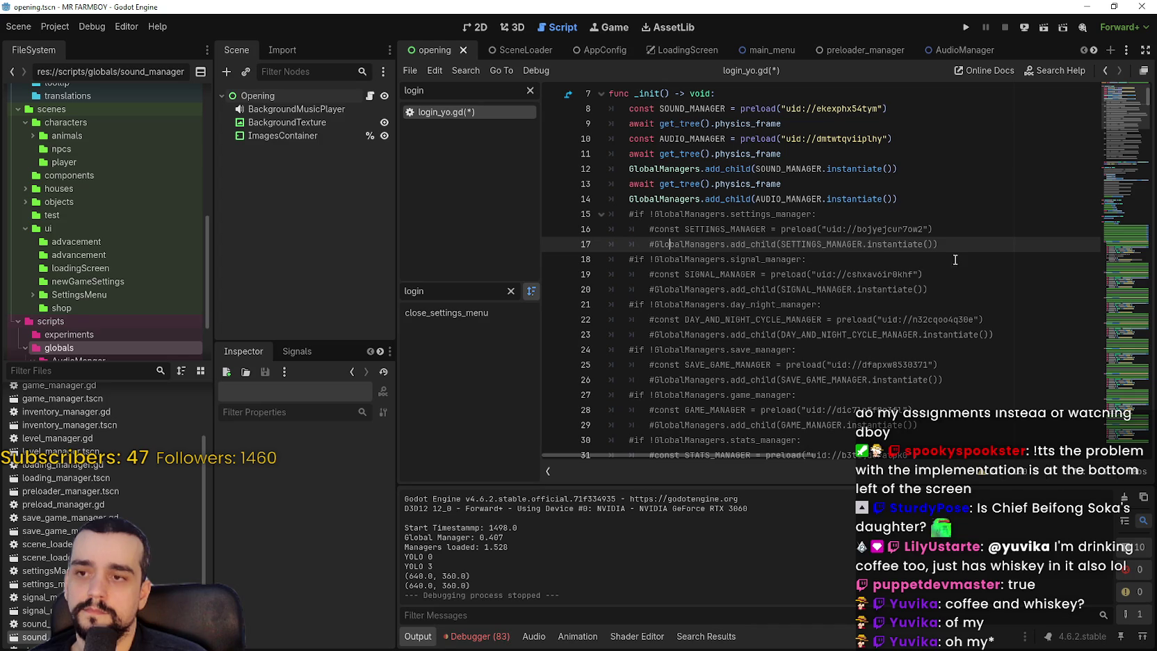
- Delete the commented inventory, preload, tool and level manager blocks above the steamworks check
left_click(966, 234)
scroll(886, 293, "down", 2)
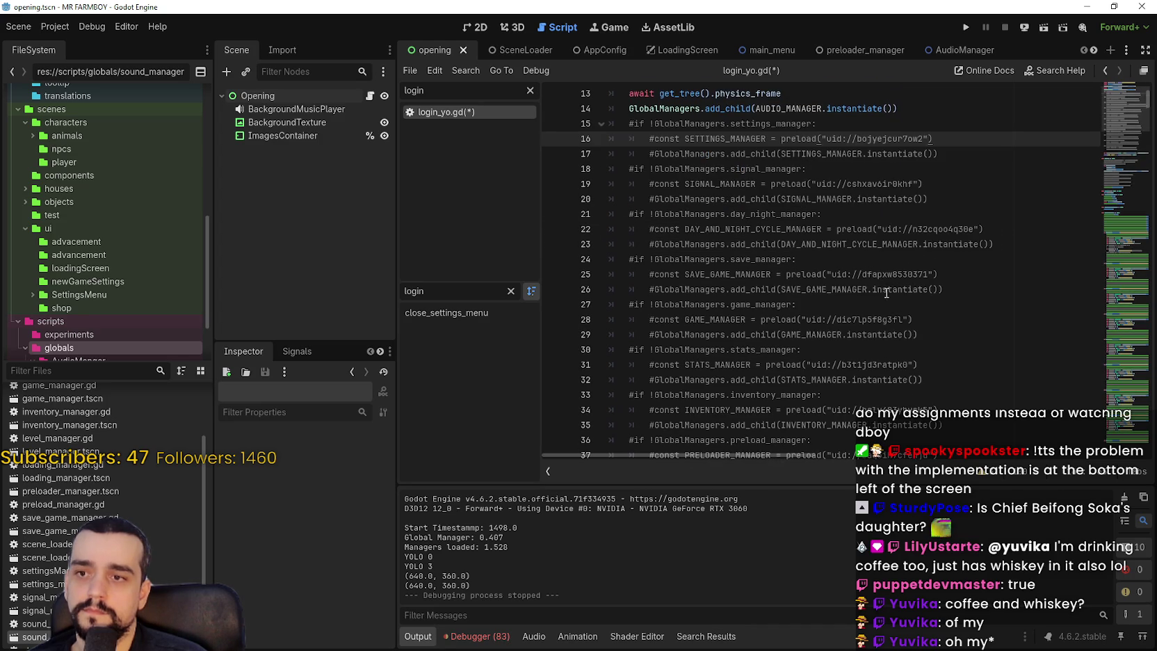
left_click(866, 229)
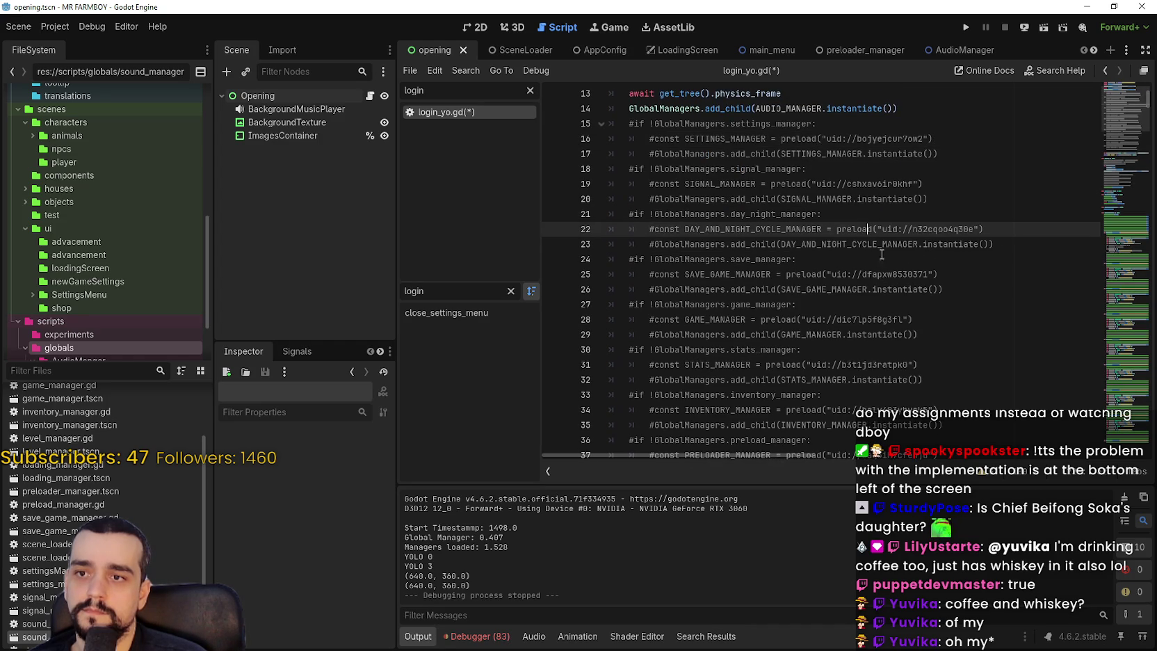
left_click(820, 259)
scroll(824, 313, "down", 2)
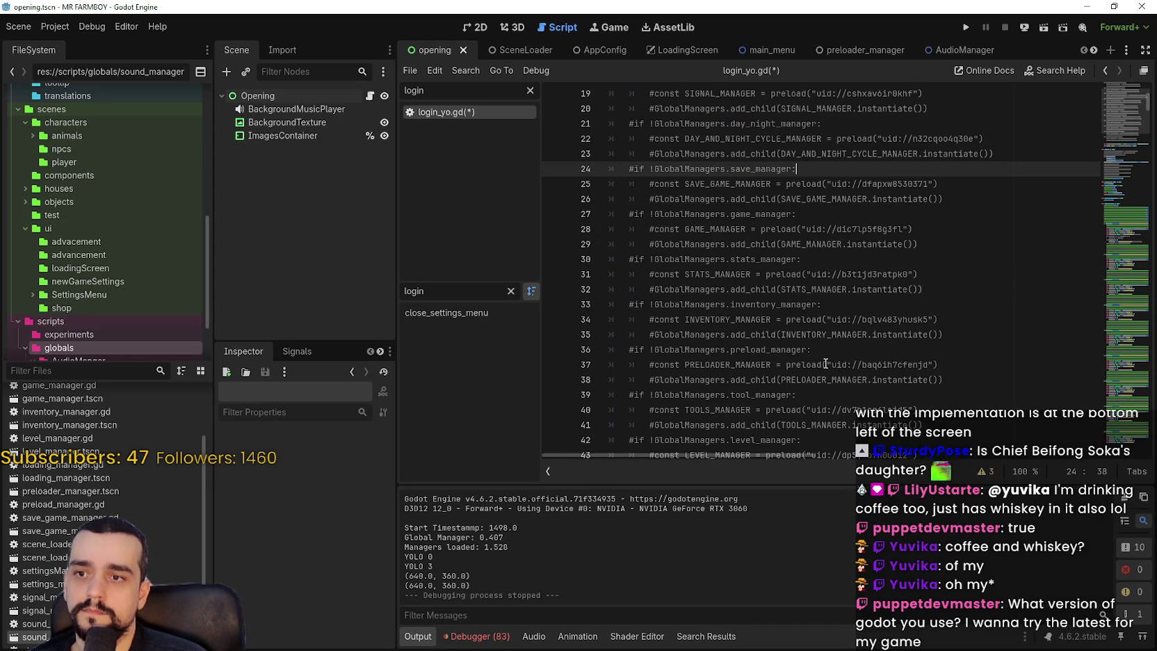
scroll(824, 361, "down", 2)
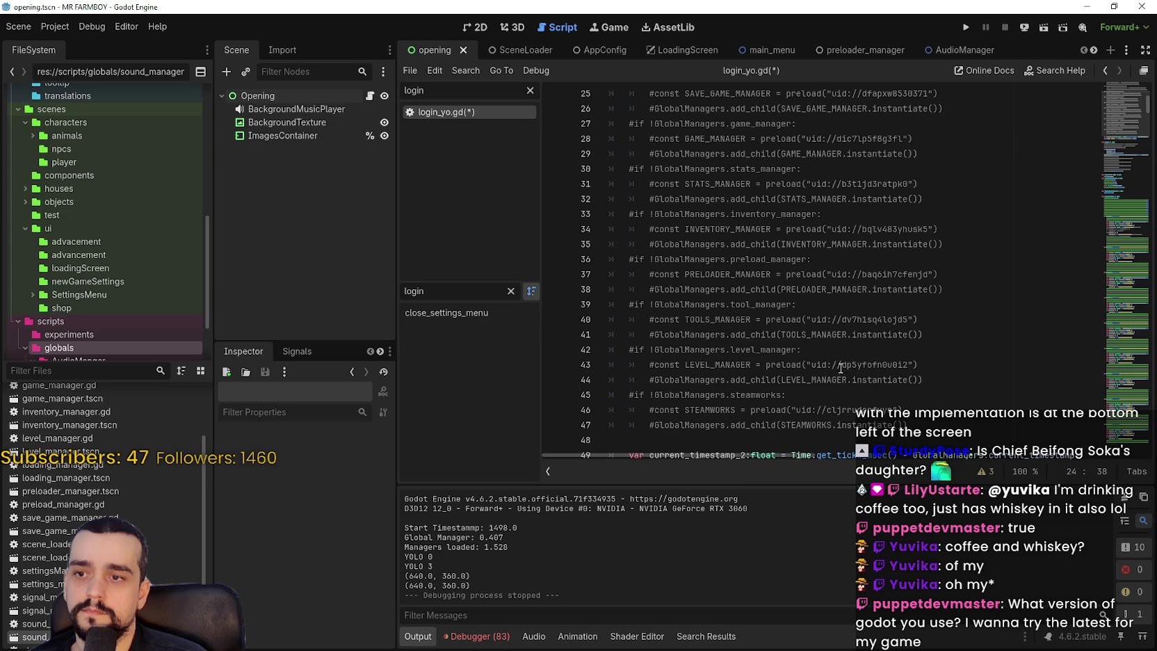
left_click(914, 426)
left_click(783, 394)
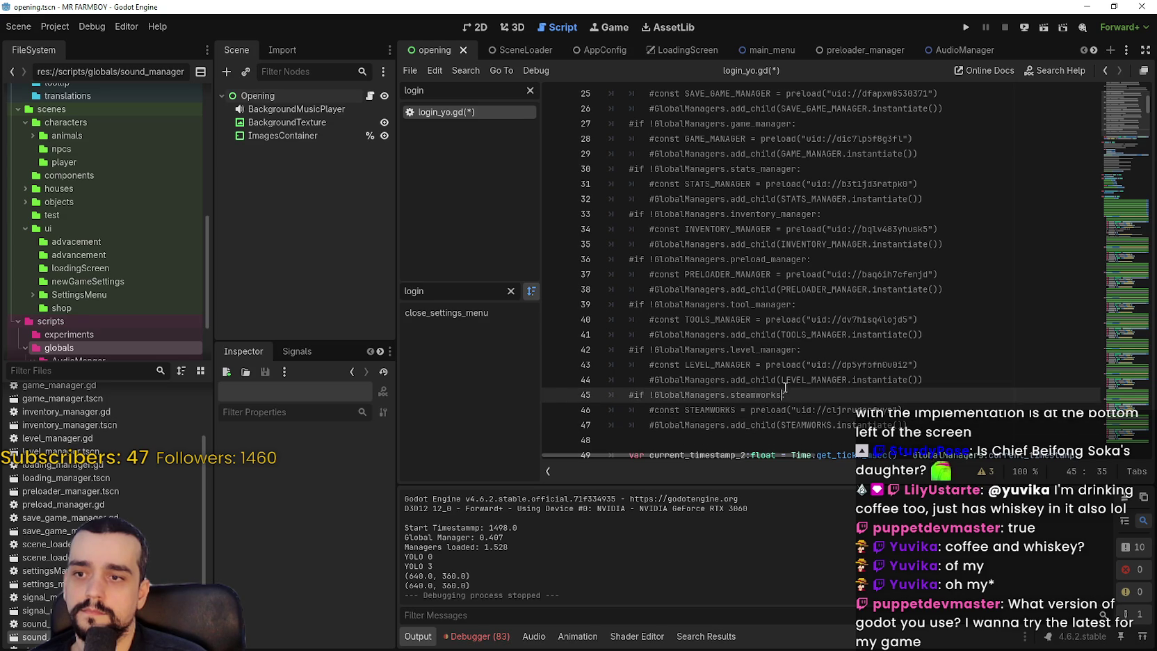
mouse_move(924, 380)
left_mouse_down()
mouse_move(558, 345)
mouse_move(562, 305)
mouse_move(596, 341)
mouse_move(587, 267)
left_mouse_up()
scroll(594, 340, "up", 1)
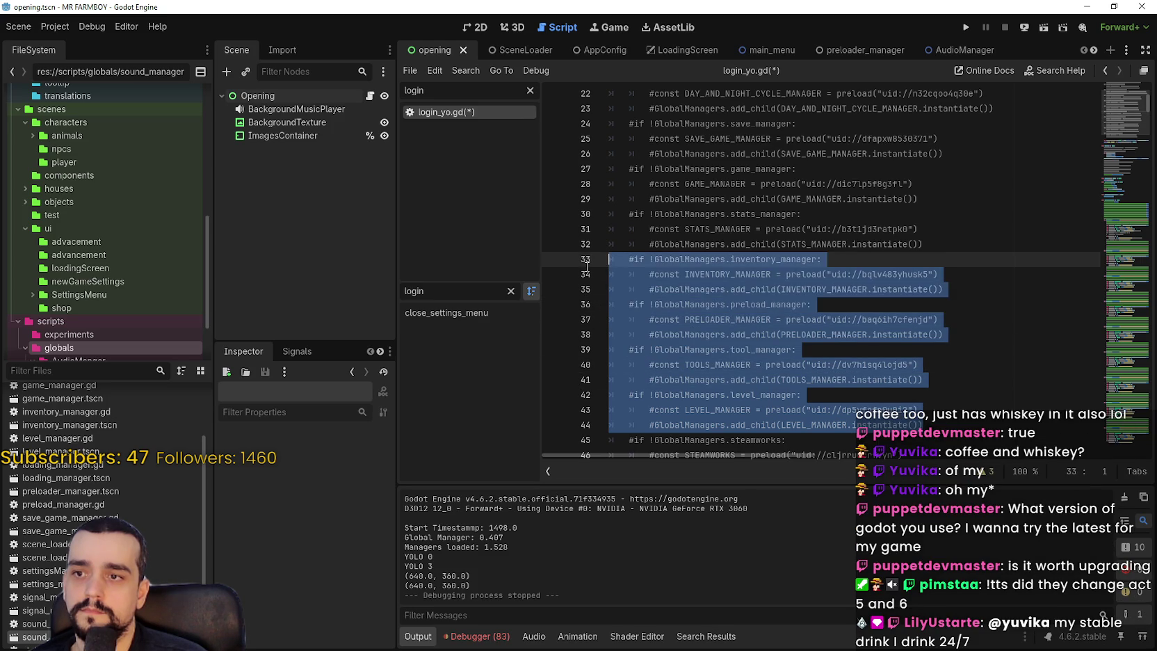
key("BackSpace")
key("BackSpace")
- Delete the commented stats, day-night and save manager blocks
scroll(945, 290, "up", 1)
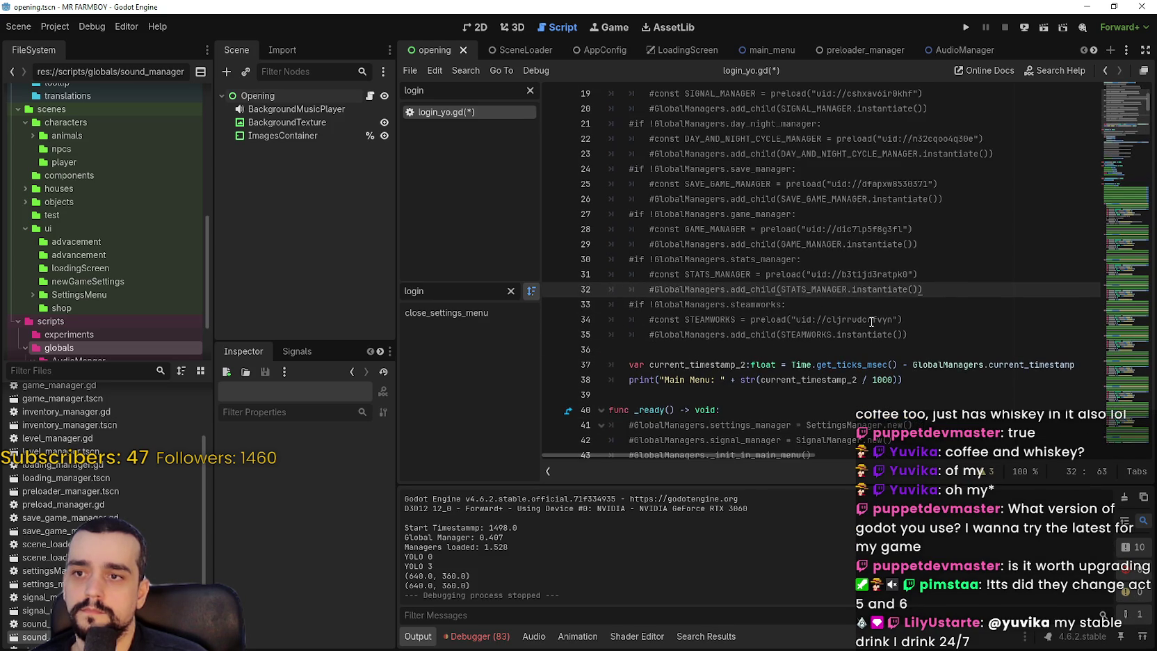
left_click_drag(945, 291, 564, 257)
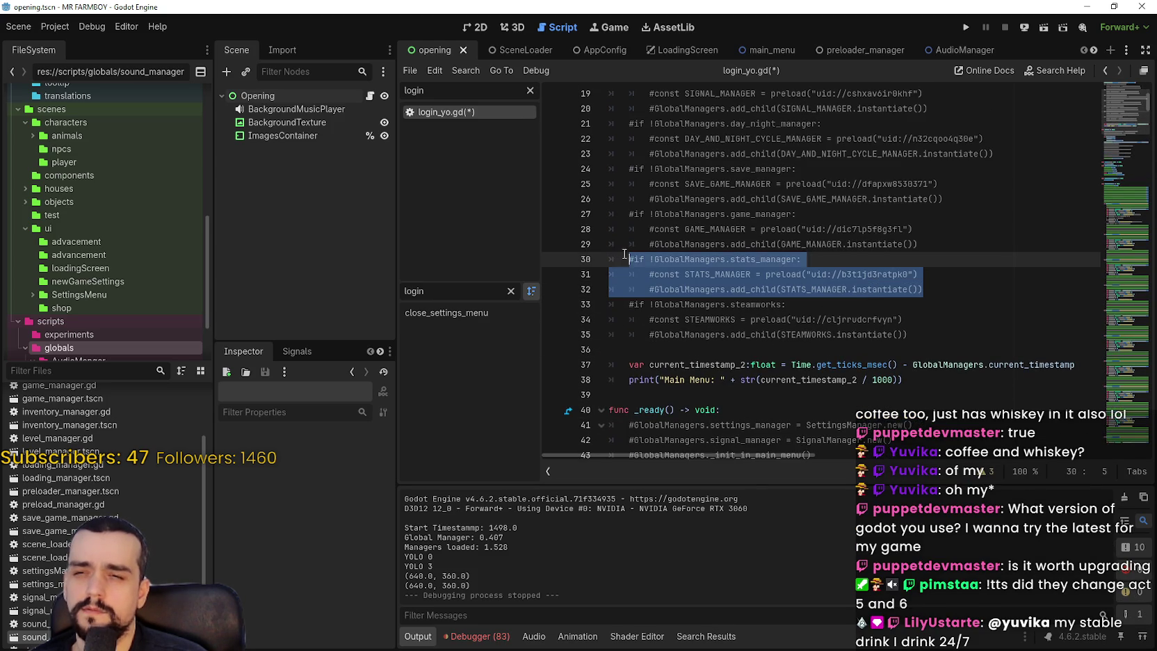
key("BackSpace")
key("BackSpace")
scroll(967, 287, "up", 2)
left_click(967, 287)
mouse_move(966, 289)
left_mouse_down()
mouse_move(542, 257)
mouse_move(551, 216)
left_mouse_up()
key("BackSpace")
key("BackSpace")
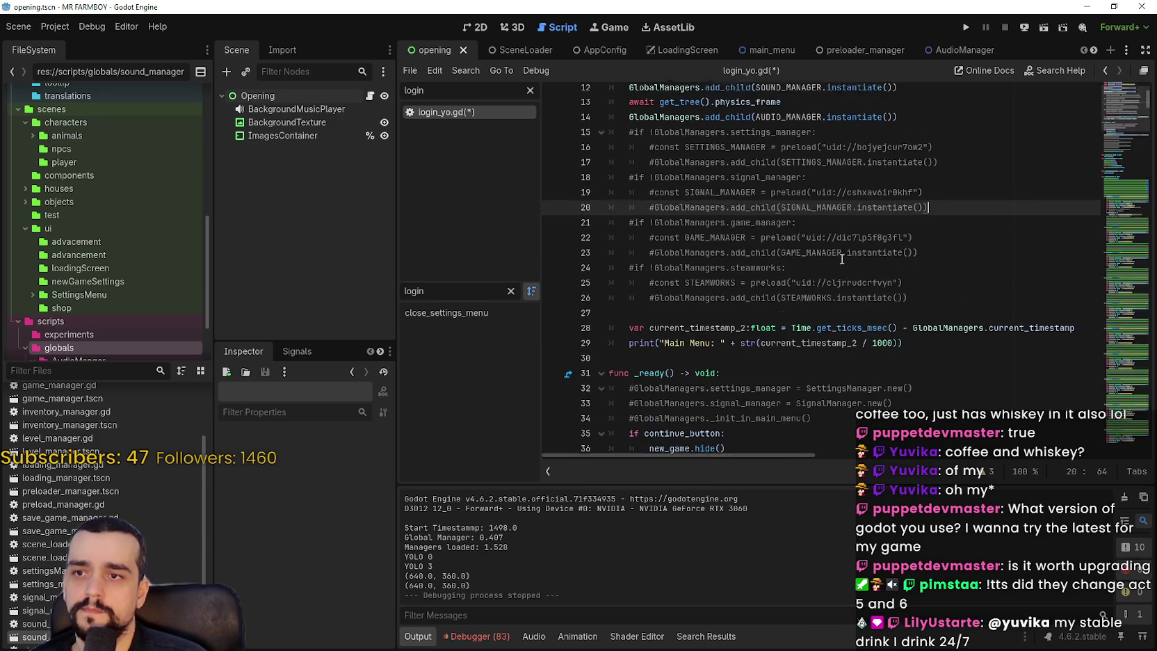
scroll(839, 285, "up", 2)
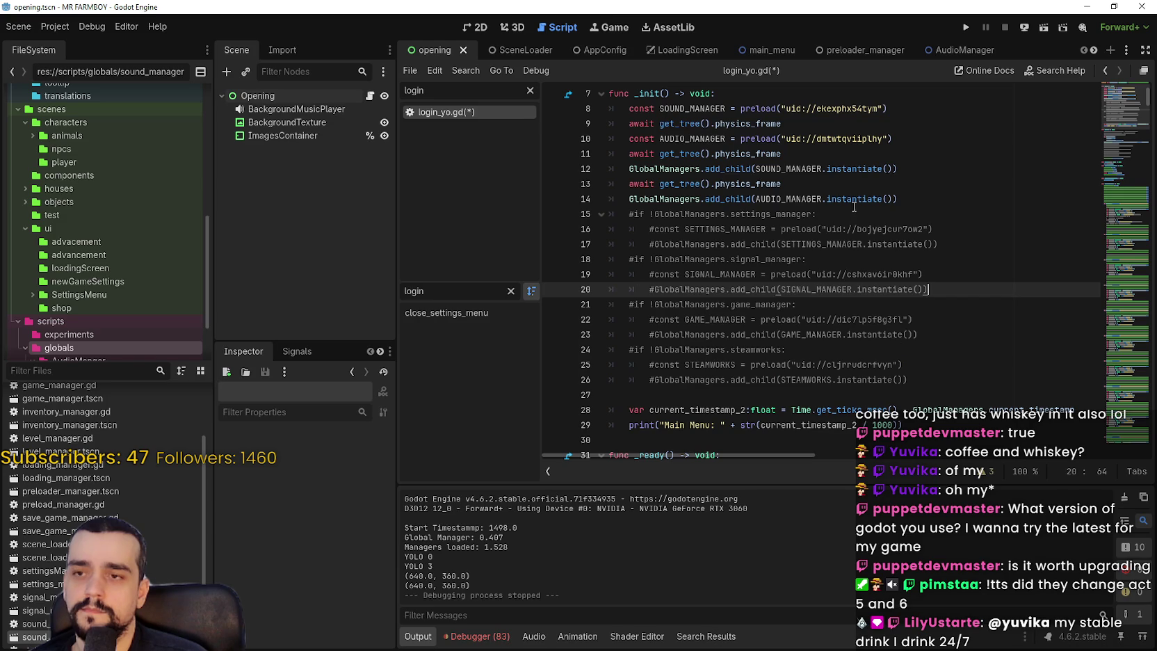
- Uncomment the settings, signal, game and steamworks blocks, then re-comment their 'if !GlobalManagers' checks
key("Up")
key("Up")
key("Up")
mouse_move(947, 395)
left_mouse_down()
mouse_move(598, 244)
mouse_move(571, 221)
left_mouse_up()
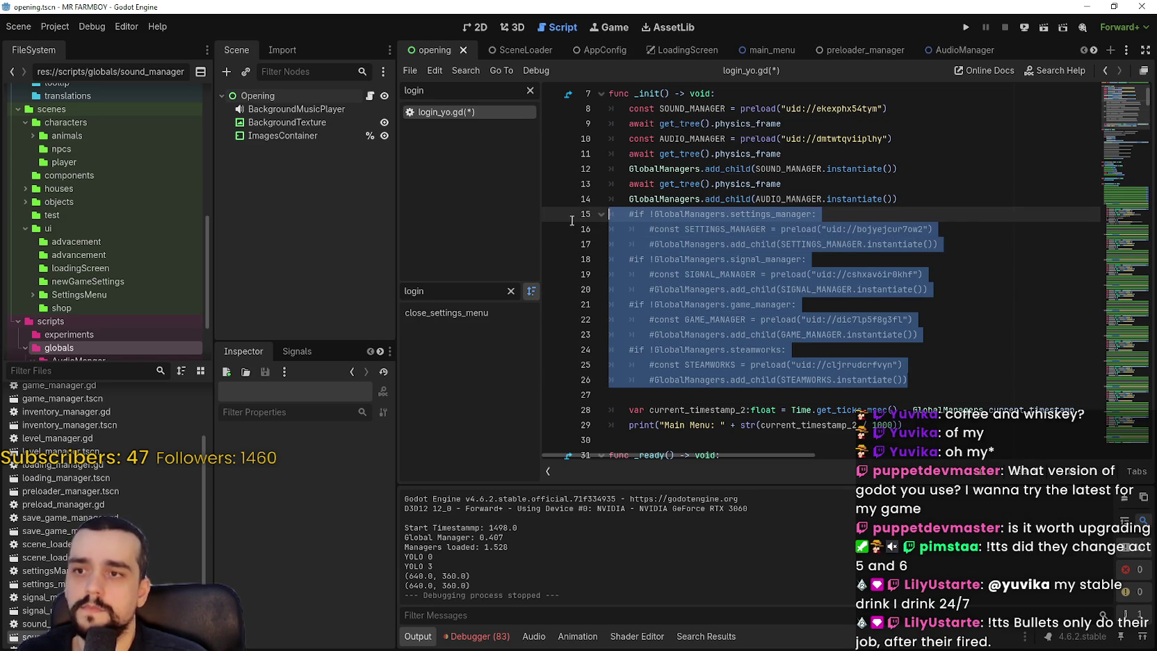
key("ctrl+k")
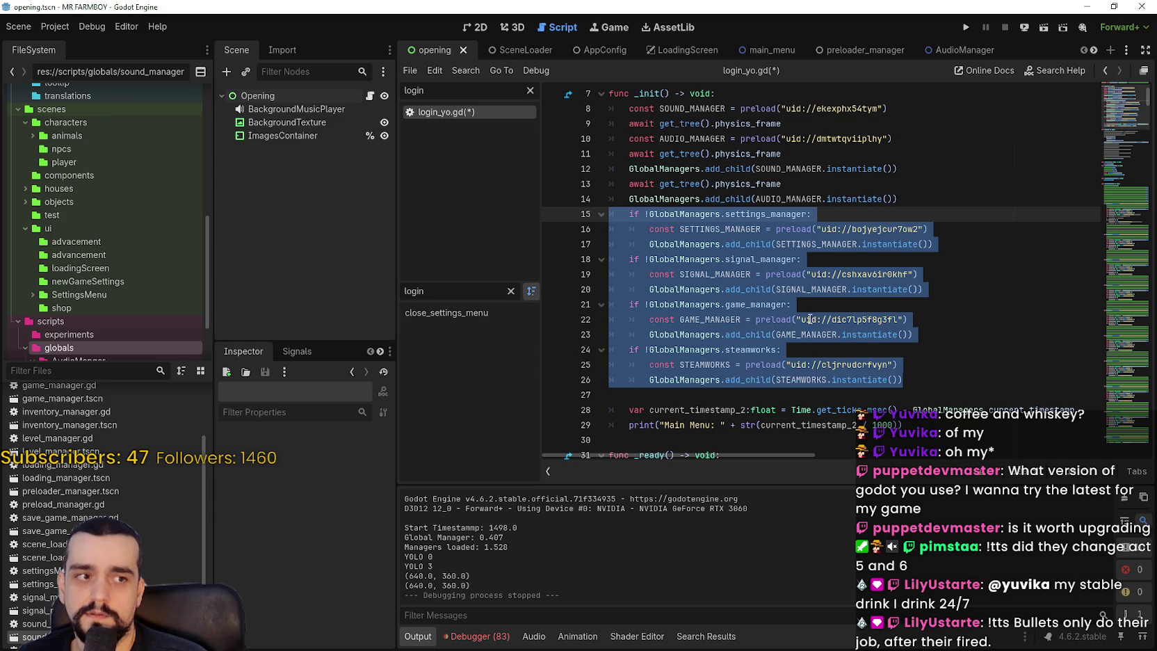
left_click(831, 257)
mouse_move(829, 216)
left_mouse_down()
mouse_move(609, 214)
mouse_move(624, 214)
left_mouse_up()
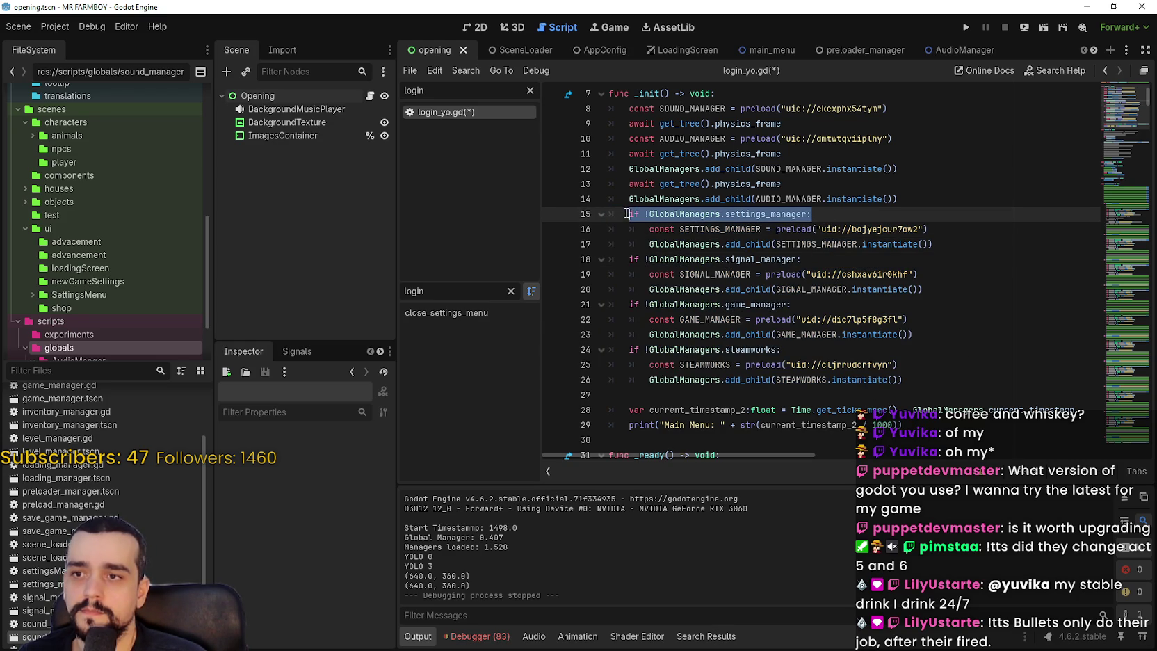
key("ctrl+k")
key("Down")
key("Down")
key("Down")
key("ctrl+k")
left_click(625, 291)
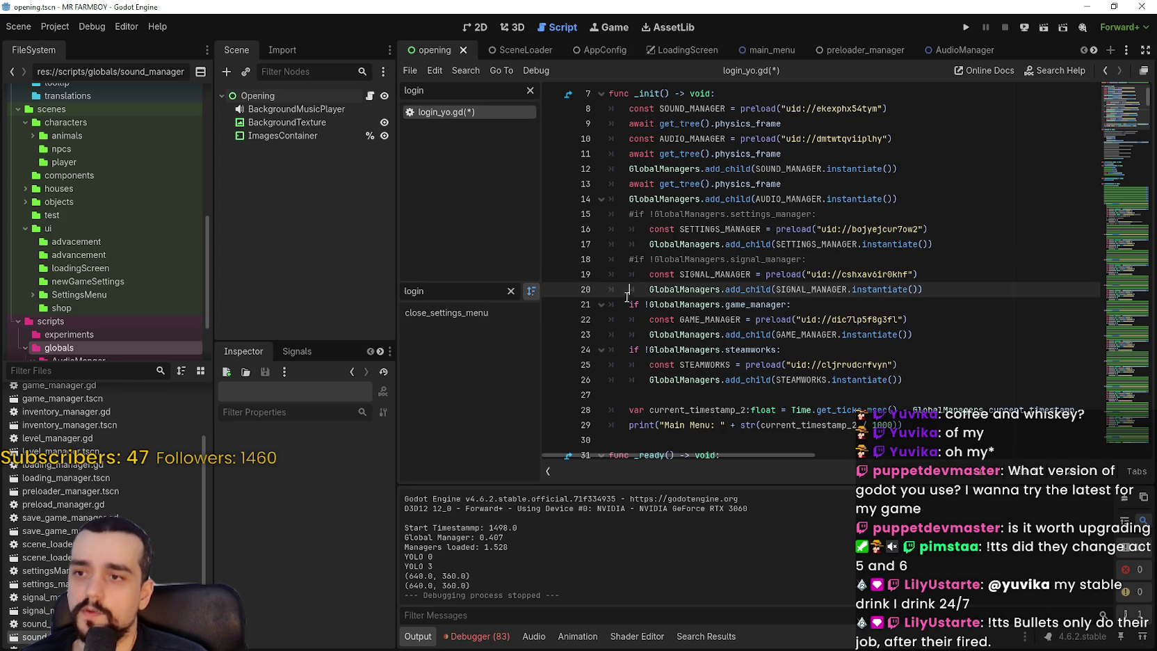
left_click(631, 306)
key("ctrl+k")
left_click(630, 355)
key("ctrl+k")
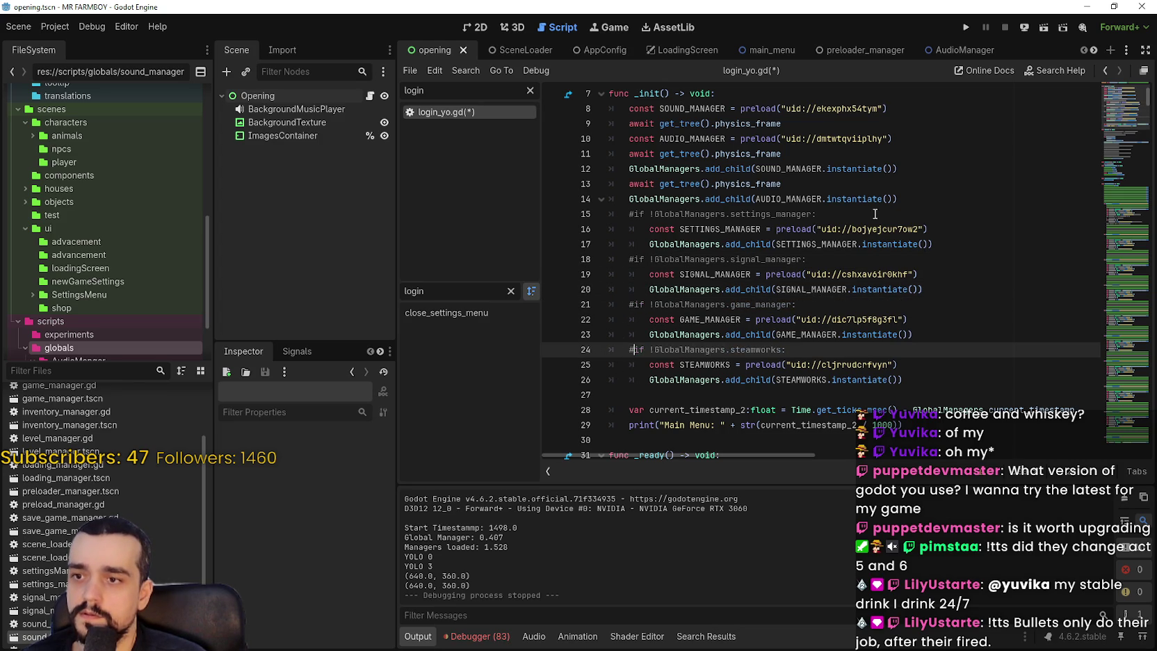
- Un-indent the settings, signal, game manager and steamworks preload and add_child lines to clear errors
left_click(642, 215)
left_click(645, 230)
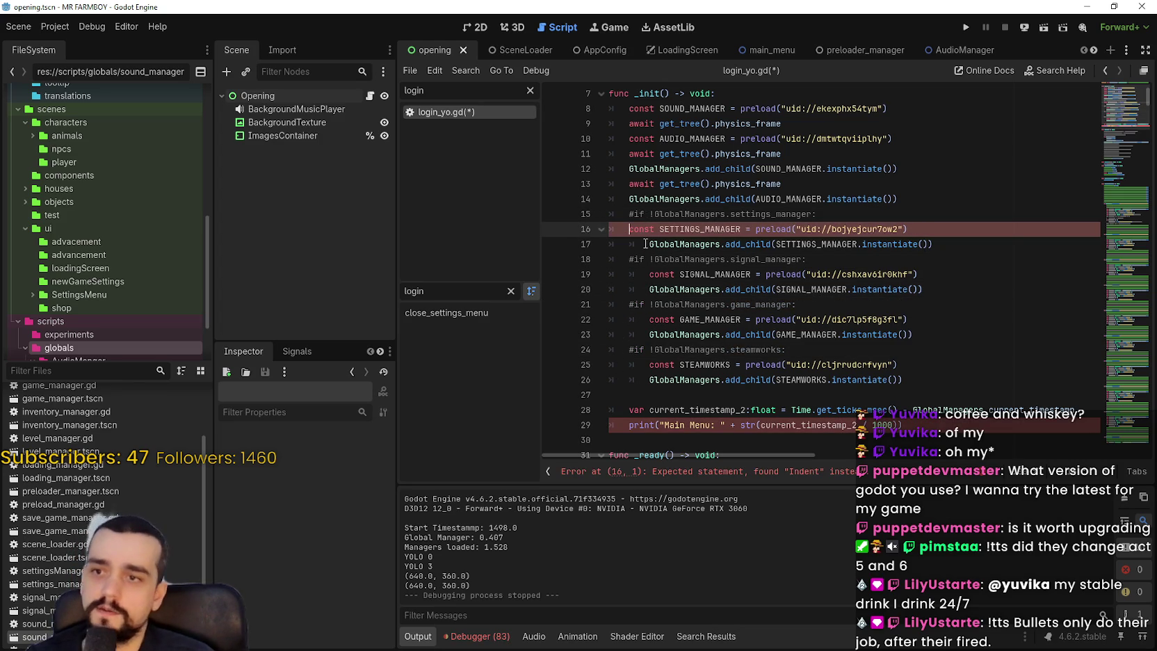
key("shift+Tab")
left_click(645, 244)
key("shift+Tab")
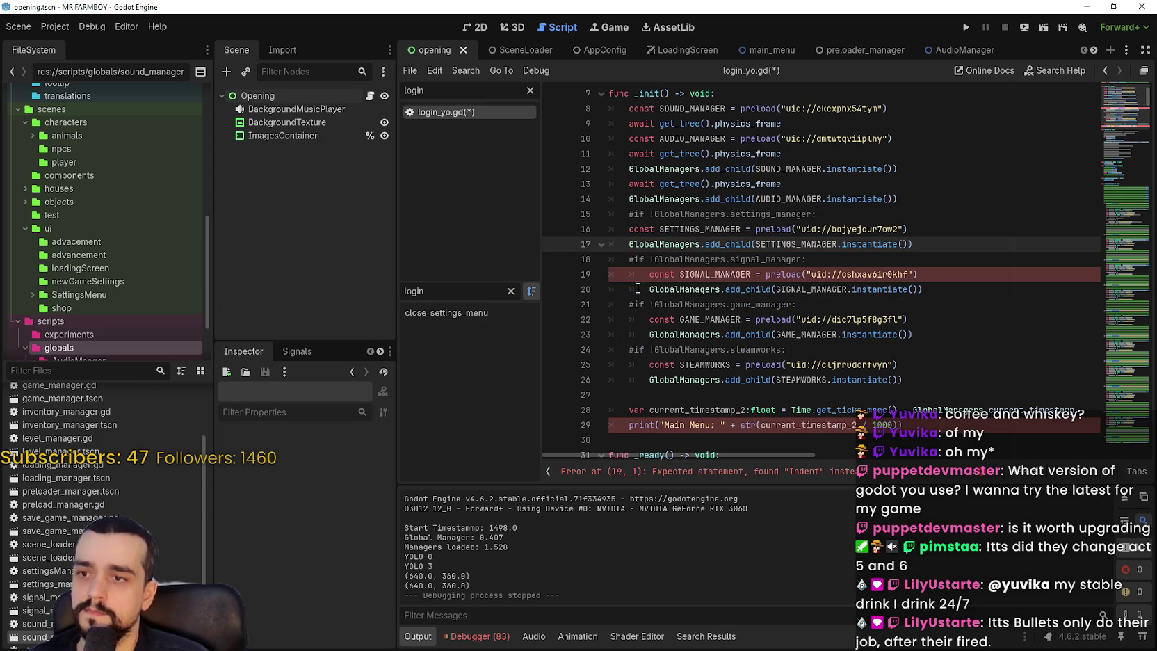
left_click(638, 274)
key("shift+Tab")
left_click(638, 289)
key("shift+Tab")
left_click(637, 320)
left_click(636, 335)
key("shift+Tab")
left_click(632, 365)
key("shift+Tab")
left_click(634, 380)
key("shift+Tab")
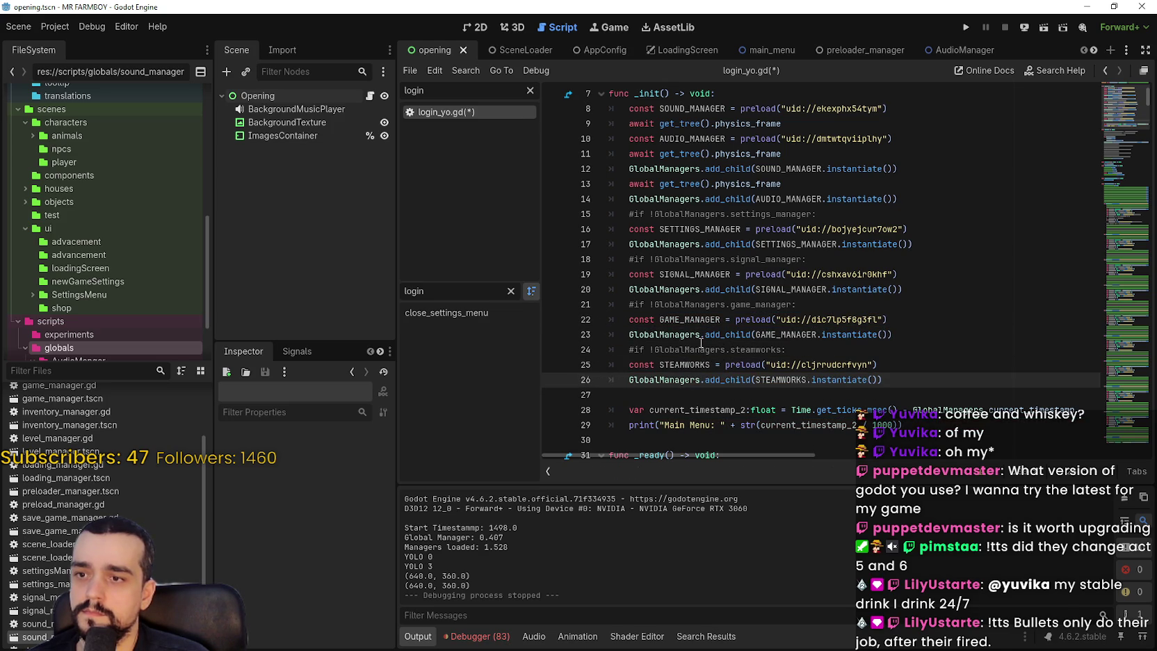
double_click(664, 244)
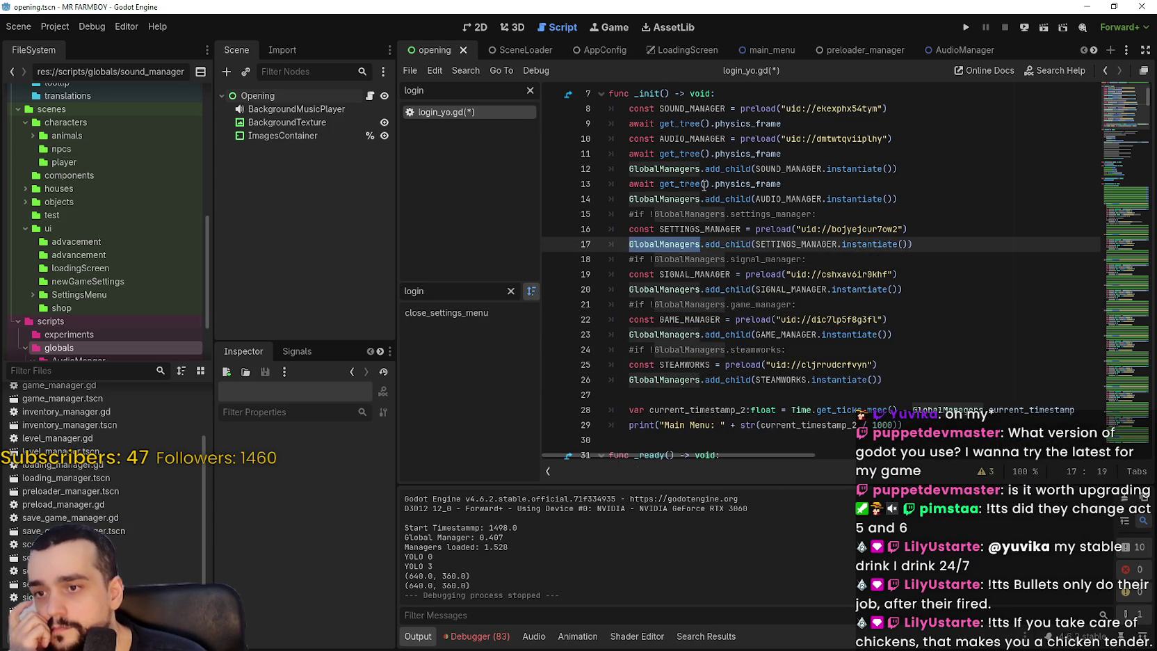
- Cut the current_timestamp_2 and Main Menu print lines from the end of _init
mouse_move(921, 424)
left_mouse_down()
mouse_move(626, 411)
mouse_move(607, 395)
left_mouse_up()
key("ctrl+c")
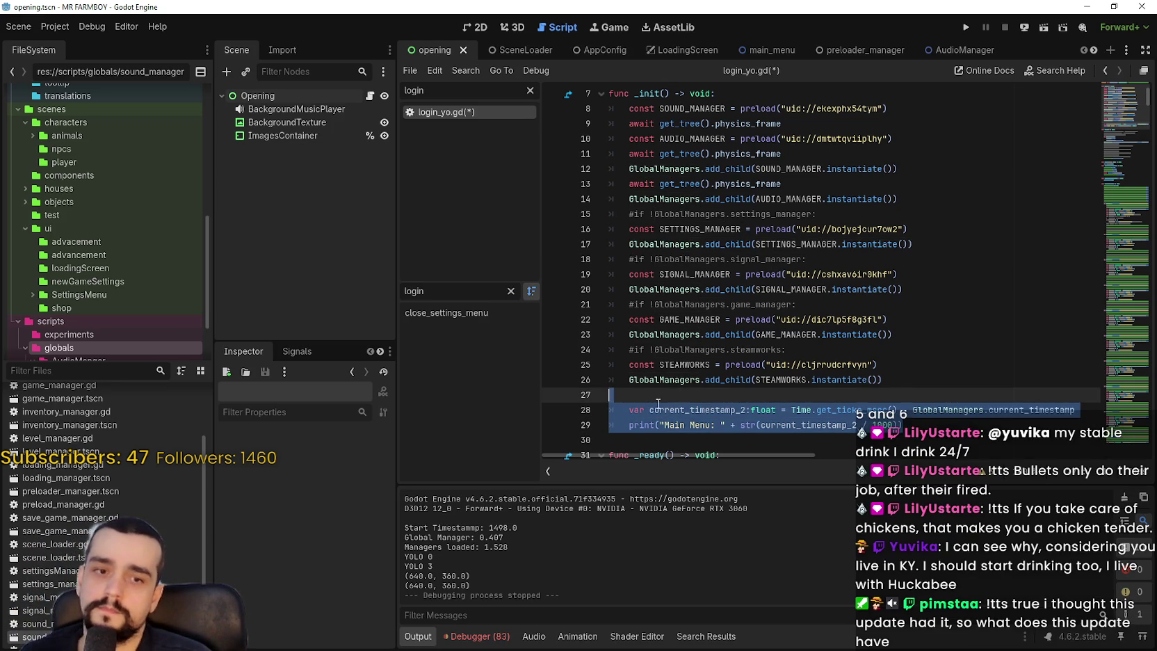
left_click(718, 401)
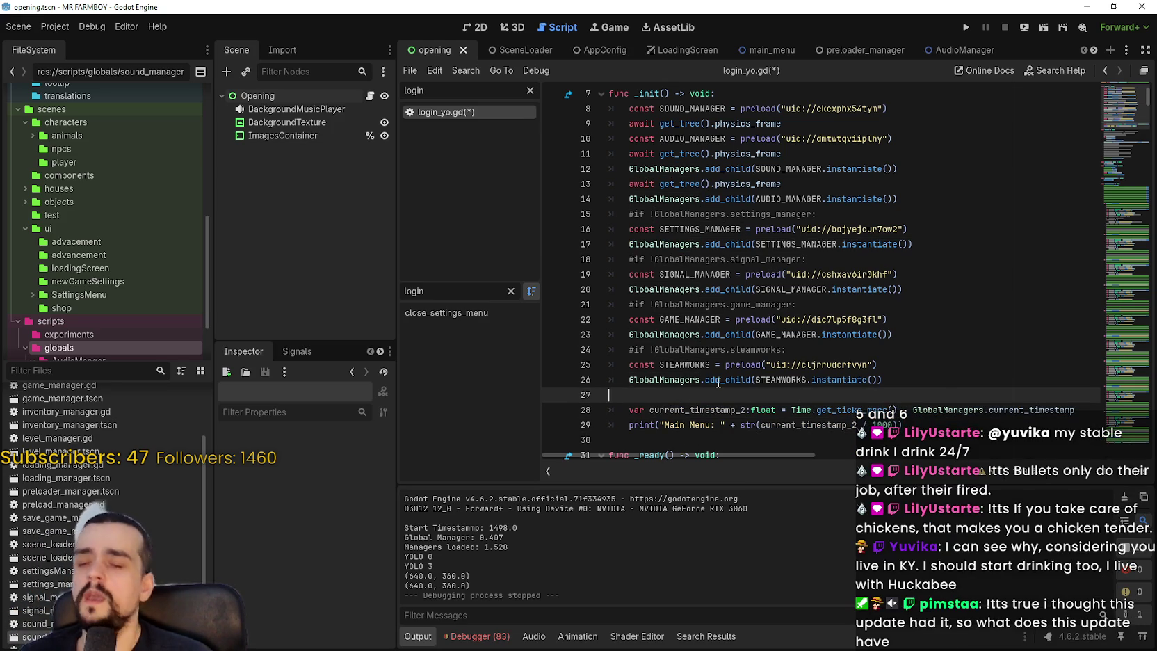
left_click(889, 425)
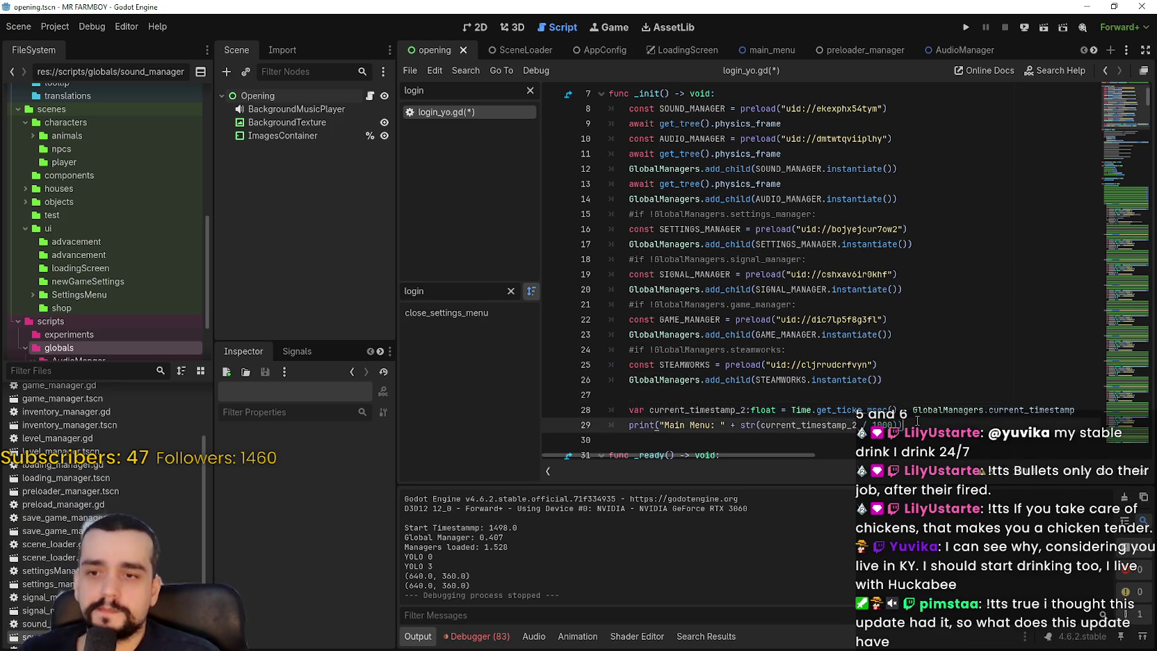
key("shift+Up")
key("shift+Up")
key("BackSpace")
key("BackSpace")
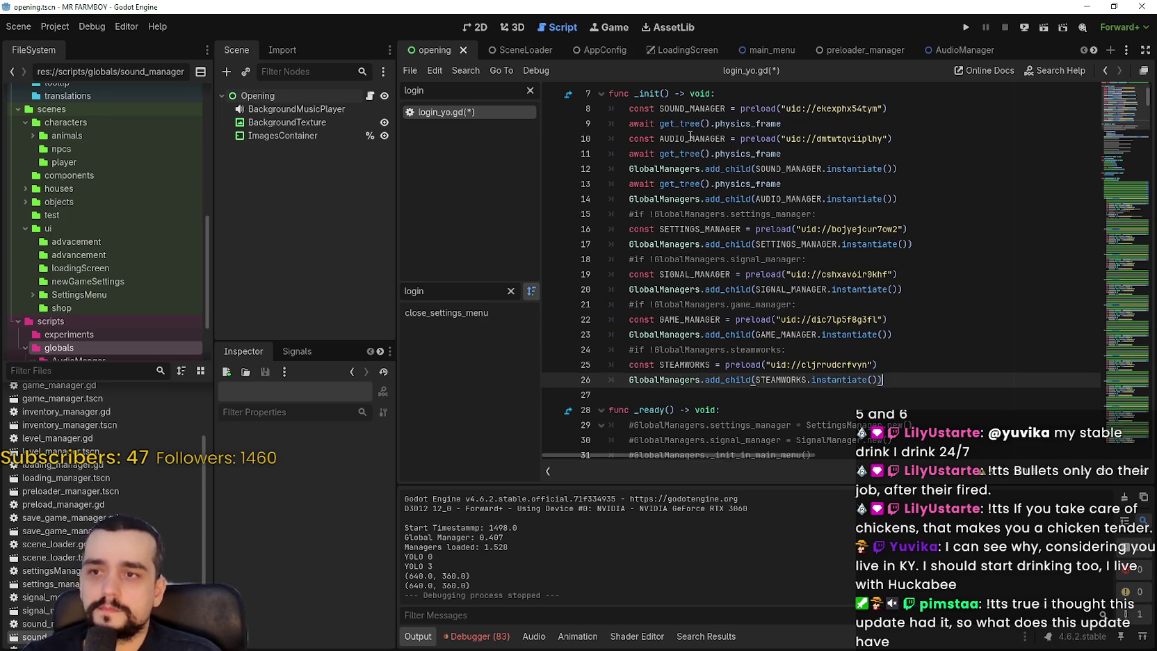
- Paste the timestamp lines right under func _init(), tidy the blank lines, and save
left_click(639, 112)
key("Return")
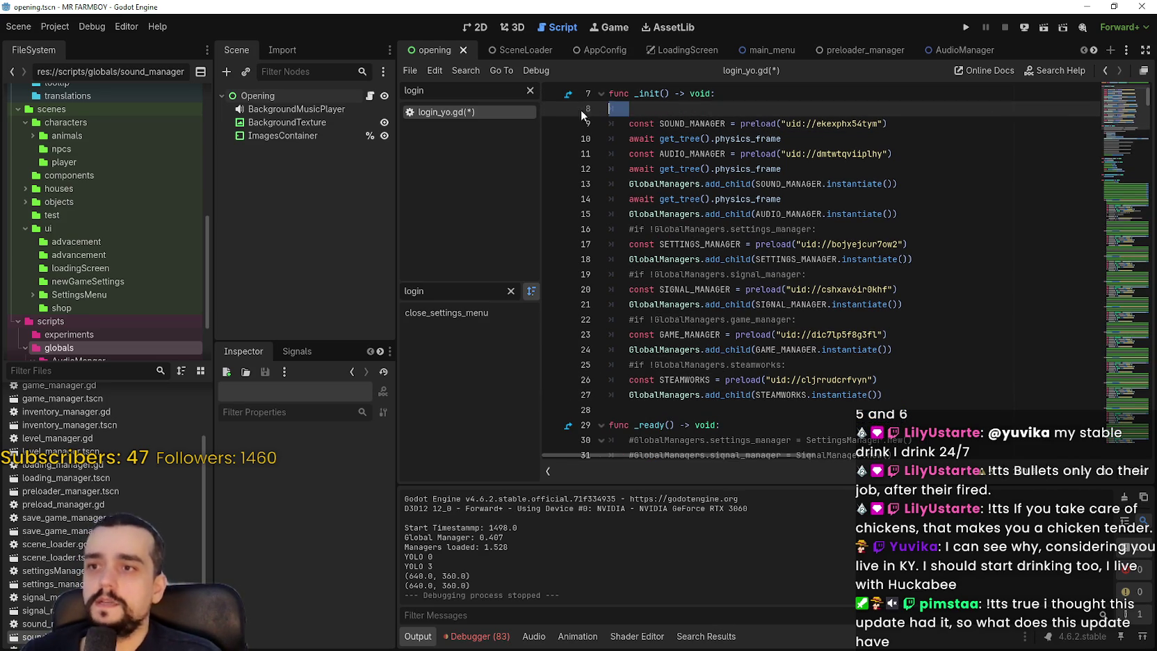
key("ctrl+v")
key("Up")
key("Up")
key("Return")
left_click(636, 111)
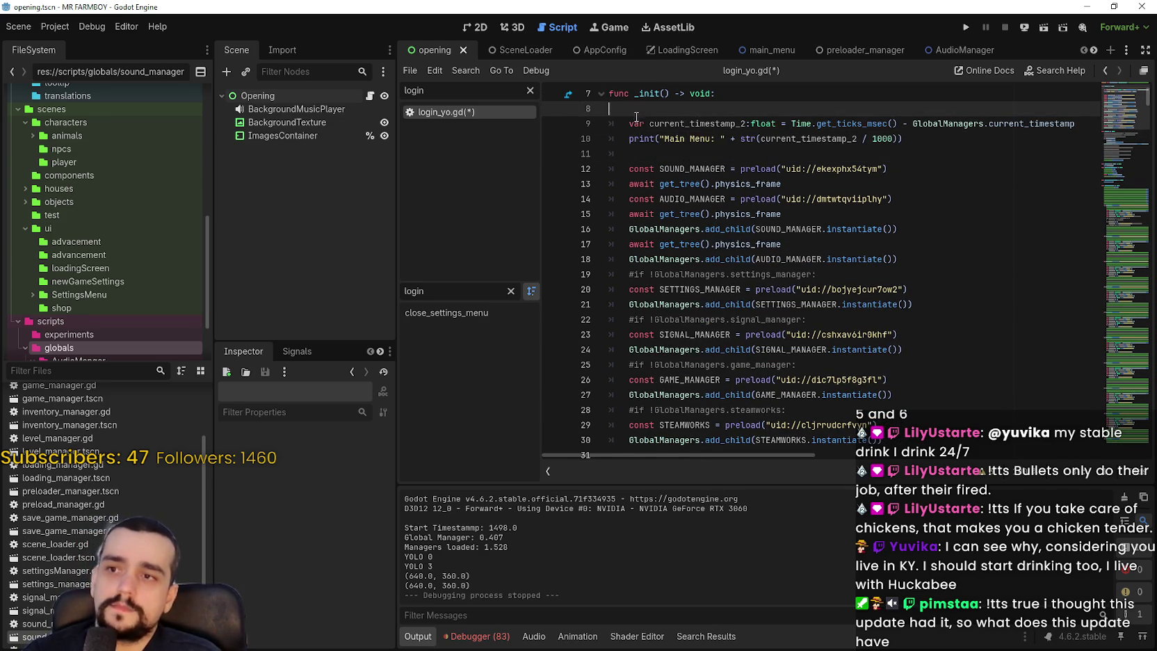
key("BackSpace")
left_click(647, 136)
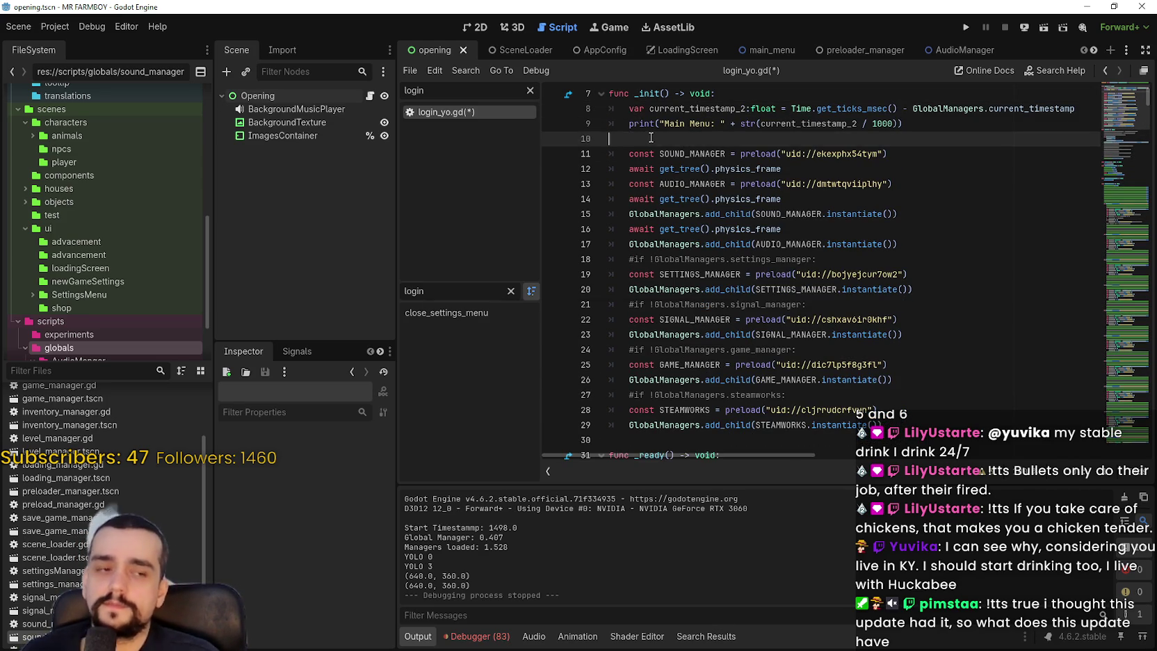
key("ctrl+s")
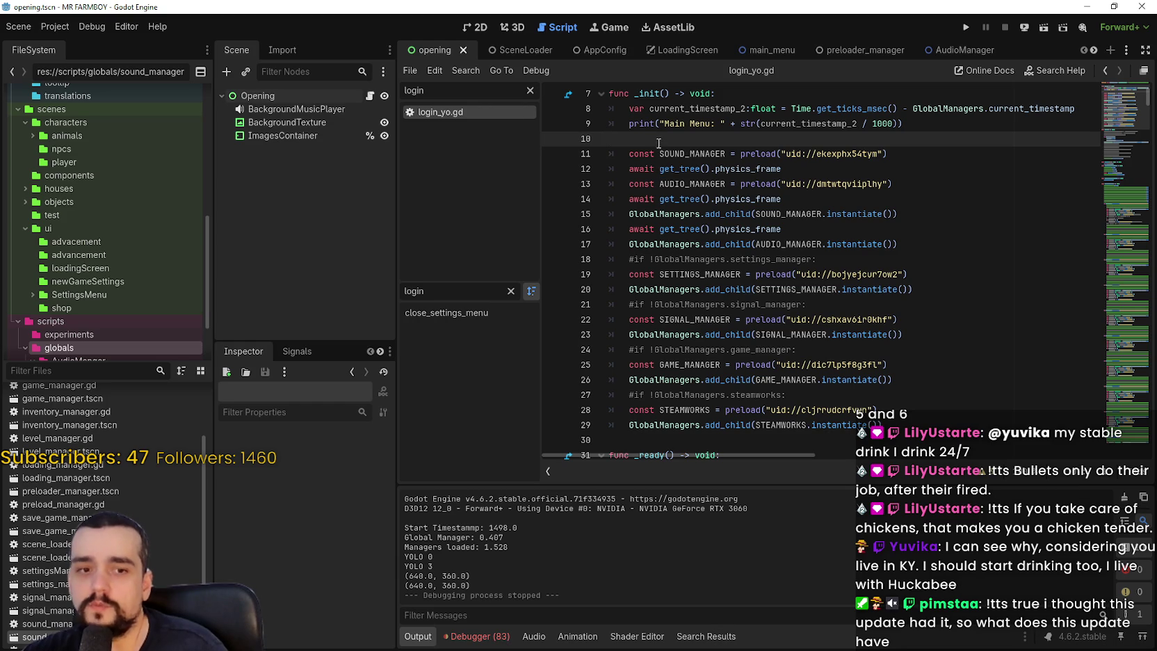
scroll(724, 207, "up", 2)
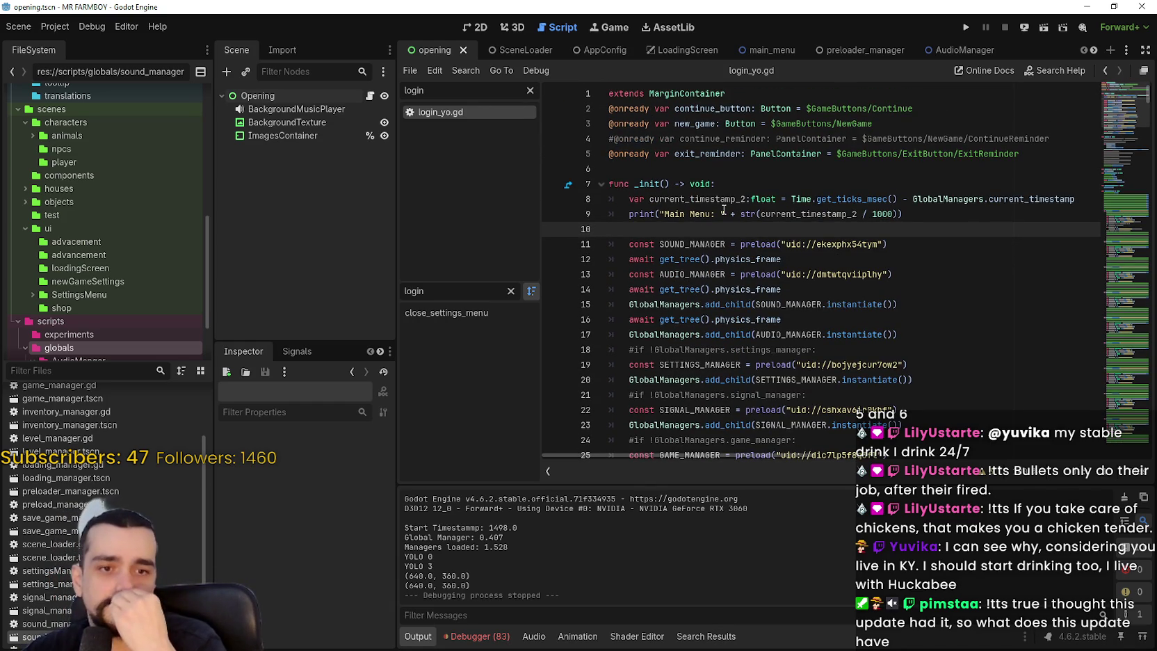
scroll(716, 213, "down", 2)
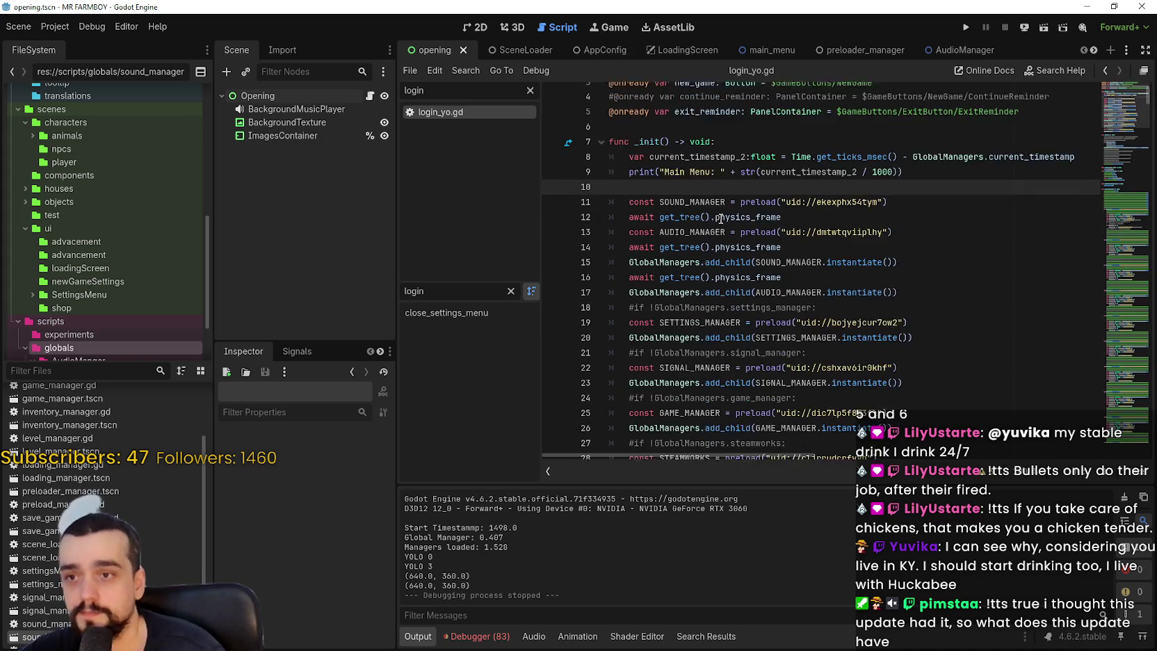
scroll(710, 217, "down", 1)
- Paste an extra 'await get_tree().physics_frame' line under the settings check comment
scroll(752, 383, "up", 2)
scroll(752, 383, "down", 2)
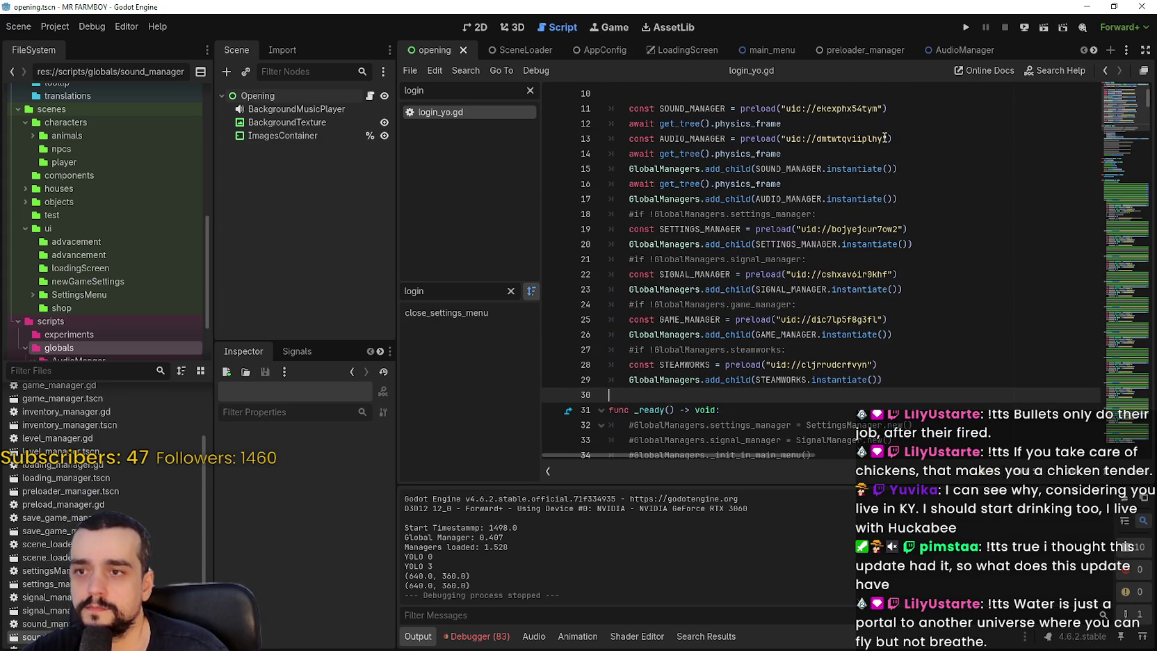
left_click_drag(782, 183, 629, 180)
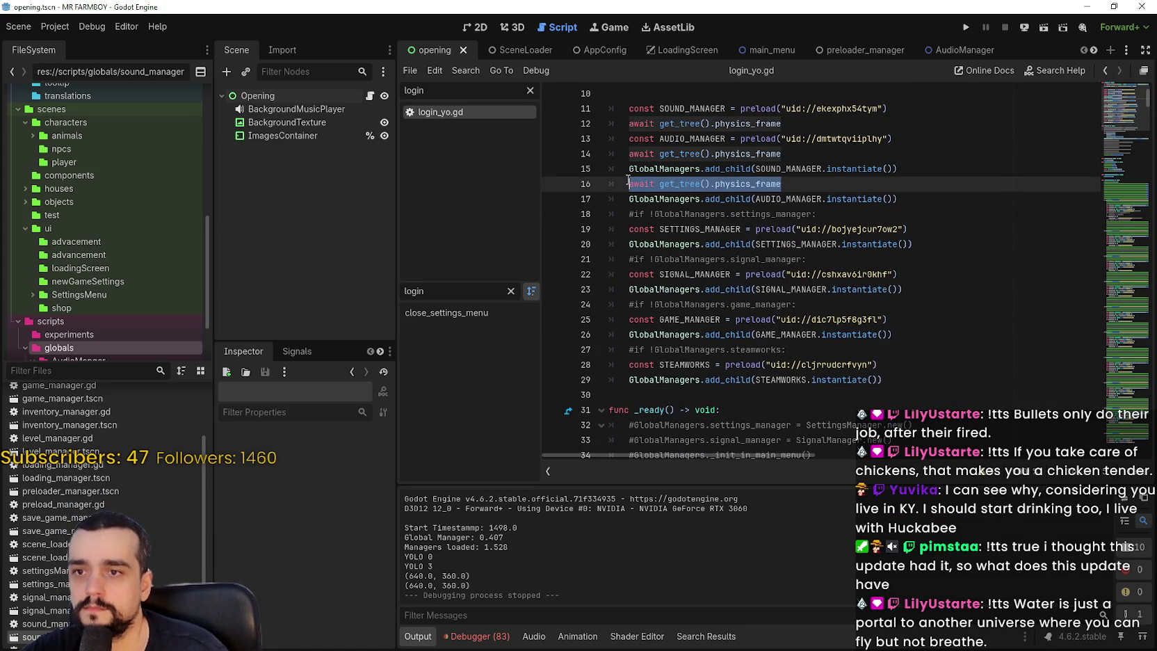
left_click(886, 214)
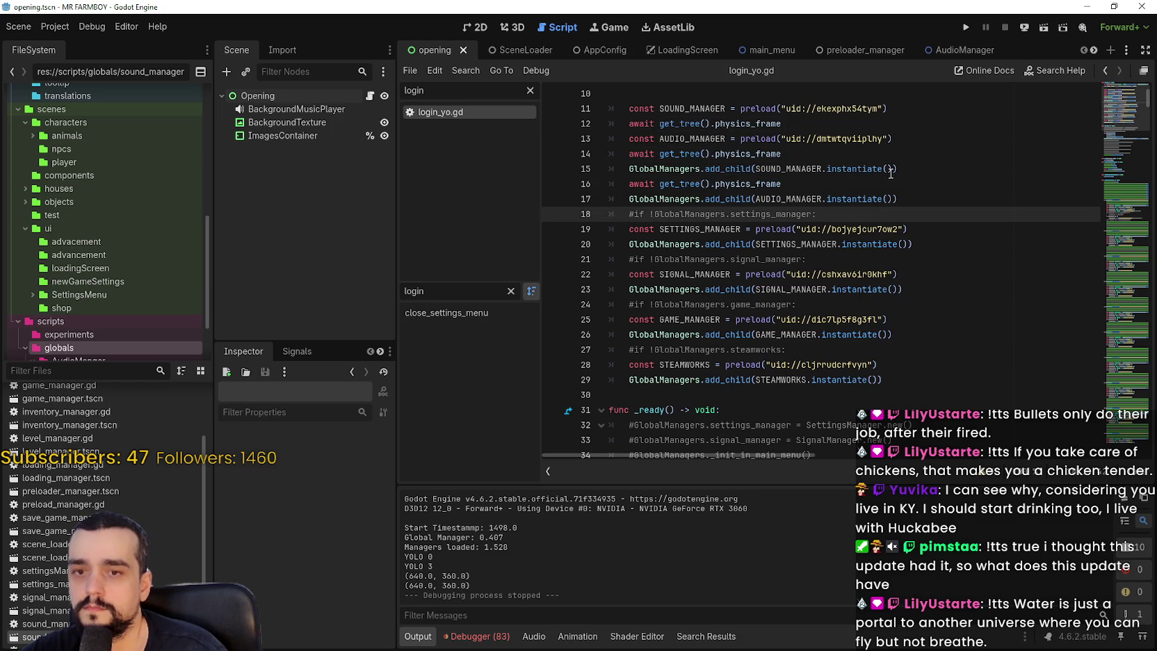
left_click(904, 198)
left_click(946, 218)
left_click_drag(782, 184, 629, 184)
key("ctrl+c")
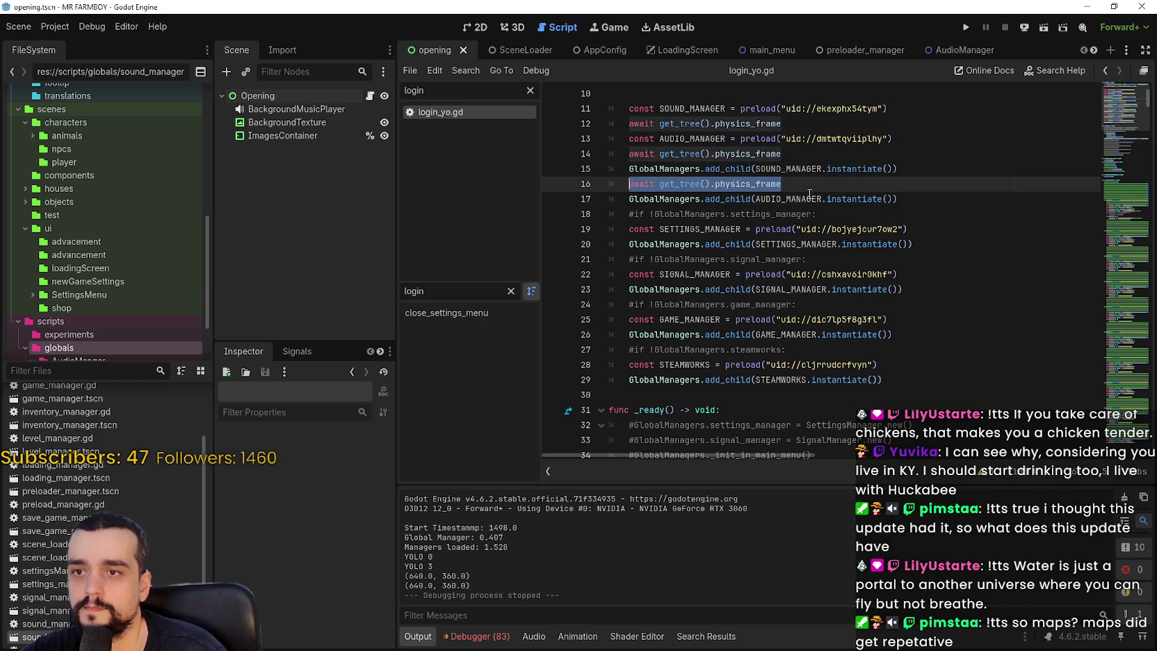
mouse_move(782, 153)
left_mouse_down()
mouse_move(794, 150)
mouse_move(632, 157)
left_mouse_up()
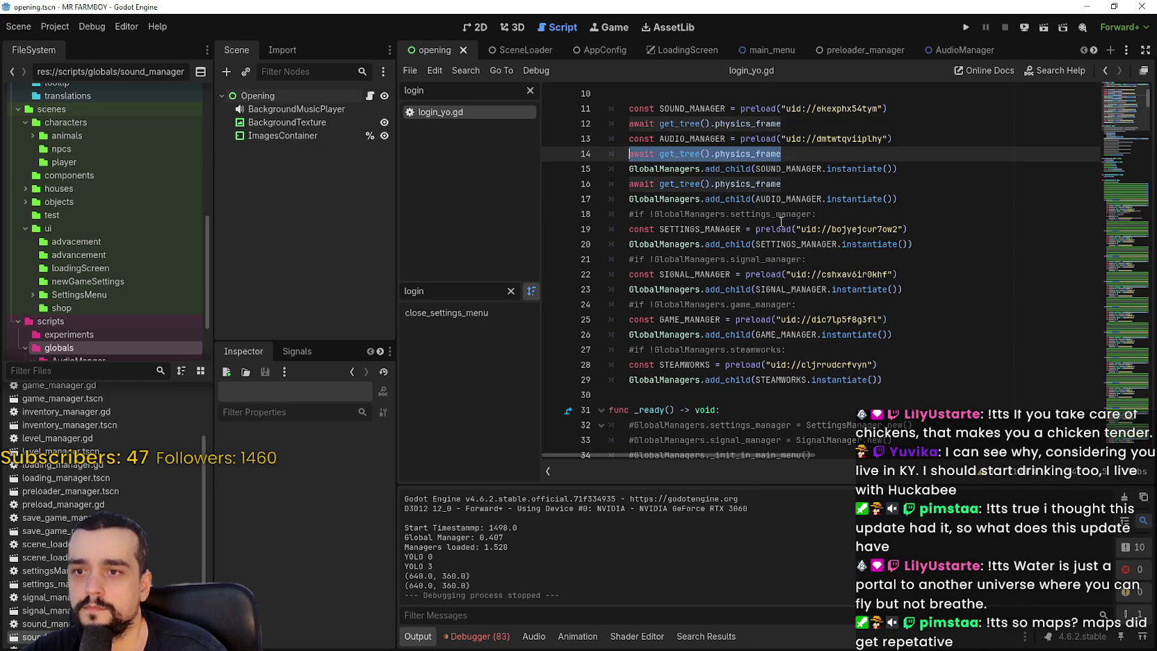
left_click(859, 213)
key("Return")
key("ctrl+v")
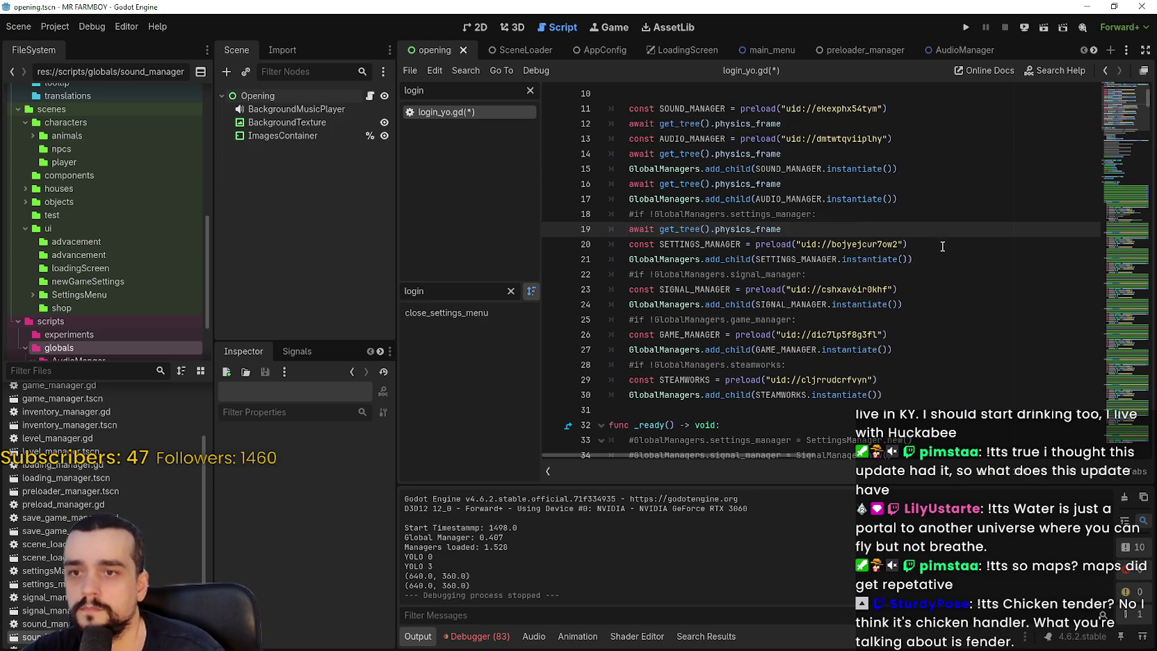
- Copy the SETTINGS_MANAGER preload and paste it after the audio await at line 15
left_click(911, 244)
left_click(812, 276)
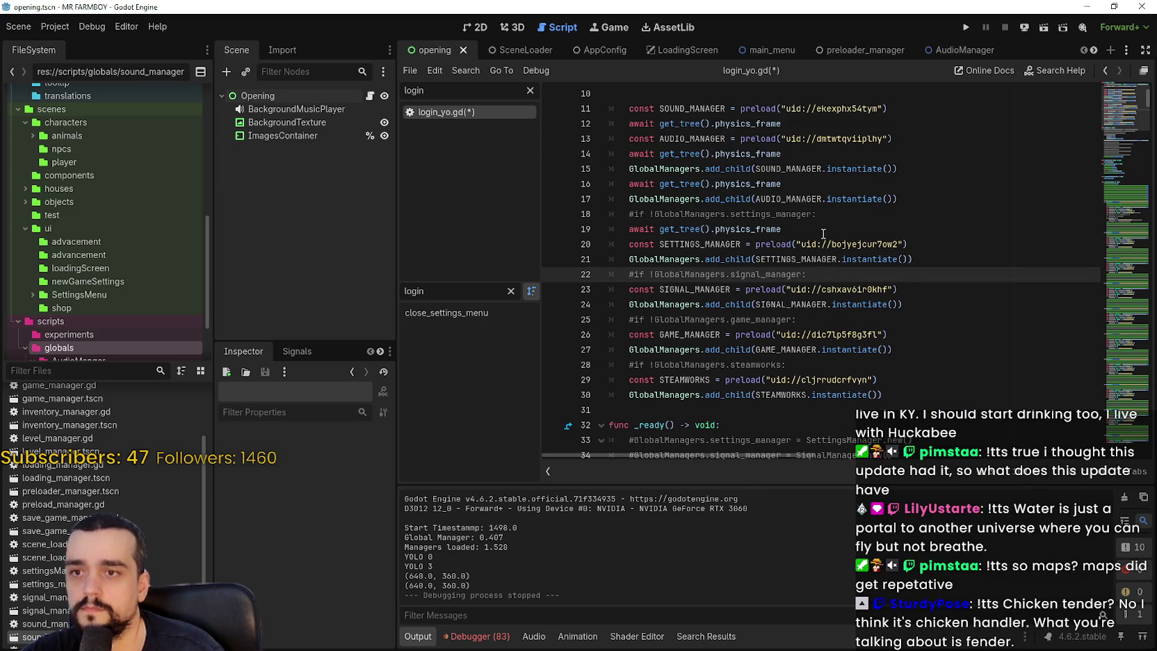
left_click_drag(926, 239, 582, 232)
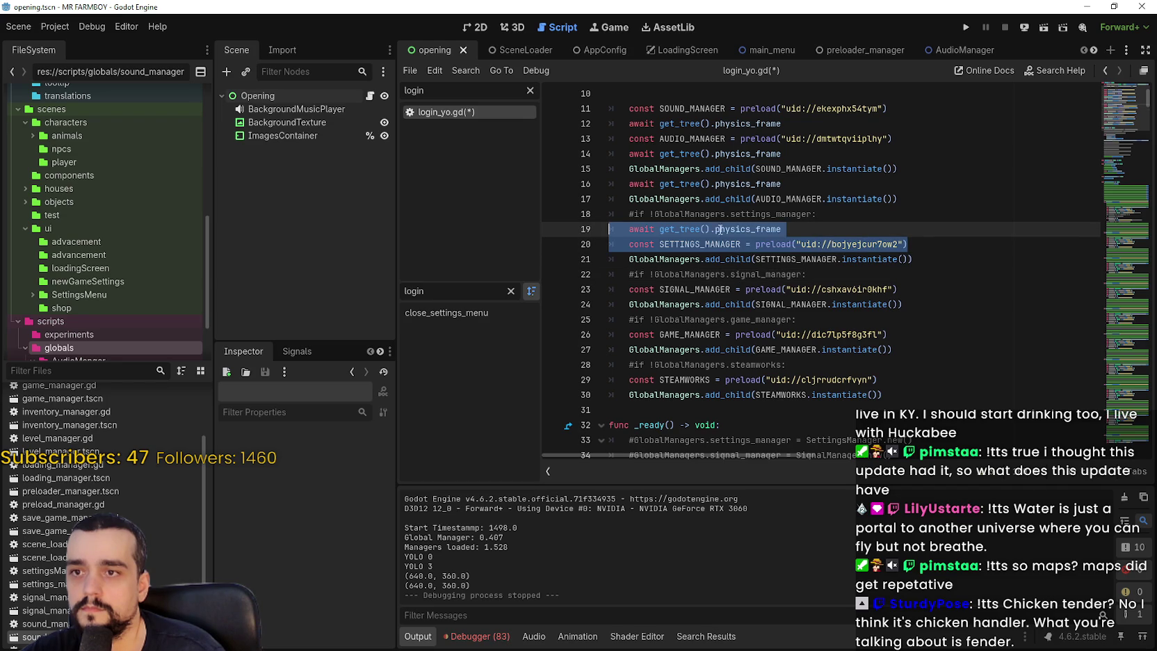
left_click(807, 156)
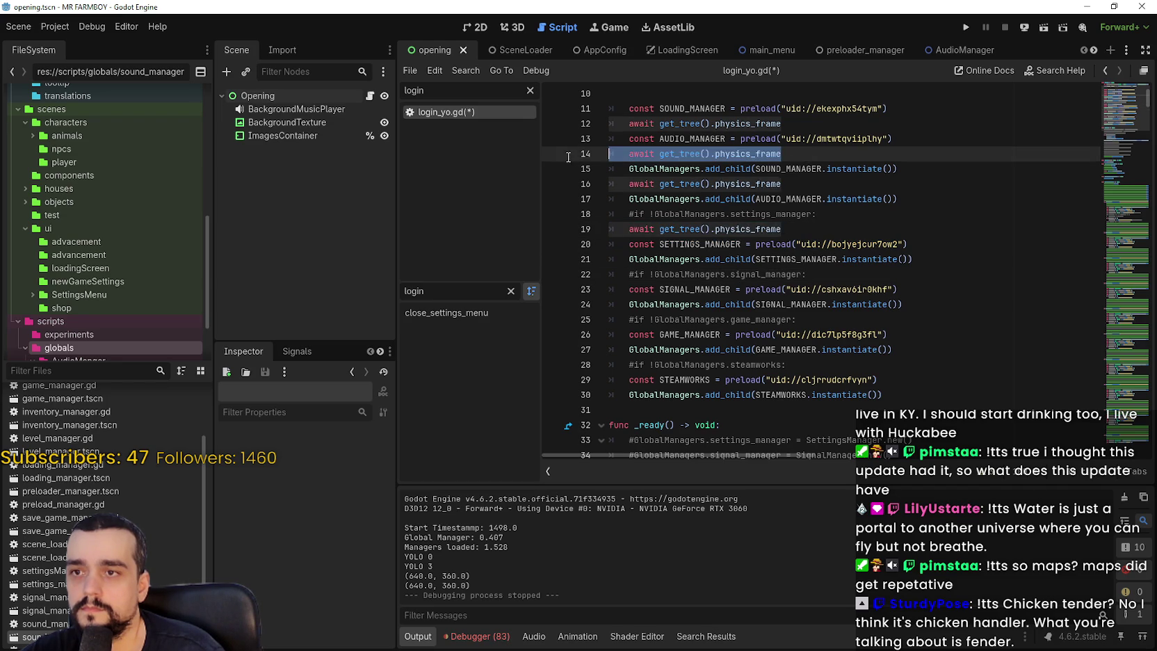
key("Return")
type("const SETTINGS_MANAGER = preload(\"uid://bojyejcur7ow2\")")
mouse_move(925, 265)
left_mouse_down()
mouse_move(612, 260)
mouse_move(631, 239)
left_mouse_up()
- Delete the duplicate await and preload lines, the commented settings_manager check and the original SIGNAL_MANAGER preload
key("Delete")
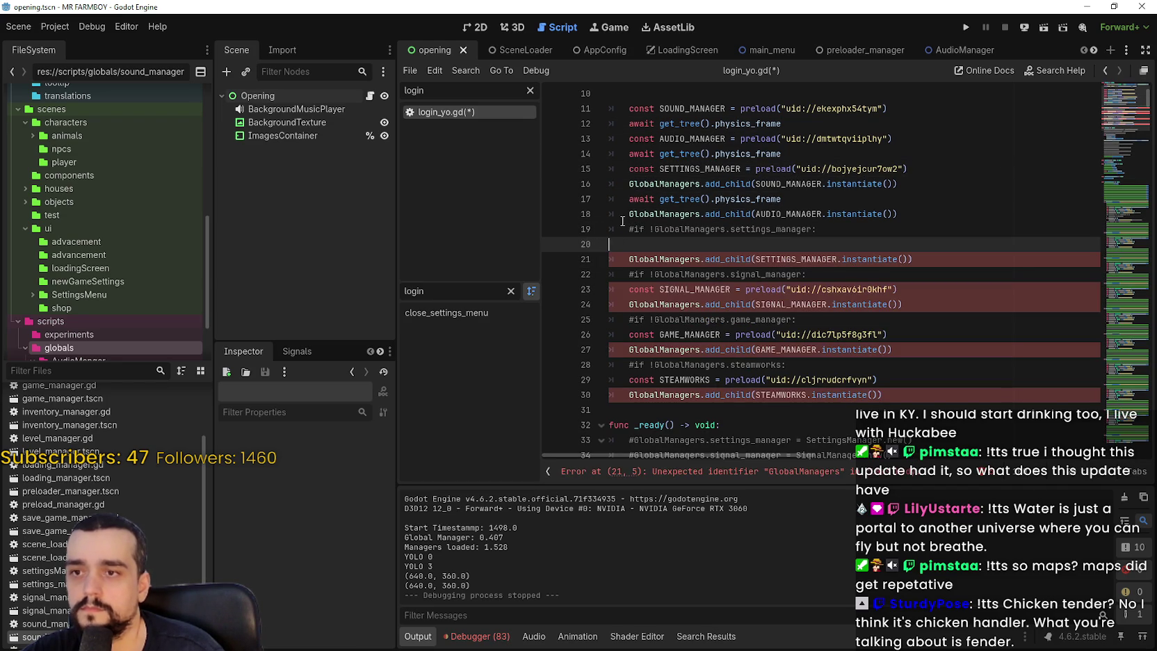
key("shift+Up")
key("Delete")
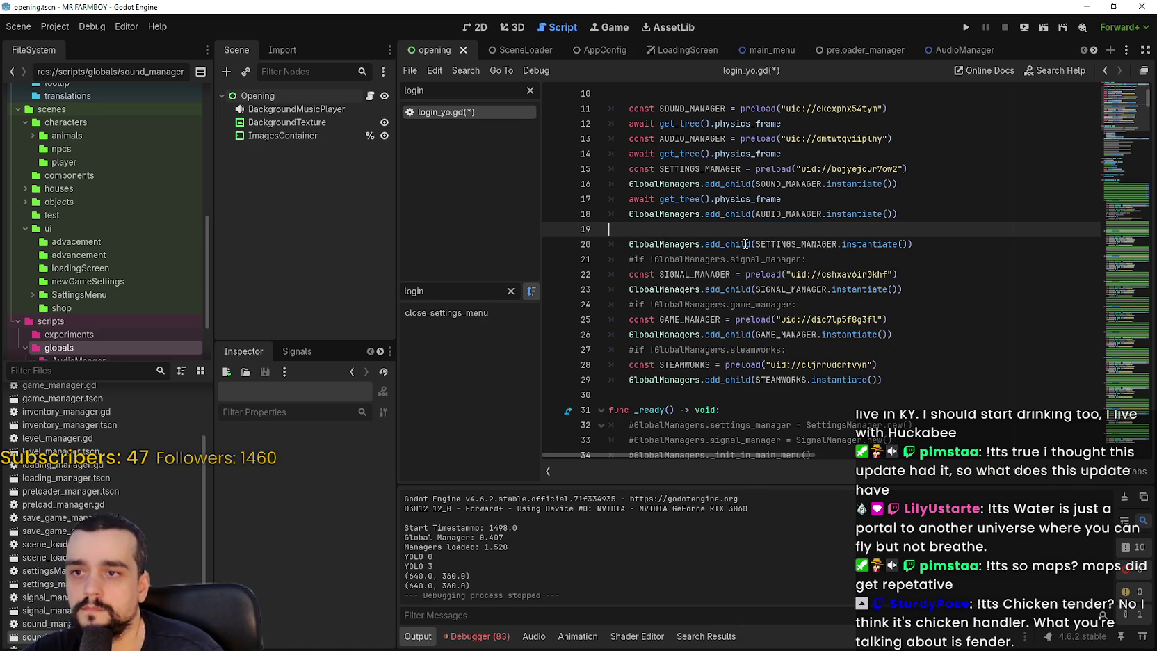
mouse_move(745, 244)
left_click(940, 291)
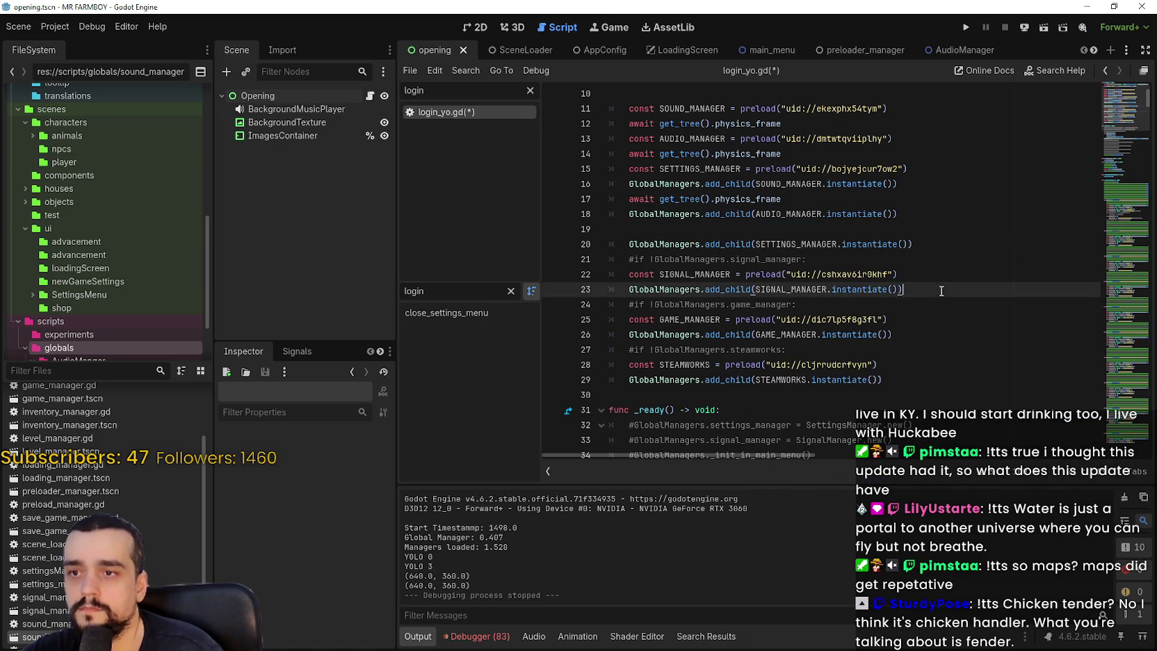
mouse_move(936, 276)
left_mouse_down()
mouse_move(951, 272)
mouse_move(605, 271)
left_mouse_up()
key("ctrl+c")
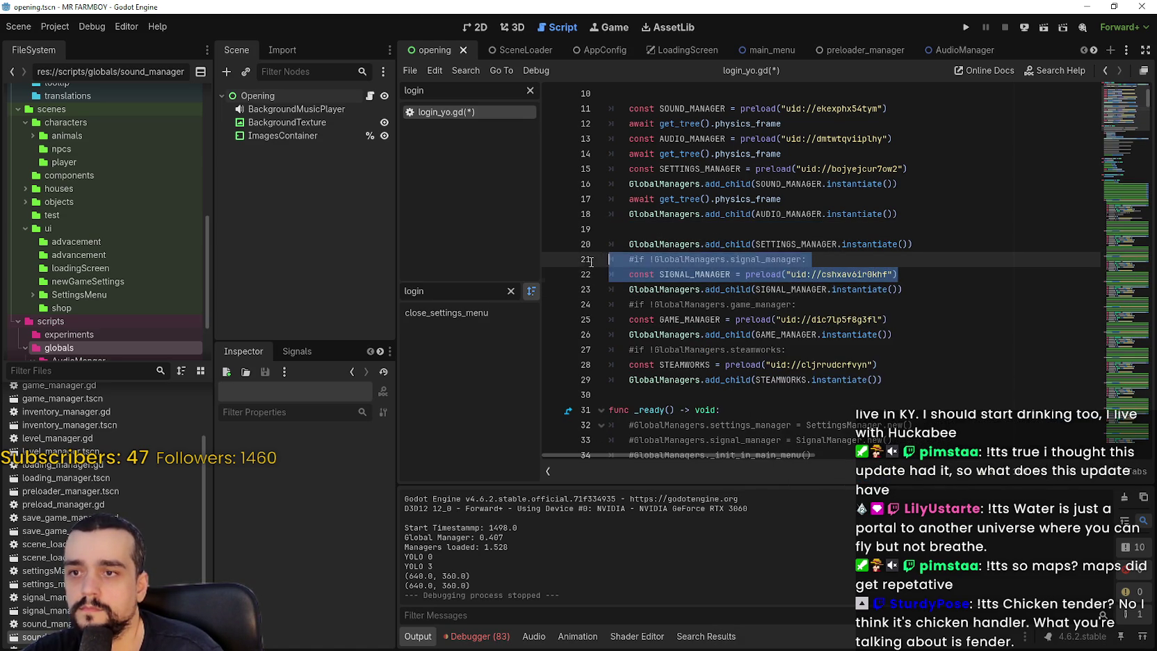
key("BackSpace")
key("BackSpace")
key("BackSpace")
key("BackSpace")
key("BackSpace")
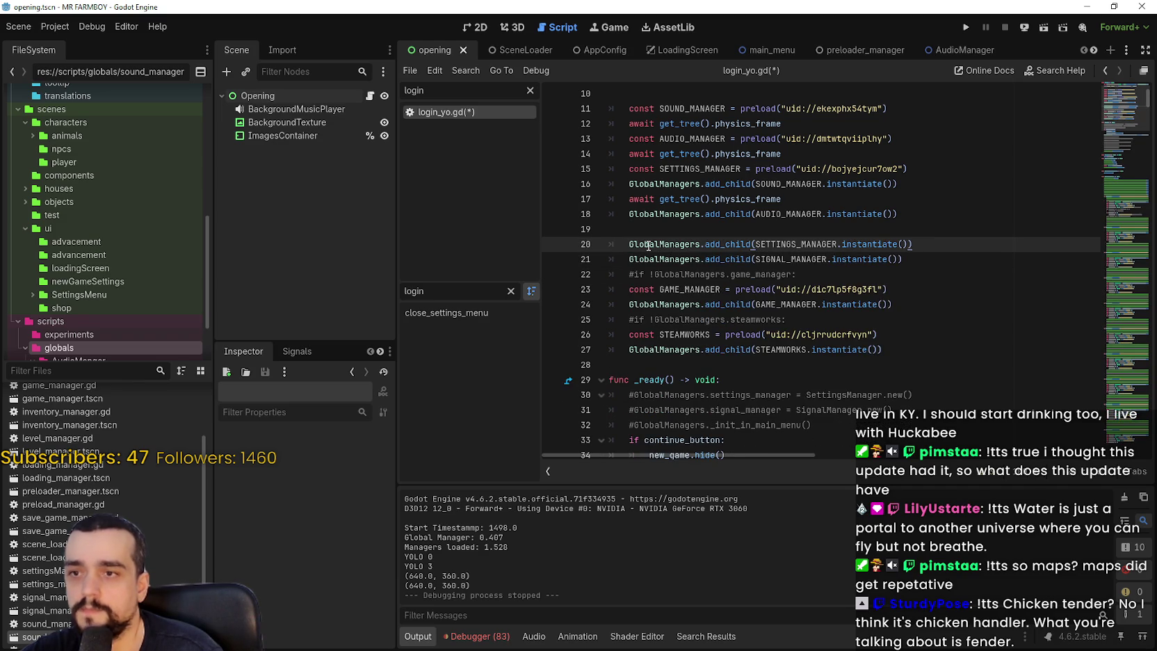
key("Return")
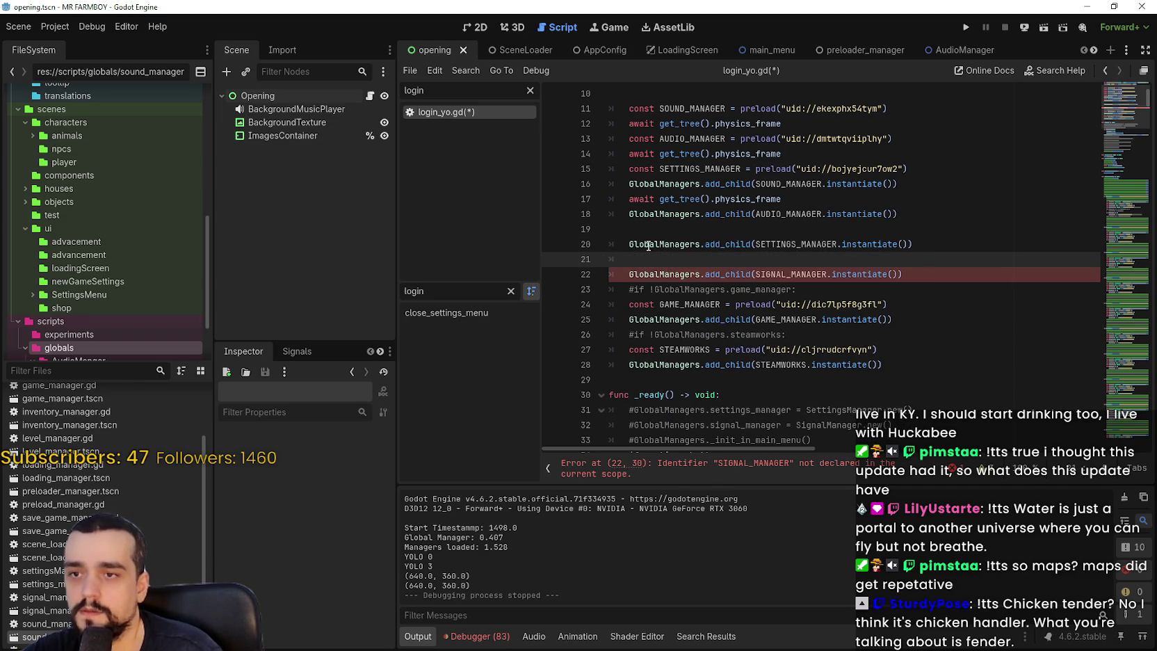
key("BackSpace")
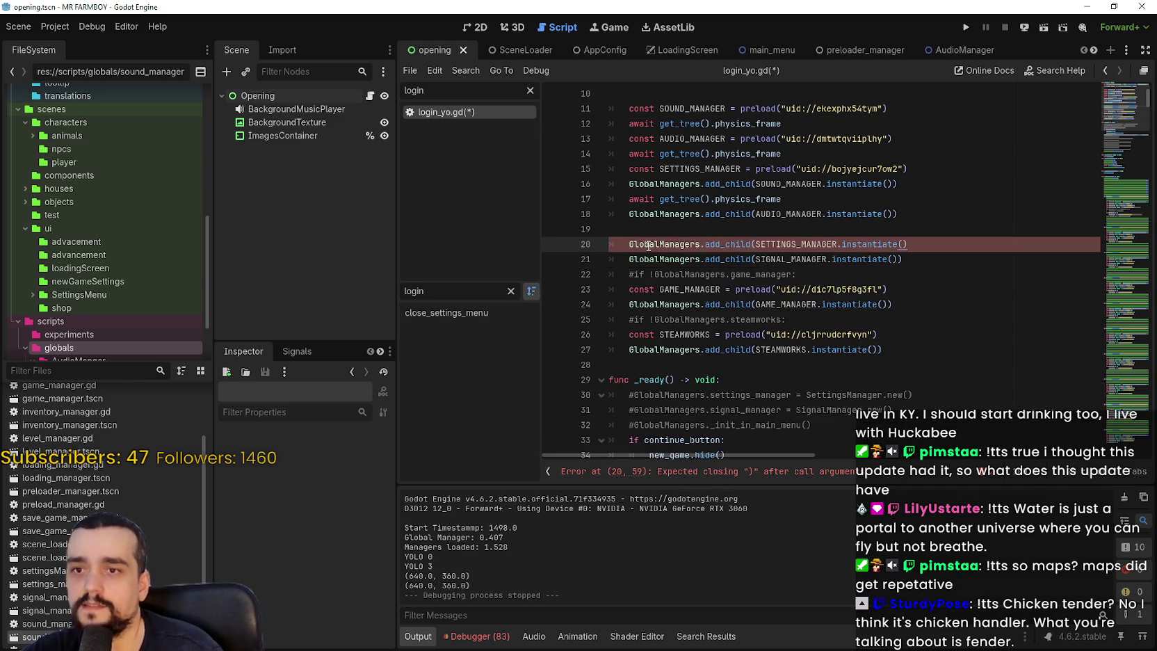
- Paste the SIGNAL_MANAGER preload on a new line under the SETTINGS_MANAGER preload, unindented
left_click(740, 274)
left_click(714, 223)
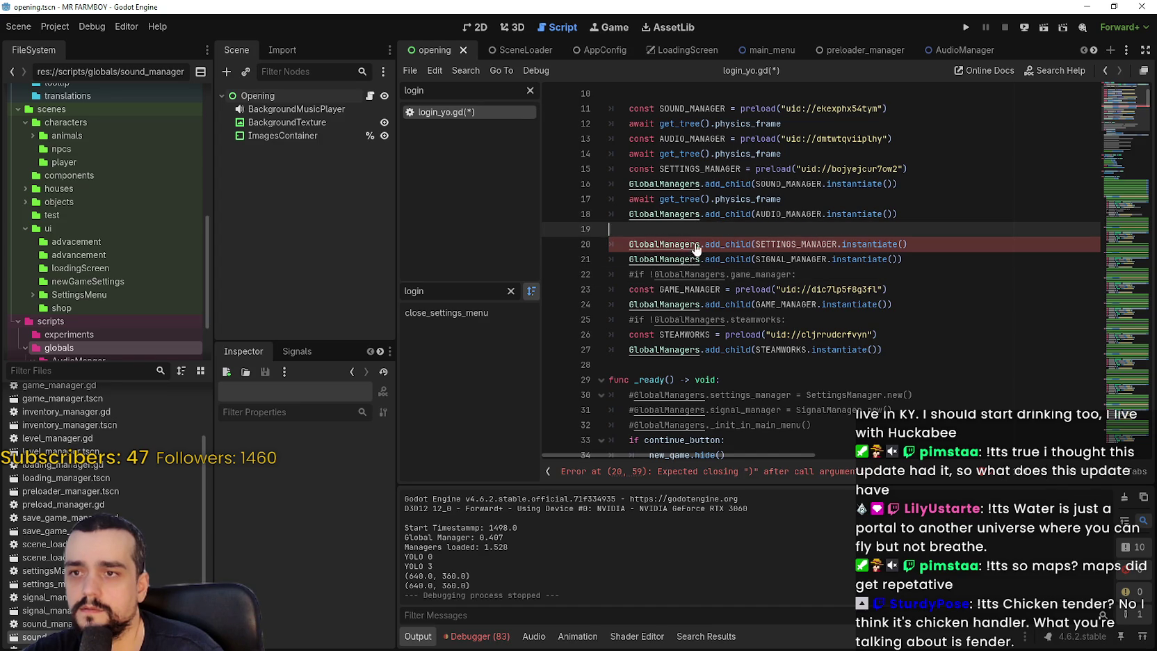
left_click(961, 171)
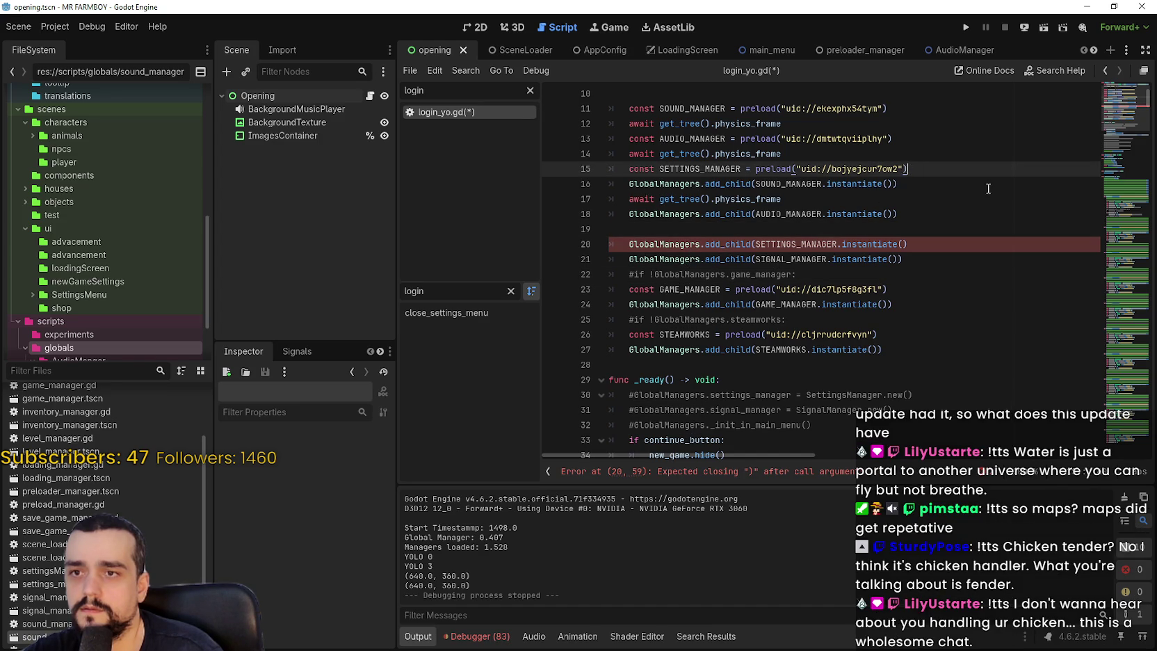
key("Return")
key("ctrl+v")
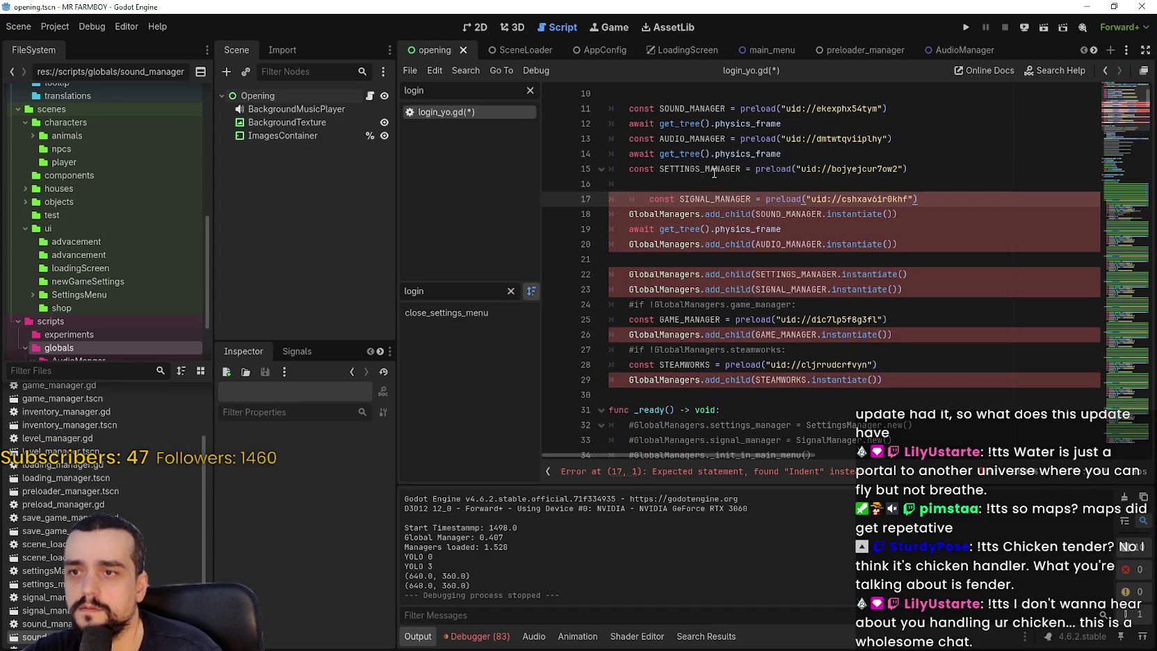
left_click(631, 197)
key("Delete")
- Copy the await line below AUDIO_MANAGER and paste it after the SETTINGS_MANAGER preload
left_click_drag(630, 154, 825, 150)
key("ctrl+c")
left_click(663, 185)
key("ctrl+v")
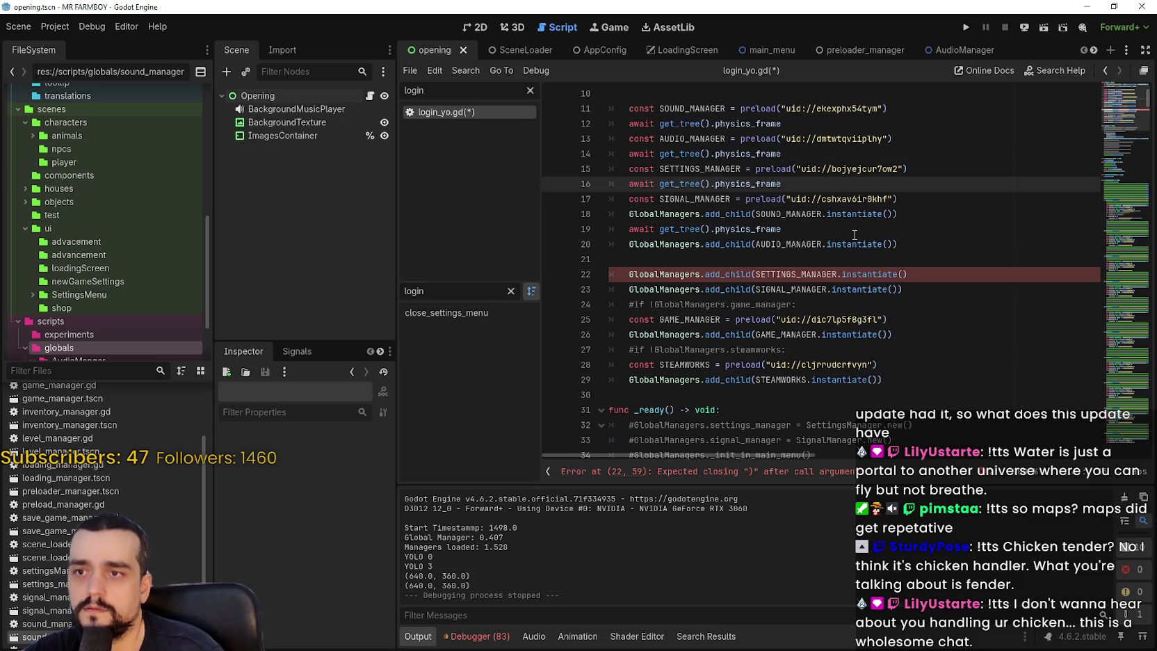
- Add the missing ')' to close the SETTINGS_MANAGER add_child call on line 22
double_click(804, 280)
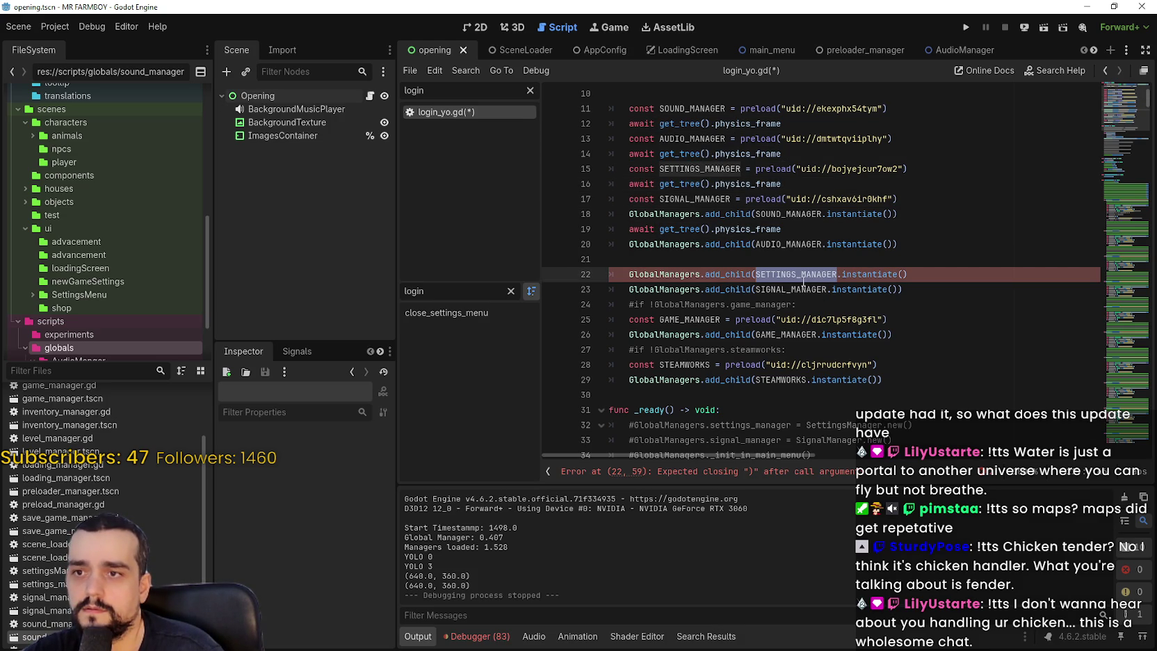
left_click(946, 276)
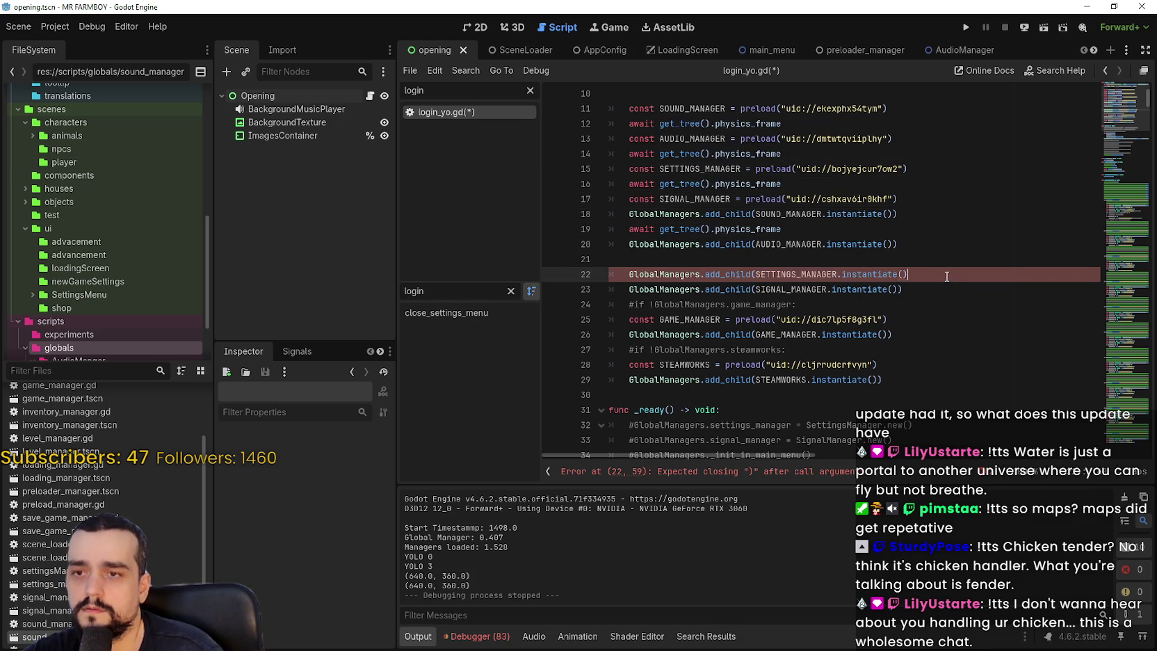
type(")")
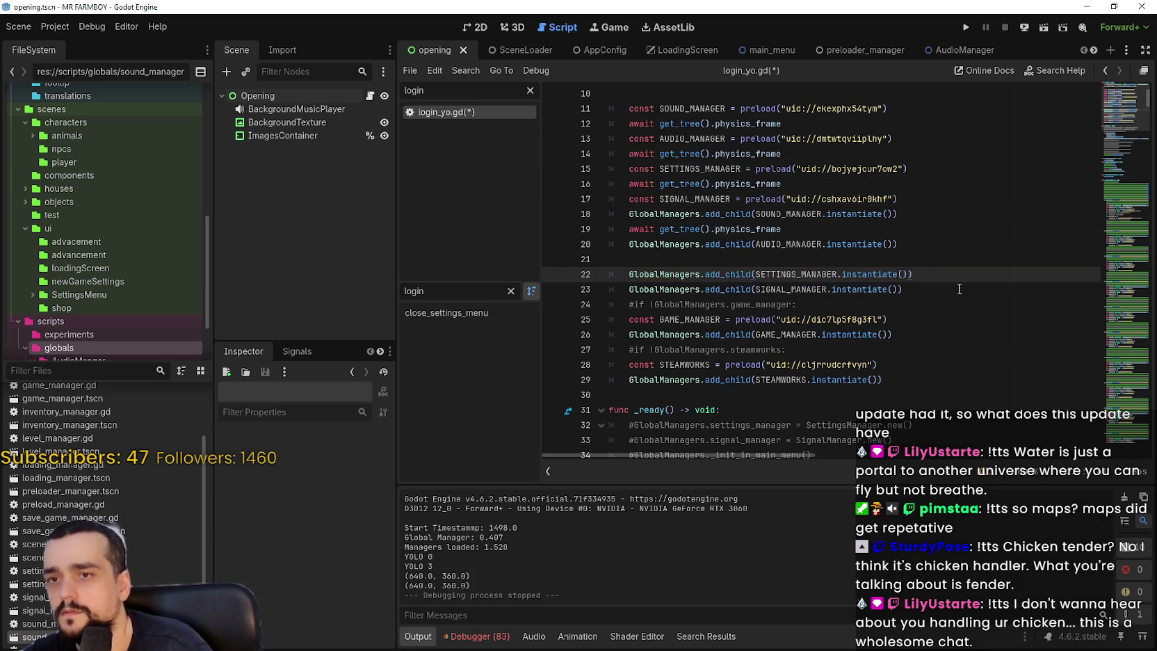
left_click(833, 260)
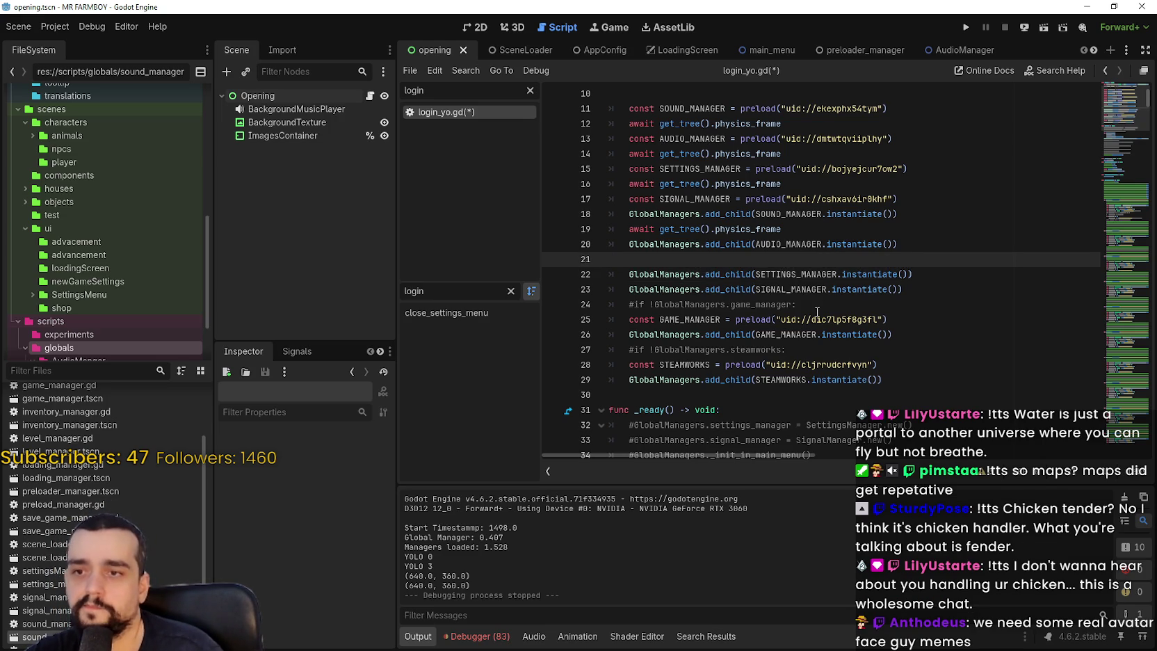
- Cut the GAME_MANAGER preload line from among the add_child calls
left_click_drag(887, 319, 622, 321)
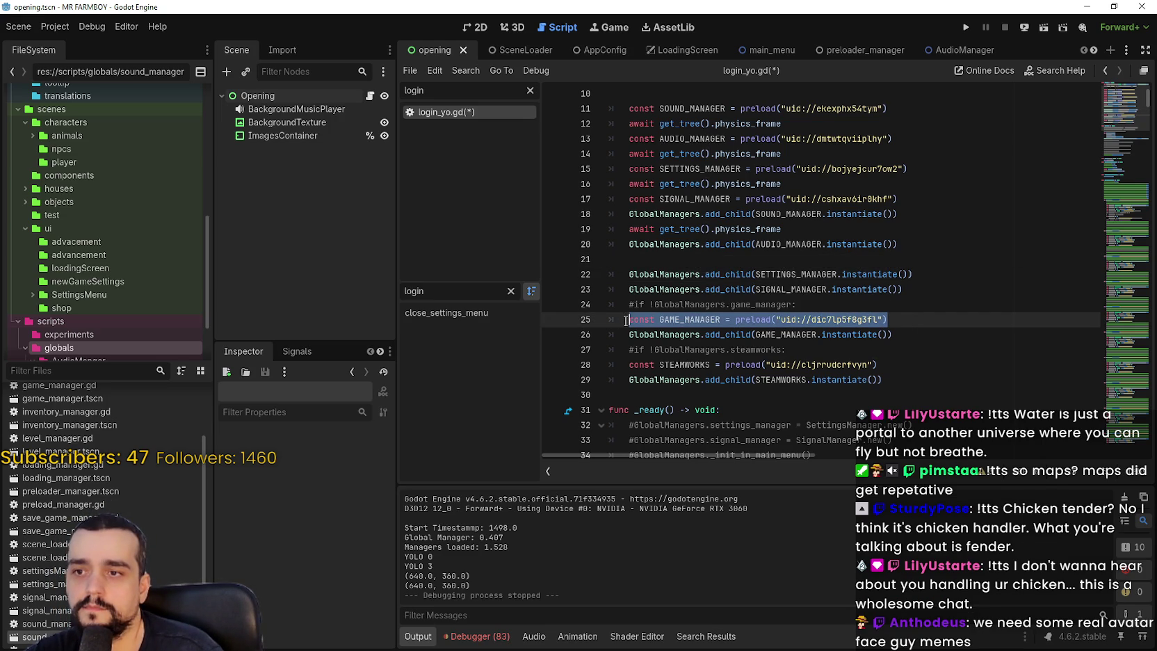
key("BackSpace")
left_click(852, 214)
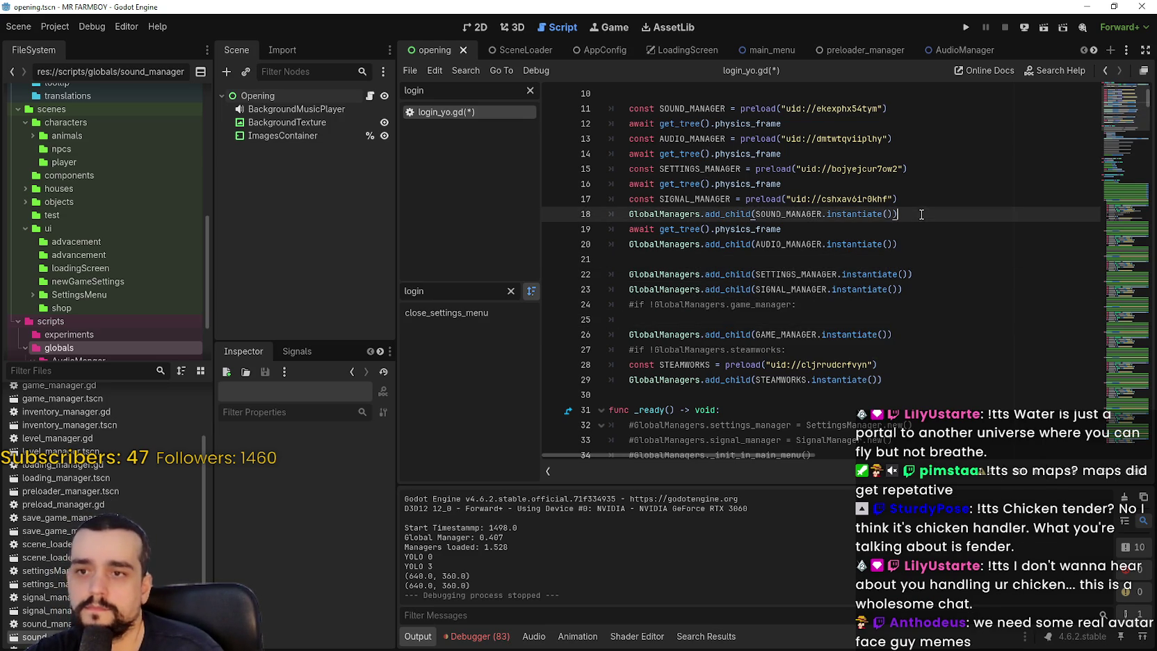
left_click(927, 203)
key("Return")
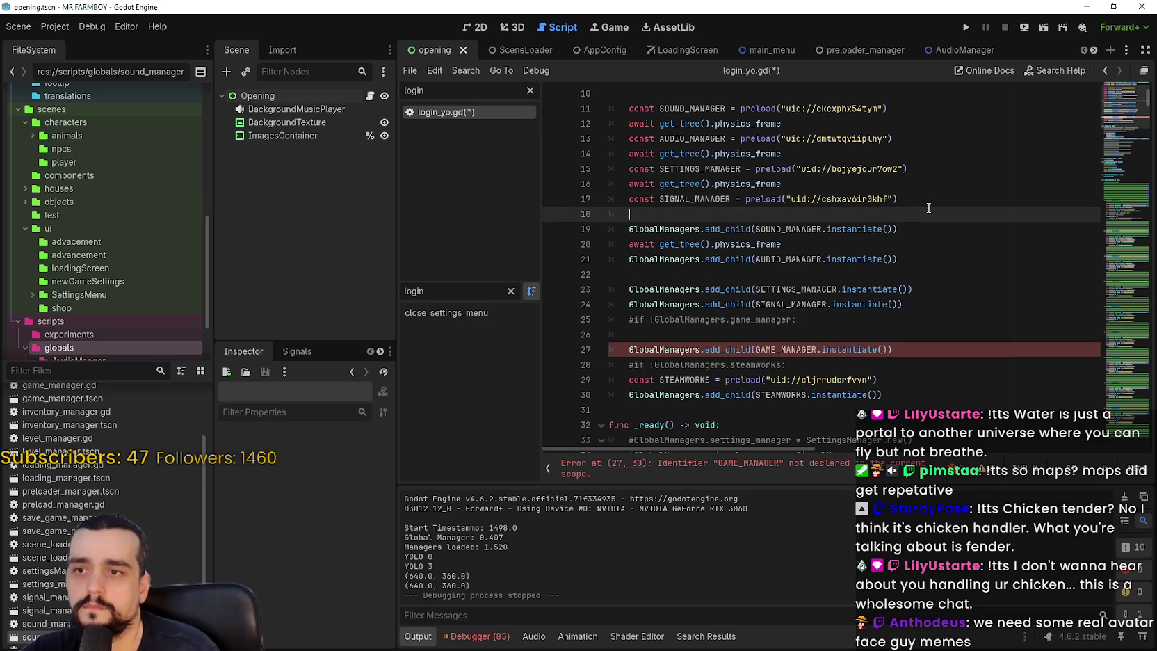
- Paste the GAME_MANAGER and STEAMWORKS preloads beneath the SIGNAL_MANAGER preload
key("Return")
key("ctrl+v")
left_click_drag(912, 395, 630, 394)
key("ctrl+c")
left_click(908, 226)
key("Return")
key("Return")
key("ctrl+v")
- Paste physics-frame awaits after the SIGNAL_MANAGER, GAME_MANAGER and STEAMWORKS preloads
left_click_drag(780, 185, 628, 185)
left_click(645, 213)
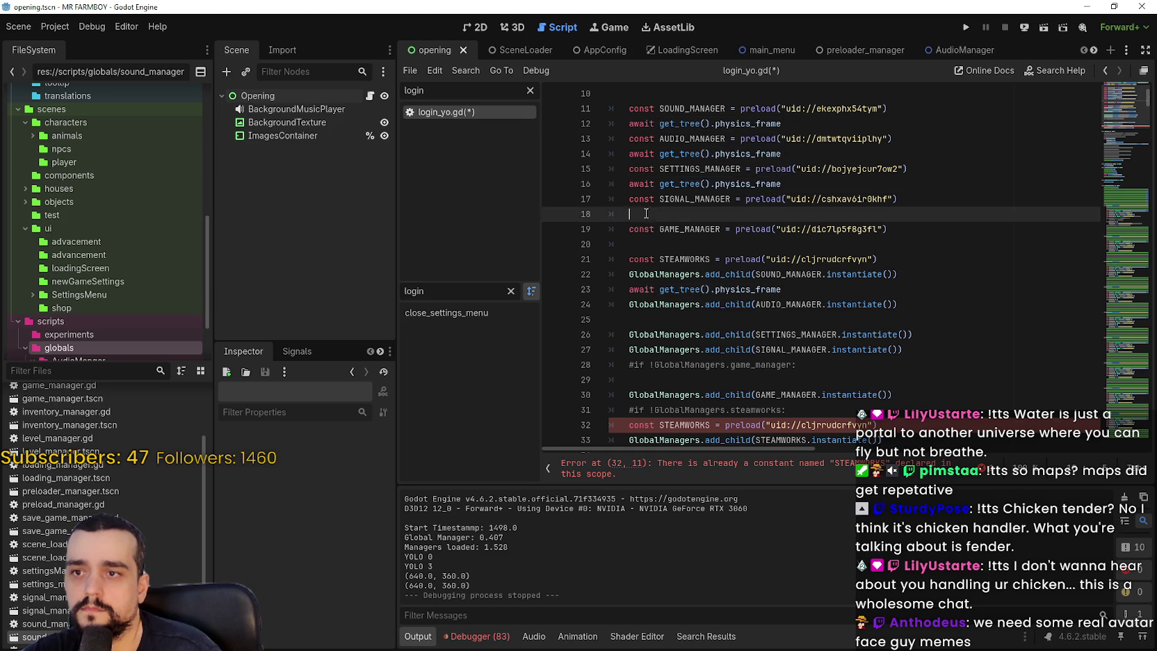
key("ctrl+v")
left_click(640, 244)
key("ctrl+v")
left_click(904, 260)
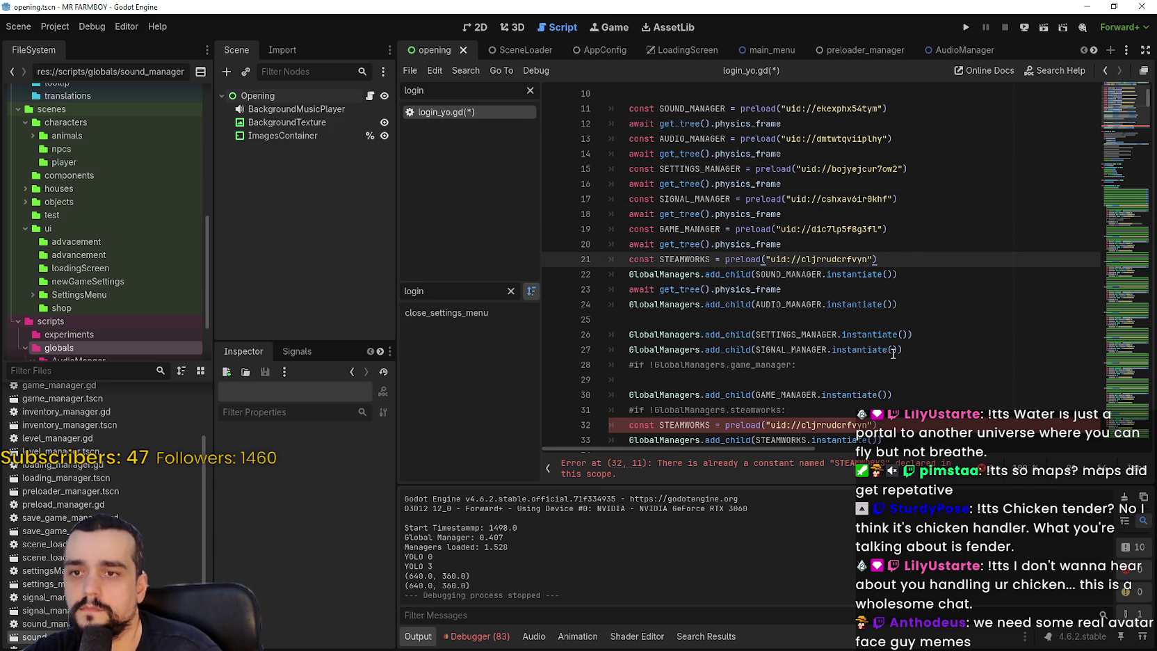
left_click(869, 285)
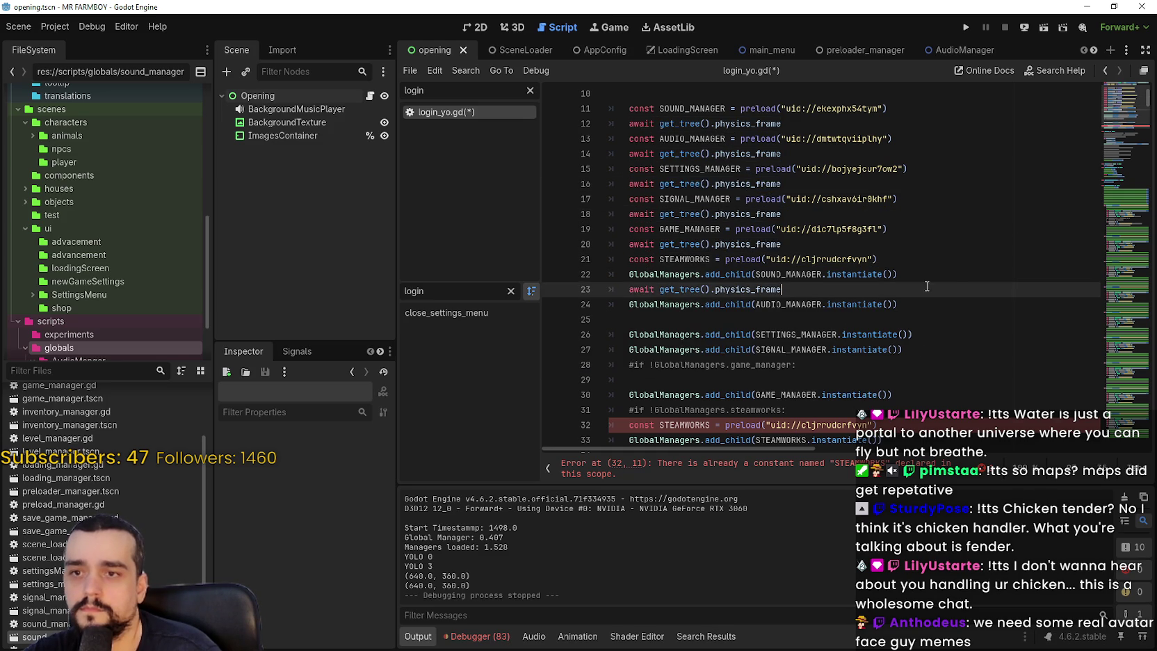
left_click(911, 259)
key("Return")
key("ctrl+v")
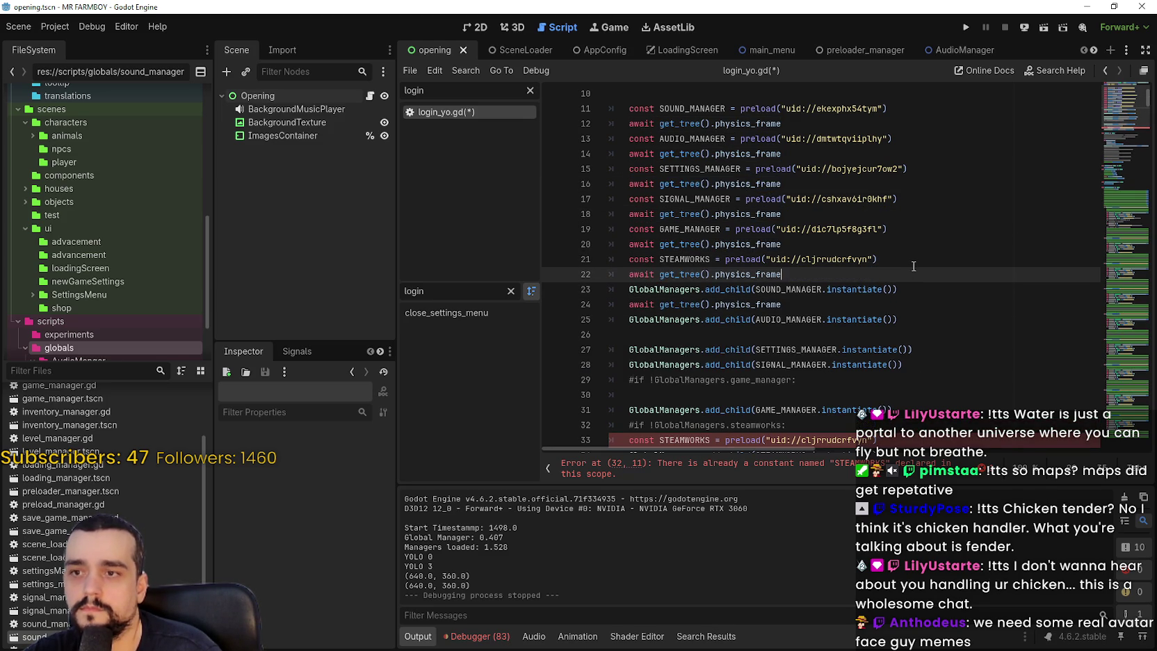
- Paste awaits after the AUDIO_MANAGER and SETTINGS_MANAGER add_child calls and before GAME_MANAGER's
left_click(792, 338)
key("ctrl+v")
left_click(936, 346)
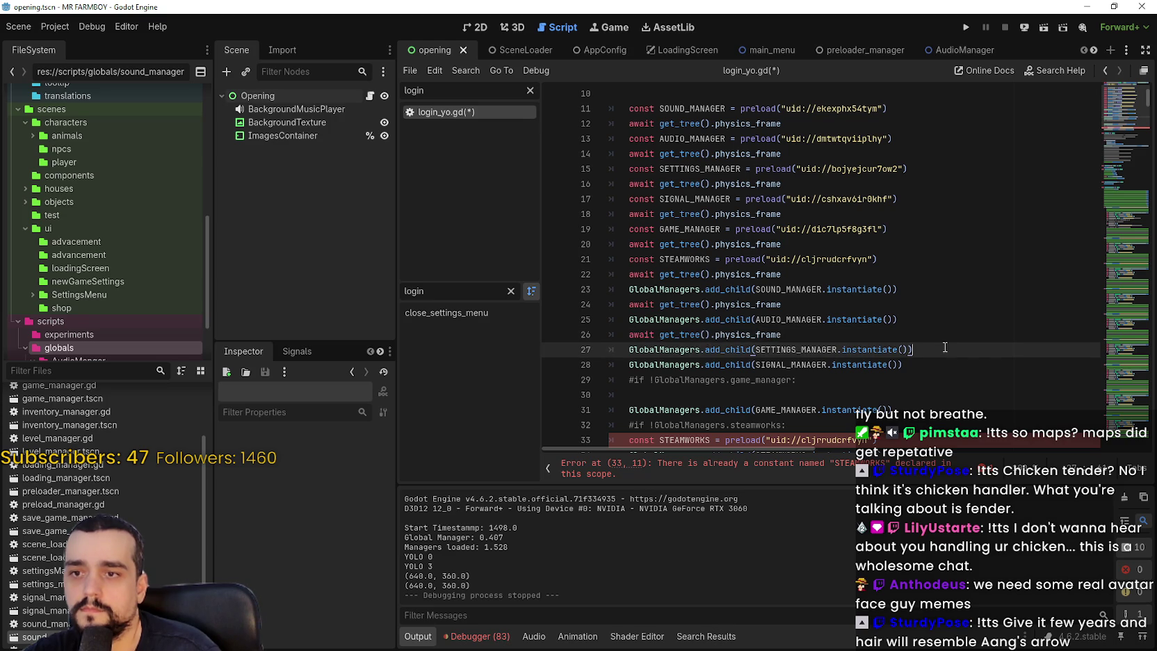
key("Return")
key("ctrl+v")
scroll(946, 341, "down", 2)
left_click(872, 321)
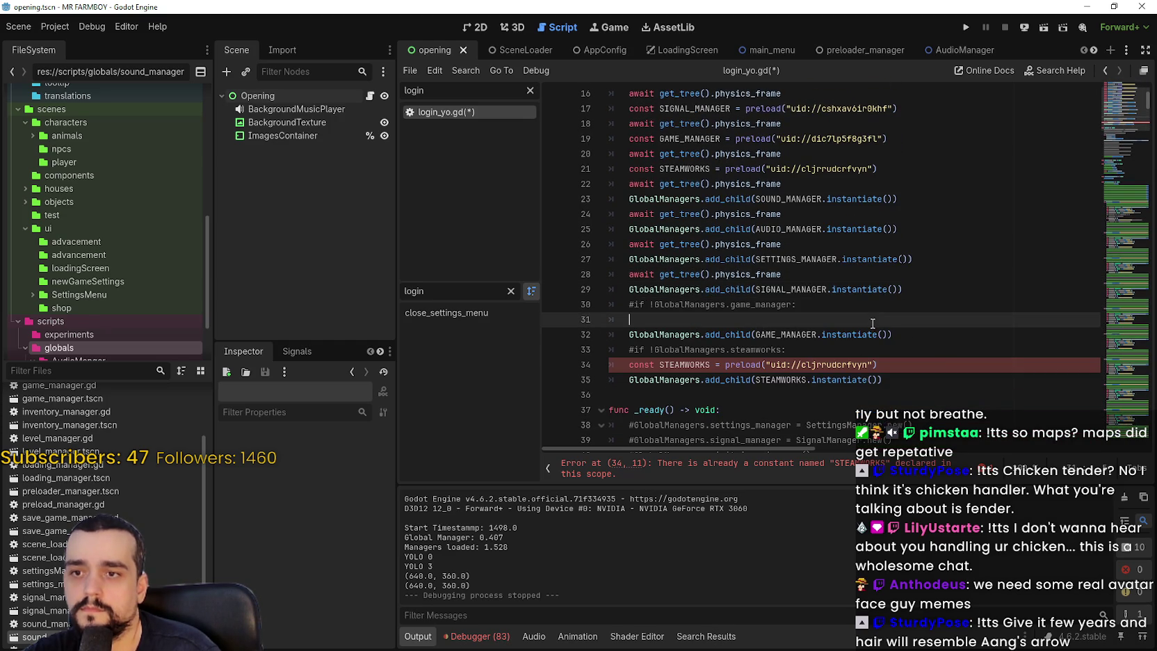
key("shift+Up")
key("ctrl+v")
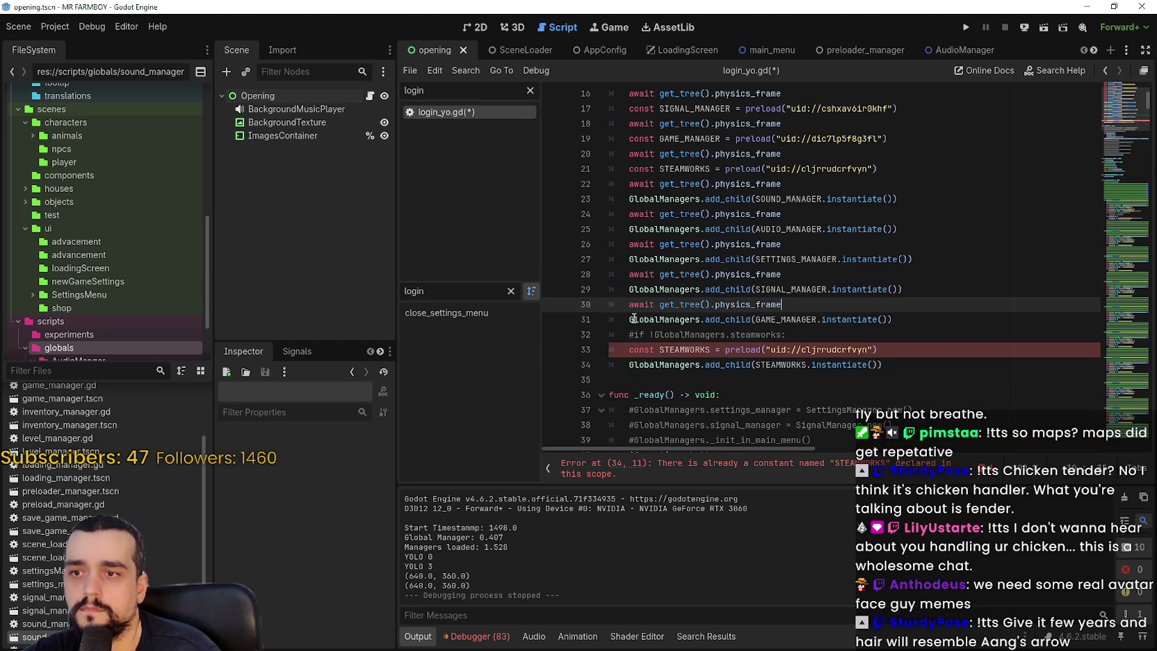
- Replace the leftover #if comment and duplicate STEAMWORKS preload with 'await get_tree().physics_frame'
left_click(634, 314)
key("Down")
left_click(914, 352)
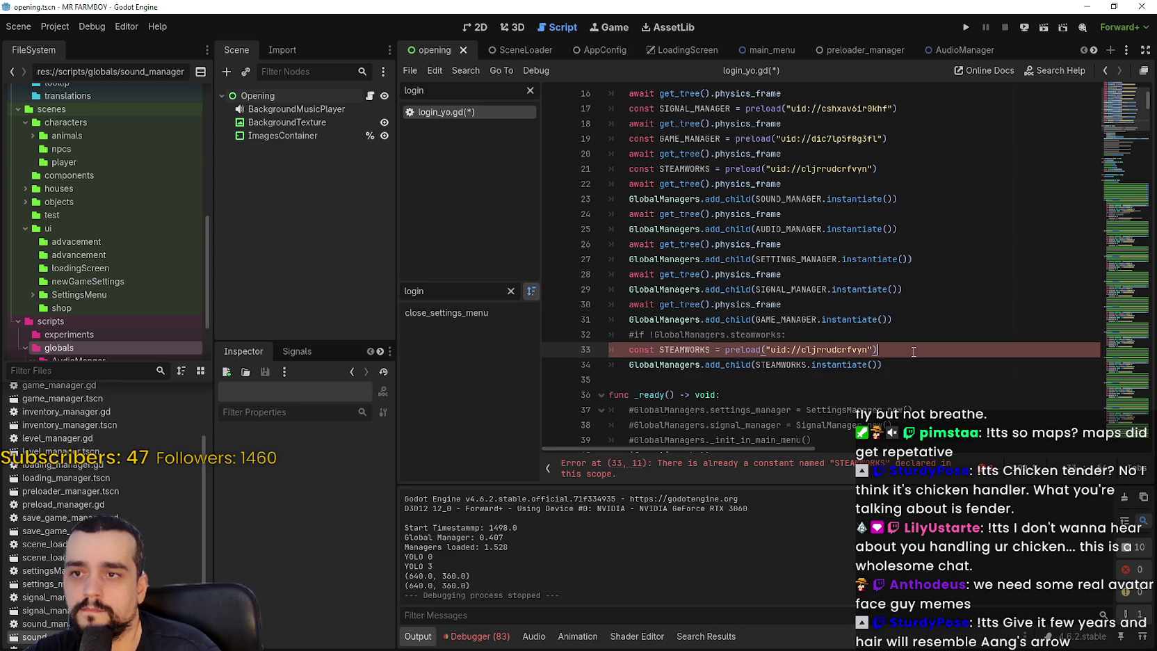
left_click_drag(914, 352, 546, 342)
key("BackSpace")
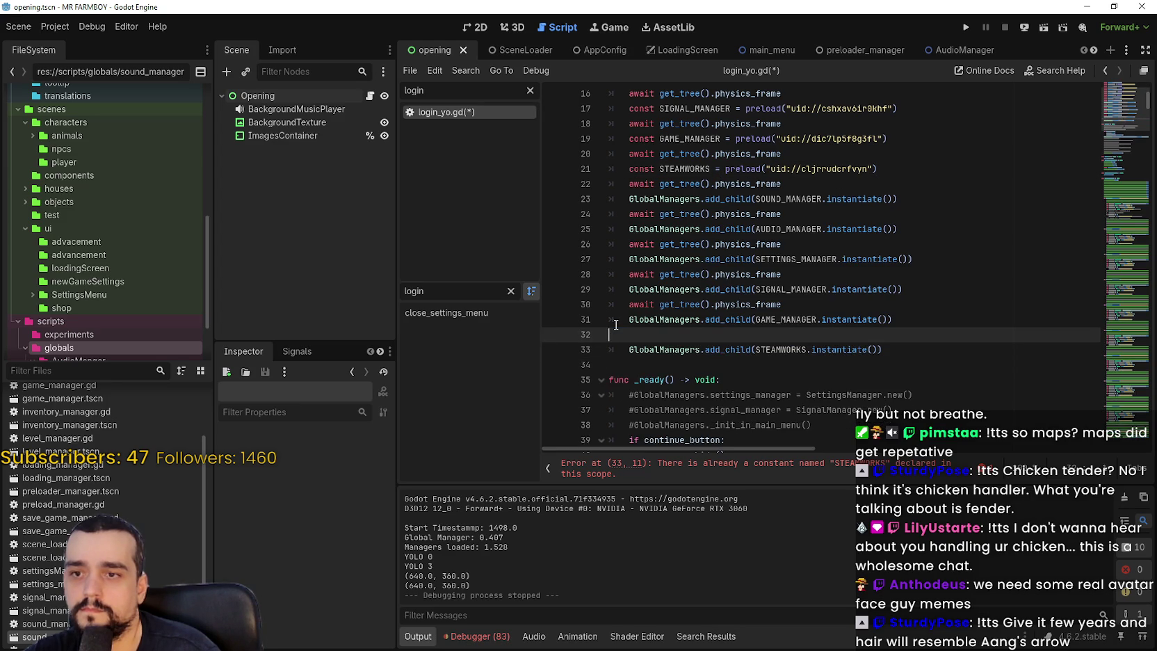
type("await get_tree().physics_frame")
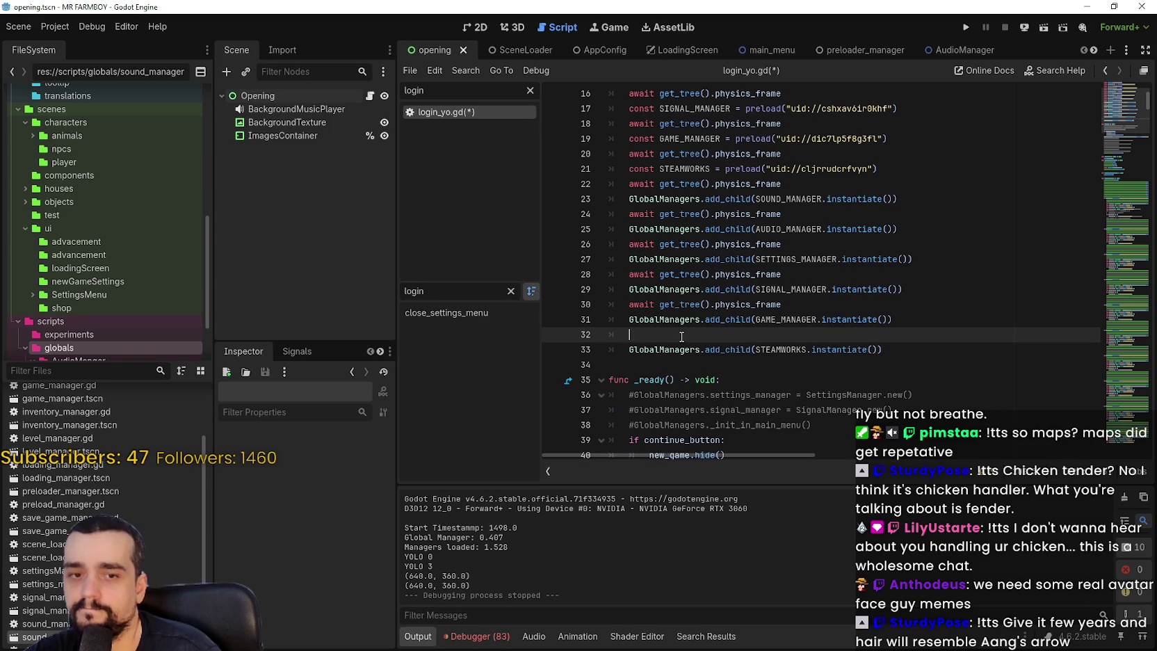
- Save login_yo.gd and run the project
left_click(726, 362)
key("ctrl+s")
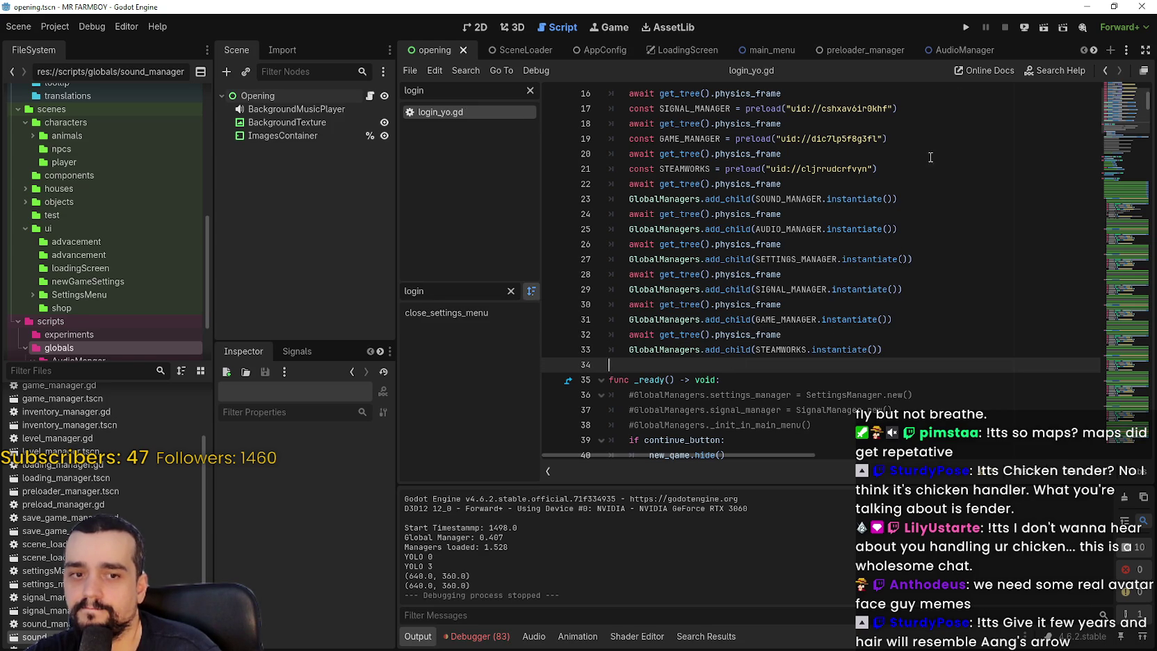
left_click(964, 29)
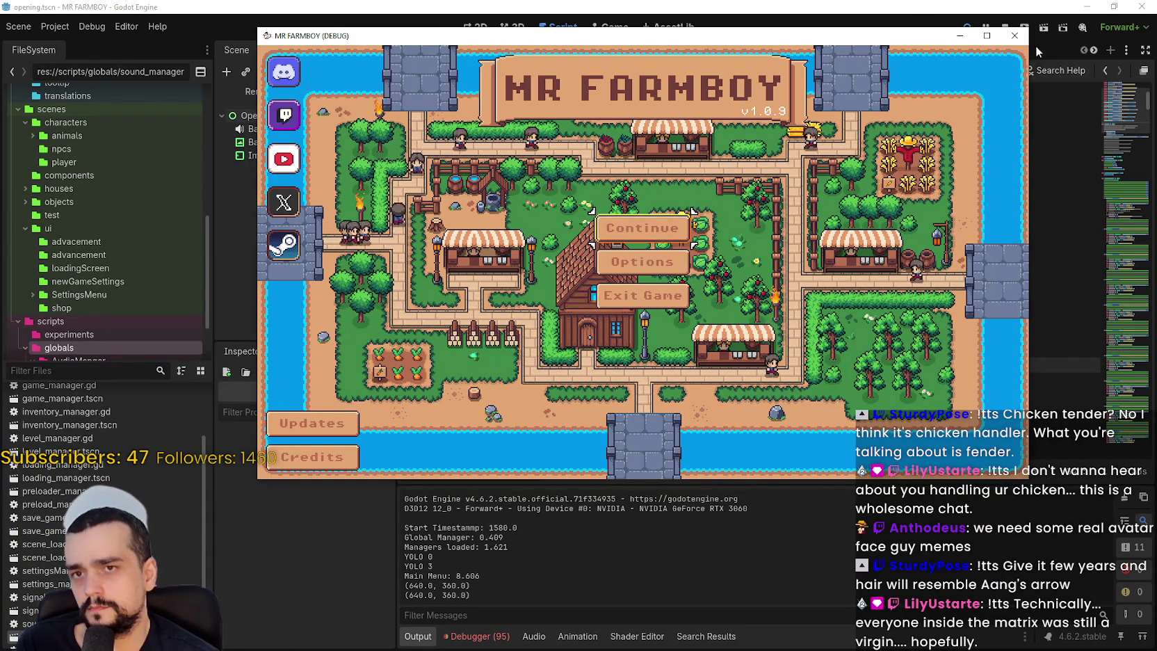
- Close the running MR FARMBOY game window and show the debugger's error list
left_click_drag(989, 36, 972, 73)
left_click(1006, 28)
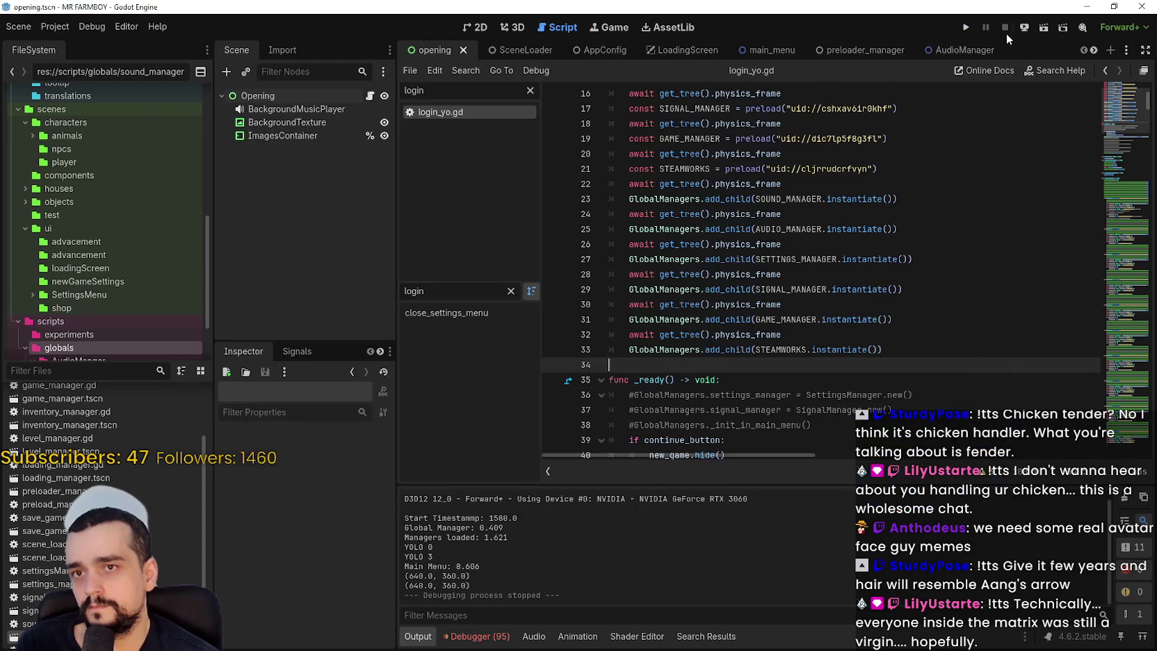
left_click(480, 637)
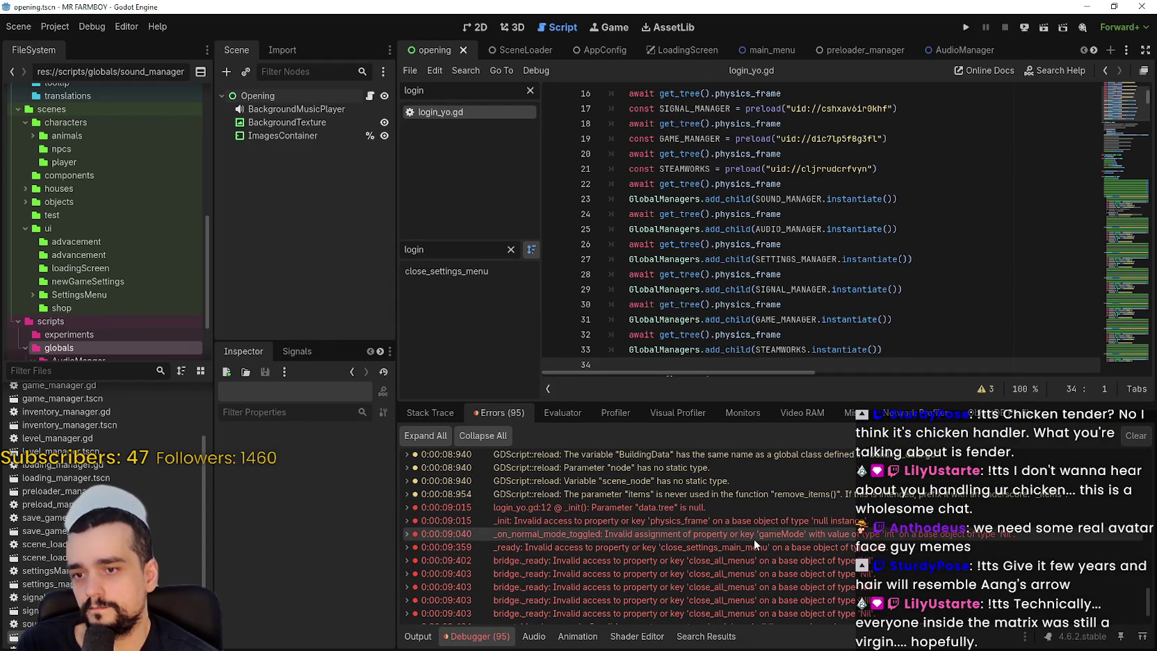
- Comment out the six await lines among the add_child calls with Ctrl+K
mouse_move(753, 538)
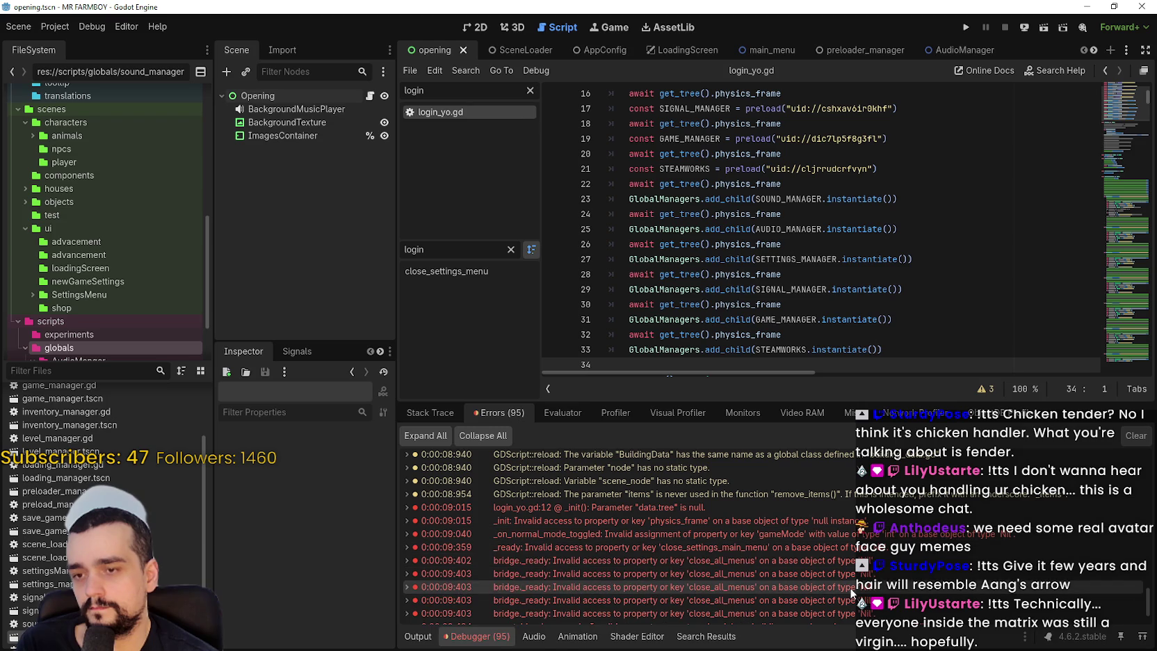
scroll(822, 564, "down", 2)
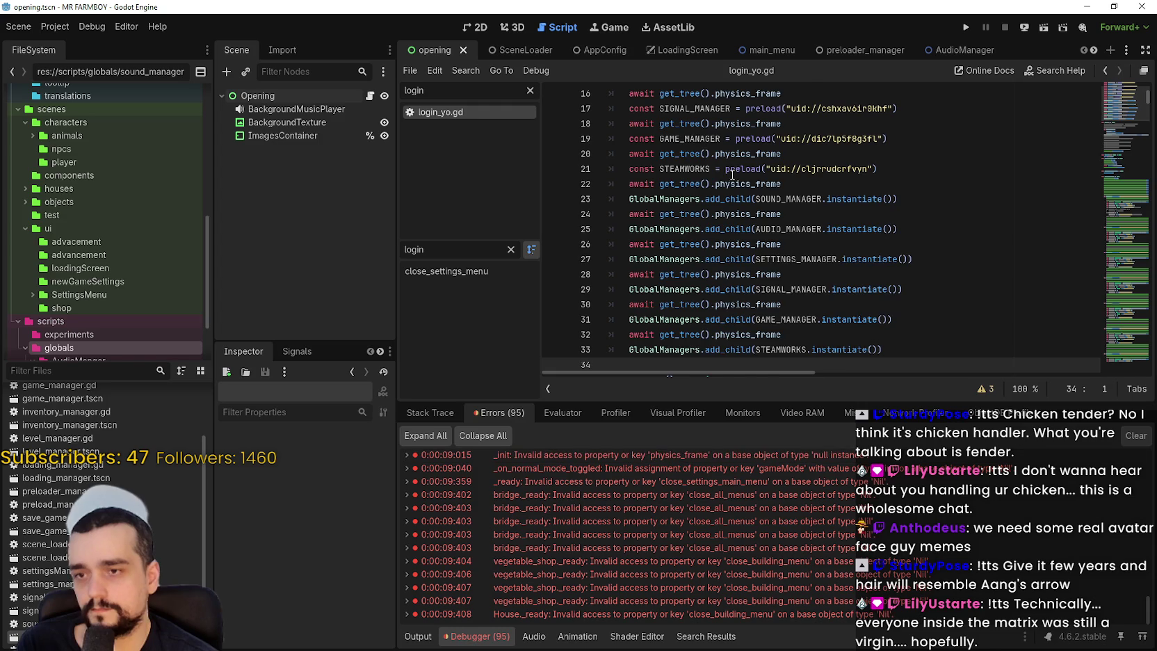
scroll(648, 270, "down", 1)
left_click(625, 289)
key("ctrl+k")
left_click(626, 259)
key("ctrl+k")
left_click(626, 229)
key("ctrl+k")
left_click(626, 198)
key("ctrl+k")
left_click(625, 168)
key("ctrl+k")
left_click(625, 139)
key("ctrl+k")
- Comment out the remaining awaits between the manager preloads and save the script
scroll(623, 199, "up", 2)
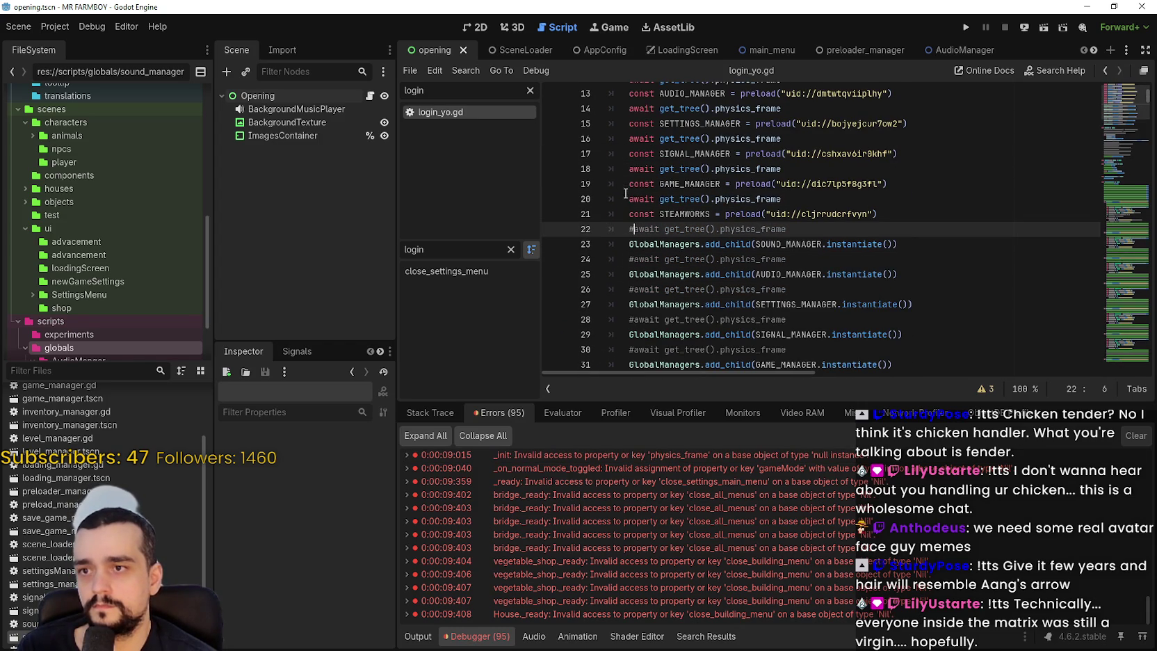
left_click(625, 198)
key("ctrl+k")
left_click(626, 168)
key("ctrl+k")
left_click(630, 138)
key("ctrl+k")
scroll(625, 199, "up", 3)
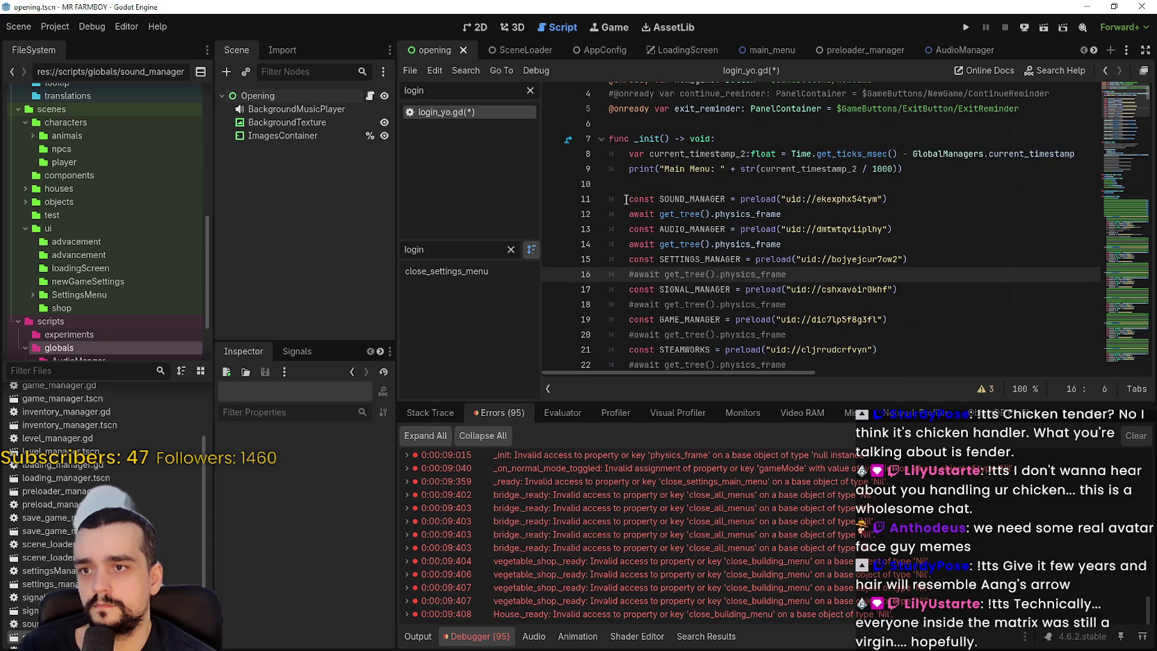
left_click(623, 244)
key("ctrl+k")
left_click(628, 214)
key("ctrl+k")
key("ctrl+s")
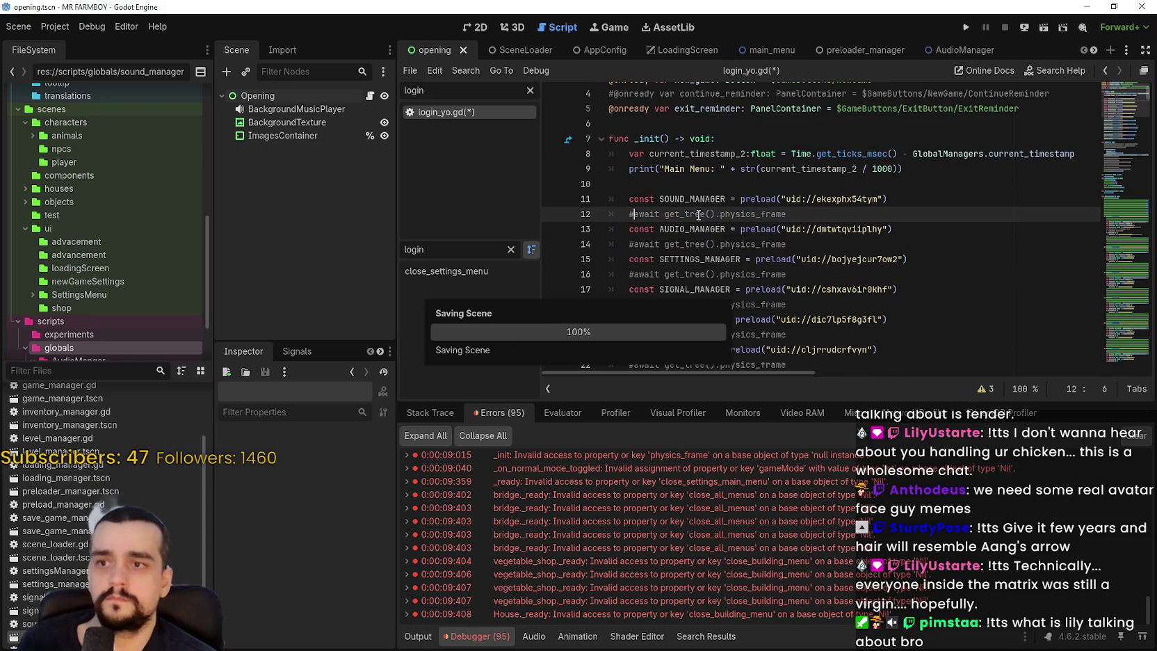